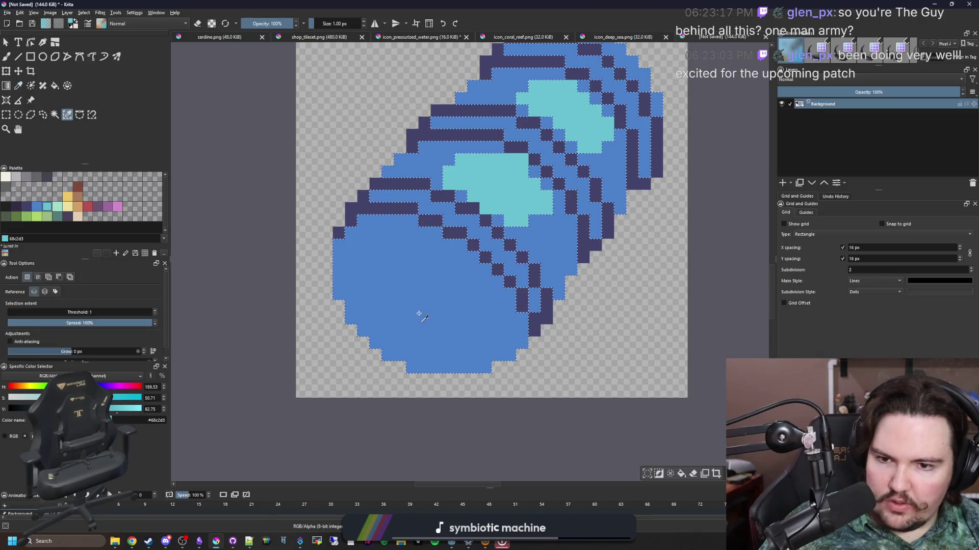
- Paint a cyan curl in the canister's front end and flood-fill its inside with cyan
scroll(418, 313, "up", 1)
mouse_move(411, 210)
left_mouse_down()
mouse_move(392, 310)
mouse_move(498, 317)
left_mouse_up()
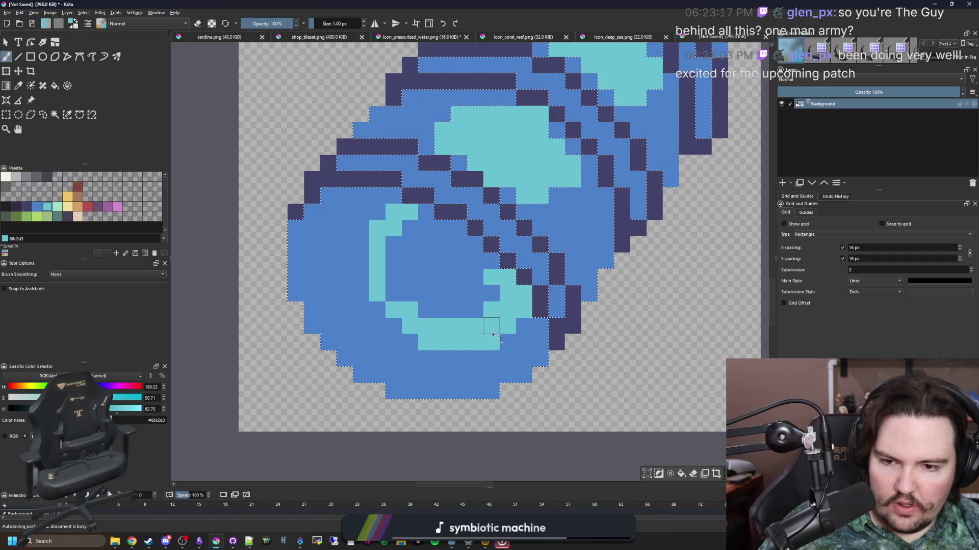
key("f")
left_click(448, 275)
key("ctrl+shift+a")
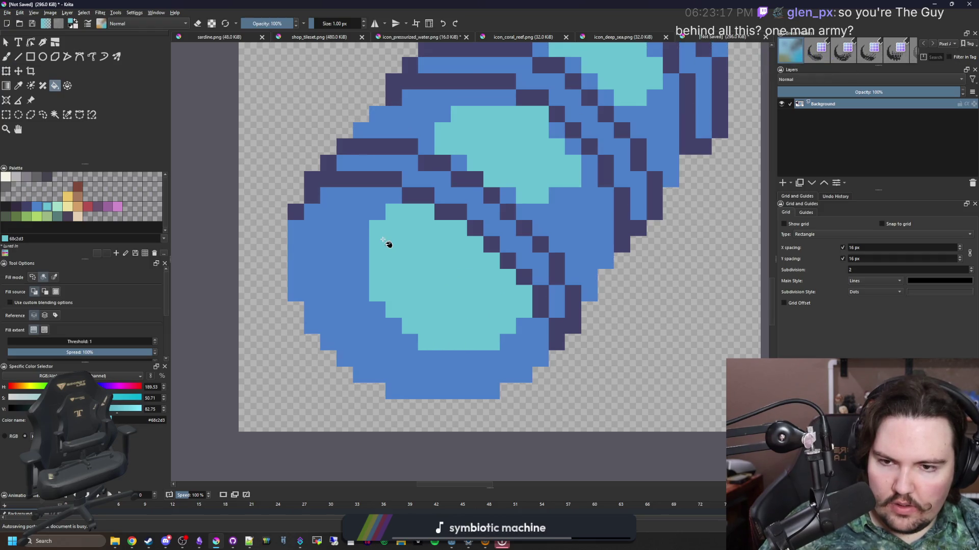
- Sample the dark navy outline colour from the canvas
scroll(387, 243, "up", 1)
key("p")
left_click(485, 203)
scroll(275, 258, "down", 3)
- Paint a dark navy (#43436a) shadow band along the cyan oval's bottom and left edges, then zoom to check
key("b")
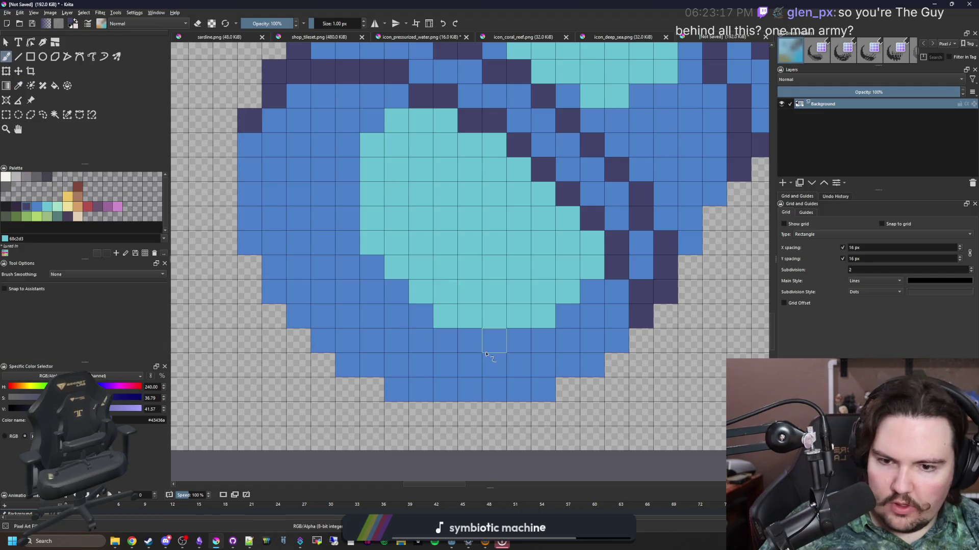
mouse_move(497, 341)
left_mouse_down()
mouse_move(459, 341)
mouse_move(360, 300)
mouse_move(301, 172)
mouse_move(305, 286)
mouse_move(321, 316)
mouse_move(382, 349)
mouse_move(493, 362)
mouse_move(581, 322)
left_mouse_up()
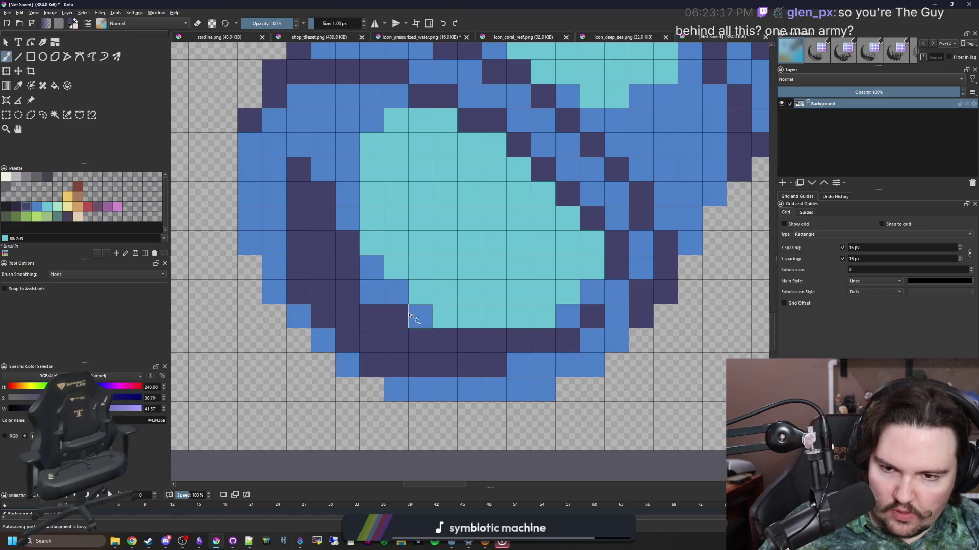
left_click_drag(311, 184, 318, 237)
mouse_move(328, 219)
left_mouse_down()
mouse_move(327, 168)
mouse_move(280, 313)
mouse_move(306, 197)
left_mouse_up()
scroll(423, 317, "down", 1)
scroll(423, 317, "down", 10)
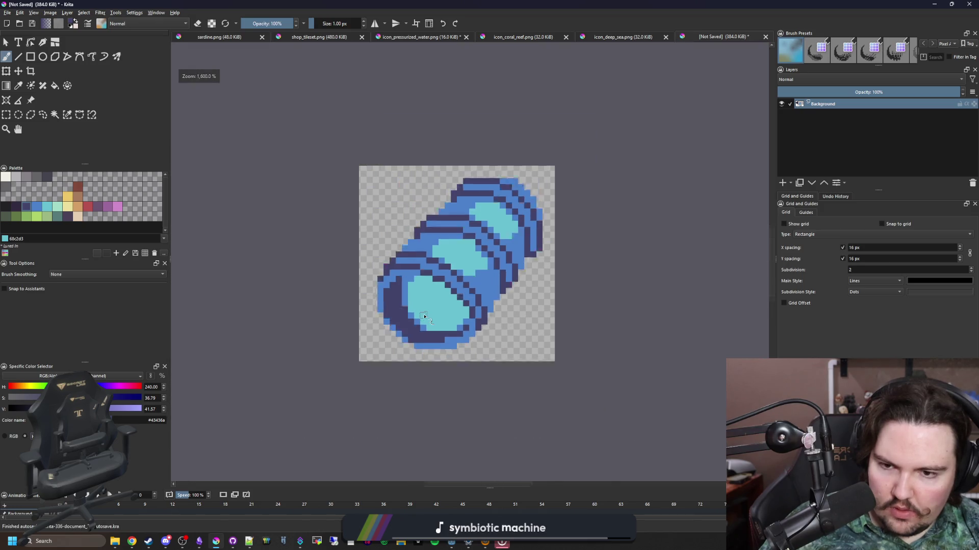
scroll(425, 306, "up", 5)
scroll(423, 306, "up", 4)
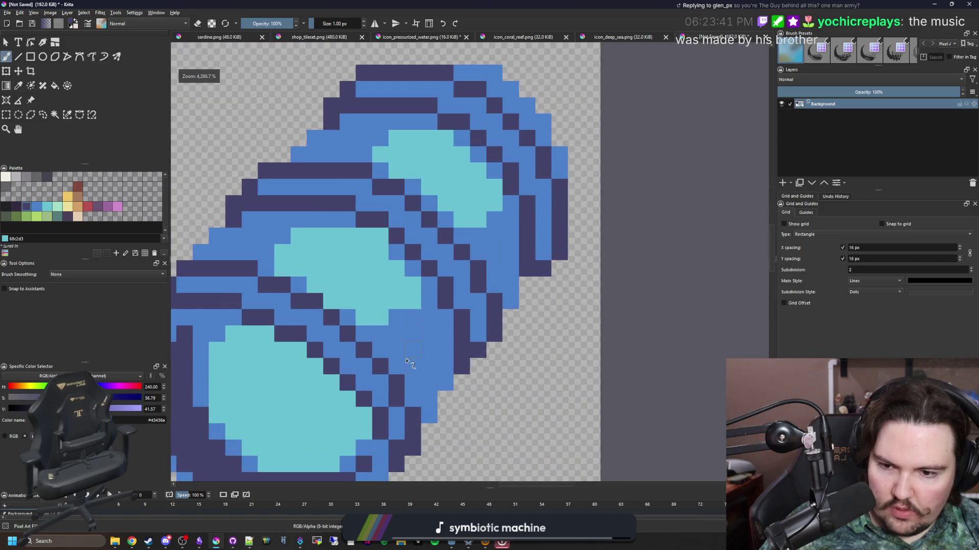
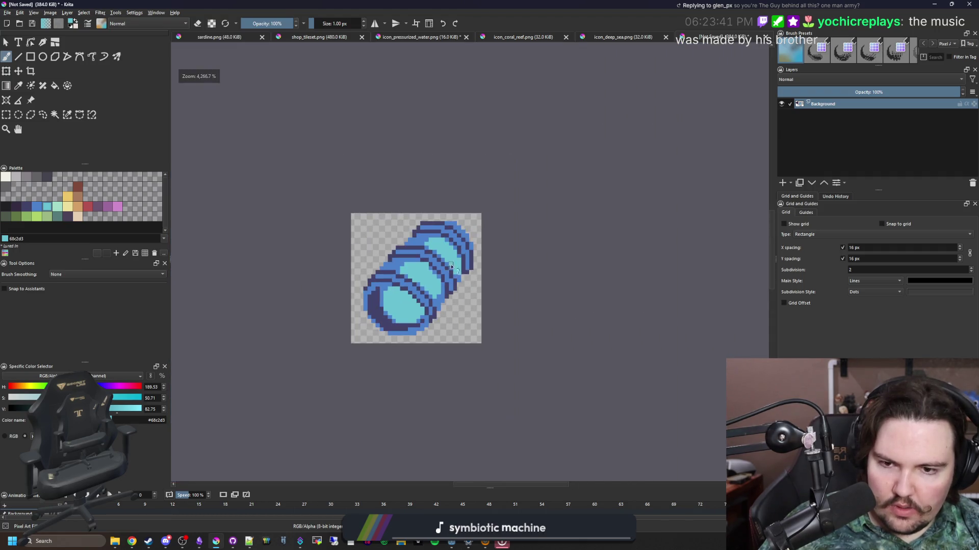
- Paint cyan pixels along the capsule's upper-right end and rim
scroll(460, 270, "down", 5)
scroll(460, 270, "up", 3)
scroll(464, 304, "down", 1)
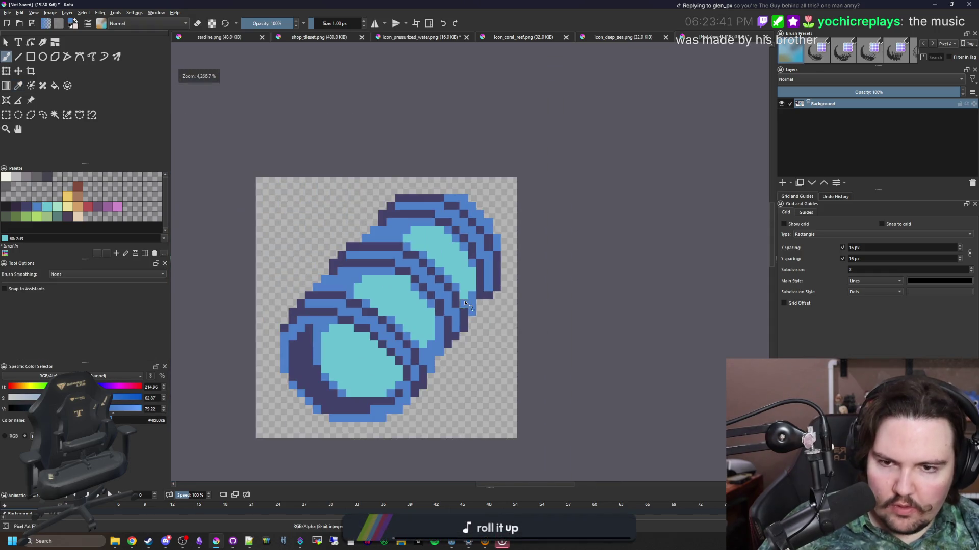
scroll(469, 268, "up", 2)
left_click_drag(536, 249, 462, 198)
left_click(535, 272)
- Sample the sprite's mid blue and repaint several right-rim pixels blue
left_click(524, 350, "ctrl")
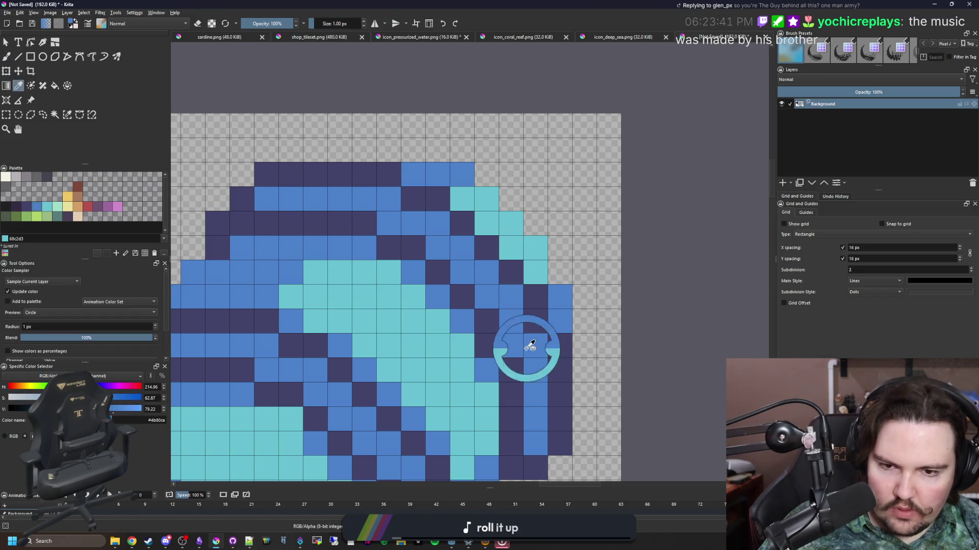
left_click_drag(535, 272, 510, 255)
right_click(482, 224)
left_click(535, 145)
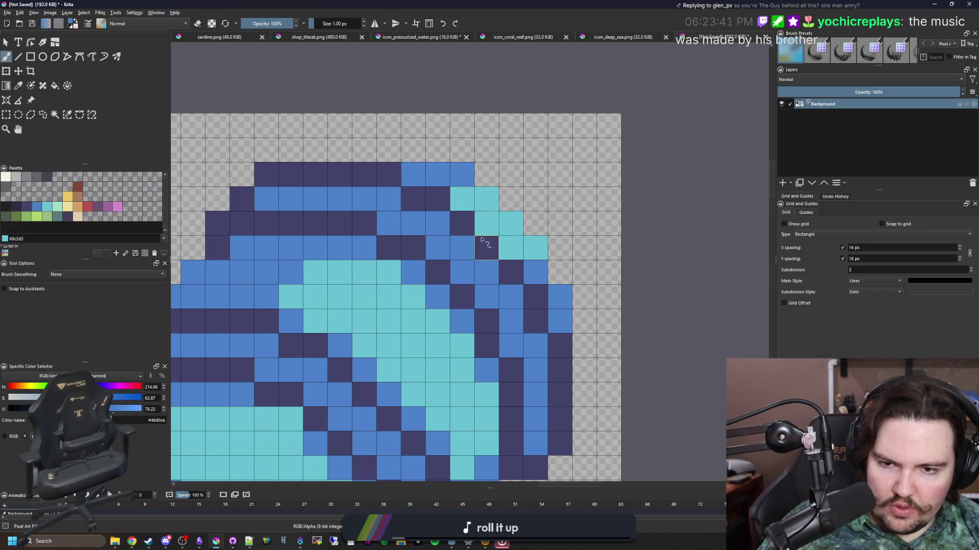
left_click_drag(487, 224, 462, 200)
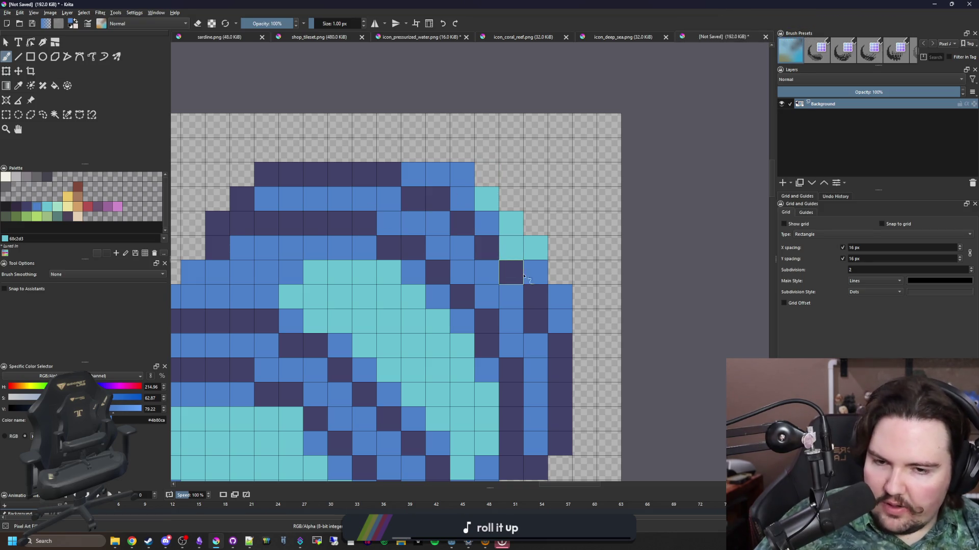
- Check the refined rim up close and select the off-white highlight swatch
scroll(453, 273, "down", 3)
scroll(466, 246, "up", 3)
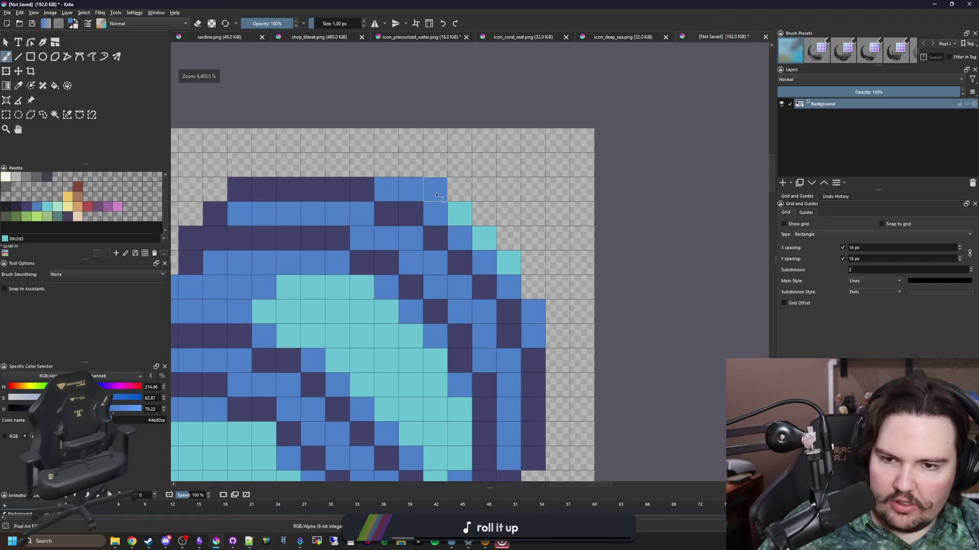
scroll(428, 185, "down", 1)
scroll(451, 201, "down", 4)
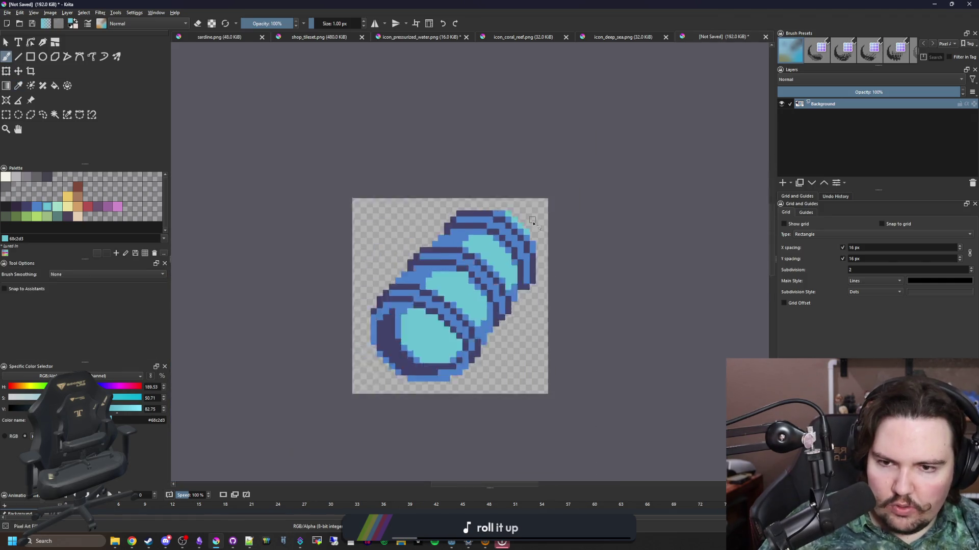
scroll(400, 284, "up", 3)
scroll(400, 284, "down", 1)
scroll(361, 233, "up", 2)
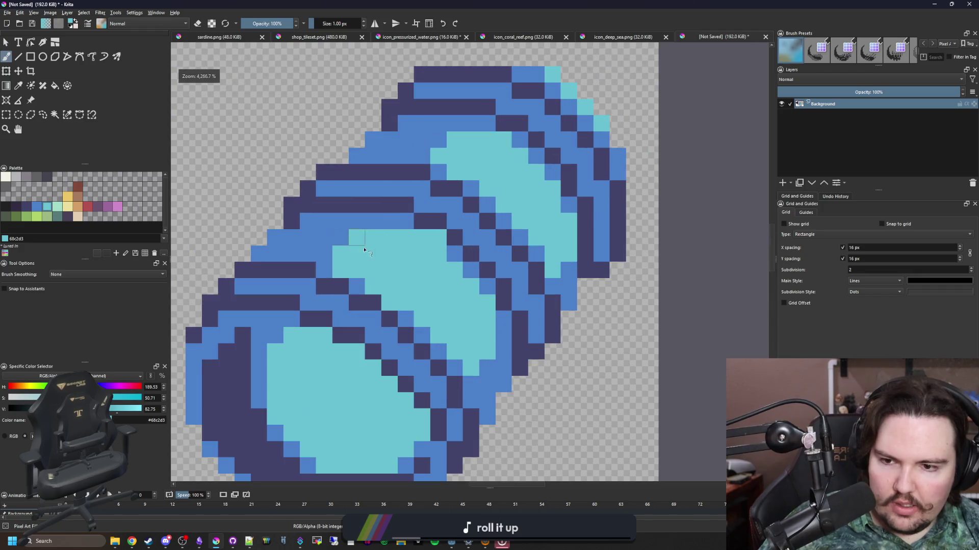
left_click(6, 177)
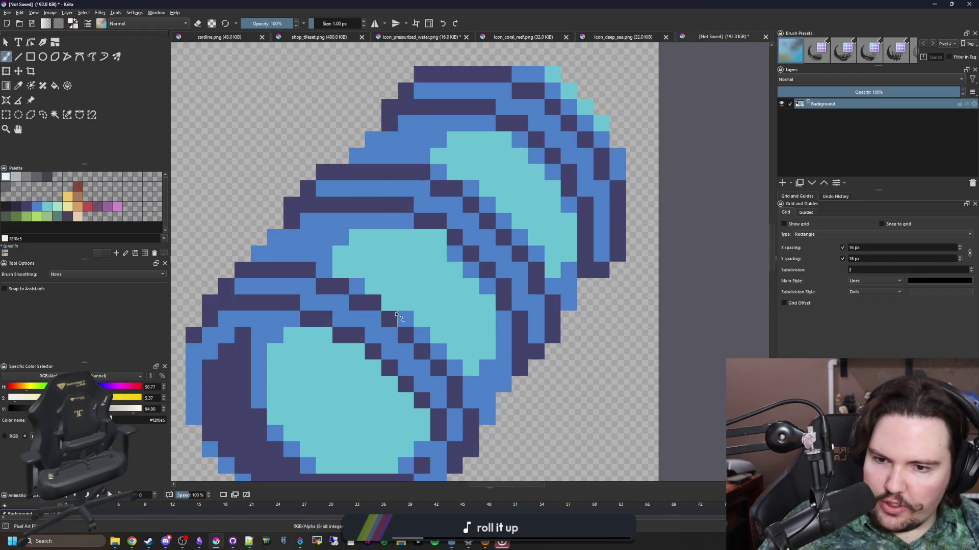
- Paint an off-white shine block and highlight pixels on the lower cyan panel
scroll(372, 312, "up", 2)
scroll(413, 314, "down", 3)
left_click_drag(396, 289, 417, 311)
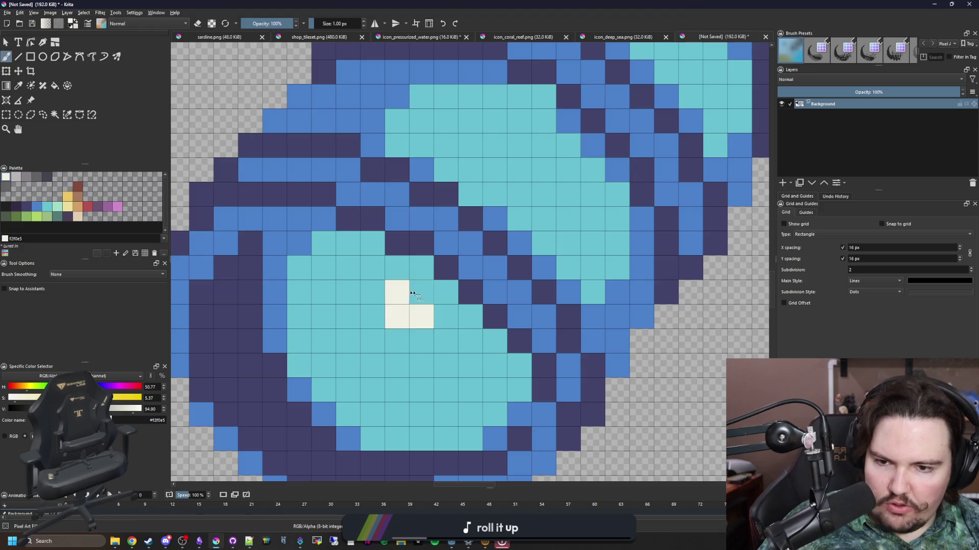
left_click(417, 289)
left_click(350, 342)
scroll(505, 275, "up", 3)
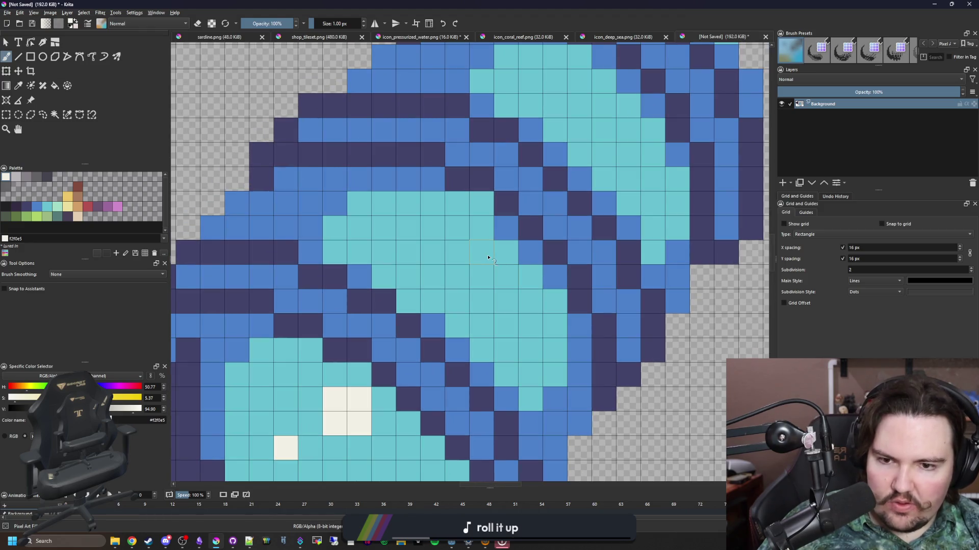
- Add off-white shine pixels to the middle and upper cyan panels
left_click(488, 257)
left_click(506, 252)
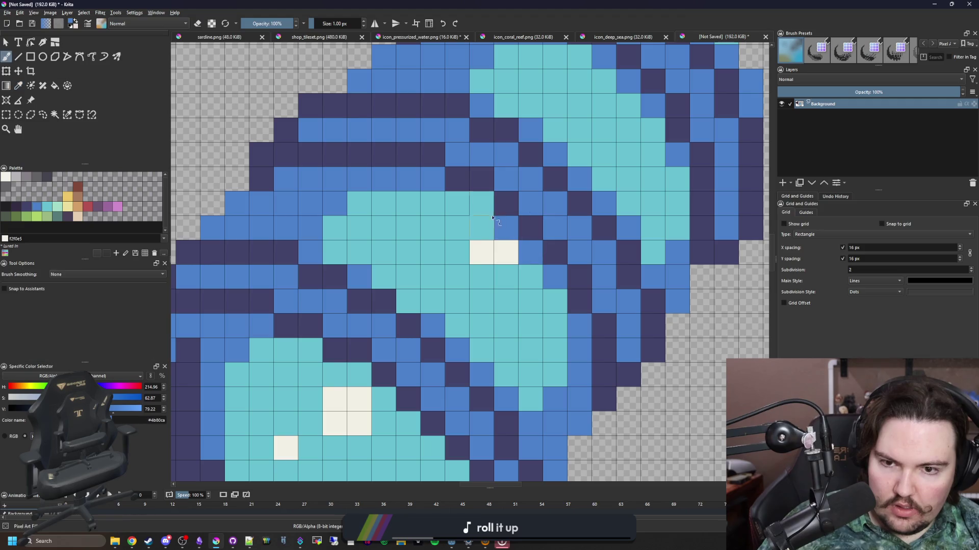
left_click(482, 229)
left_click_drag(524, 246, 422, 348)
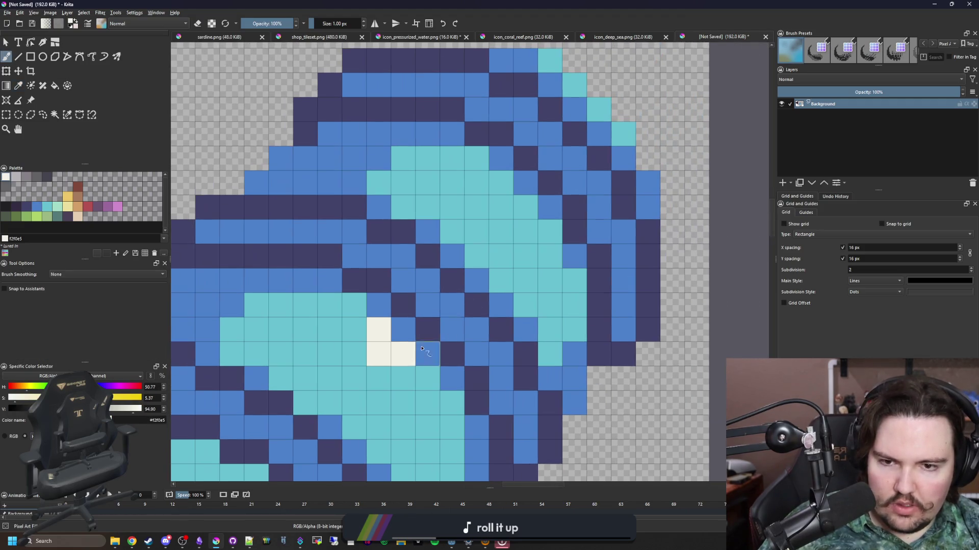
left_click(526, 232)
- Select the darkest near-black palette swatch for outlining
scroll(516, 214, "down", 6)
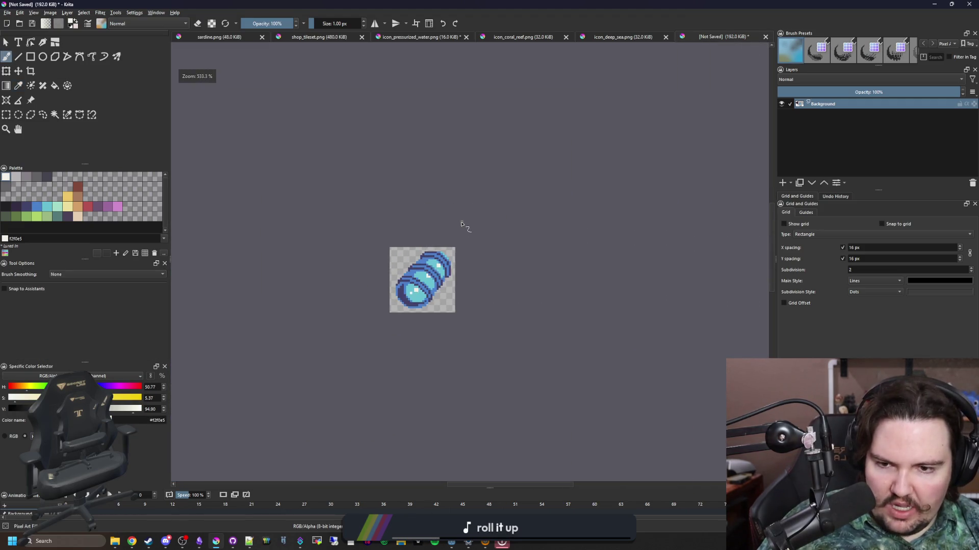
scroll(449, 247, "up", 6)
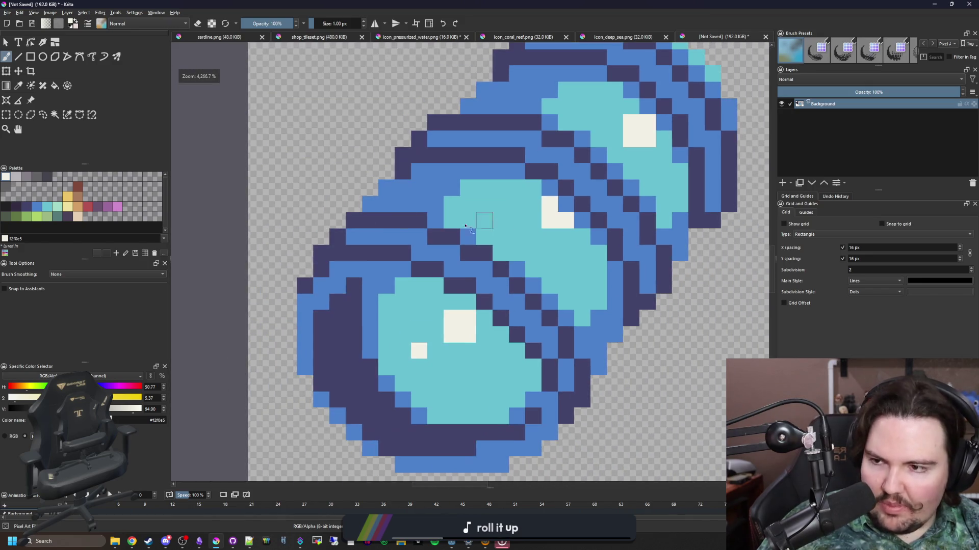
left_click(27, 210)
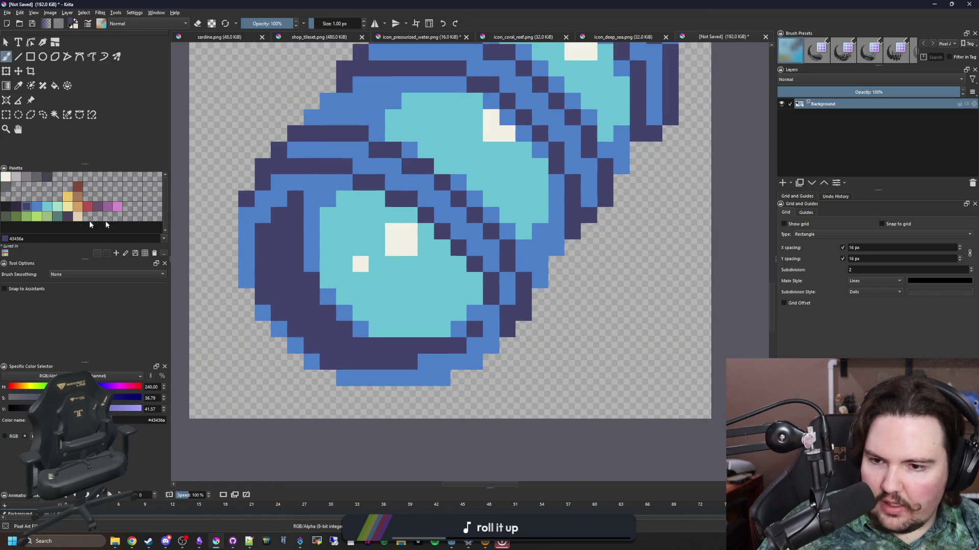
left_click(6, 206)
- Outline the sprite's bottom, left and upper-left staircase edges in near-black
scroll(449, 357, "up", 2)
mouse_move(631, 400)
left_mouse_down()
mouse_move(503, 395)
mouse_move(413, 350)
mouse_move(339, 217)
mouse_move(339, 95)
left_mouse_up()
scroll(339, 94, "up", 3)
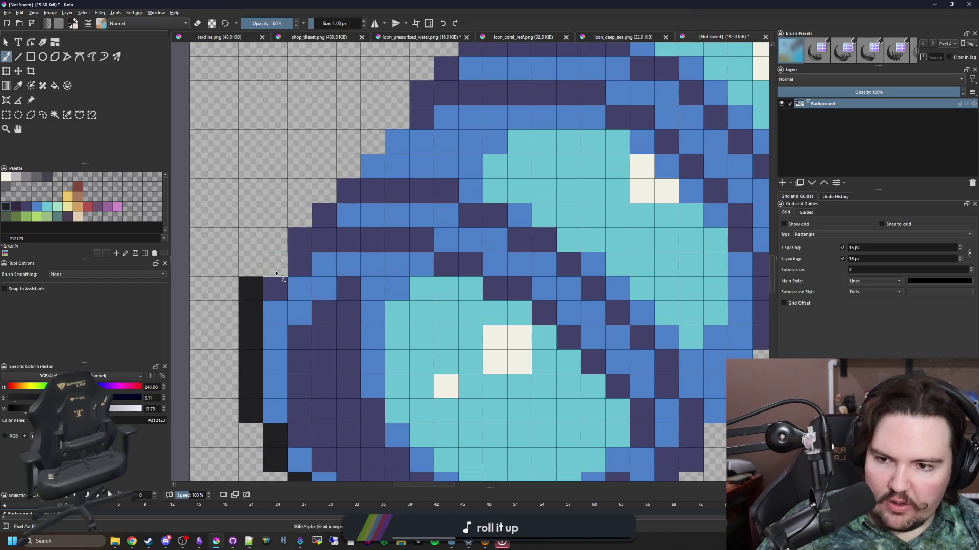
mouse_move(276, 267)
left_mouse_down()
mouse_move(326, 186)
mouse_move(398, 116)
mouse_move(398, 92)
left_mouse_up()
left_click_drag(436, 89, 346, 284)
mouse_move(334, 261)
left_mouse_down()
mouse_move(418, 201)
mouse_move(452, 170)
mouse_move(480, 115)
mouse_move(525, 87)
mouse_move(426, 105)
mouse_move(627, 84)
mouse_move(672, 108)
left_mouse_up()
- Finish the near-black outline along the top, right and lower-right edges
left_click_drag(672, 108, 426, 108)
left_click(450, 132)
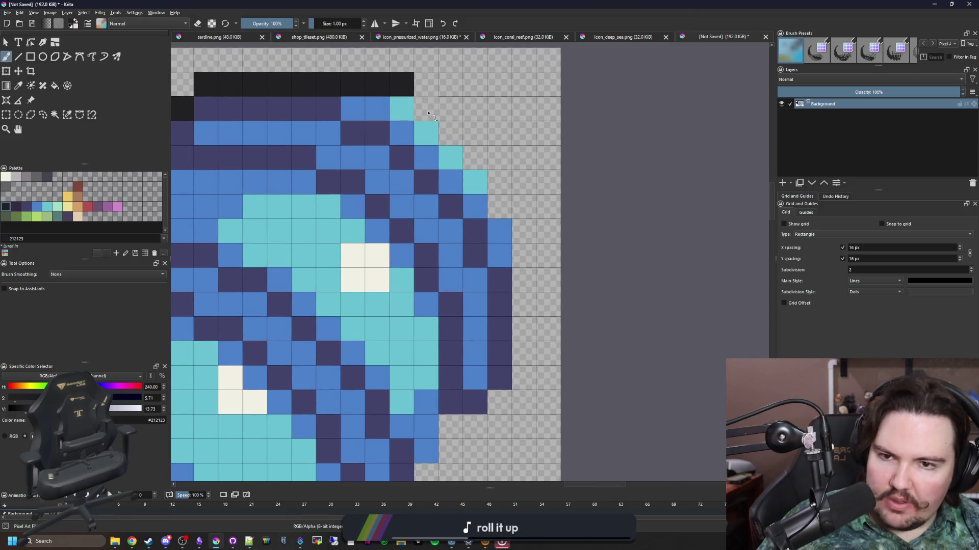
mouse_move(483, 161)
left_mouse_down()
mouse_move(524, 305)
mouse_move(524, 377)
mouse_move(486, 427)
mouse_move(450, 427)
mouse_move(488, 237)
mouse_move(463, 286)
left_mouse_up()
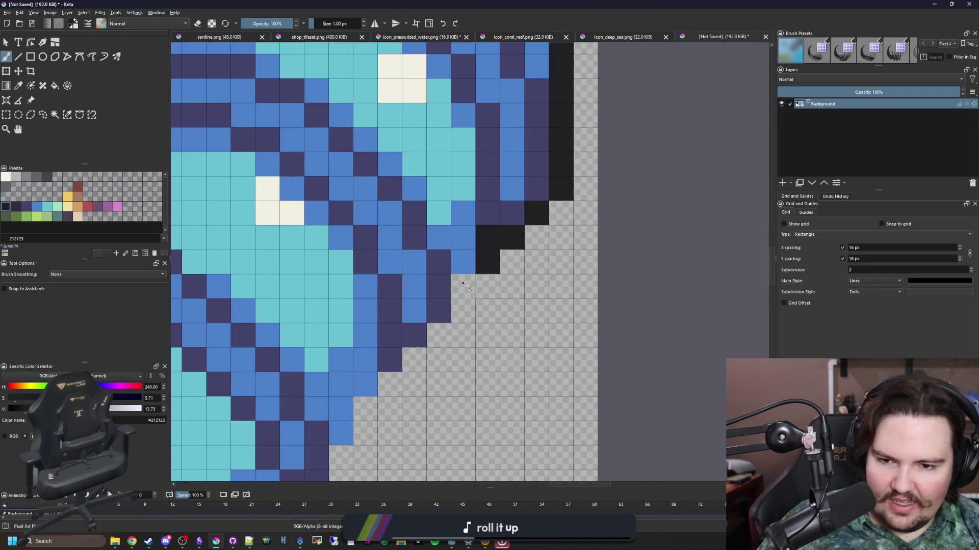
mouse_move(457, 319)
left_mouse_down()
mouse_move(390, 385)
mouse_move(364, 433)
mouse_move(407, 337)
mouse_move(351, 403)
left_mouse_up()
scroll(351, 402, "down", 3)
left_click_drag(497, 342, 460, 367)
scroll(459, 366, "down", 6)
scroll(474, 363, "up", 5)
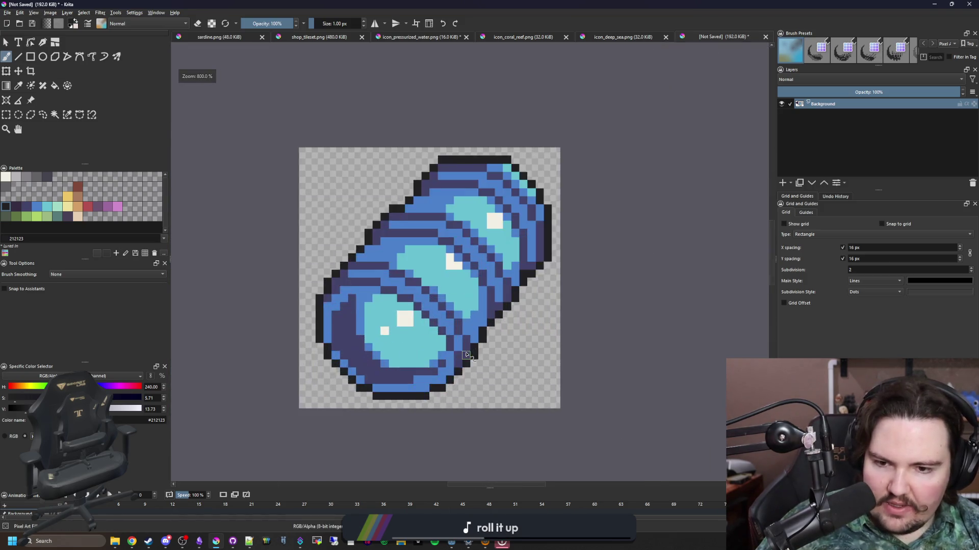
- Zoom into the right edge and paint two dark outline cells
scroll(535, 286, "up", 1)
scroll(533, 237, "down", 4)
scroll(532, 237, "up", 4)
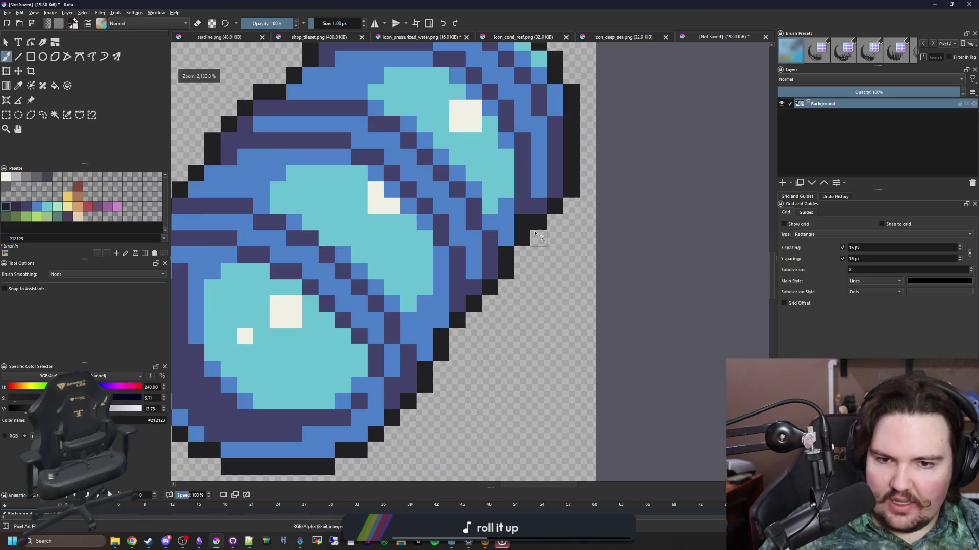
scroll(451, 309, "down", 2)
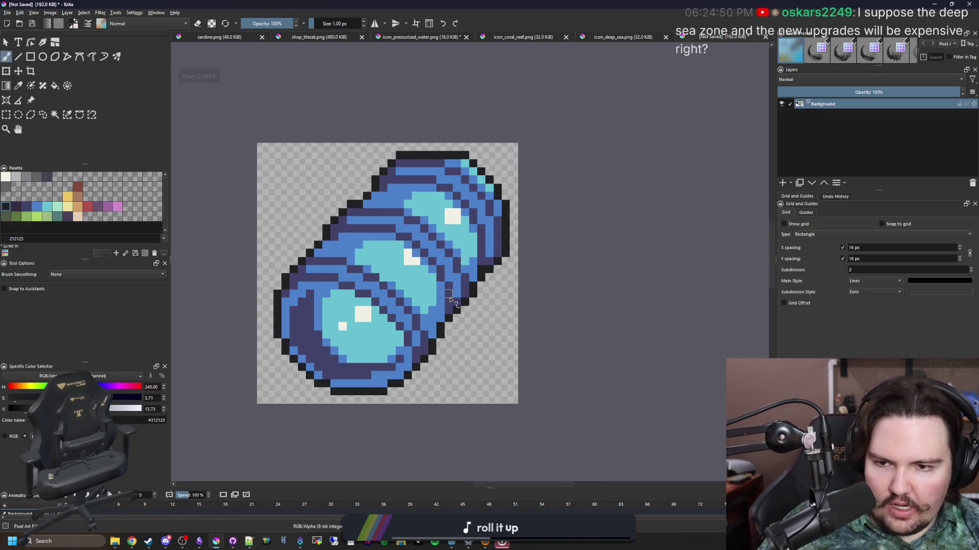
scroll(450, 300, "down", 1)
scroll(453, 326, "up", 4)
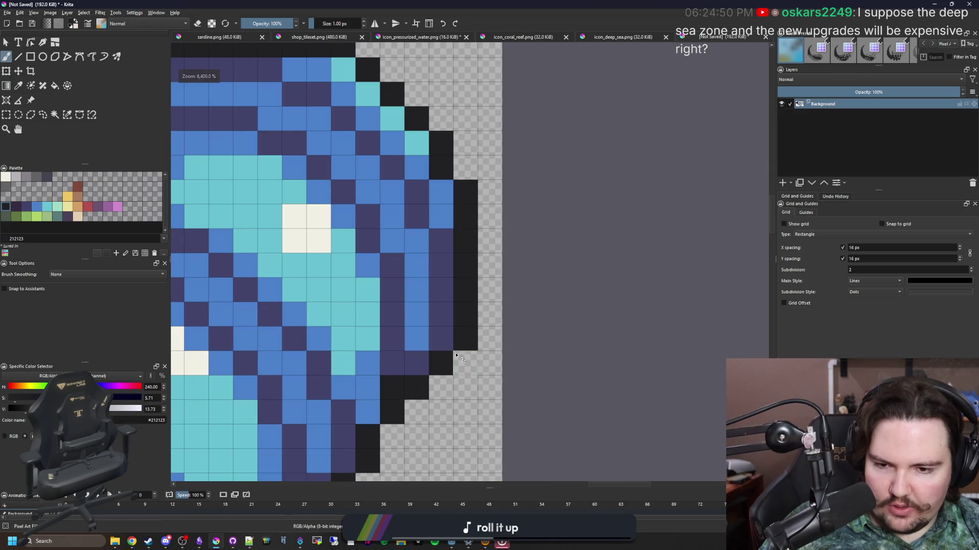
left_click_drag(415, 360, 443, 334)
- Erase three stray diagonal outline pixels on the right side with the eraser
key("e")
left_click_drag(416, 387, 475, 329)
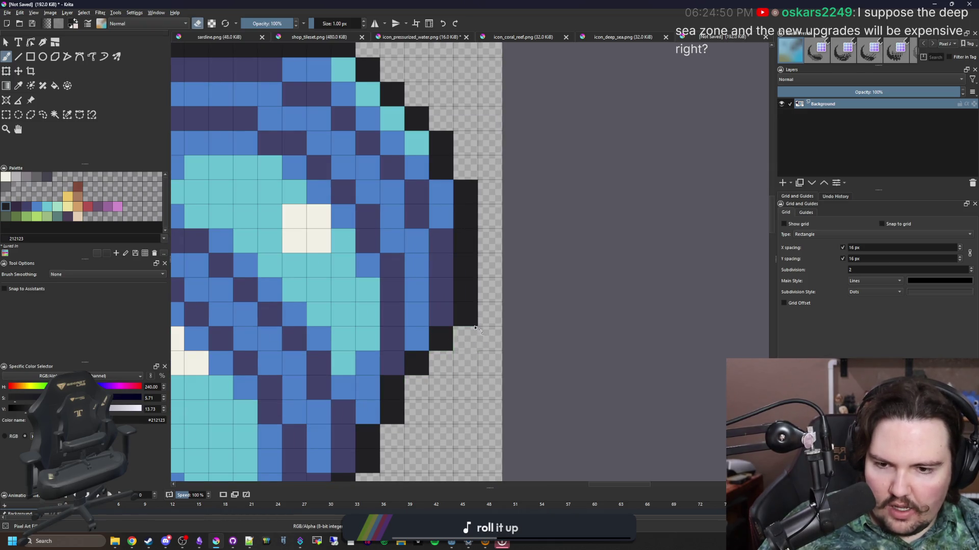
scroll(475, 329, "down", 8)
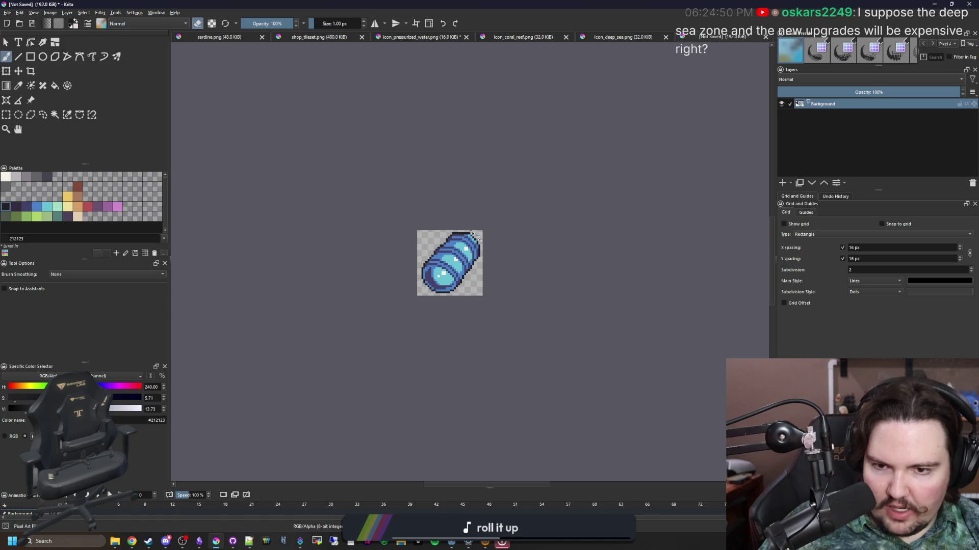
scroll(473, 235, "up", 8)
scroll(481, 286, "down", 6)
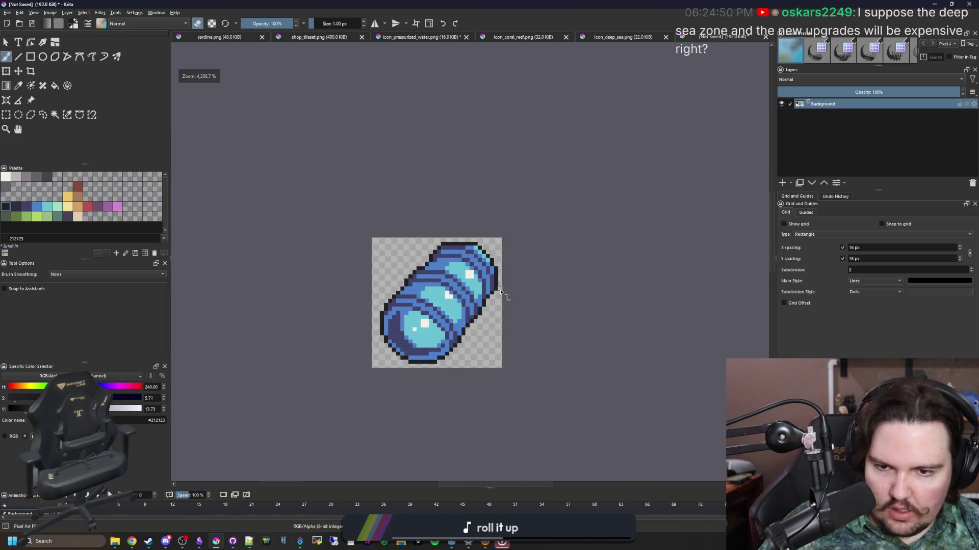
scroll(442, 316, "up", 5)
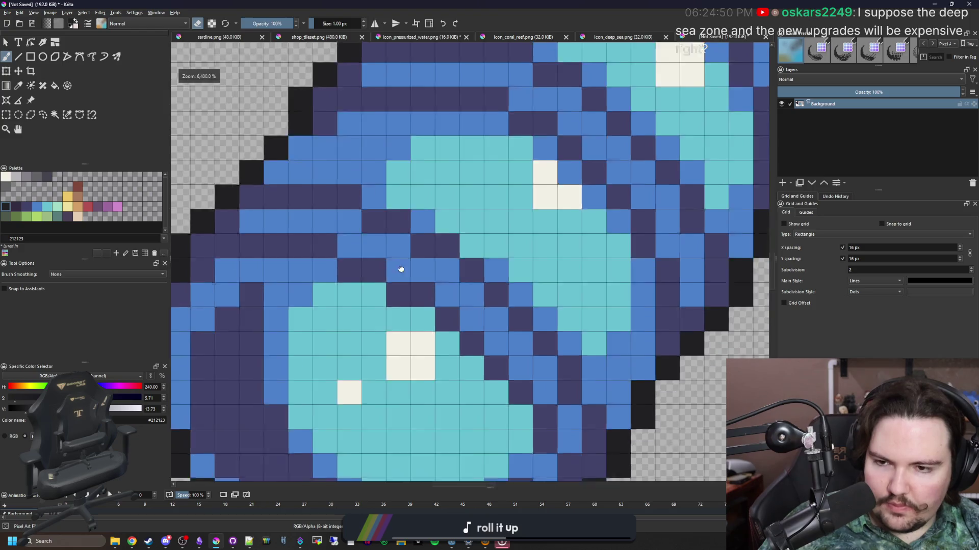
scroll(313, 218, "down", 6)
scroll(383, 315, "up", 5)
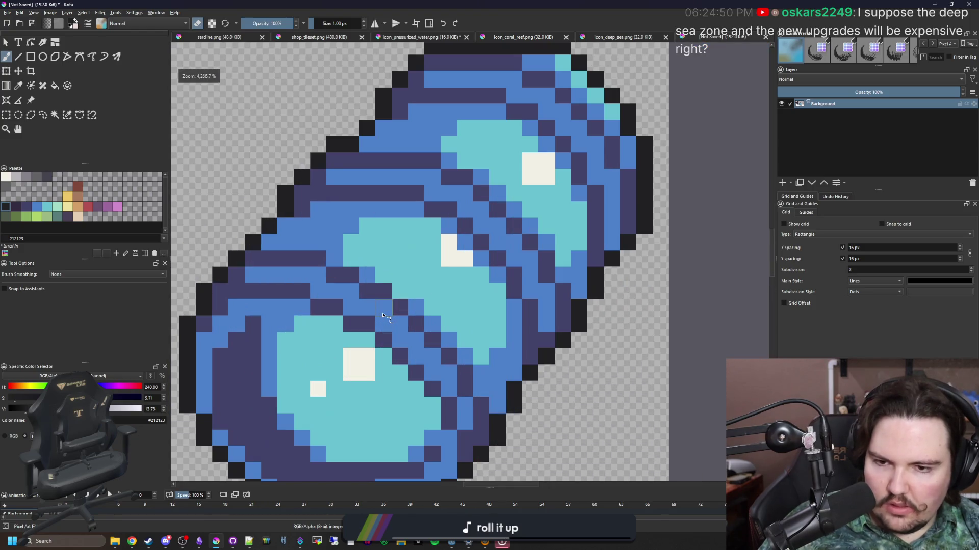
scroll(383, 315, "up", 1)
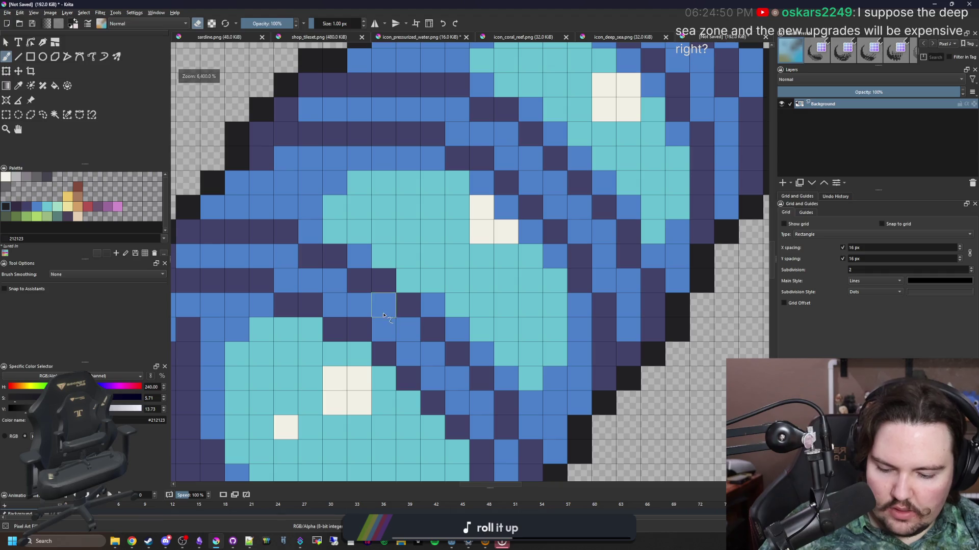
- Sample the cyan from a capsule panel with the Color Sampler
key("p")
left_click(442, 297)
scroll(441, 301, "down", 2)
- Fill three dark capsule stripes with light grey using the Fill tool
key("b")
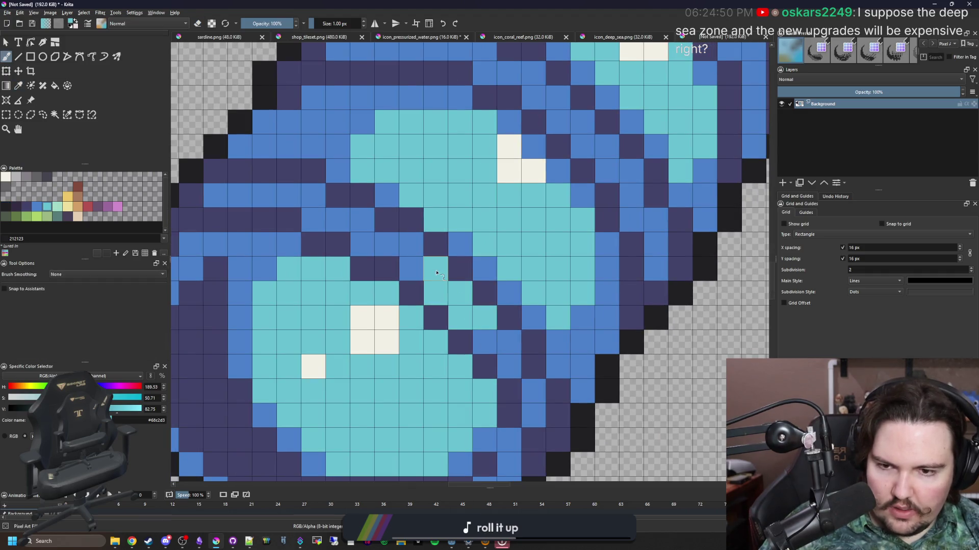
left_click(19, 178)
key("f")
left_click(288, 208)
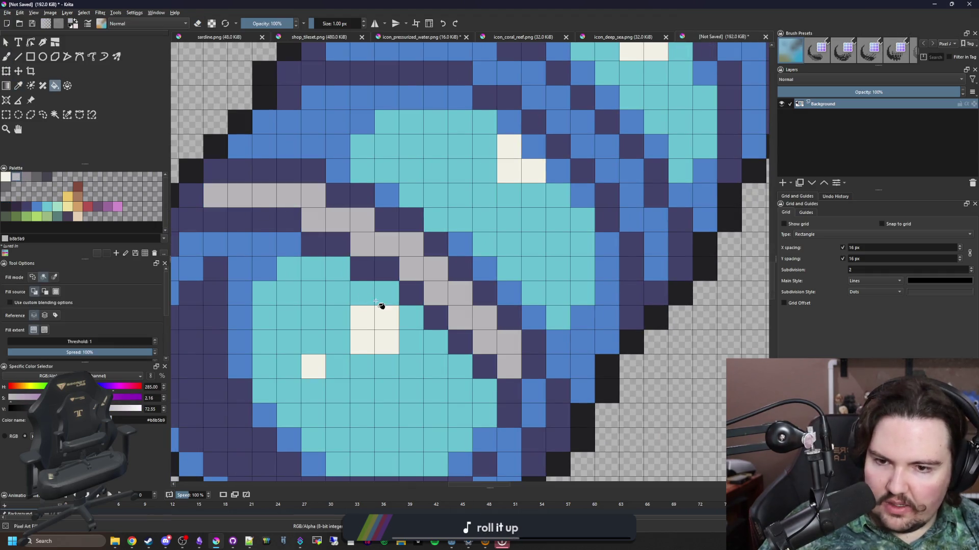
scroll(383, 306, "down", 1)
left_click(387, 288)
left_click(445, 219)
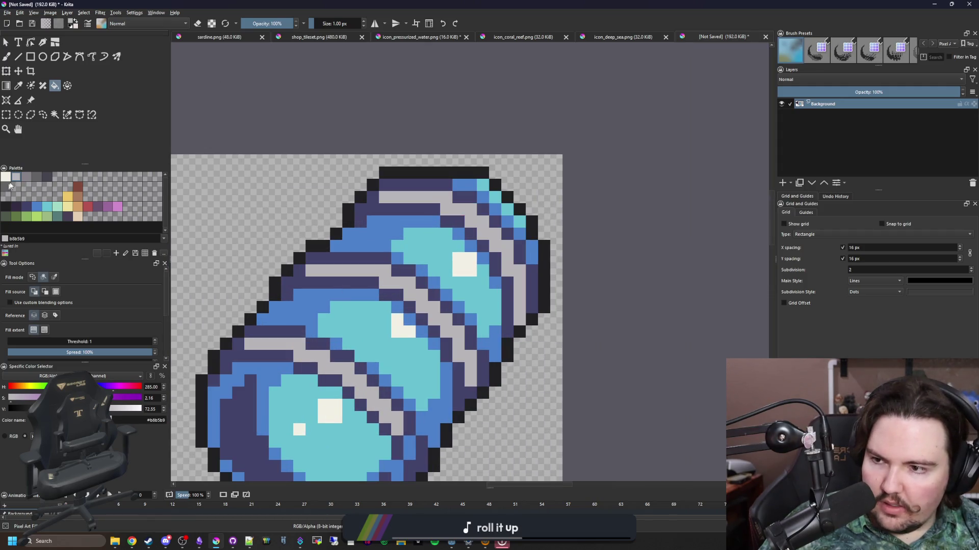
- Fill three more dark stripes with the darker grey swatch
left_click(26, 176)
left_click(295, 349)
left_click(361, 290)
left_click(448, 204)
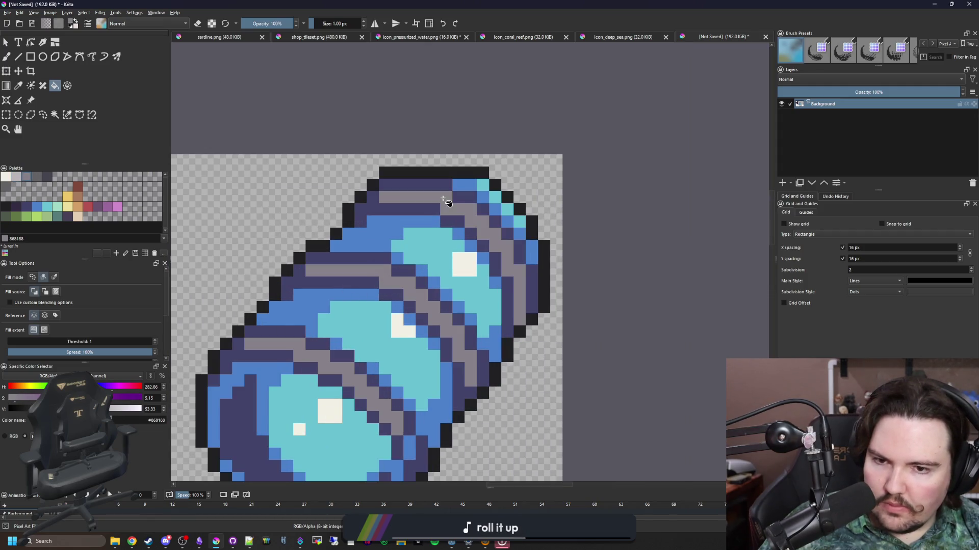
scroll(420, 214, "down", 4)
scroll(403, 153, "down", 1)
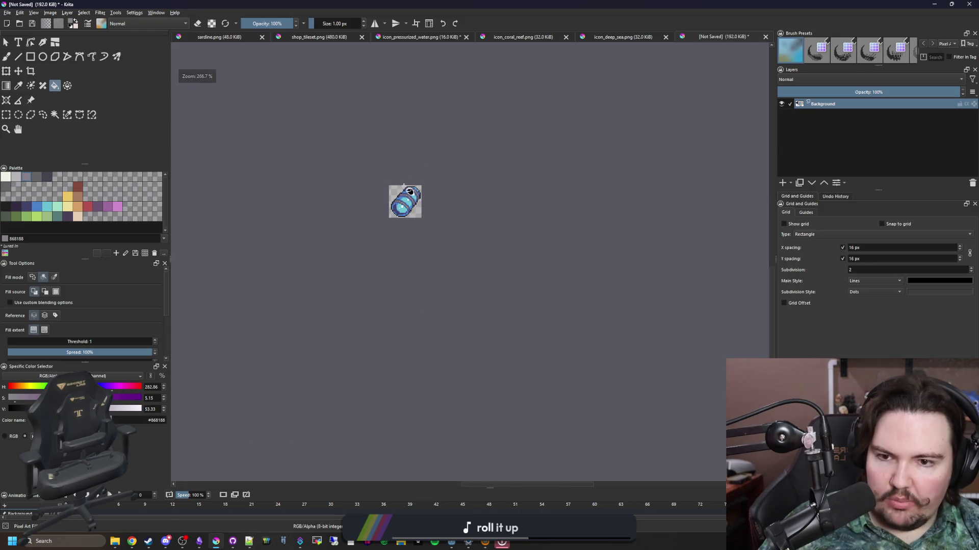
scroll(408, 204, "up", 3)
scroll(421, 221, "down", 4)
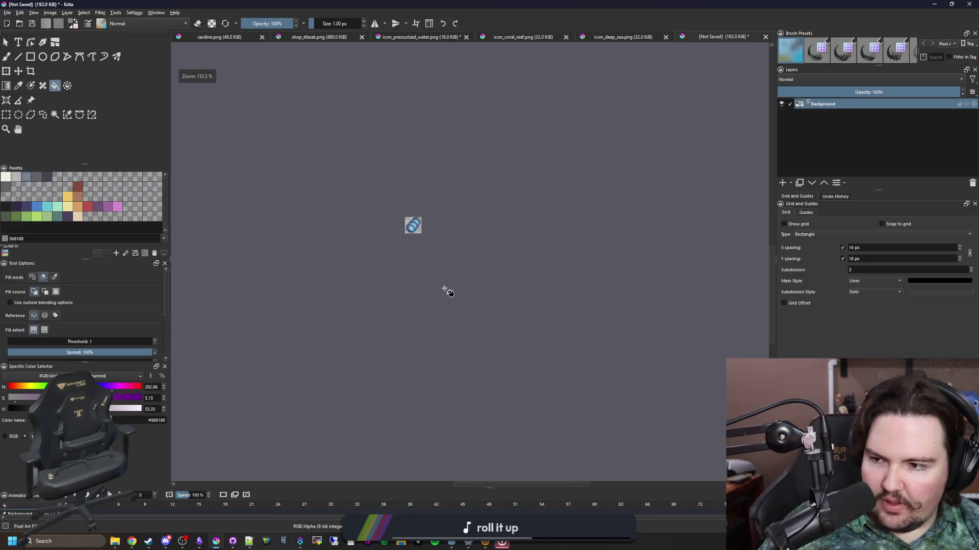
scroll(418, 252, "up", 8)
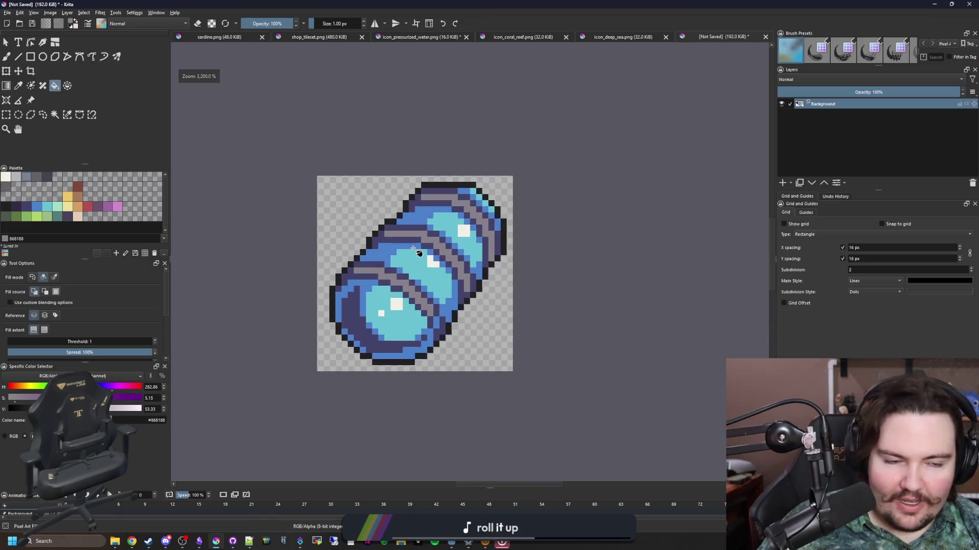
- Review the shaded sprite and return to the Freehand Brush
scroll(414, 249, "down", 2)
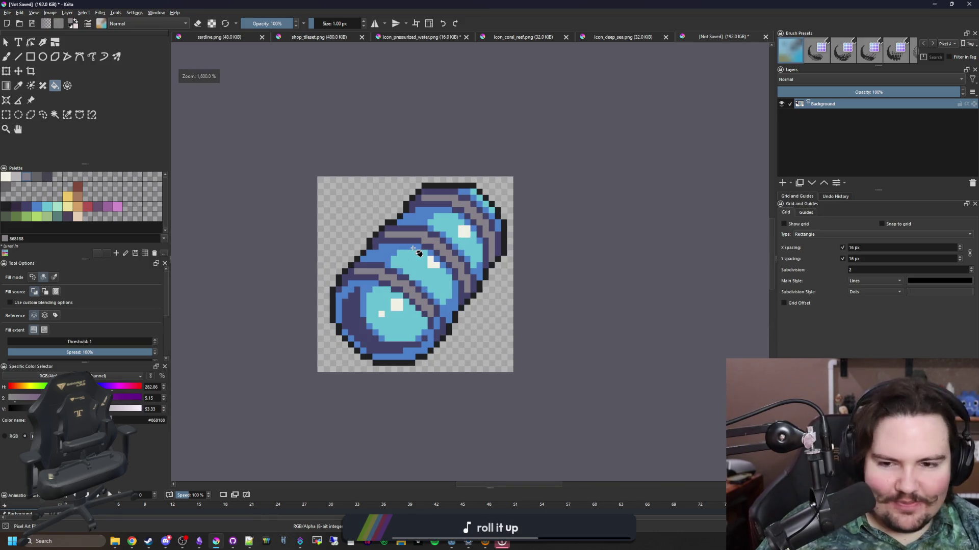
scroll(413, 249, "down", 5)
scroll(433, 278, "up", 4)
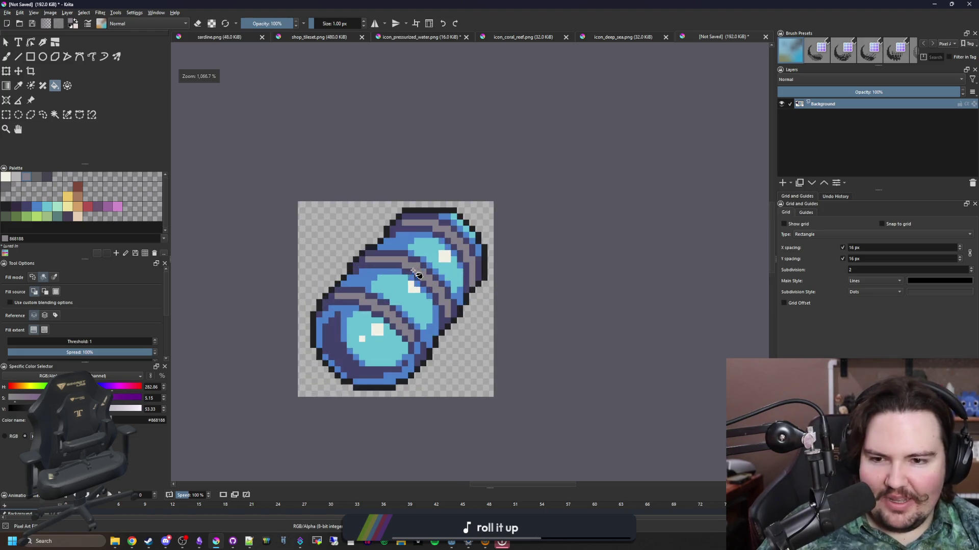
scroll(385, 305, "down", 2)
scroll(408, 332, "up", 5)
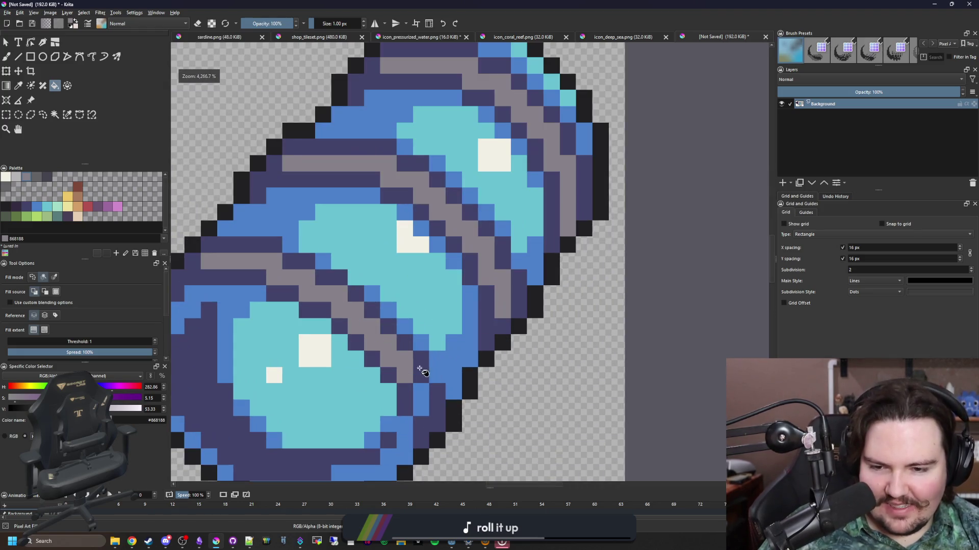
key("p")
key("b")
scroll(424, 404, "down", 8)
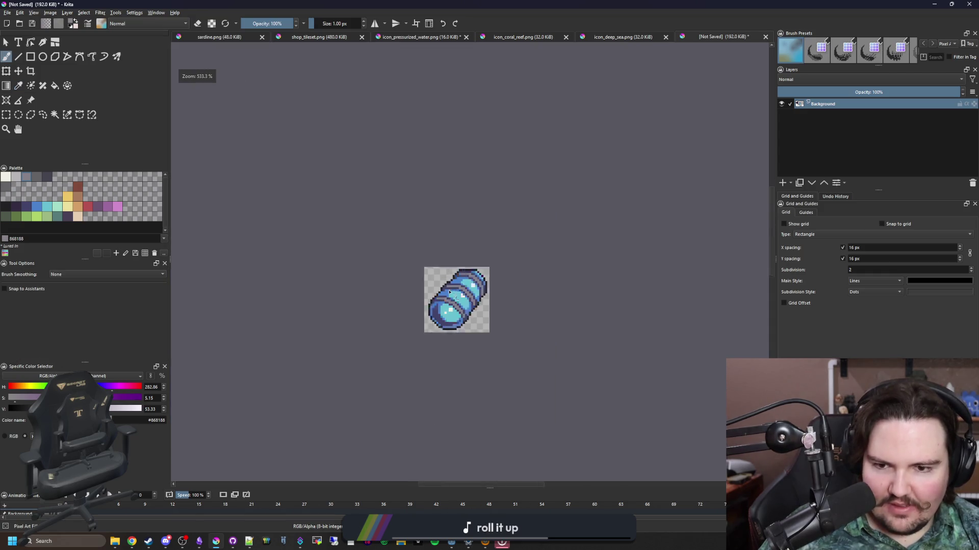
scroll(424, 357, "up", 6)
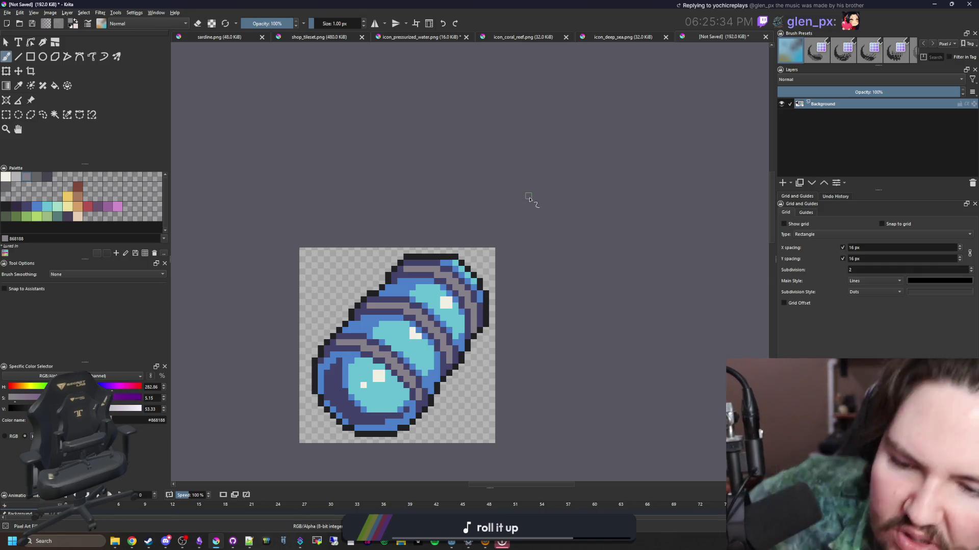
scroll(409, 277, "up", 3)
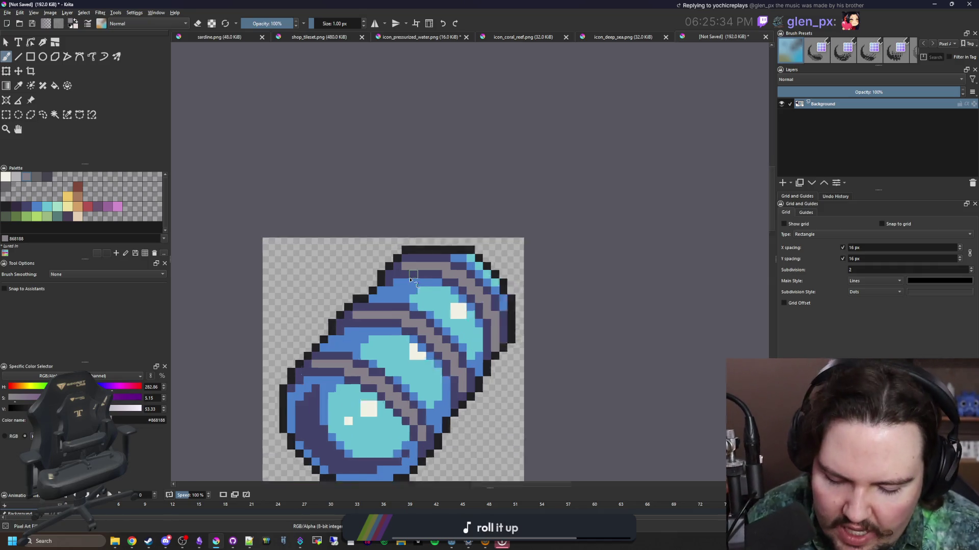
key("p")
scroll(348, 334, "up", 1)
key("b")
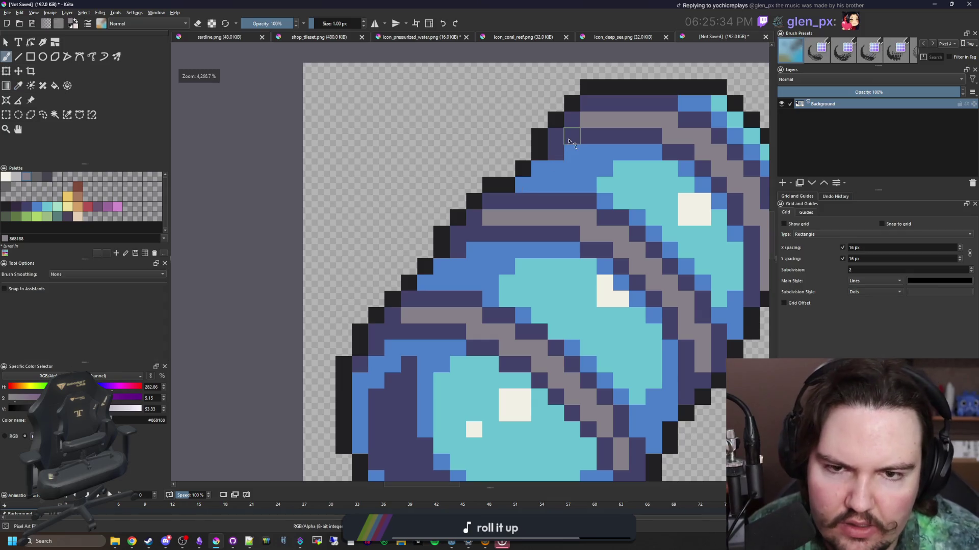
scroll(393, 335, "down", 6)
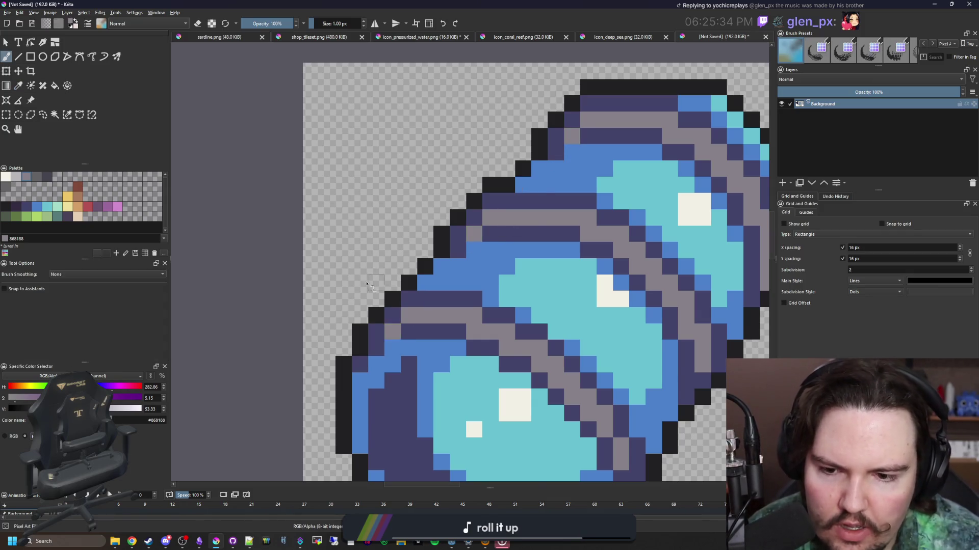
scroll(415, 205, "up", 1)
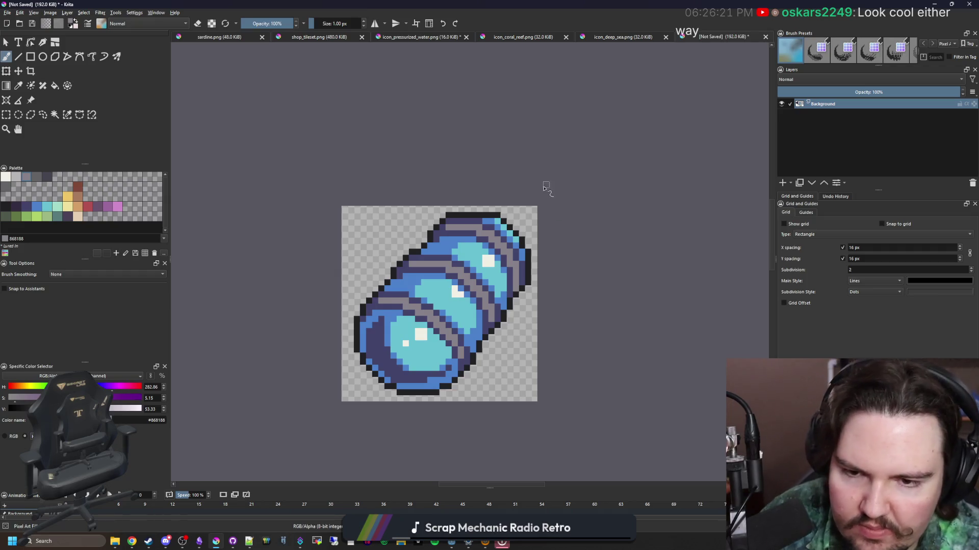
scroll(544, 188, "down", 4)
scroll(498, 268, "up", 4)
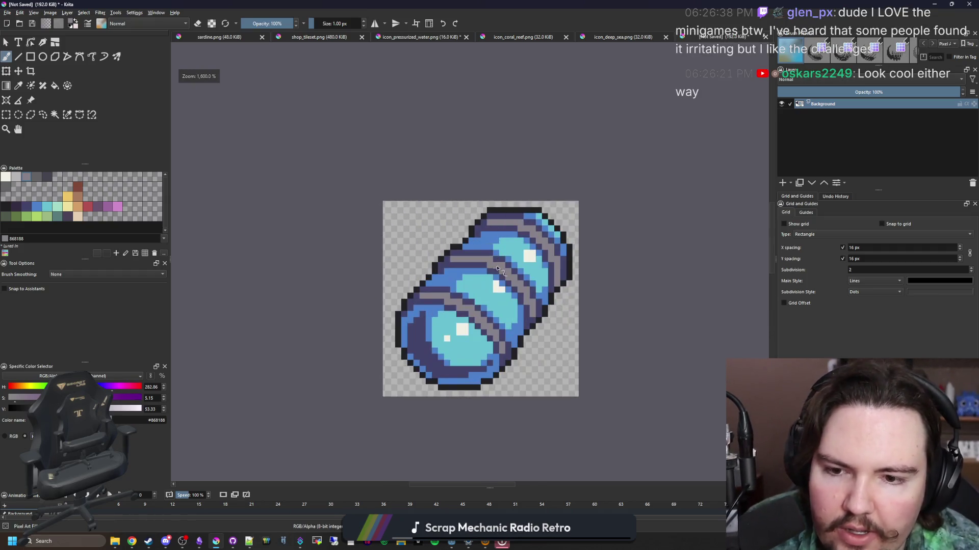
scroll(497, 269, "down", 4)
scroll(451, 308, "up", 5)
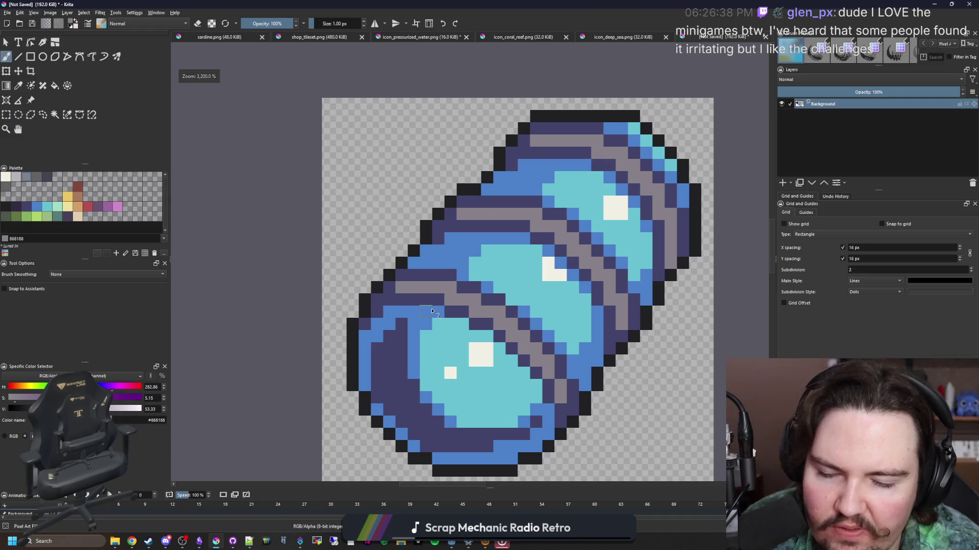
scroll(432, 311, "down", 6)
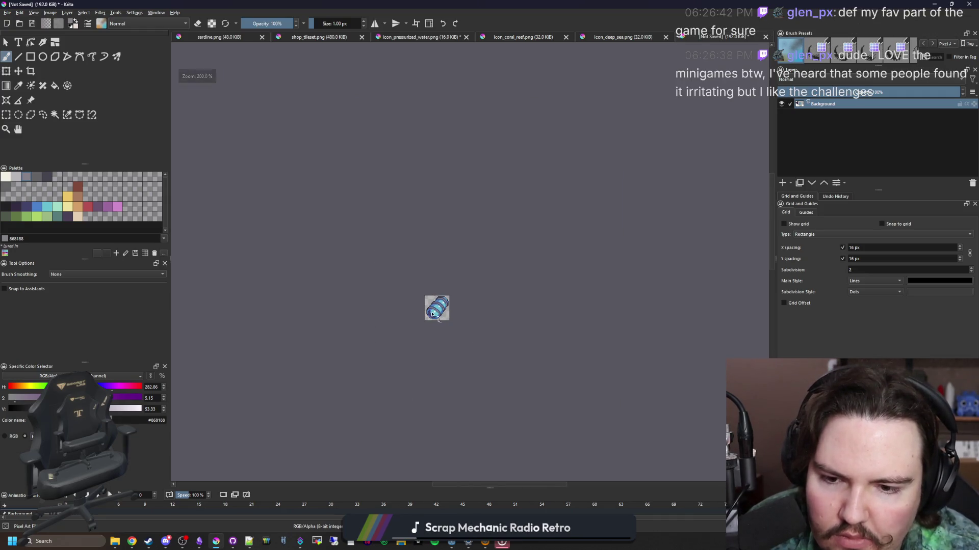
scroll(432, 311, "up", 6)
mouse_move(531, 4)
left_mouse_down()
mouse_move(414, 335)
mouse_move(511, 430)
mouse_move(525, 411)
left_mouse_up()
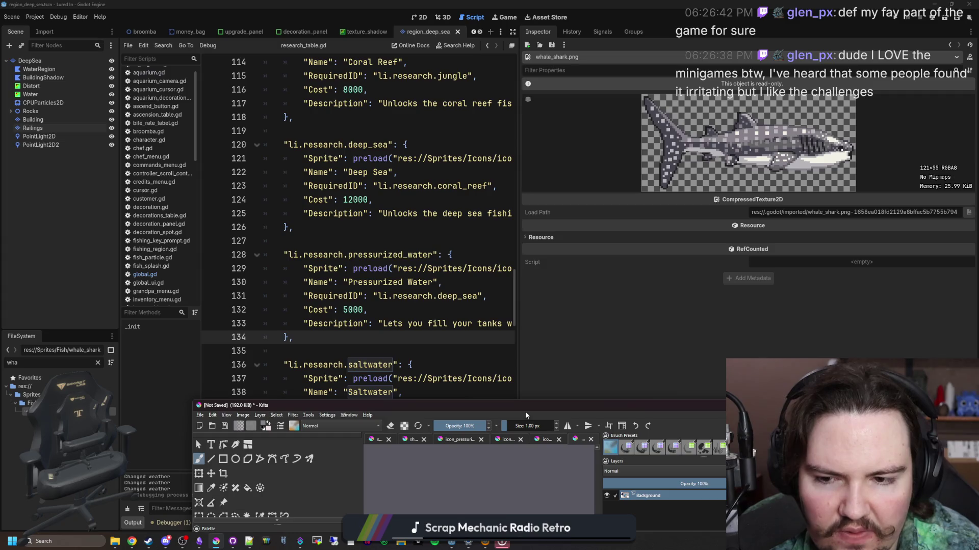
scroll(401, 287, "up", 2)
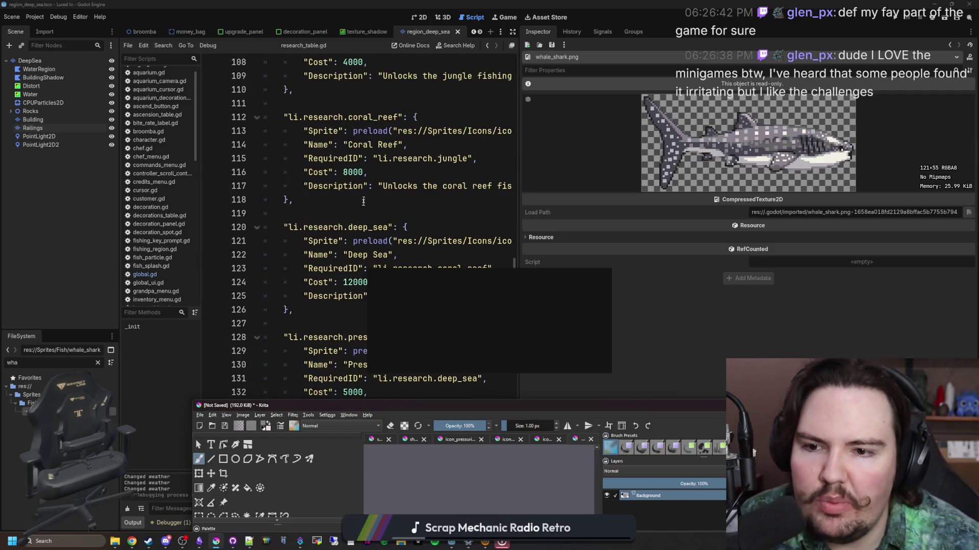
scroll(460, 395, "up", 8)
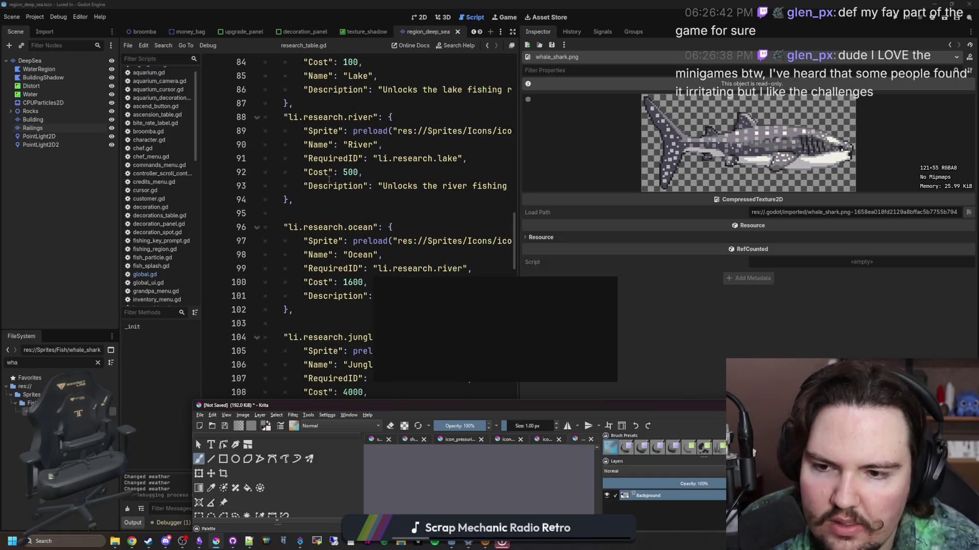
scroll(371, 265, "down", 3)
scroll(371, 255, "down", 9)
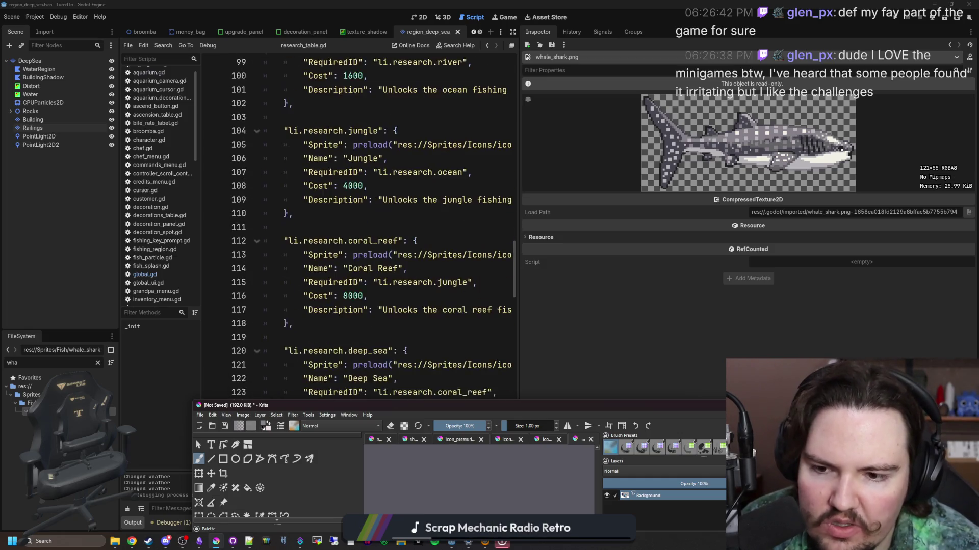
scroll(350, 321, "up", 4)
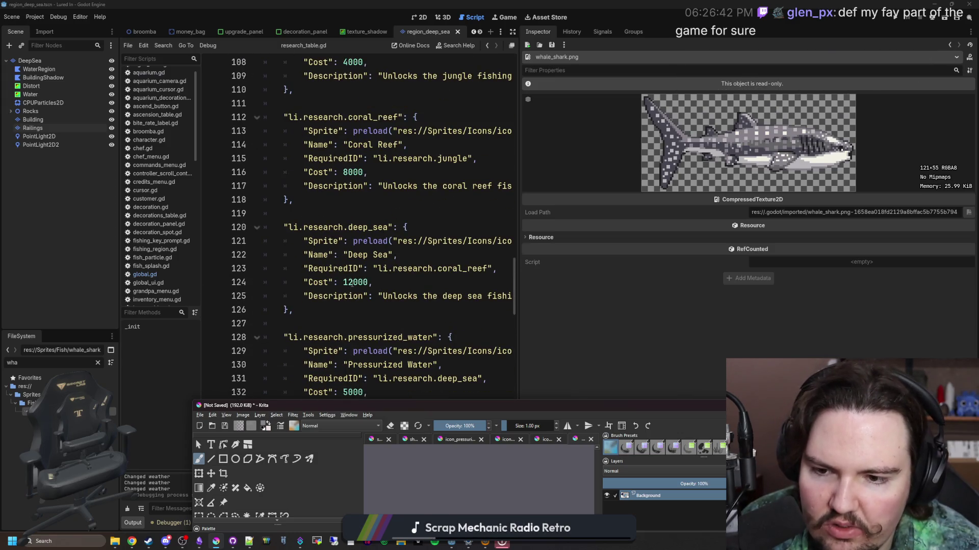
scroll(351, 283, "down", 5)
double_click(458, 407)
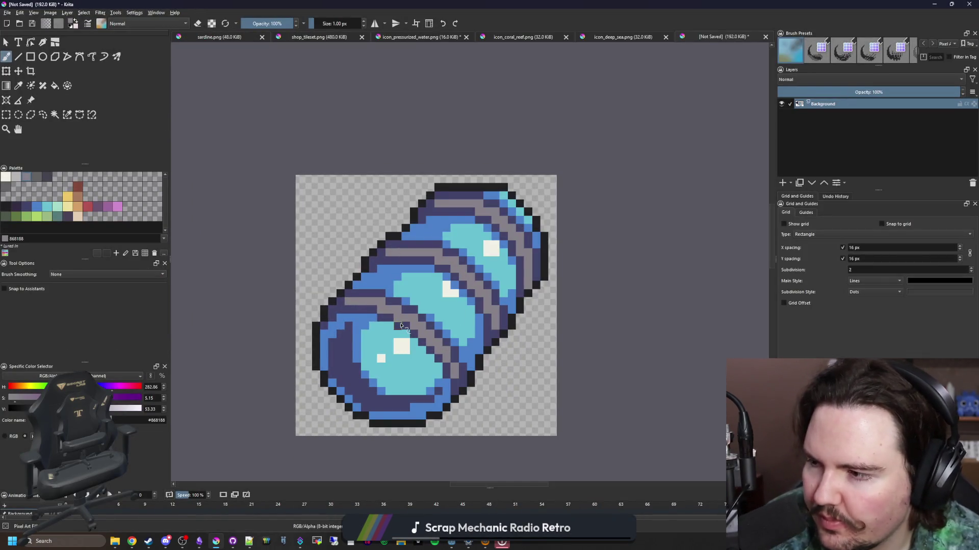
- Nudge the canvas view right and bring the Scrap Mechanic window to the front
left_click_drag(401, 288, 406, 285)
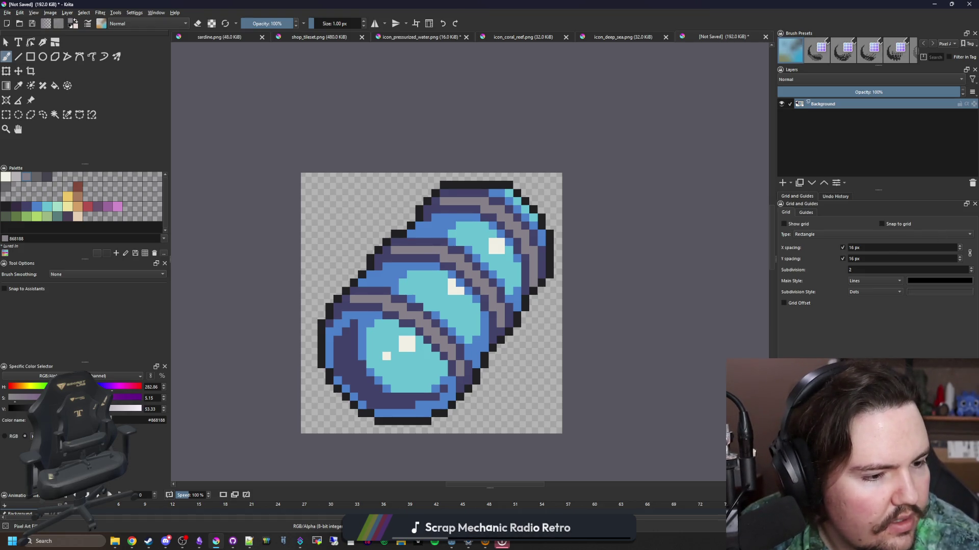
left_click(216, 541)
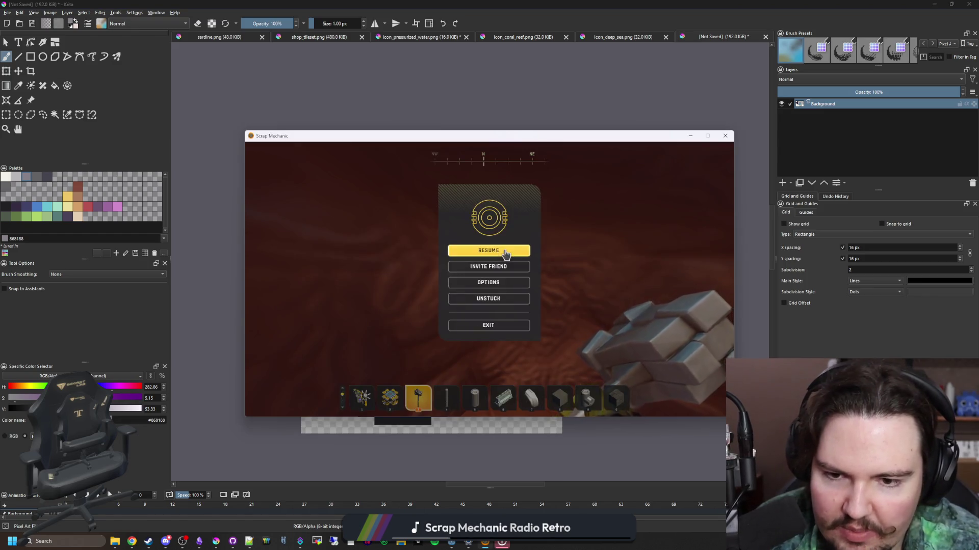
- Resume the paused game and open then close the in-game chat
left_click(474, 250)
key("Return")
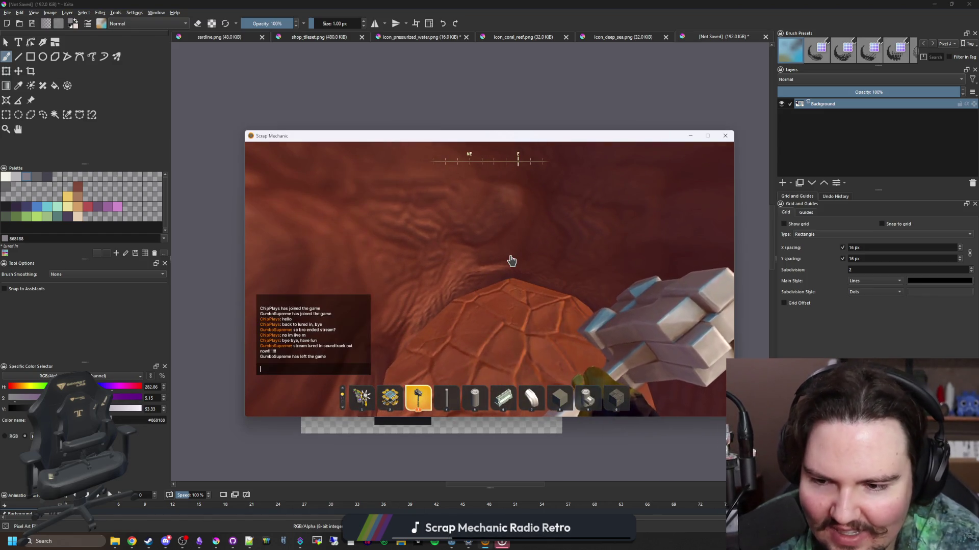
key("Escape")
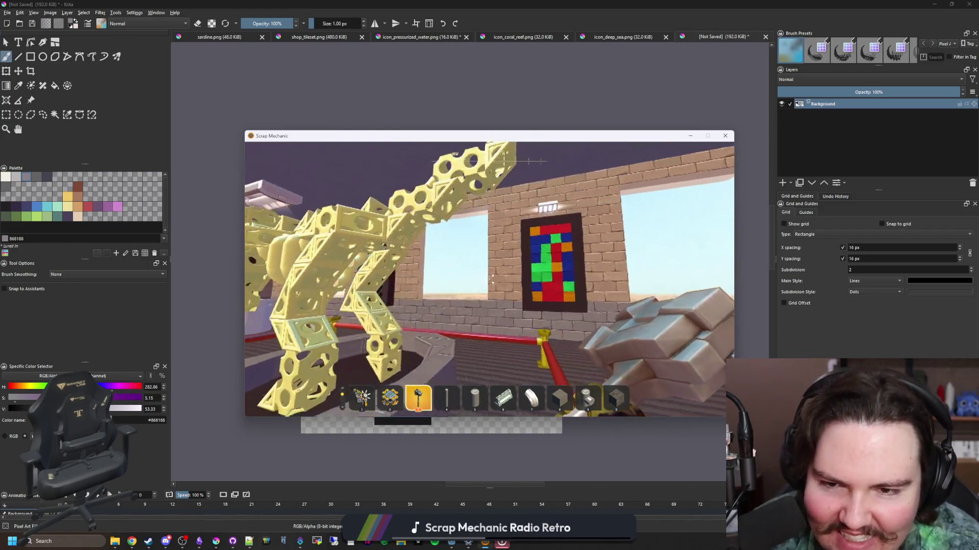
- Move the claw part from the backpack into hotbar slot 8 and place it on the floor
key("Tab")
scroll(501, 289, "down", 5)
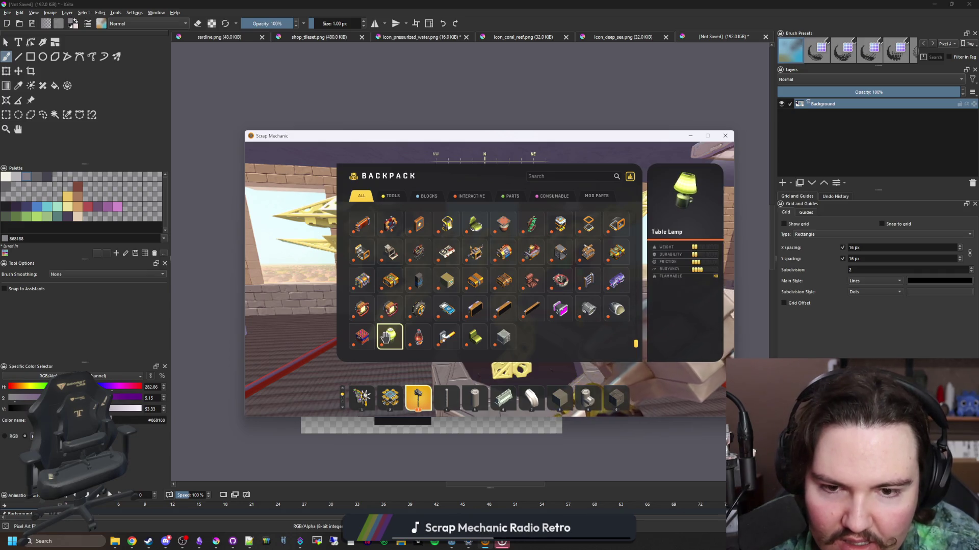
scroll(578, 312, "up", 3)
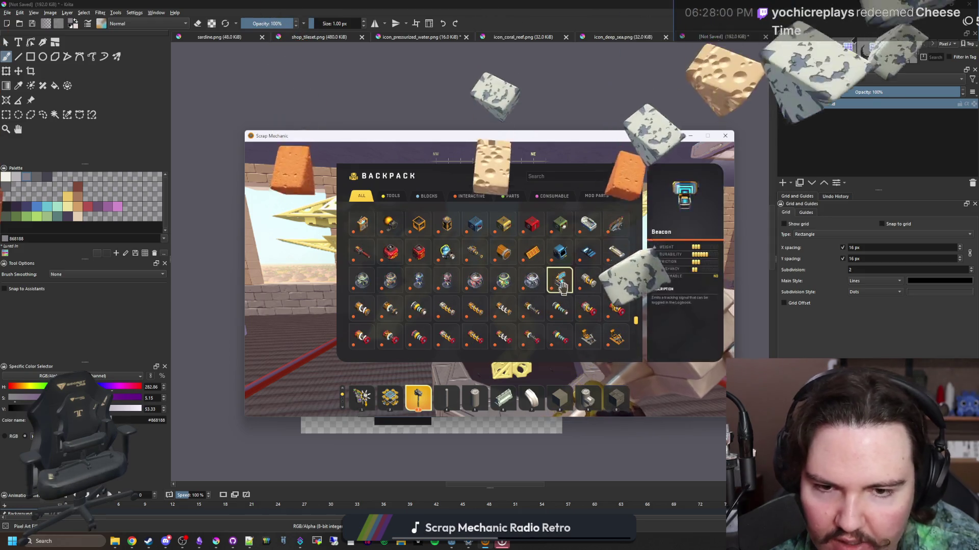
left_click(500, 198)
scroll(593, 311, "down", 10)
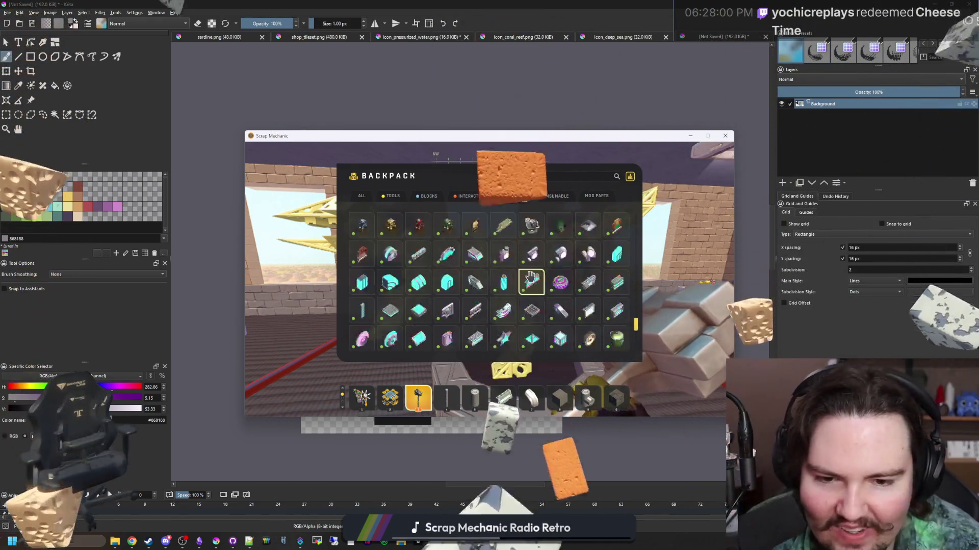
left_click_drag(594, 312, 559, 398)
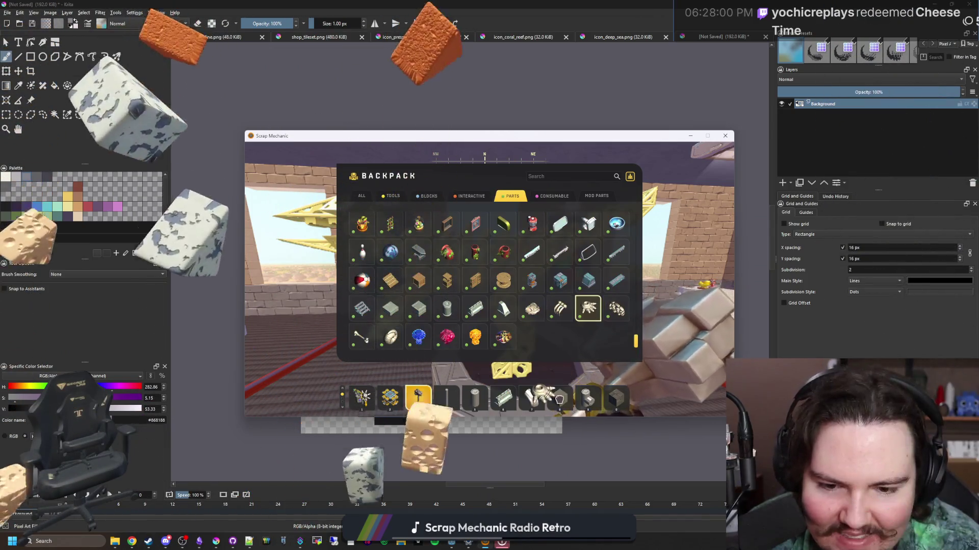
key("Tab")
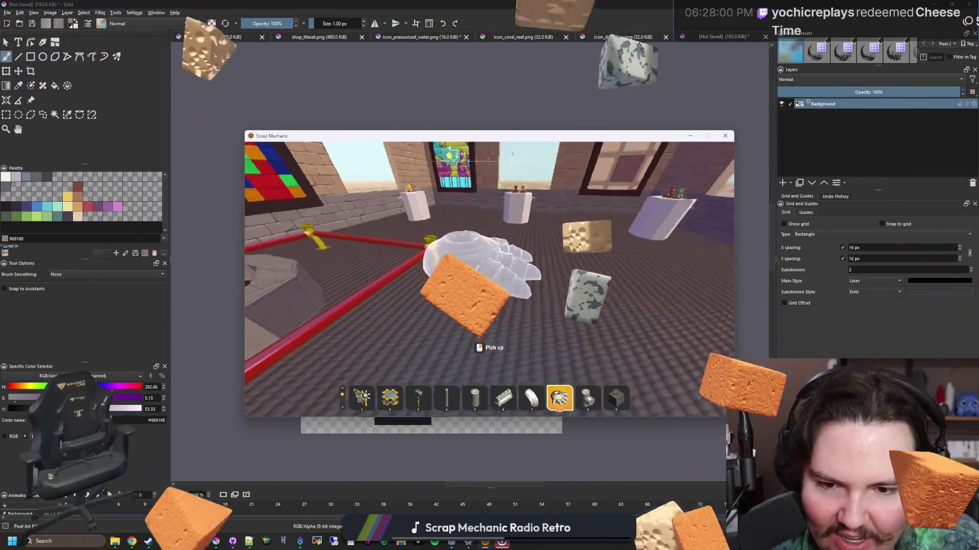
left_click(489, 279)
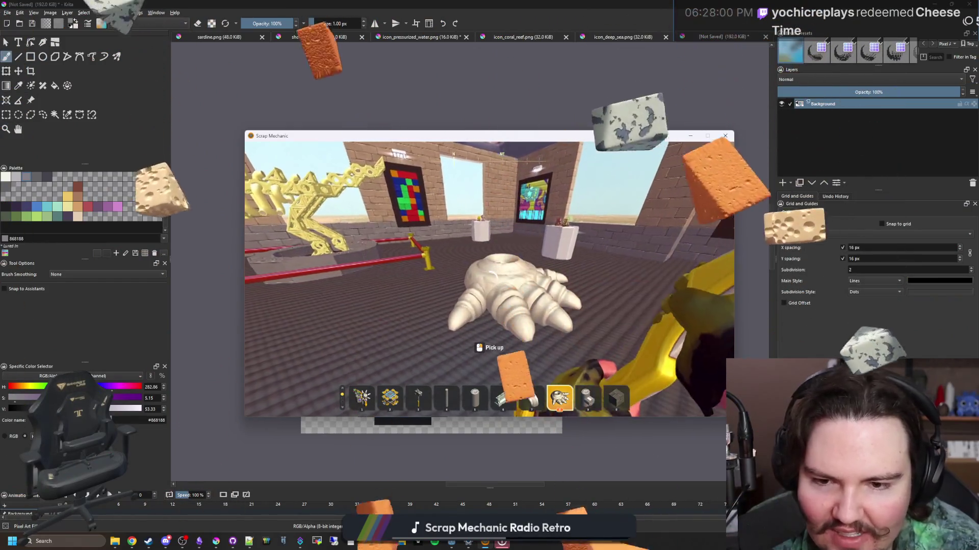
- Equip the first hotbar item, pause the game and switch back to Krita
key("1")
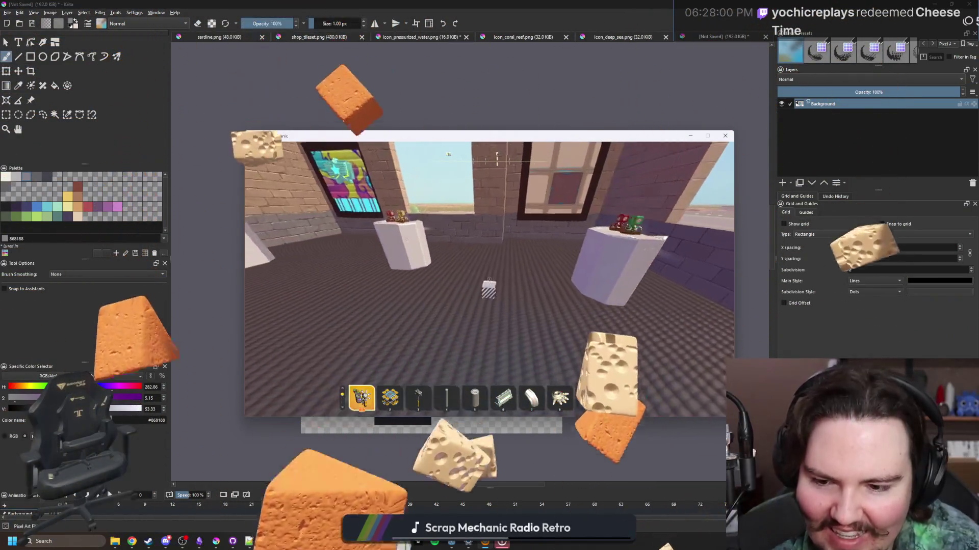
scroll(489, 280, "down", 2)
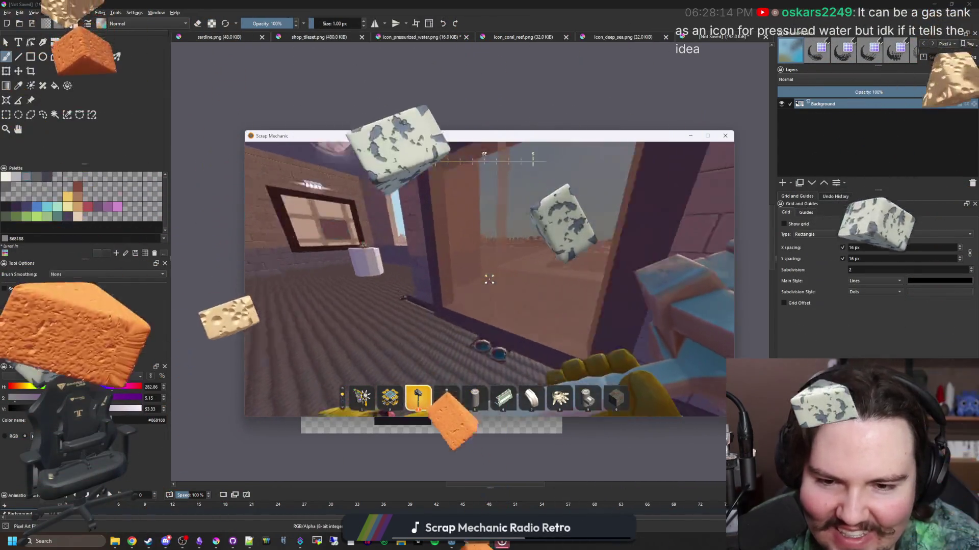
key("Escape")
key("alt+Tab")
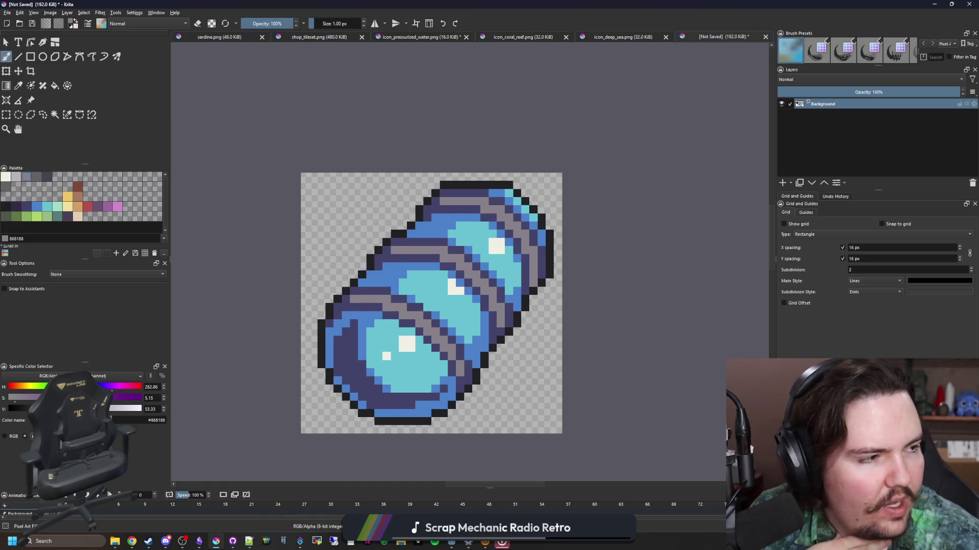
- Browse the 'pressurized water' Google Images results
key("alt+Tab")
scroll(295, 263, "down", 10)
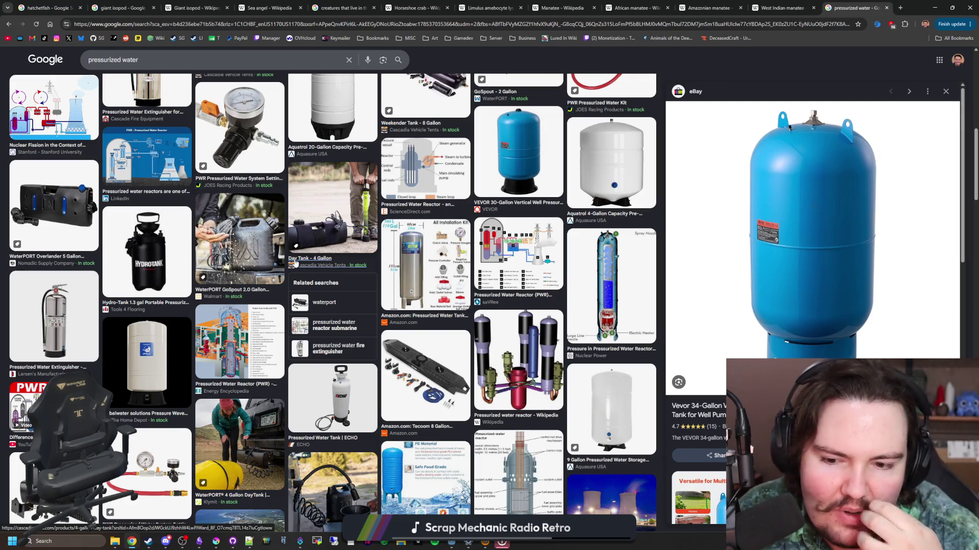
scroll(547, 273, "down", 5)
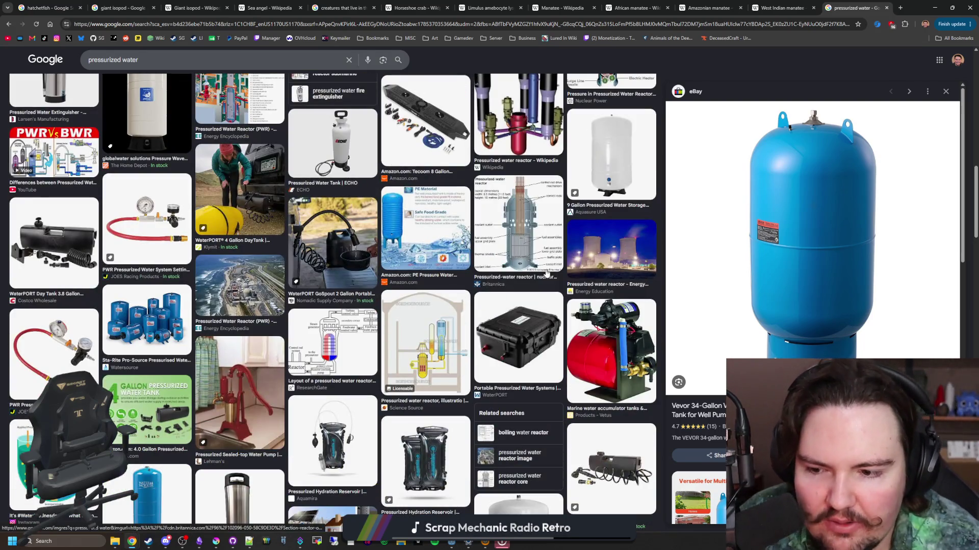
scroll(547, 273, "down", 5)
scroll(430, 298, "down", 5)
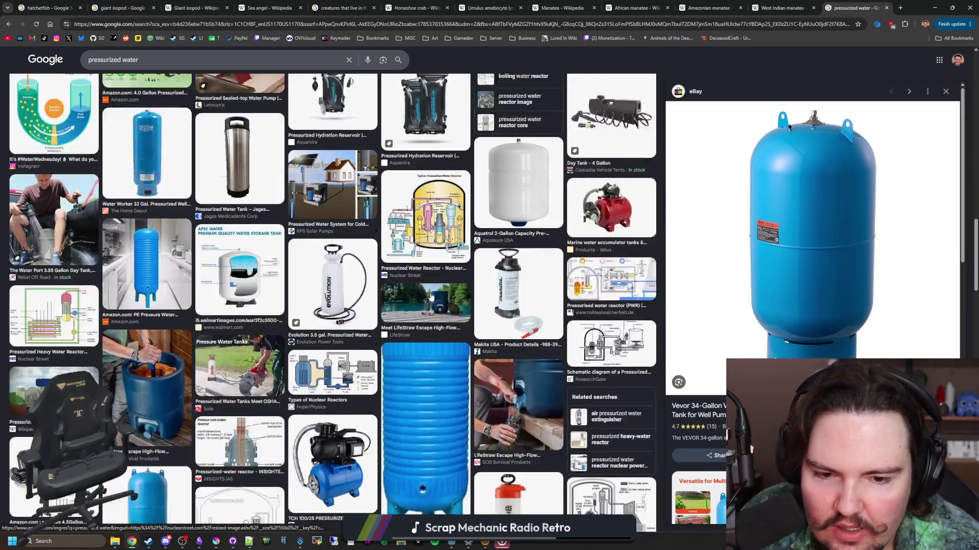
scroll(431, 297, "down", 4)
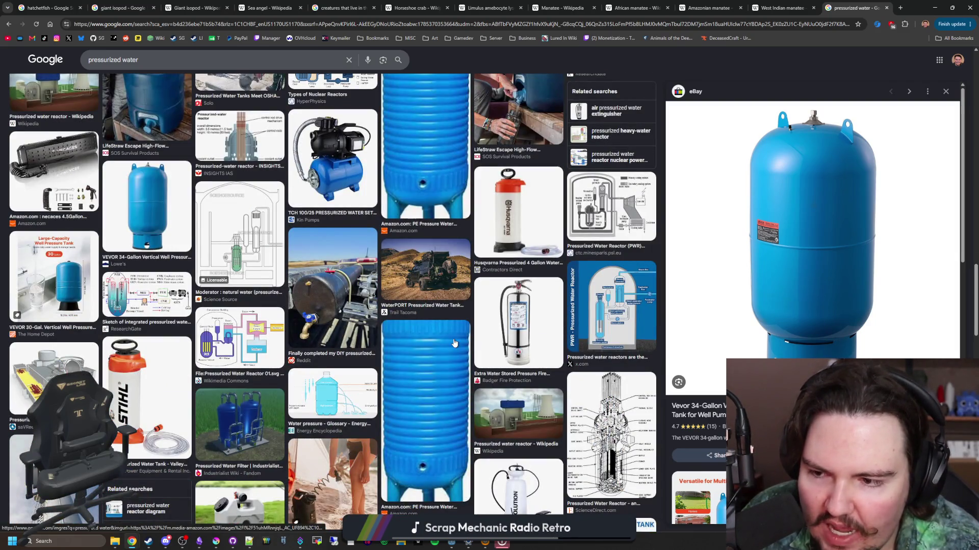
scroll(431, 297, "down", 3)
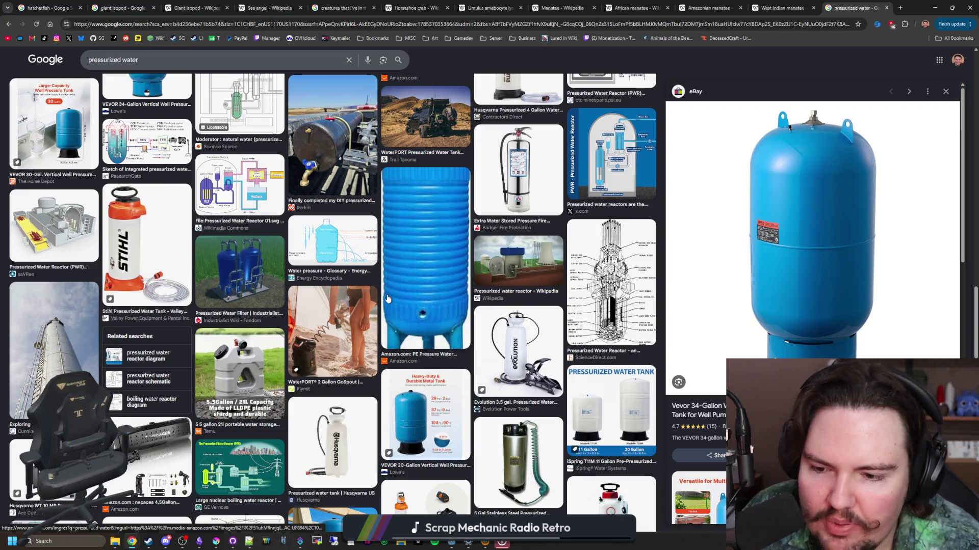
scroll(387, 298, "down", 5)
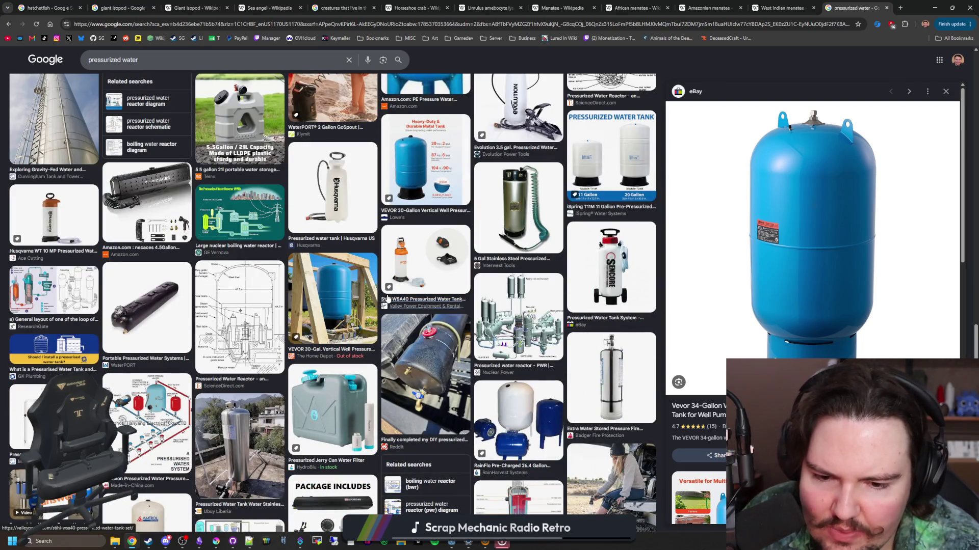
scroll(387, 299, "down", 4)
scroll(387, 298, "down", 3)
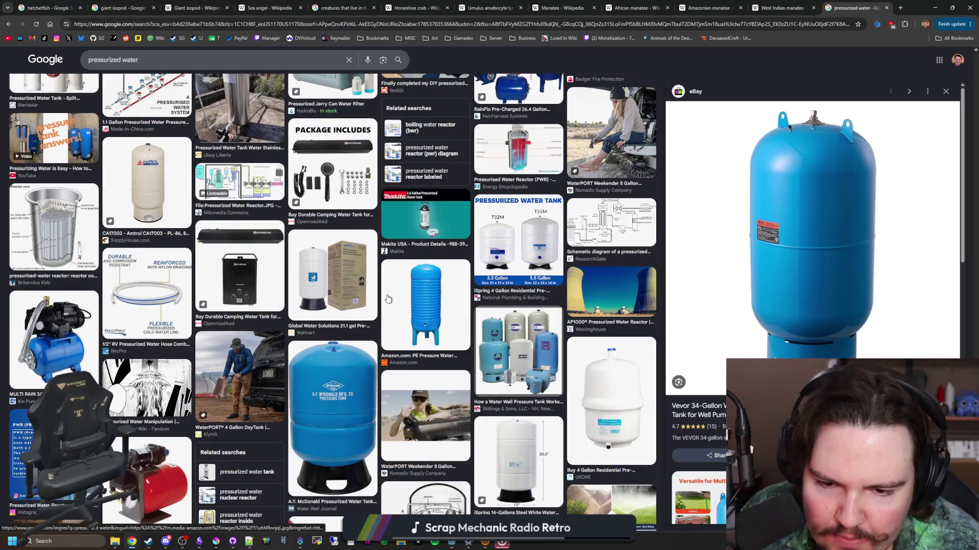
scroll(387, 299, "down", 5)
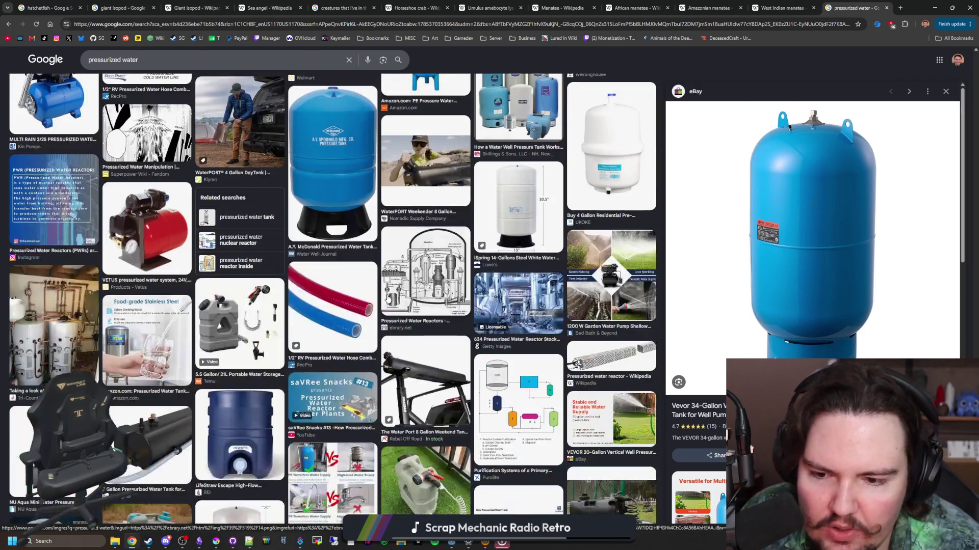
scroll(387, 299, "down", 5)
scroll(387, 299, "up", 15)
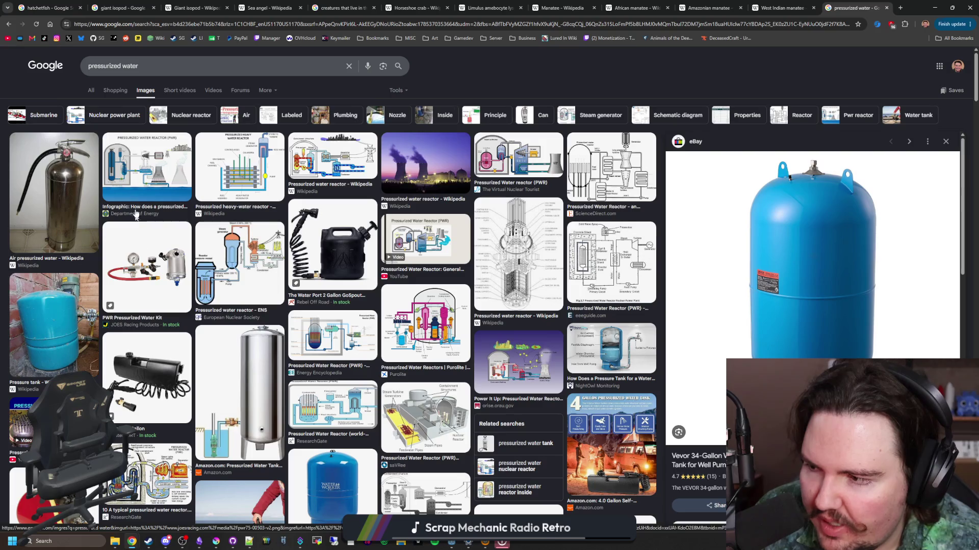
- Search images for 'gas tank', preview the propane tank, then return to Krita
left_click_drag(139, 66, 63, 70)
type("gas tank")
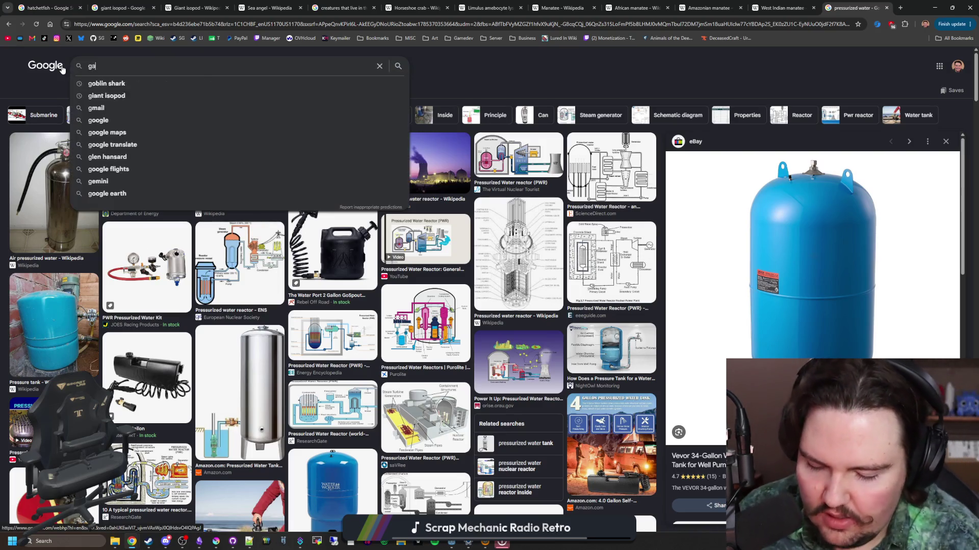
key("Return")
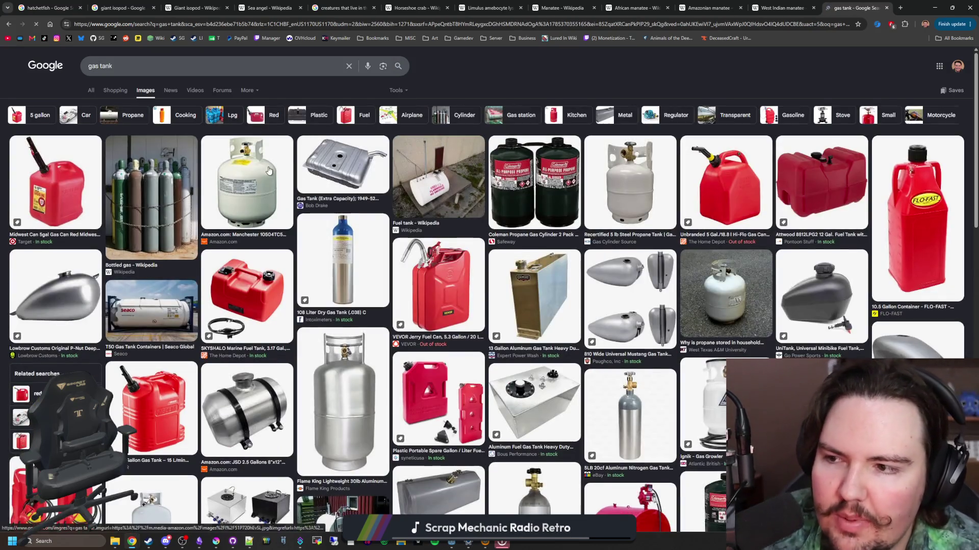
left_click(246, 175)
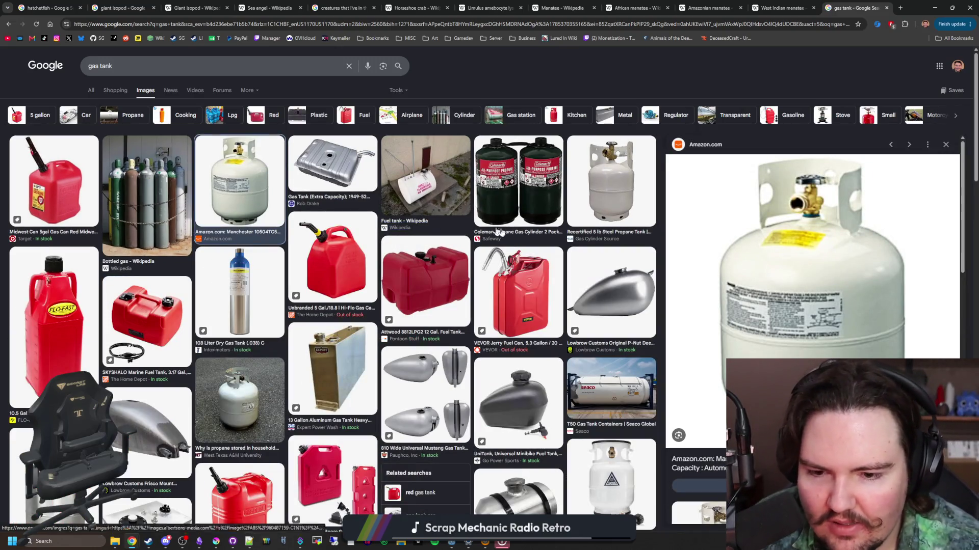
scroll(478, 241, "down", 4)
scroll(478, 241, "down", 5)
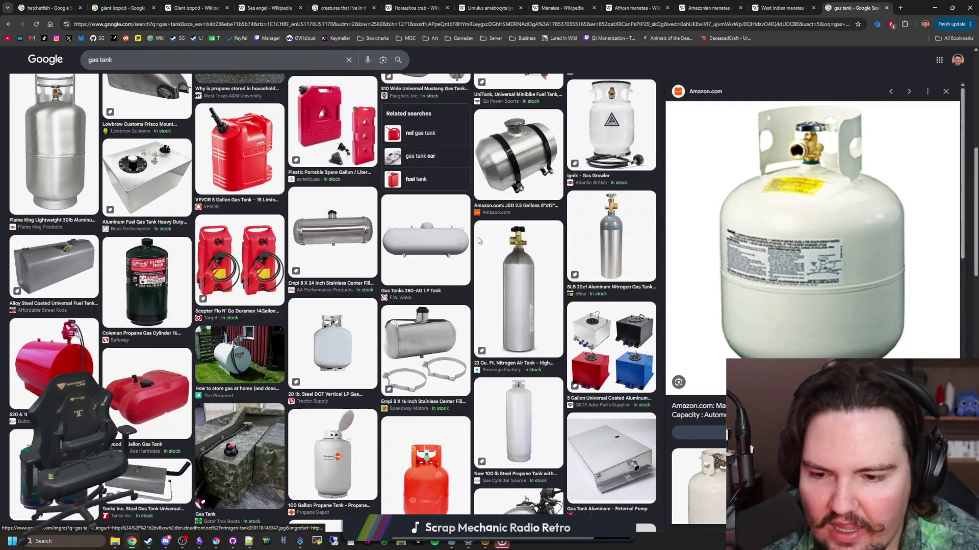
scroll(478, 227, "down", 5)
scroll(478, 226, "down", 2)
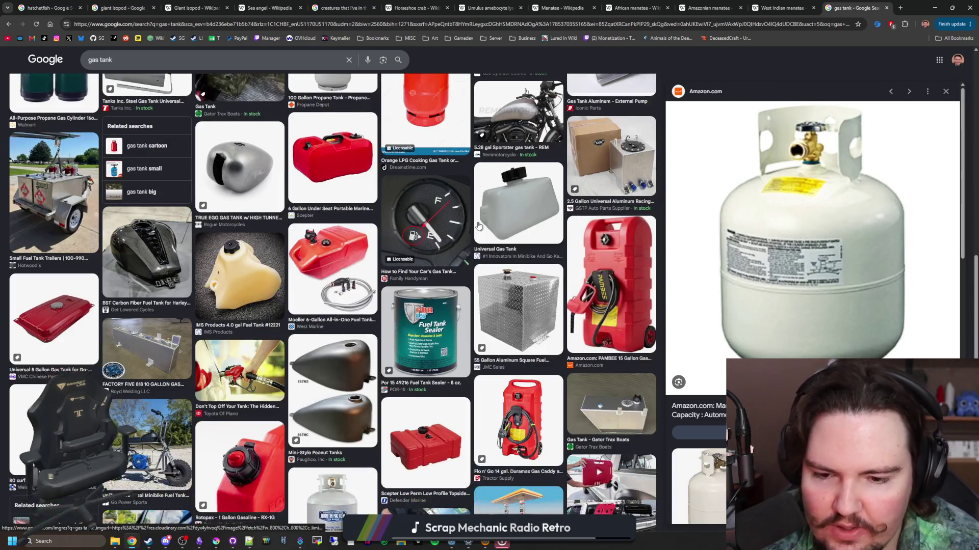
key("alt+Tab")
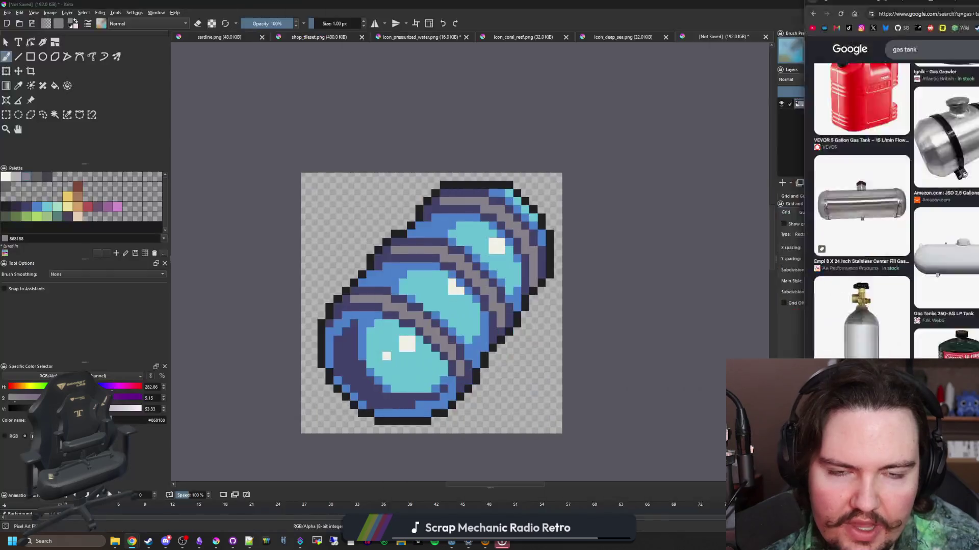
- Paint sampled dark purple outline pixels along the capsule's window edges
scroll(494, 323, "up", 2)
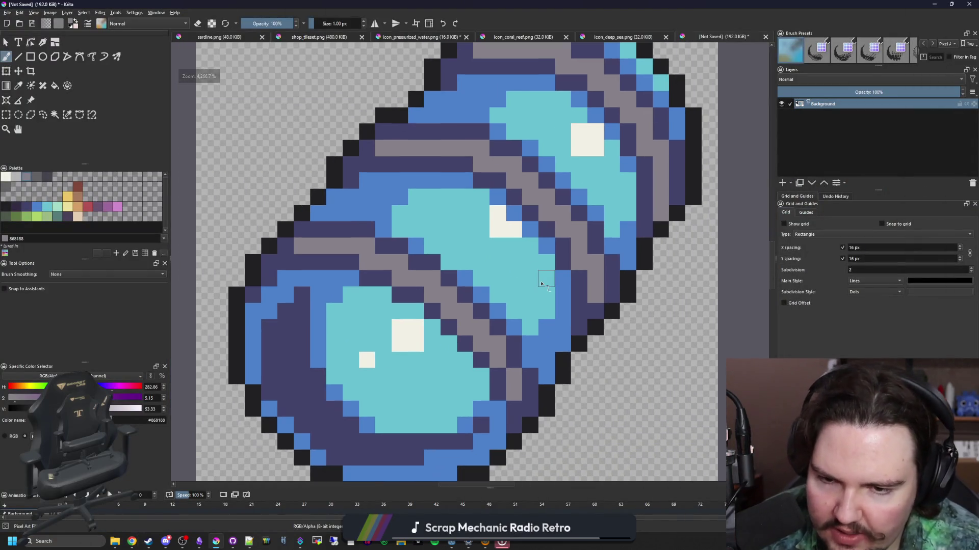
key("p")
left_click(465, 301)
scroll(465, 301, "up", 2)
key("b")
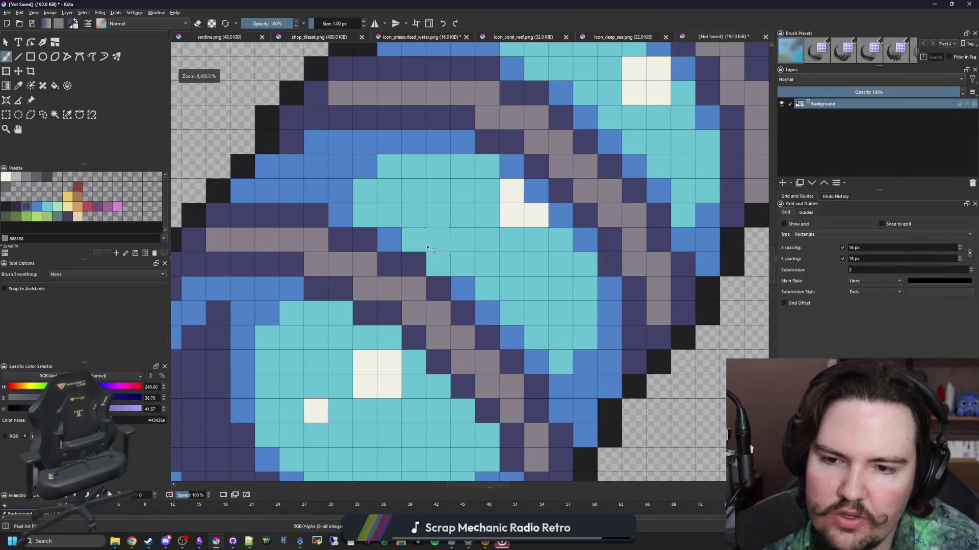
left_click_drag(414, 239, 478, 164)
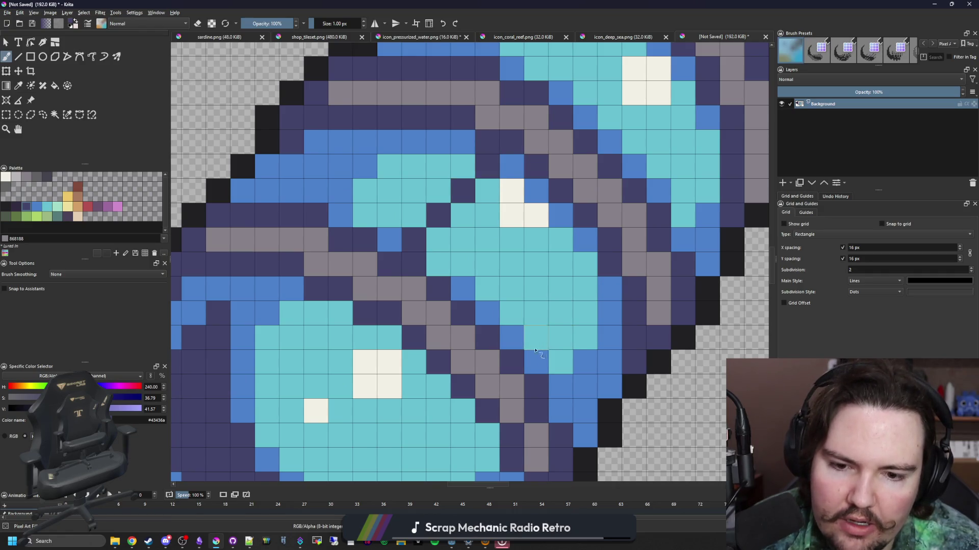
left_click(561, 313)
left_click_drag(605, 217, 574, 252)
scroll(574, 252, "down", 2)
scroll(503, 305, "up", 2)
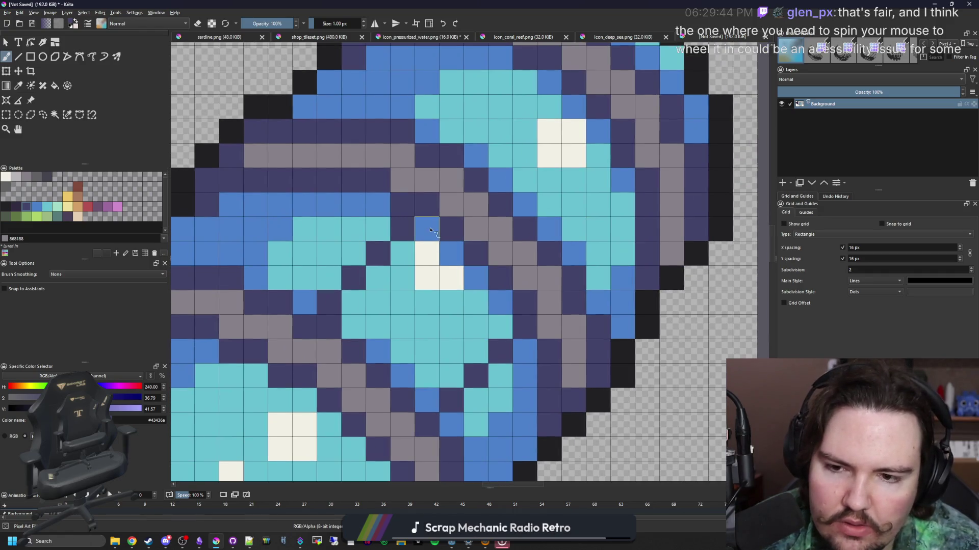
left_click_drag(503, 304, 502, 326)
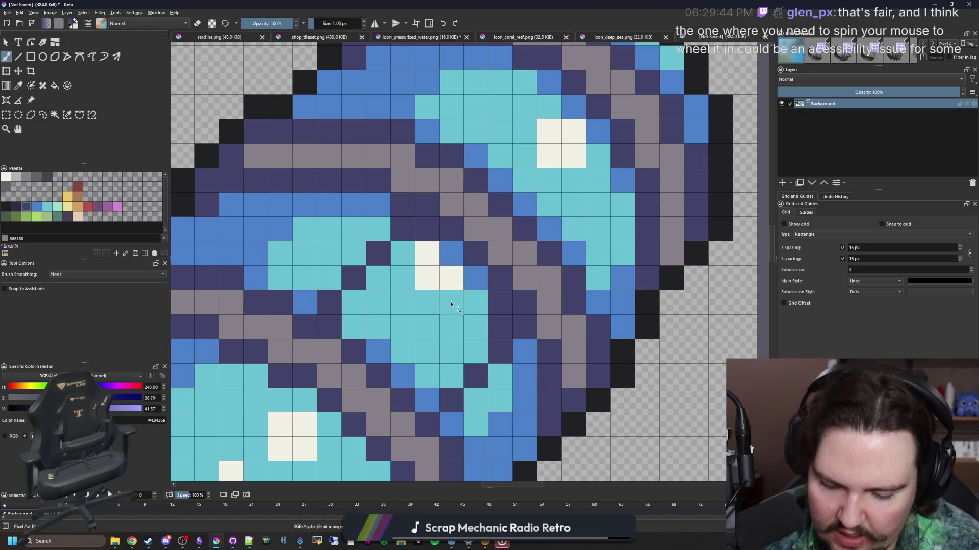
- Try flood-filling the middle window dark purple, then undo those fills
key("p")
left_click(475, 282)
left_click(507, 316)
key("f")
left_click(459, 323)
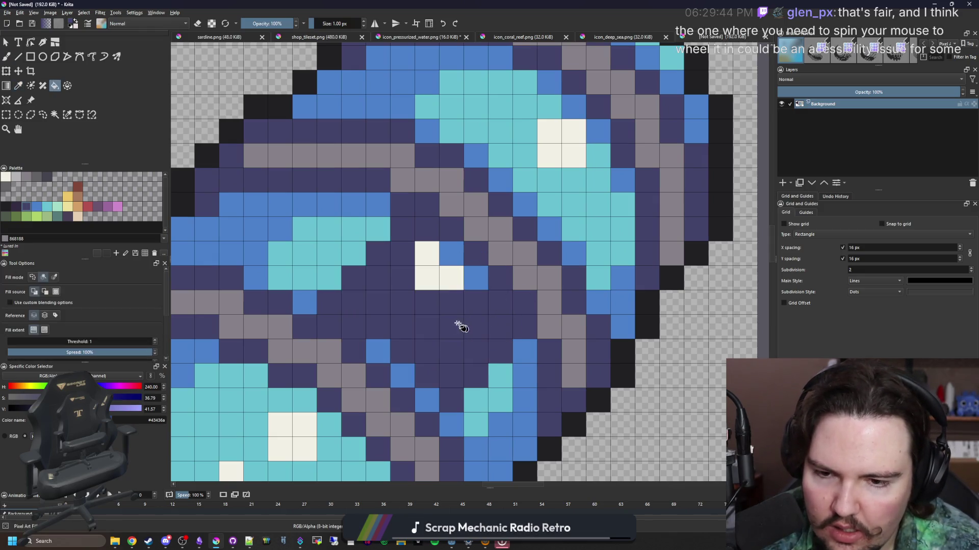
left_click(451, 280)
left_click(475, 278)
left_click(451, 253)
left_click(428, 401)
key("ctrl+z")
key("ctrl+z")
key("ctrl+z")
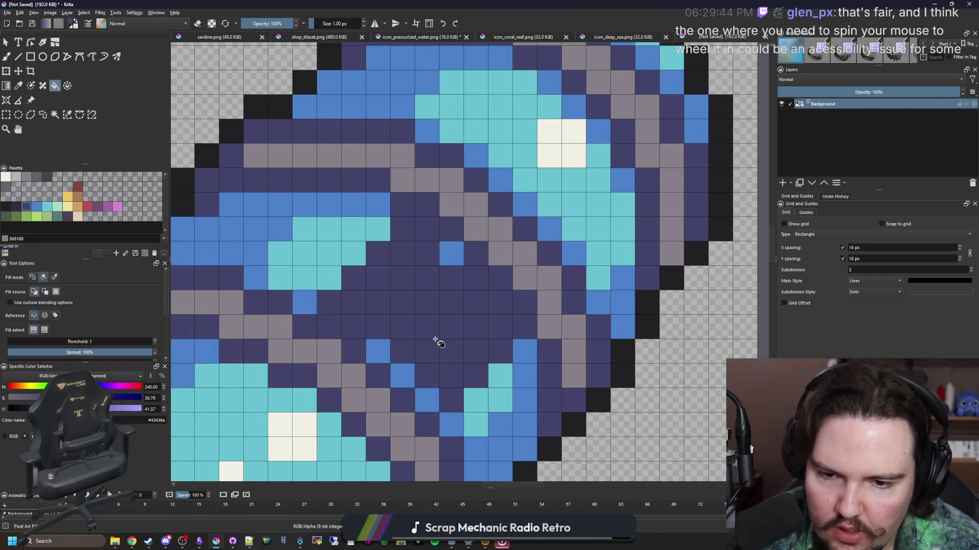
- Fill the middle window, its white highlight and stray blue cells with green Color 30
left_click(47, 216)
left_click(463, 338)
left_click(438, 277)
left_click(476, 278)
left_click(451, 253)
left_click(389, 362)
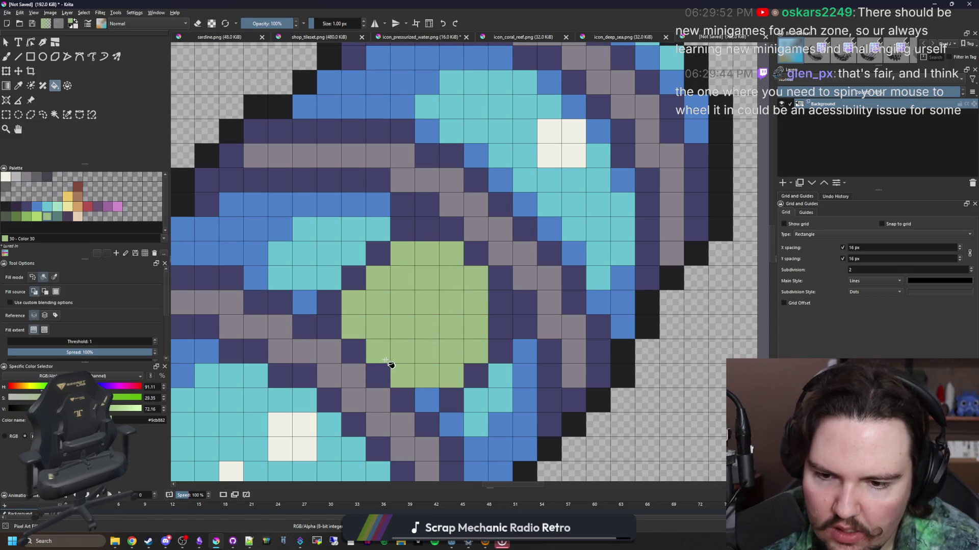
scroll(389, 363, "down", 8)
scroll(437, 278, "up", 6)
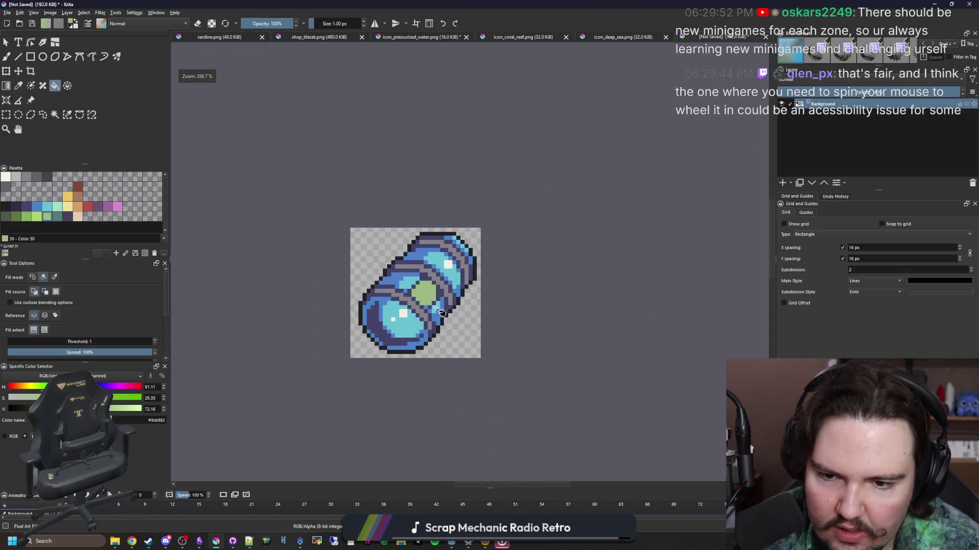
- Repaint several stray blue cells around the windows dark purple
left_click(442, 289, "ctrl")
key("b")
scroll(444, 210, "up", 1)
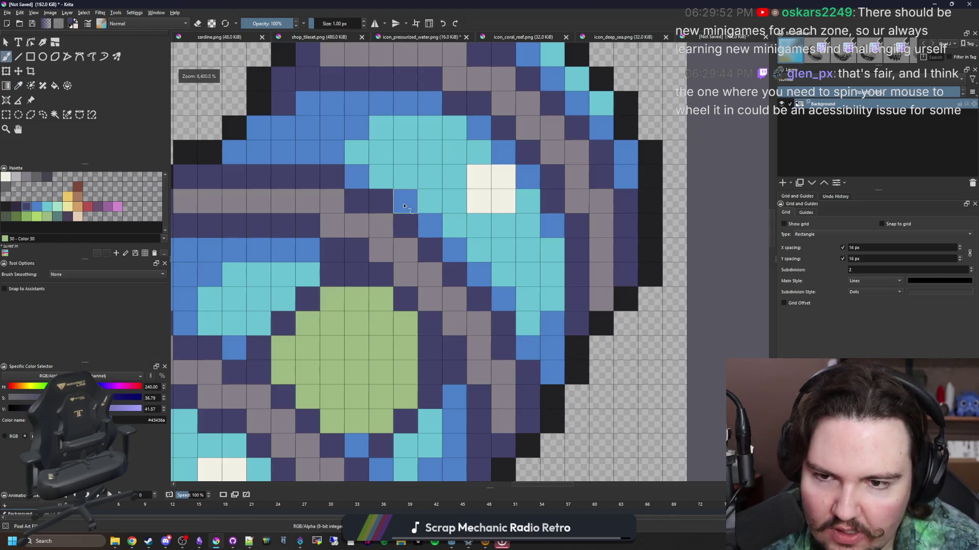
left_click(528, 251)
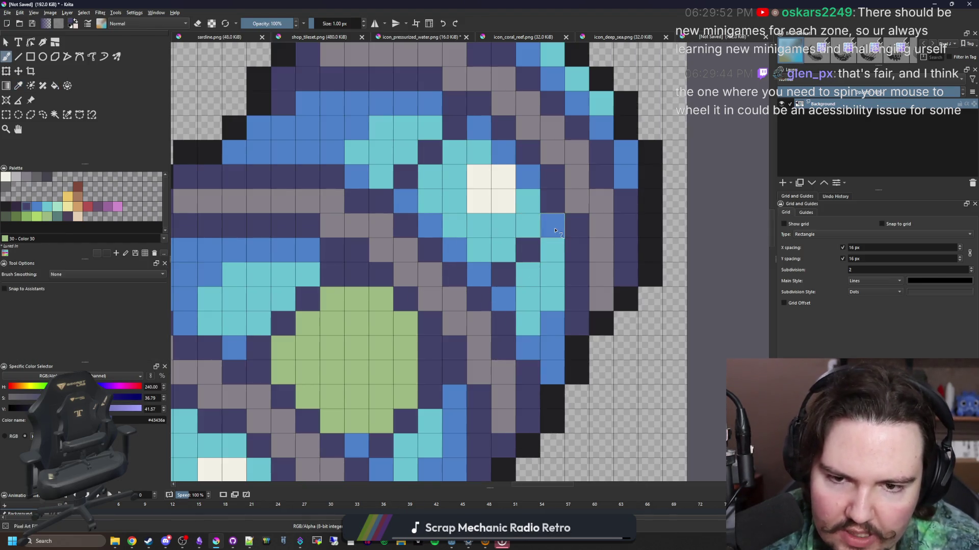
left_click(478, 275)
left_click(409, 197)
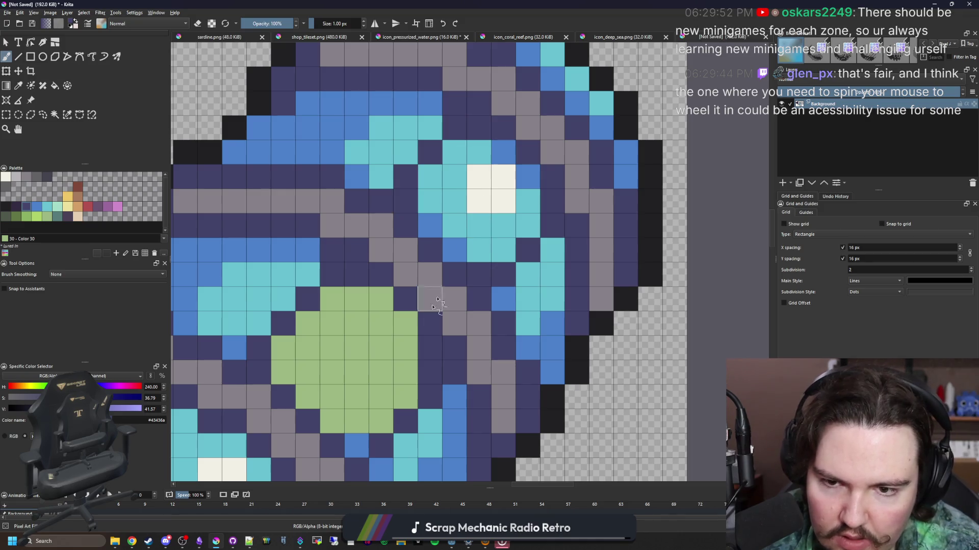
left_click(357, 443)
- Fill the upper window, its white highlight and leftover blue cells green
left_click(372, 383, "ctrl")
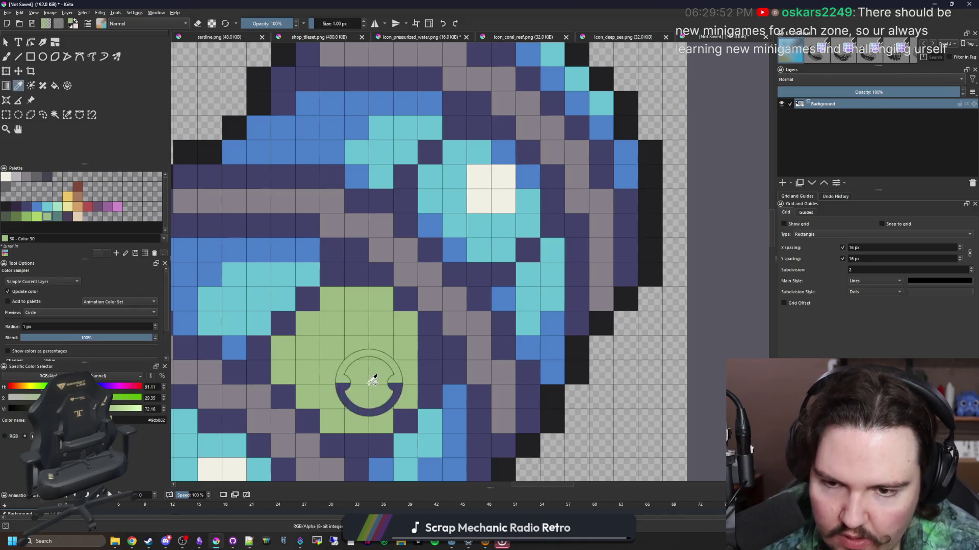
key("f")
left_click(463, 245)
left_click(431, 226)
left_click(490, 188)
left_click(527, 177)
left_click(502, 151)
scroll(464, 265, "down", 5)
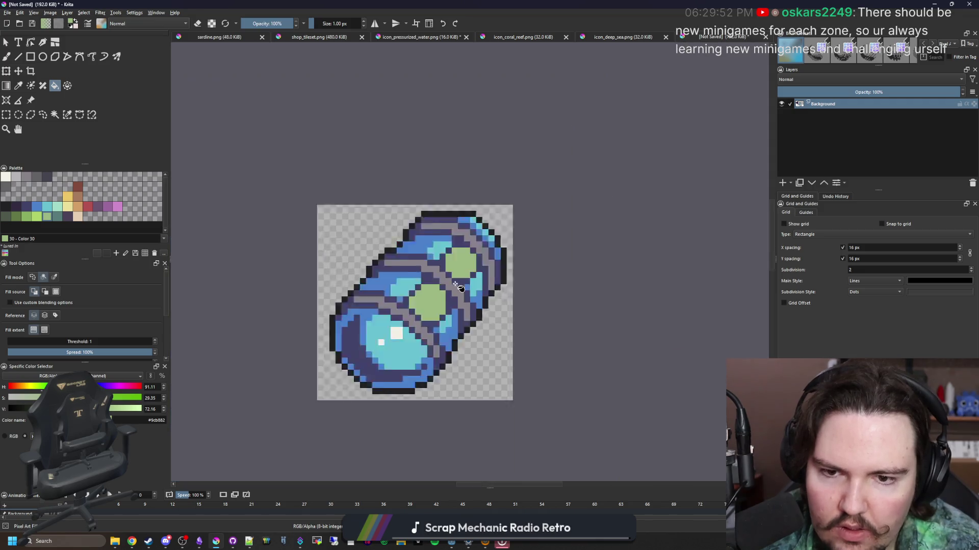
- Paint green pixels joining the two circles along both diagonal edges
scroll(455, 280, "up", 6)
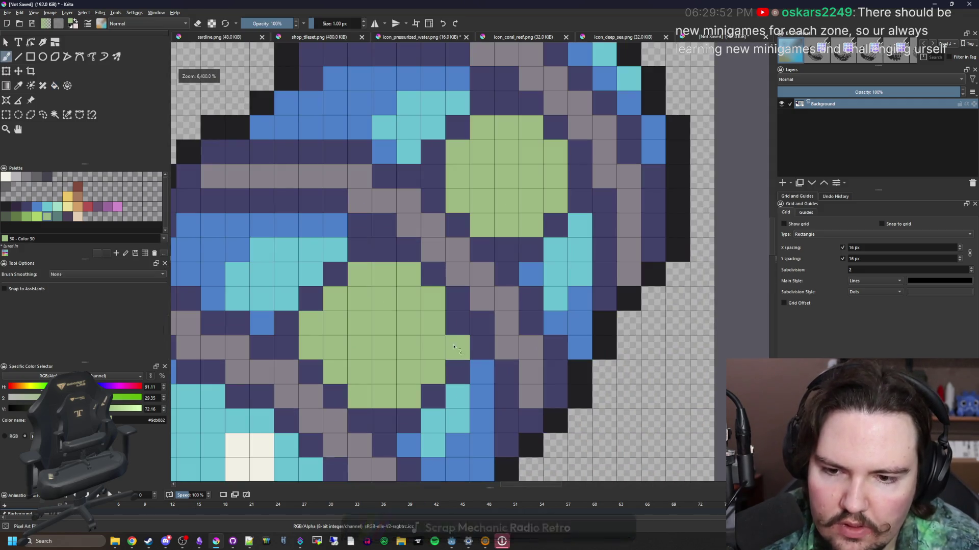
scroll(393, 332, "down", 3)
key("b")
scroll(393, 332, "down", 4)
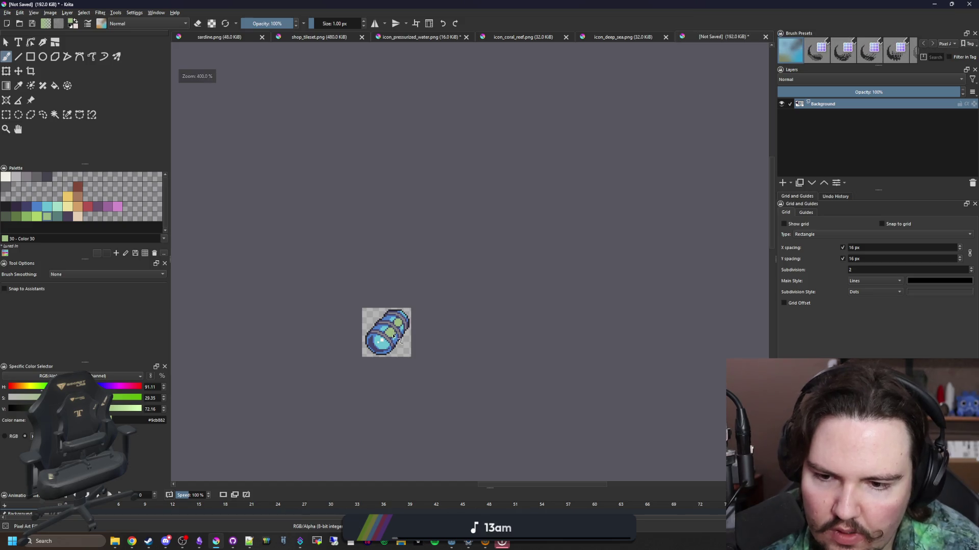
scroll(396, 347, "up", 3)
scroll(420, 326, "down", 4)
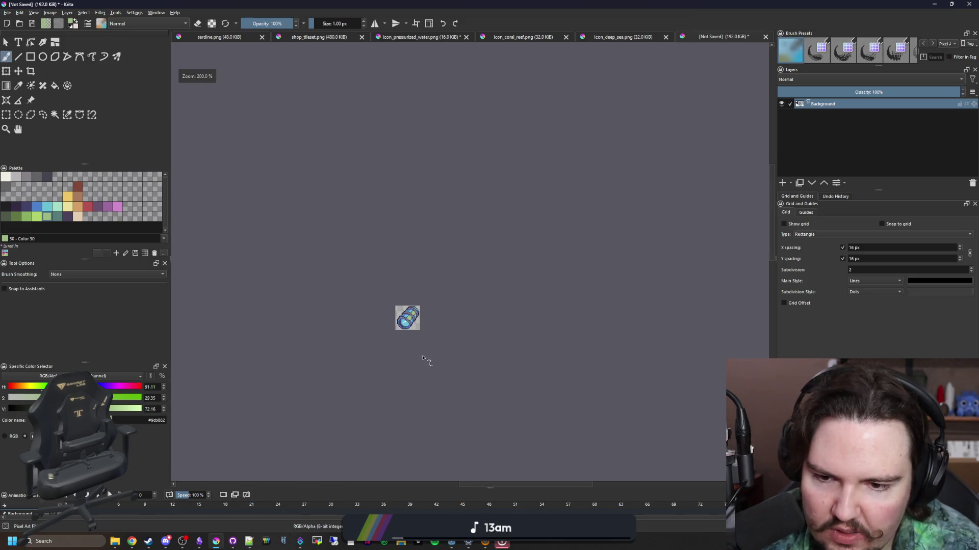
scroll(411, 335, "up", 6)
scroll(423, 289, "down", 2)
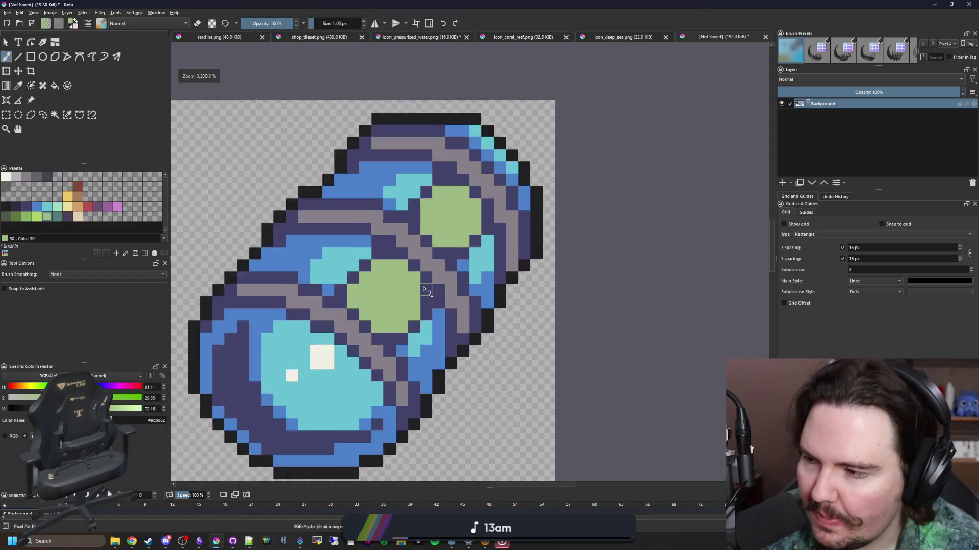
scroll(423, 289, "up", 2)
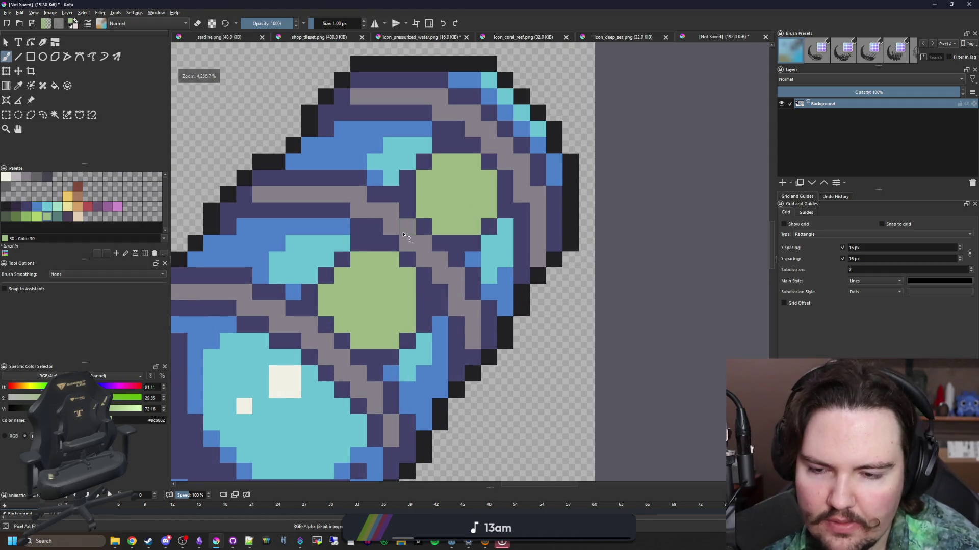
scroll(402, 252, "up", 2)
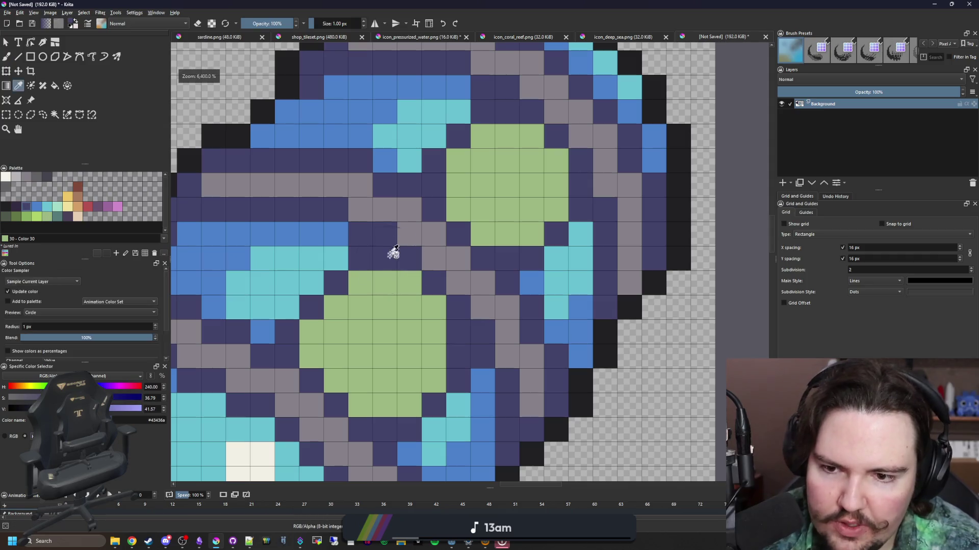
left_click(391, 304, "ctrl")
mouse_move(392, 304)
left_mouse_down()
mouse_move(392, 250)
mouse_move(433, 210)
mouse_move(408, 210)
mouse_move(385, 235)
left_mouse_up()
mouse_move(459, 308)
left_mouse_down()
mouse_move(507, 259)
mouse_move(480, 305)
left_mouse_up()
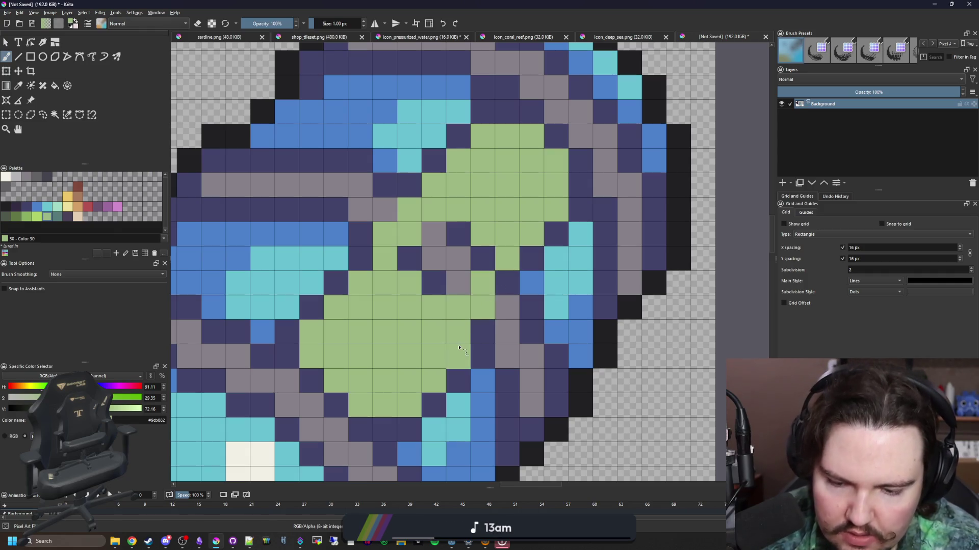
- Turn a stray grey cell navy and fill the remaining middle gap green
left_click(489, 335, "ctrl")
left_click(508, 309)
left_click(465, 294)
left_click(421, 332, "ctrl")
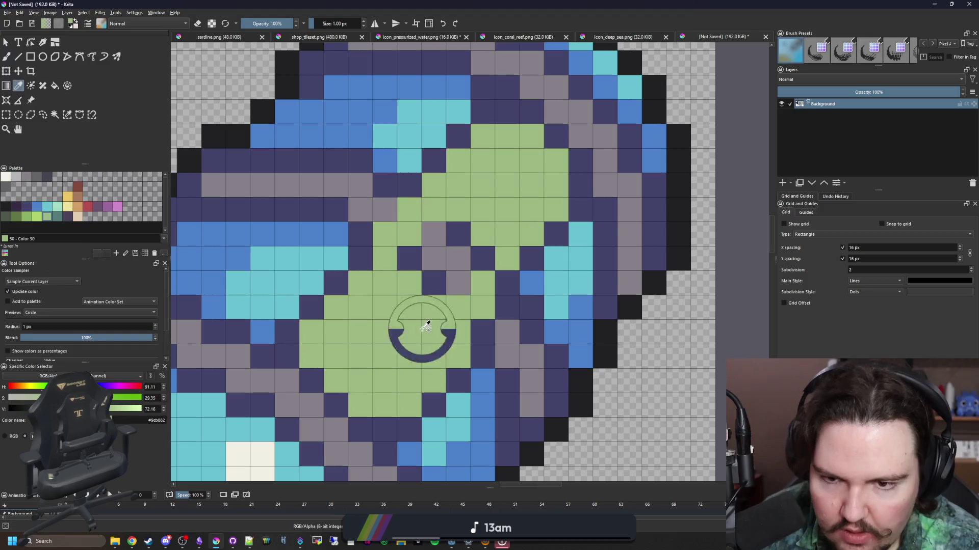
left_click_drag(458, 286, 423, 260)
scroll(433, 290, "down", 5)
scroll(433, 290, "down", 2)
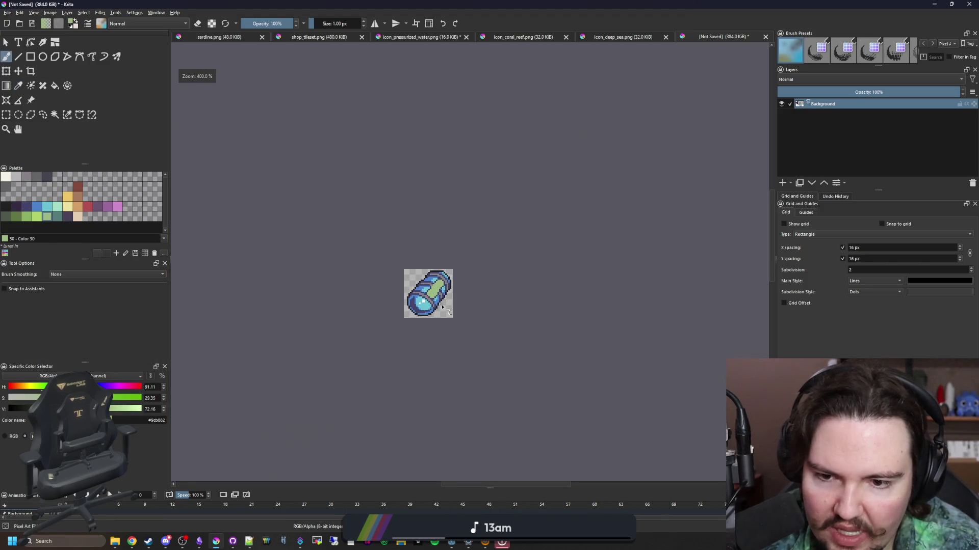
scroll(442, 306, "up", 8)
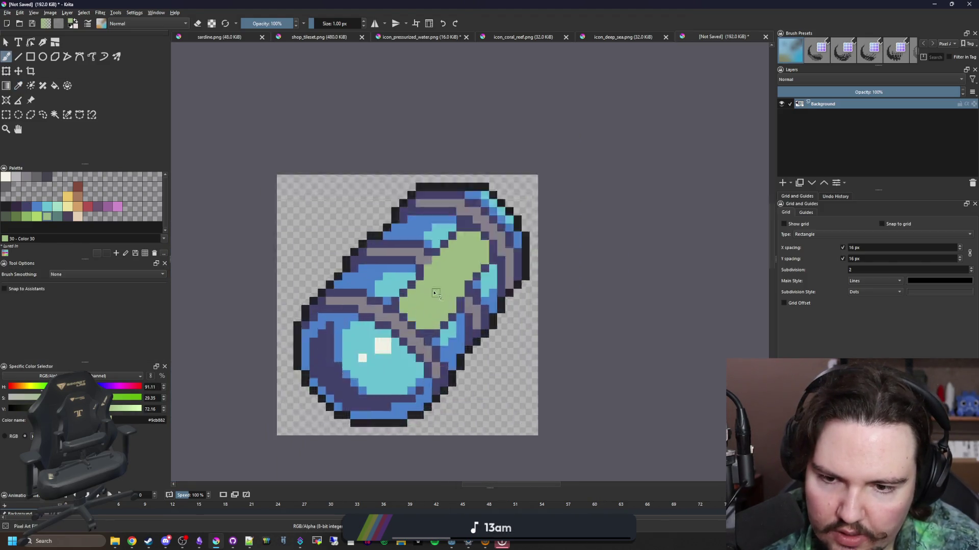
scroll(393, 278, "up", 1)
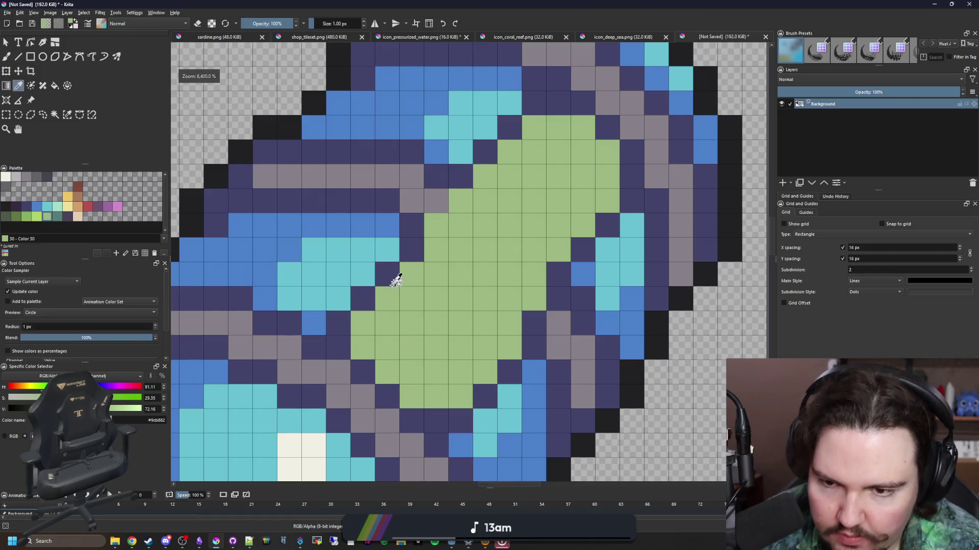
- Try navy on the cell left of the green window, then restore it to green
left_click(393, 277, "ctrl")
scroll(362, 301, "down", 2)
left_click(410, 251, "ctrl")
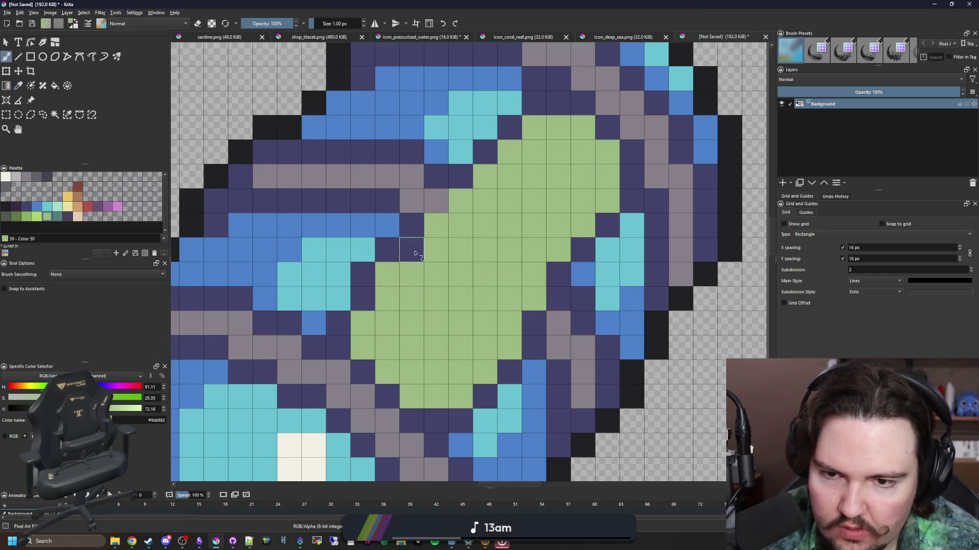
scroll(410, 306, "down", 4)
scroll(430, 312, "down", 3)
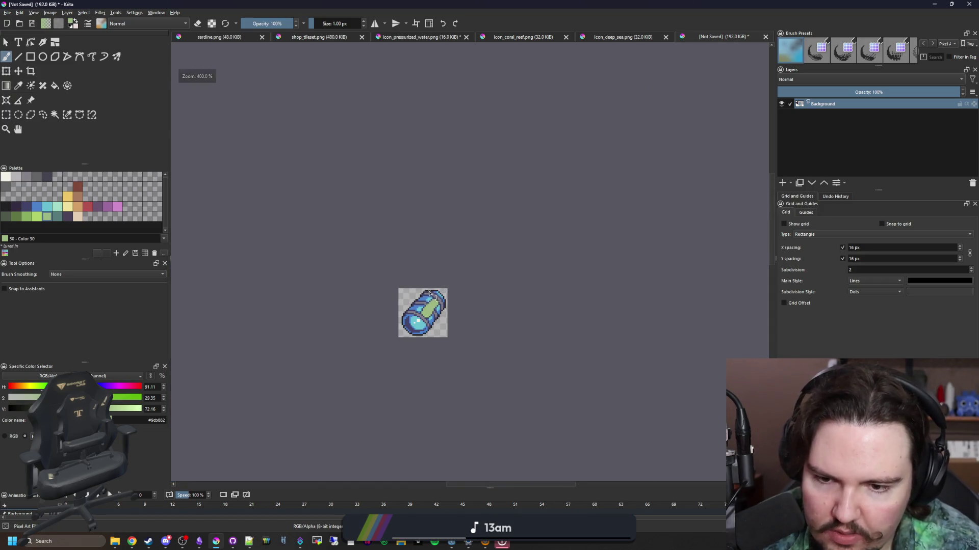
scroll(429, 294, "up", 5)
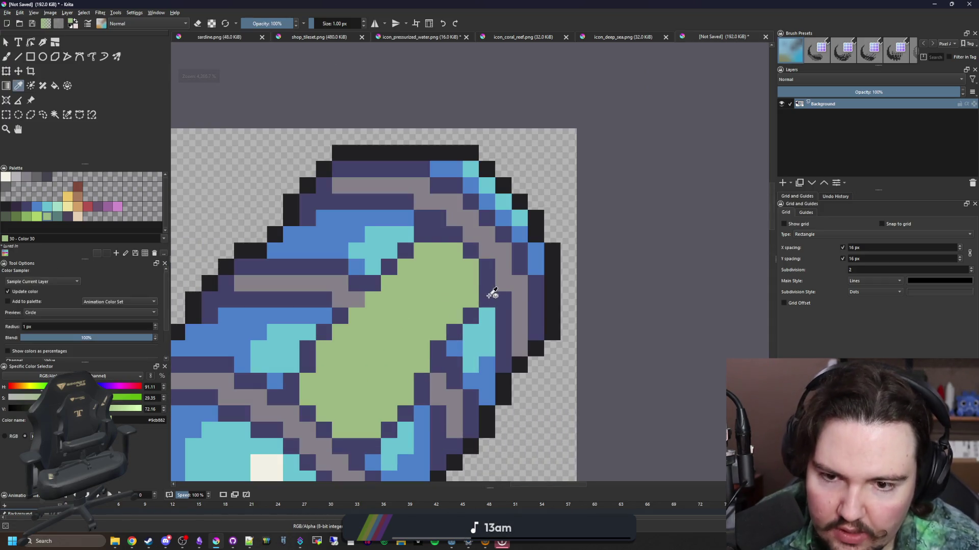
left_click(492, 286, "ctrl")
scroll(408, 203, "down", 6)
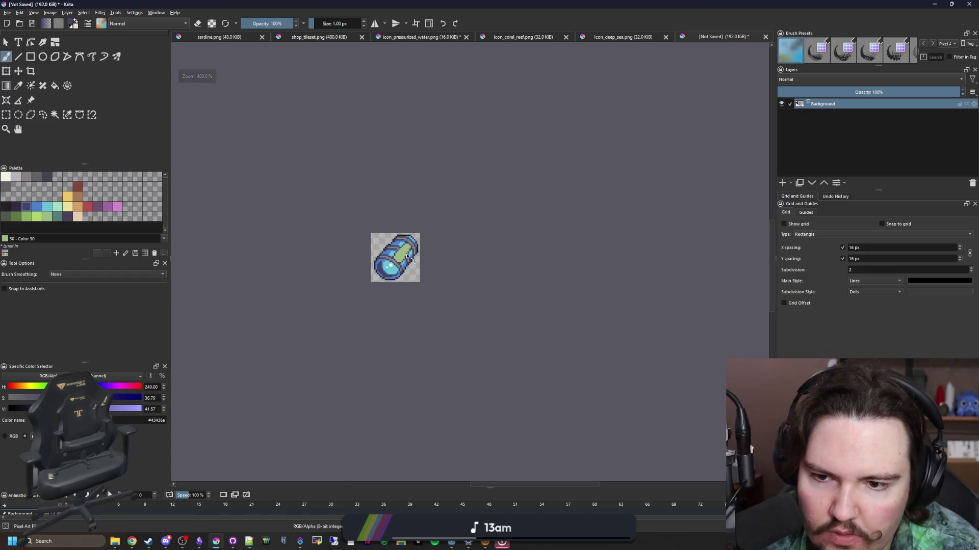
scroll(408, 256, "up", 6)
left_click(311, 258)
left_click(386, 258, "ctrl")
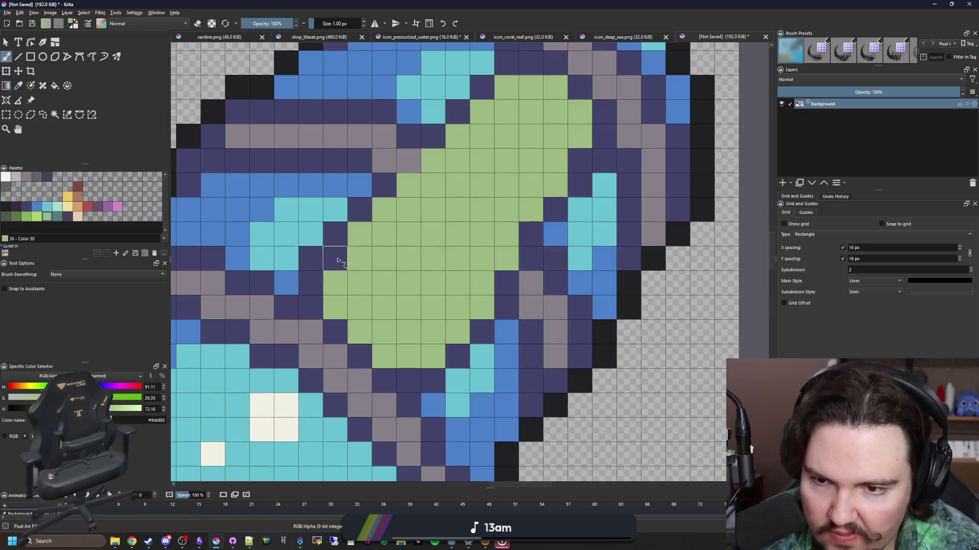
left_click(337, 261)
scroll(337, 261, "down", 8)
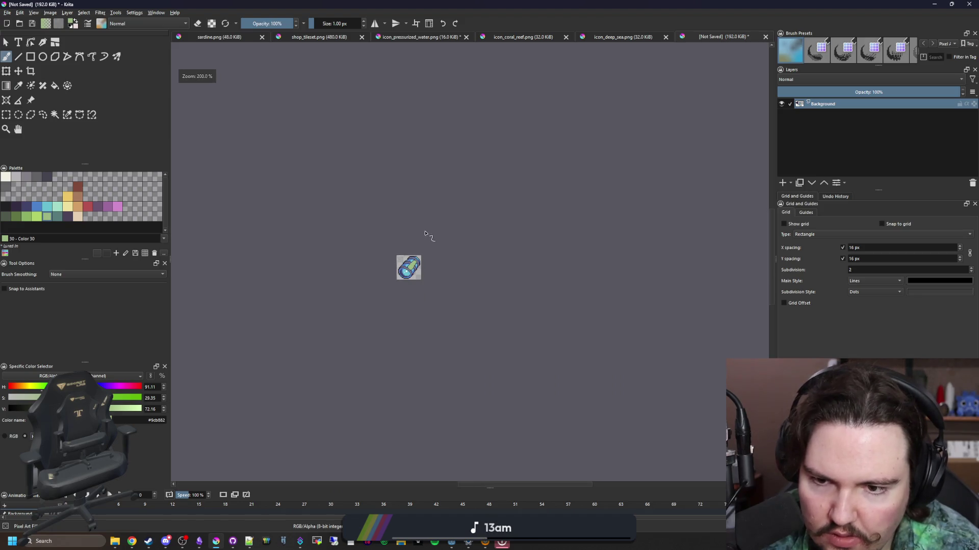
scroll(421, 241, "up", 9)
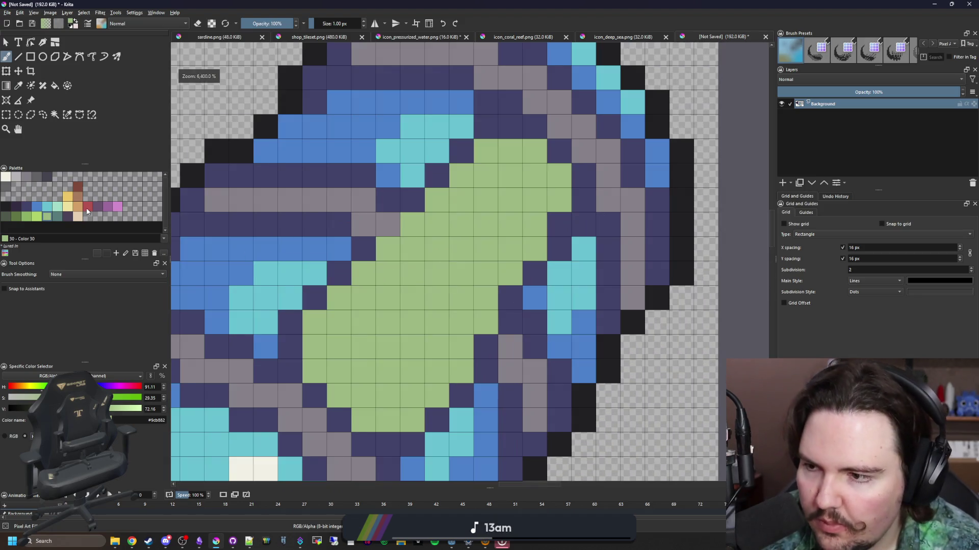
left_click(30, 209)
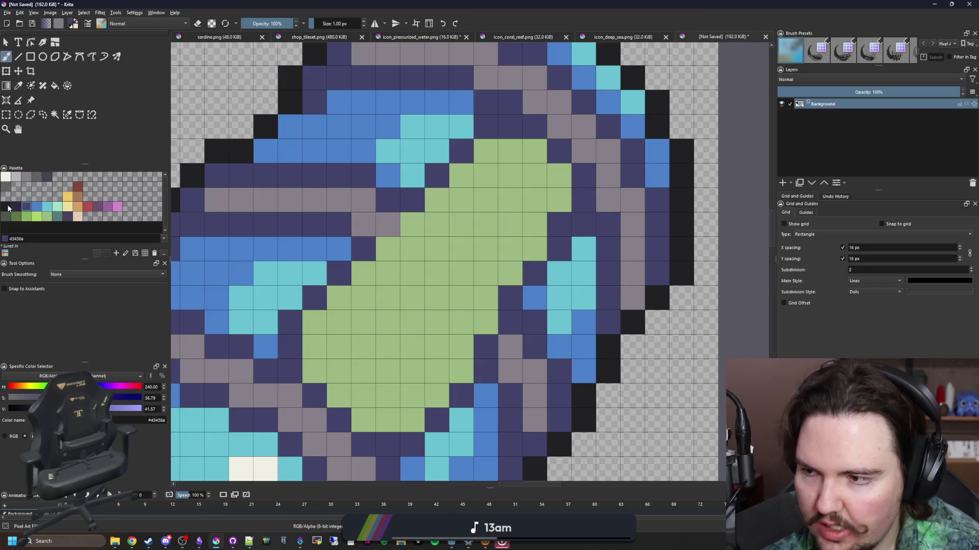
- Draw a dark diagonal outline and fill the green window navy
left_click(6, 206)
mouse_move(314, 299)
left_mouse_down()
mouse_move(498, 126)
mouse_move(557, 148)
mouse_move(498, 126)
mouse_move(585, 180)
mouse_move(532, 303)
mouse_move(465, 390)
mouse_move(387, 443)
mouse_move(343, 419)
mouse_move(289, 368)
mouse_move(290, 321)
left_mouse_up()
left_click(25, 210)
key("f")
left_click(413, 321)
- Refill the window with mid blue #4b80ca
scroll(414, 319, "down", 7)
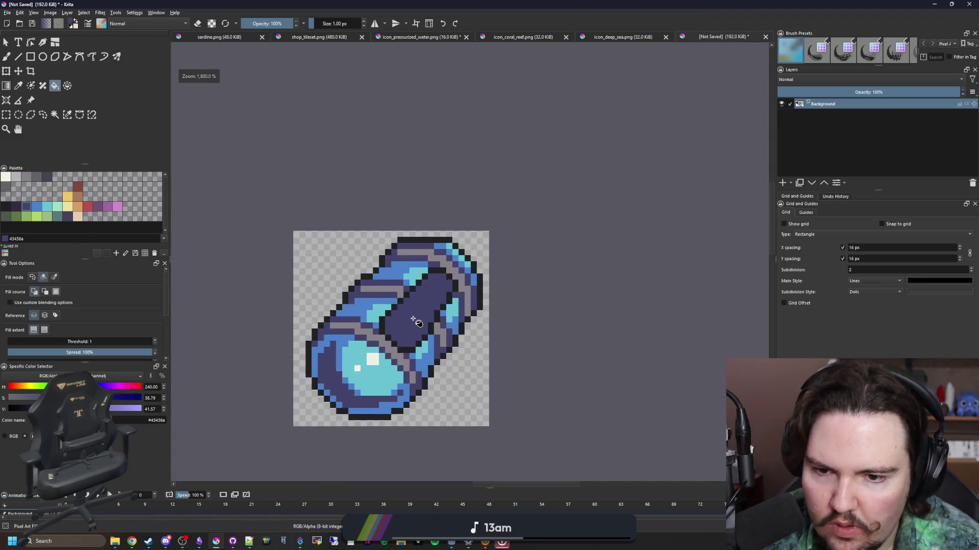
scroll(416, 317, "up", 2)
scroll(416, 317, "up", 4)
left_click(36, 206)
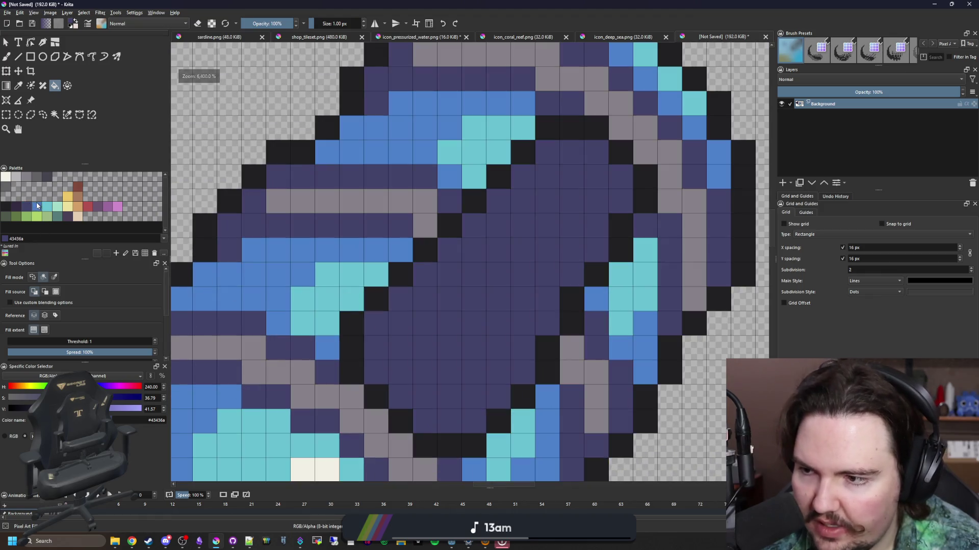
left_click(520, 336)
left_click_drag(520, 337, 412, 324)
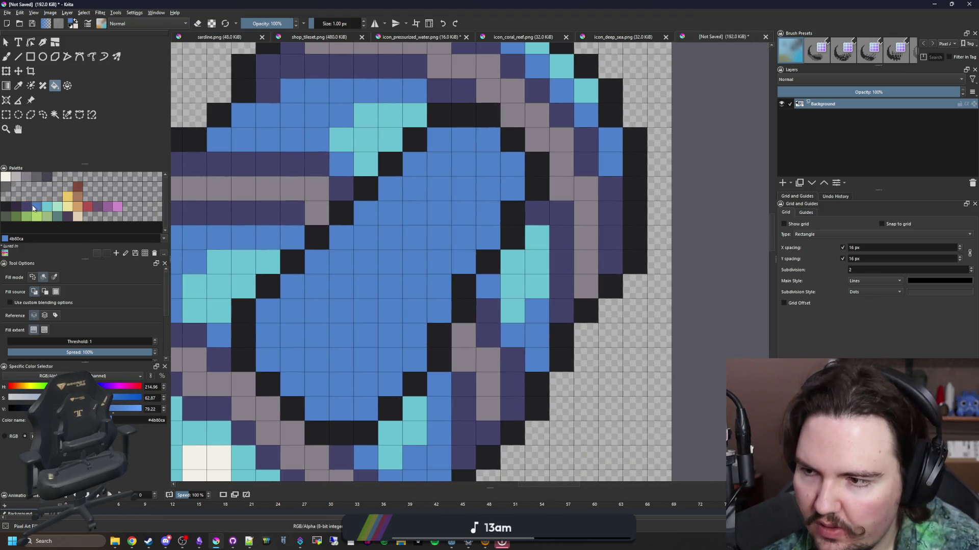
left_click(15, 206)
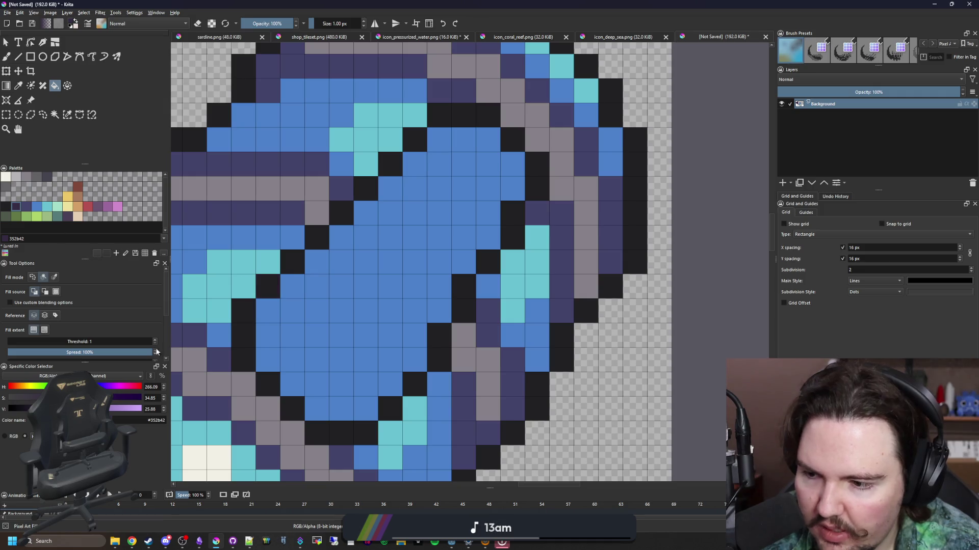
scroll(306, 263, "down", 2)
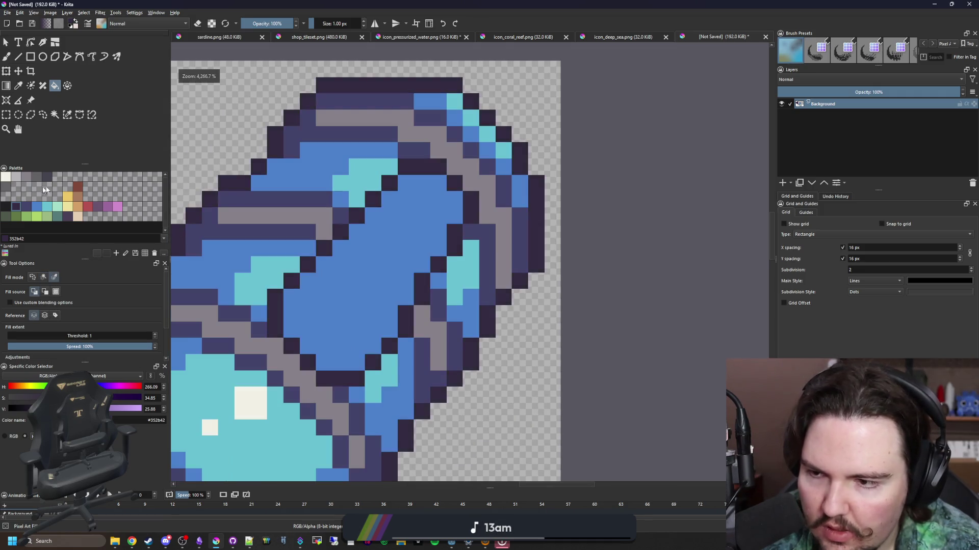
- Select the black outline ring and paint it grey with a 3 px brush
key("w")
left_click(318, 276)
key("b")
left_click(36, 176)
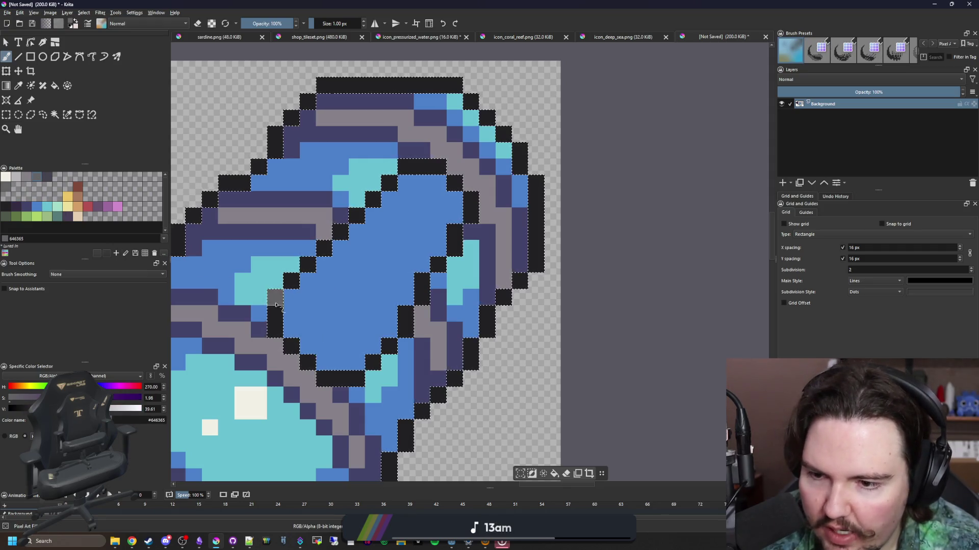
key("bracketright")
key("bracketright")
key("bracketright")
key("bracketright")
key("bracketright")
mouse_move(341, 356)
left_mouse_down()
mouse_move(357, 214)
mouse_move(399, 233)
mouse_move(408, 285)
mouse_move(398, 307)
left_mouse_up()
key("ctrl+shift+a")
key("bracketleft")
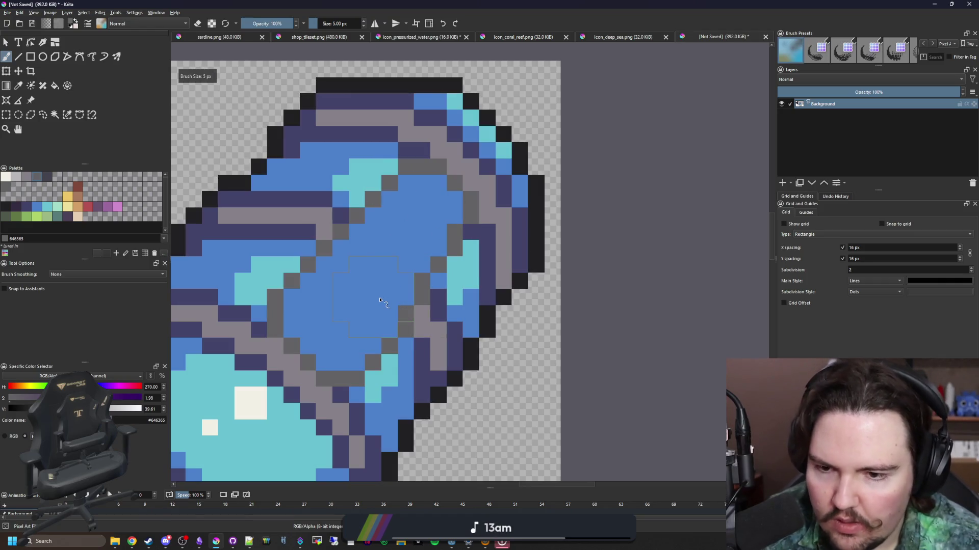
- Fill the outline ring with darker grey 45444f and deselect
left_click(49, 177)
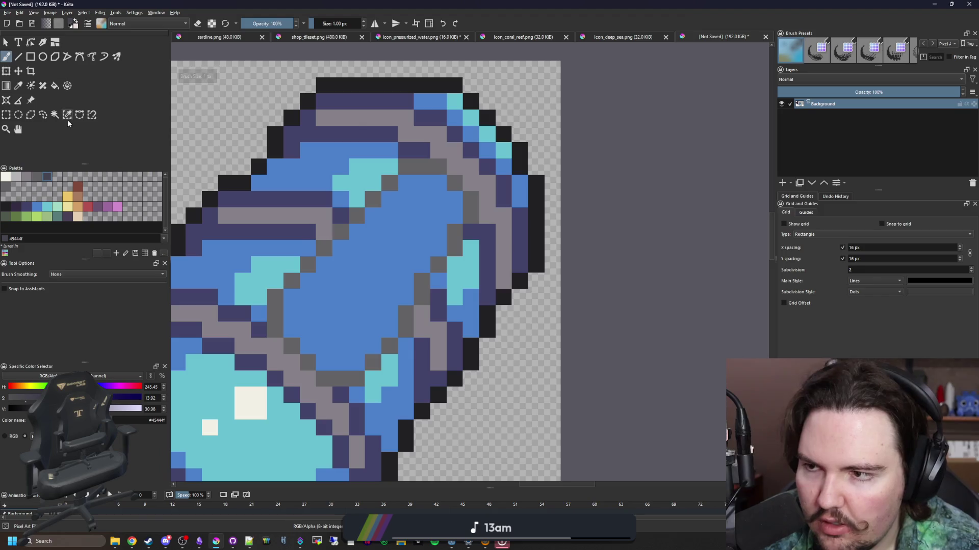
key("f")
key("ctrl+shift+d")
left_click(326, 253)
key("ctrl+shift+a")
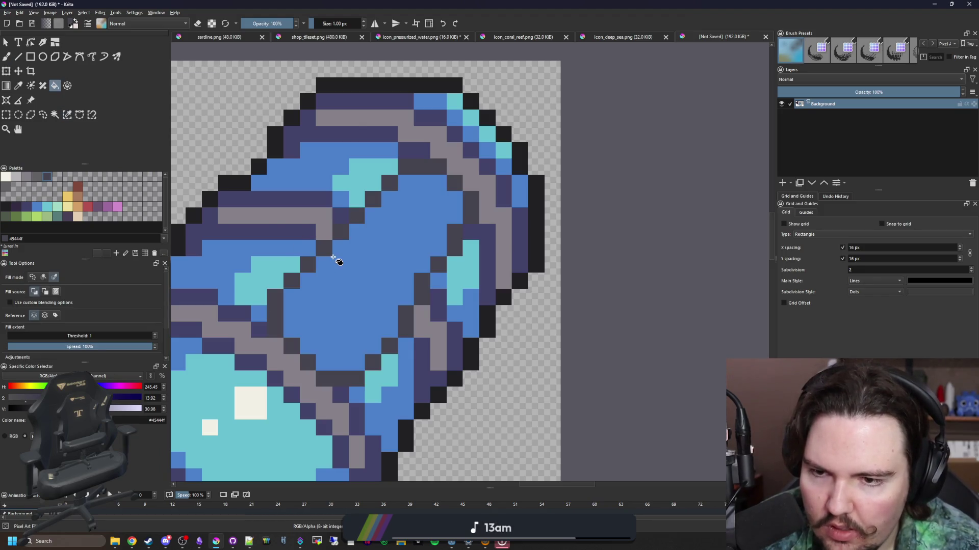
scroll(337, 261, "down", 5)
scroll(312, 275, "up", 6)
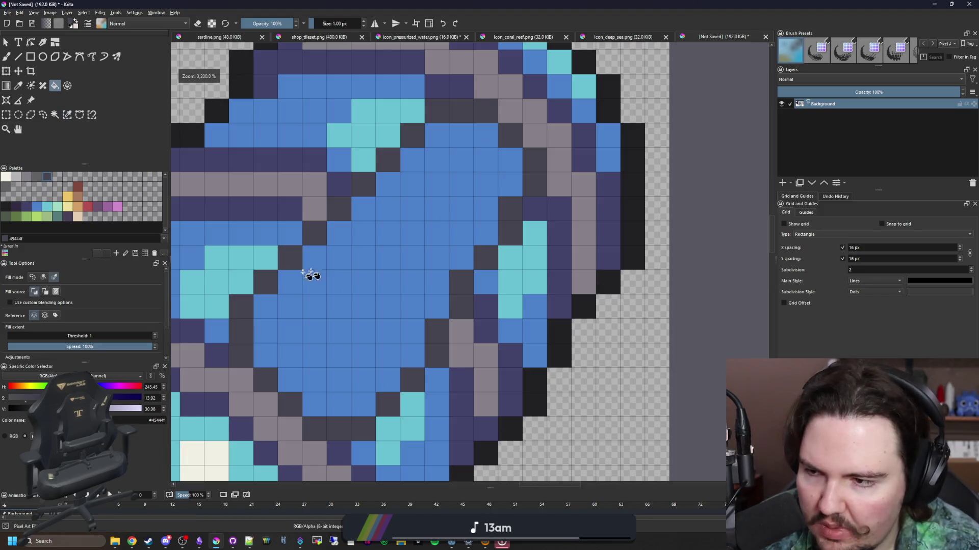
- Paint two window cells navy, then undo them
left_click(26, 207)
key("b")
left_click(413, 355)
left_click(437, 308)
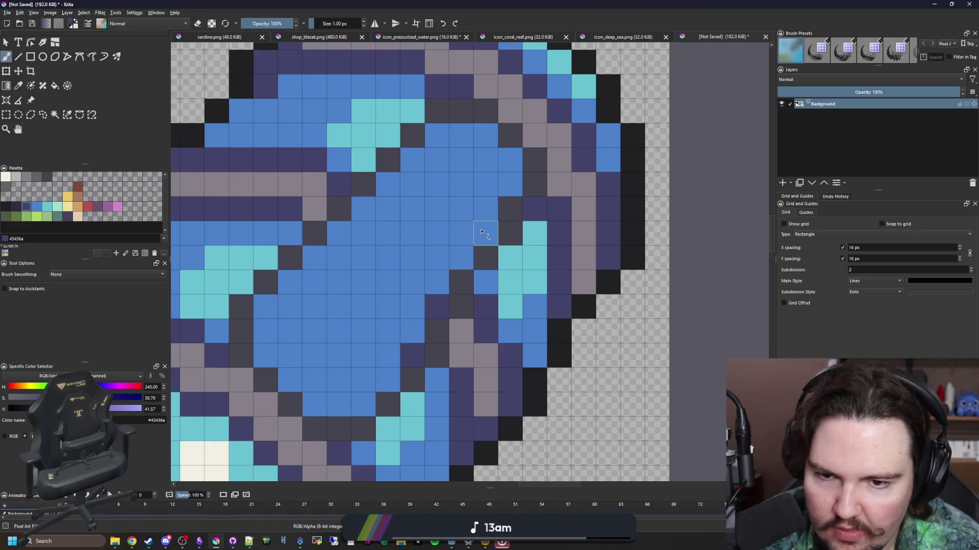
key("ctrl+z")
key("ctrl+z")
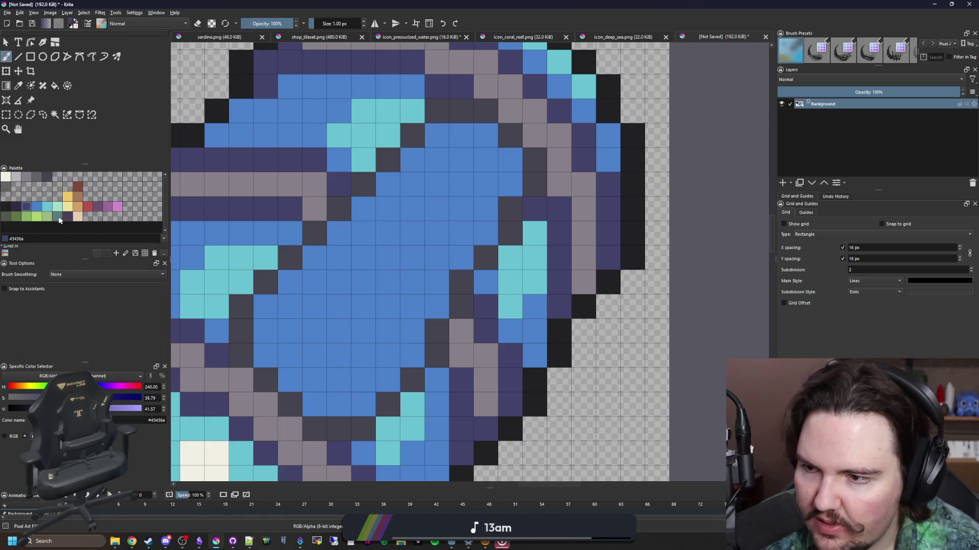
- Paint light cream highlight pixels on the capsule centre
left_click(59, 219)
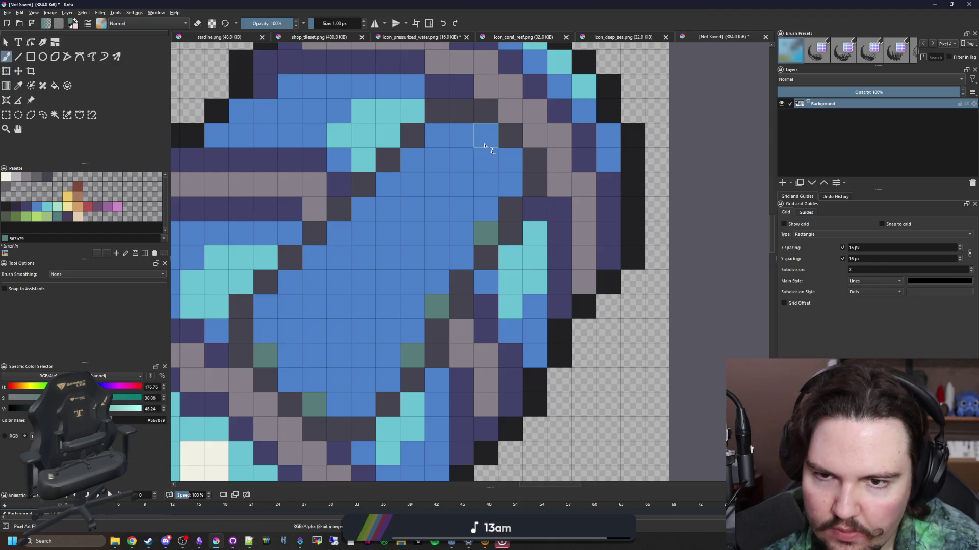
left_click(6, 177)
left_click_drag(458, 216, 438, 204)
left_click(387, 208)
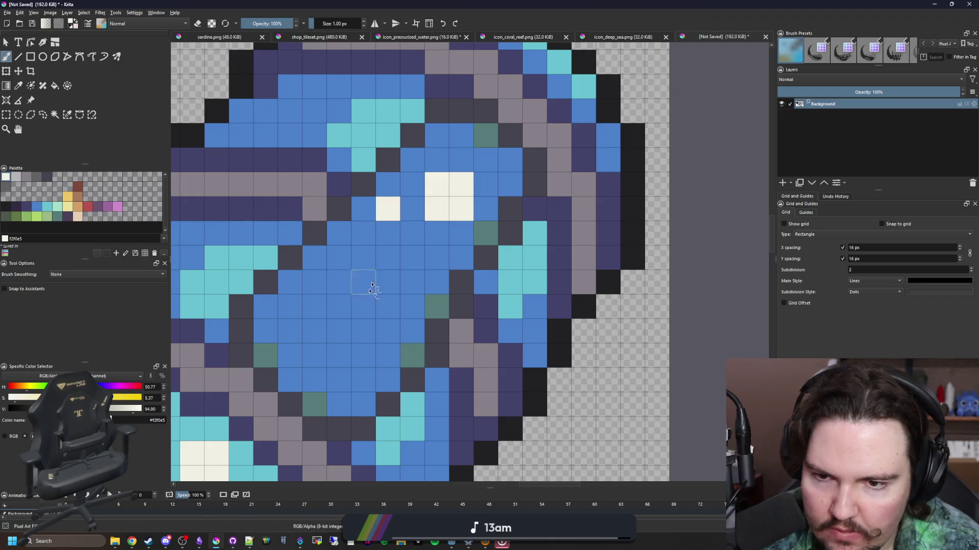
- Scatter cyan 68c2d3 specks across the blue body
left_click(45, 208)
left_click(388, 282)
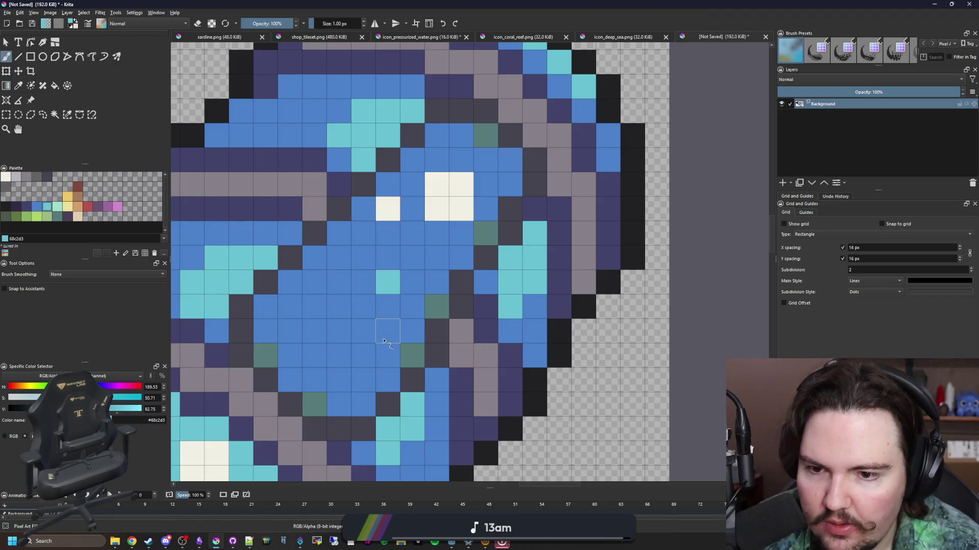
left_click(387, 331)
left_click(314, 306)
left_click(366, 285)
left_click(363, 306)
left_click(338, 380)
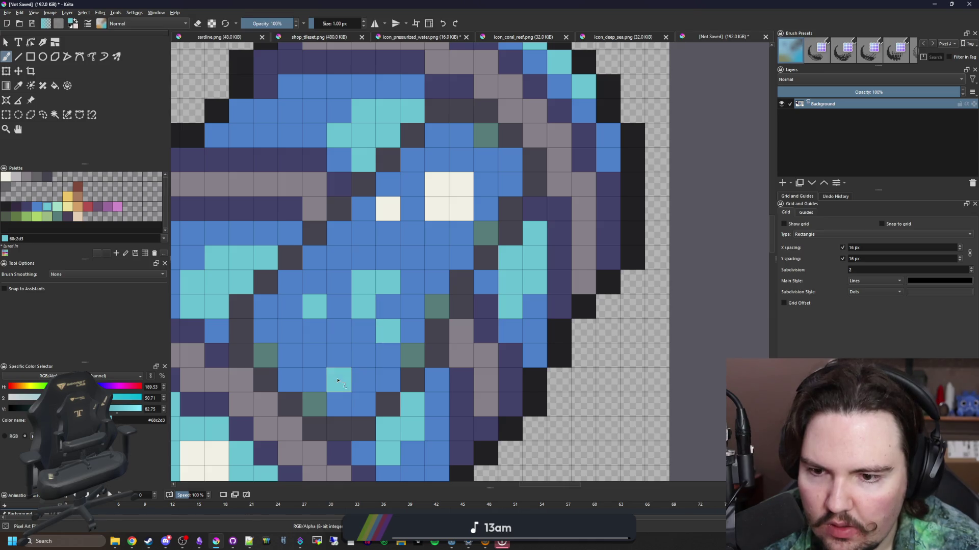
left_click(265, 305)
left_click(436, 258)
left_click(510, 159)
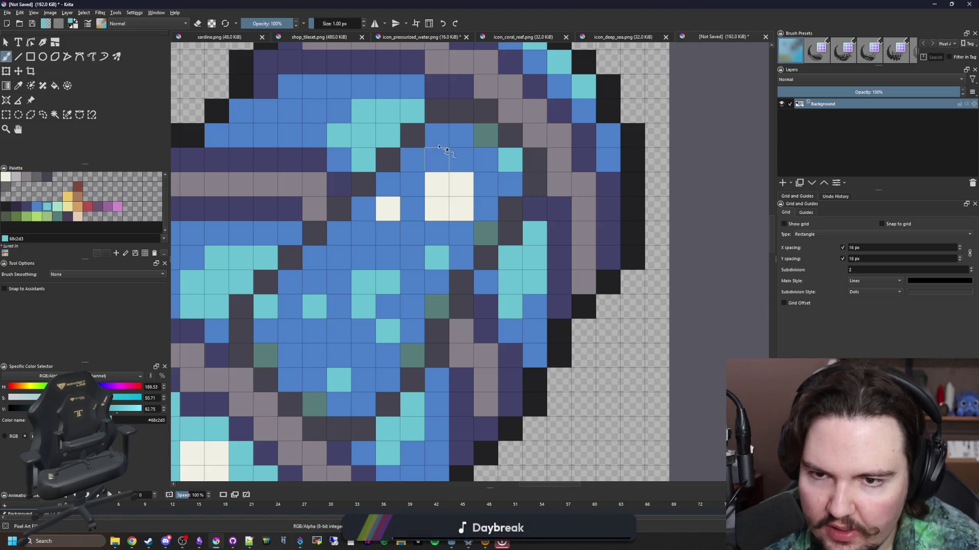
left_click(436, 135)
scroll(412, 303, "down", 8)
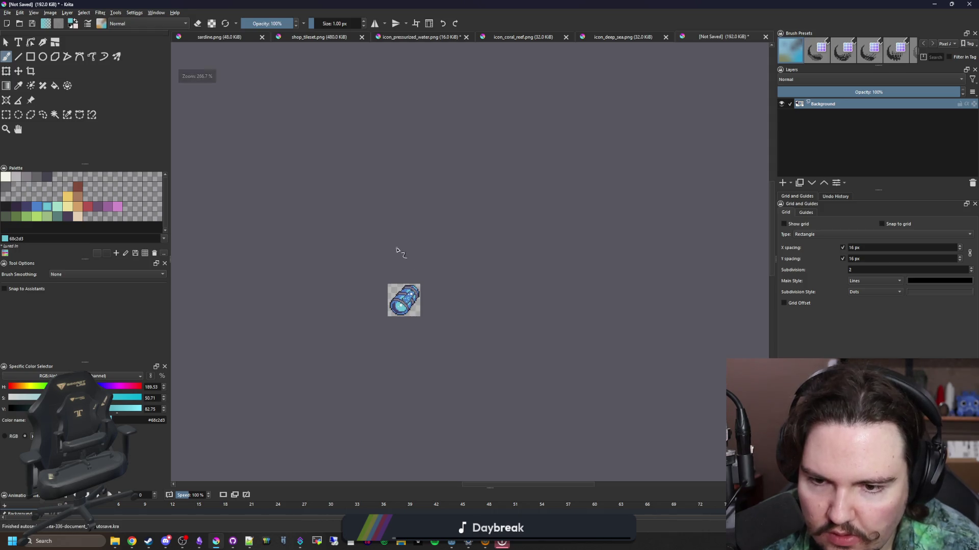
- Zoom out to check the sprite, then bring the capsule's lower-left end into view
scroll(412, 305, "up", 8)
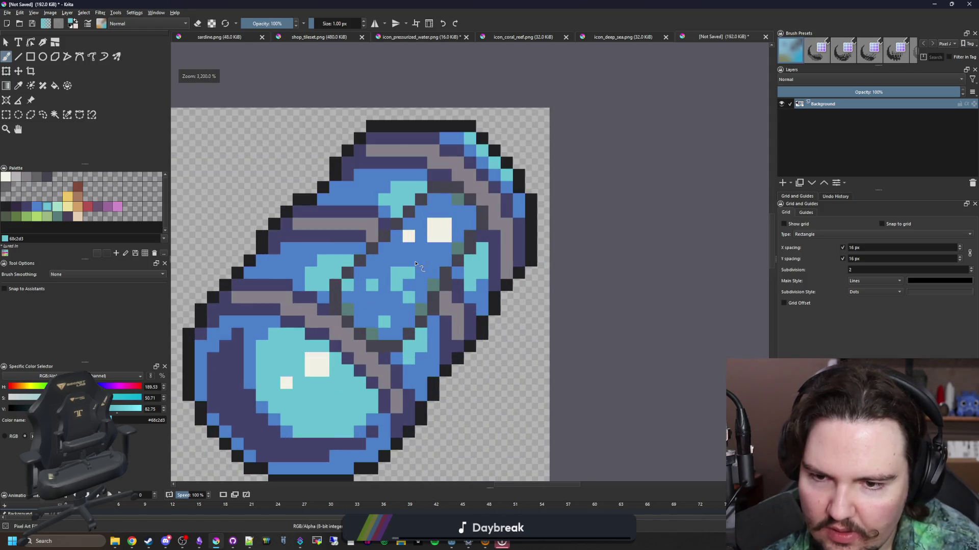
scroll(418, 275, "down", 8)
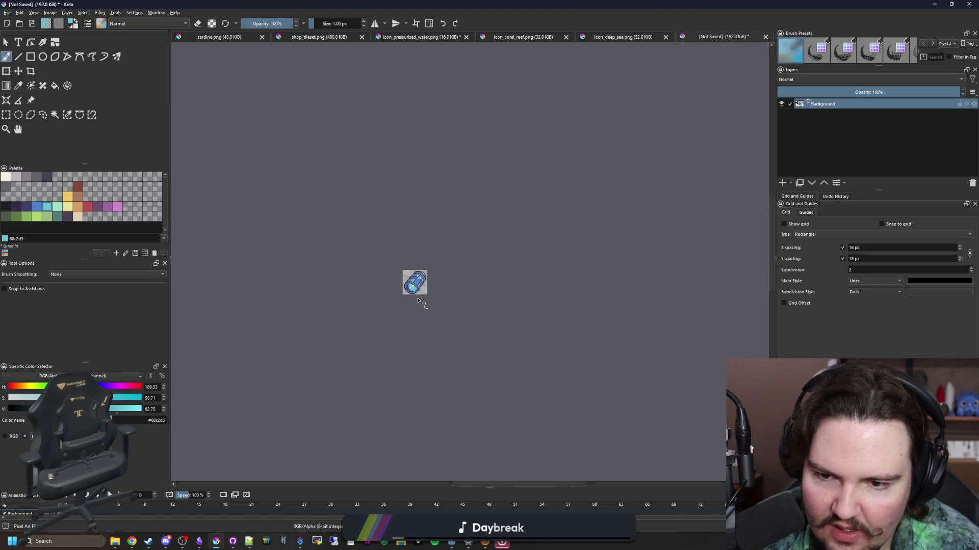
scroll(421, 288, "up", 10)
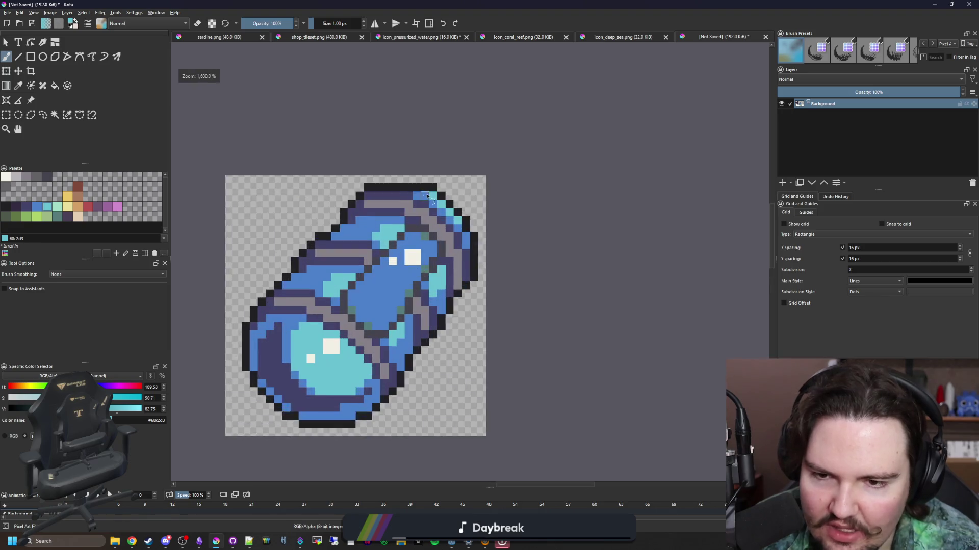
left_click(461, 206, "ctrl")
scroll(460, 207, "down", 1)
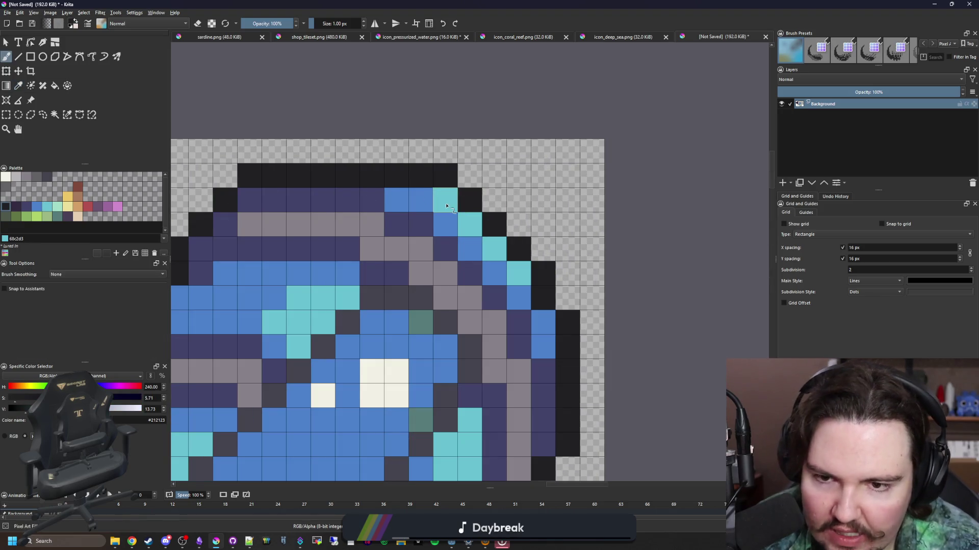
key("e")
scroll(418, 325, "down", 6)
scroll(418, 325, "up", 6)
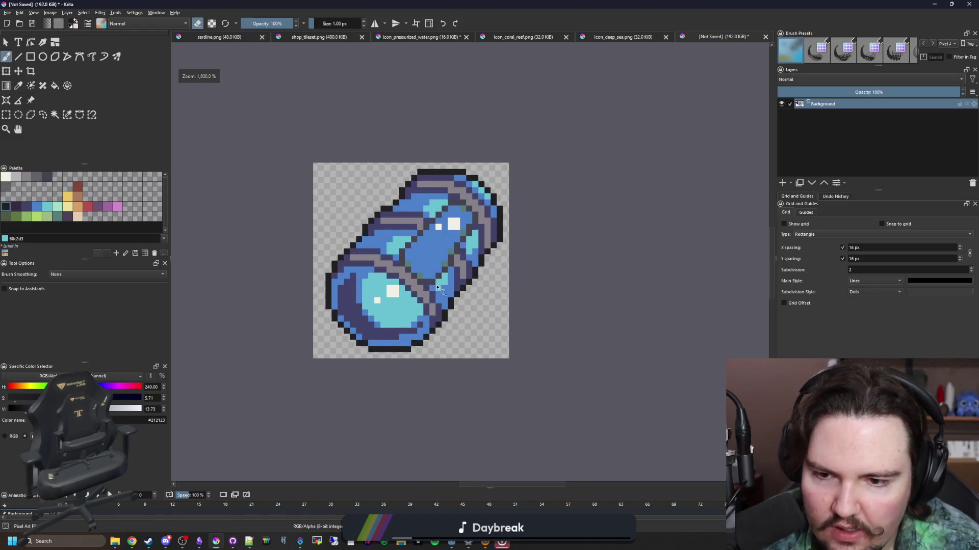
left_click_drag(390, 254, 365, 316)
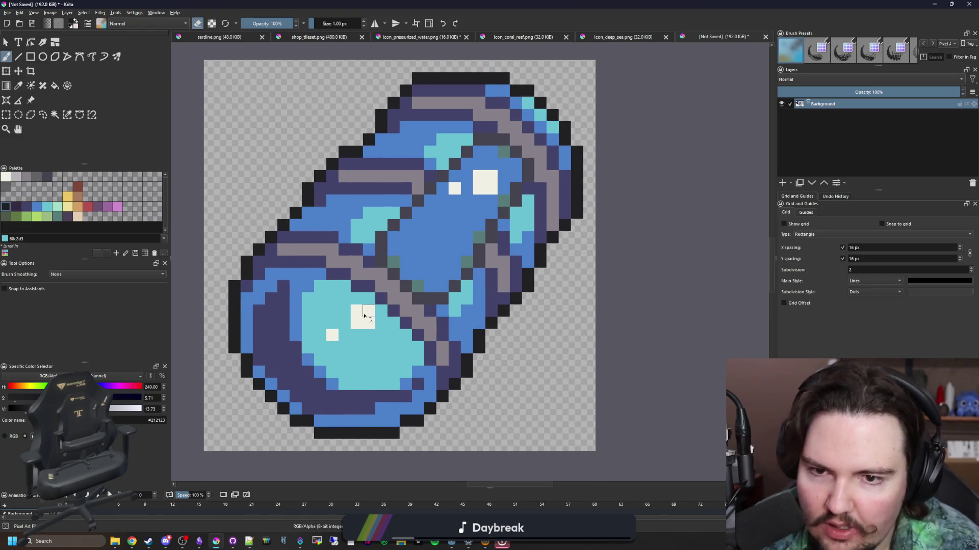
- Paint a short diagonal of tan d3a068 pixels at the capsule's lower-left corner
left_click(75, 206)
key("e")
scroll(352, 352, "up", 1)
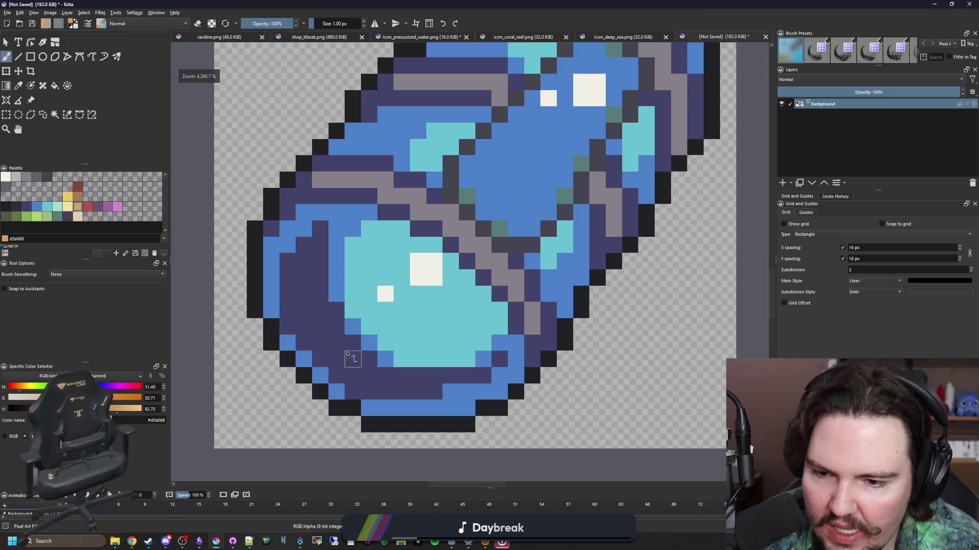
left_click(350, 349)
scroll(352, 347, "down", 1)
mouse_move(351, 348)
left_mouse_down()
mouse_move(321, 377)
mouse_move(309, 357)
mouse_move(333, 292)
mouse_move(284, 298)
mouse_move(290, 323)
left_mouse_up()
scroll(336, 331, "down", 5)
scroll(351, 294, "up", 3)
- Outline the tan patch's bottom-left and the cells above it in dark #212123
key("ctrl+z")
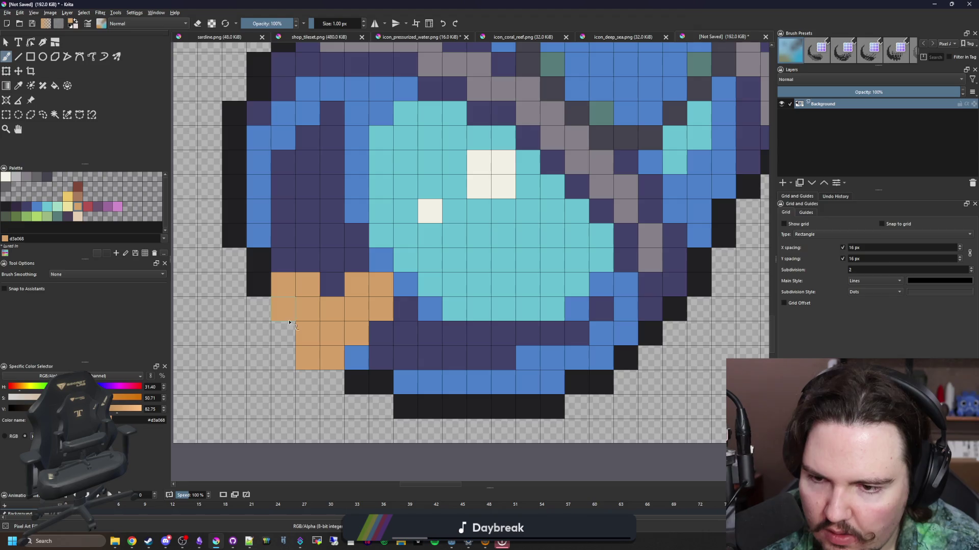
left_click(349, 385, "ctrl")
mouse_move(332, 382)
left_mouse_down()
mouse_move(307, 382)
mouse_move(258, 334)
left_mouse_up()
left_click(262, 309)
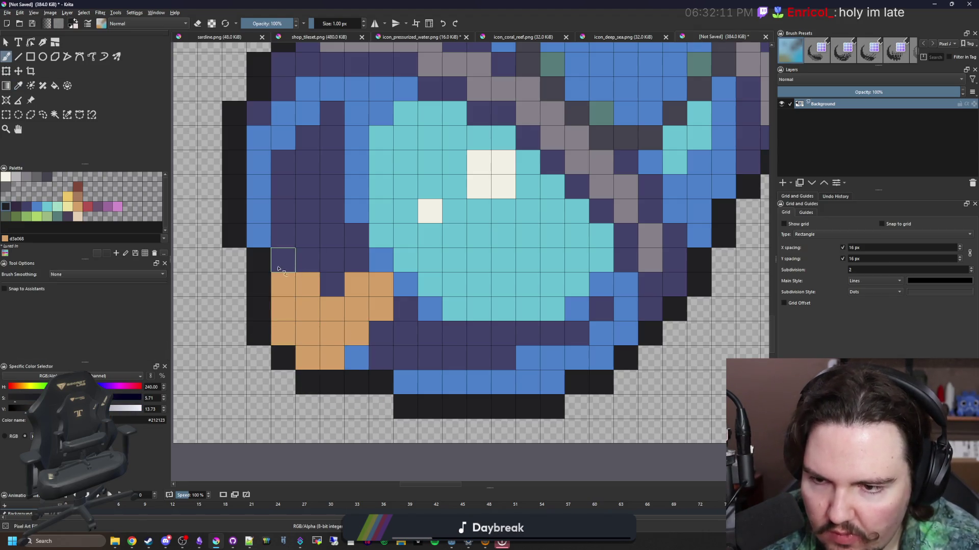
left_click(329, 283)
left_click_drag(314, 273, 283, 261)
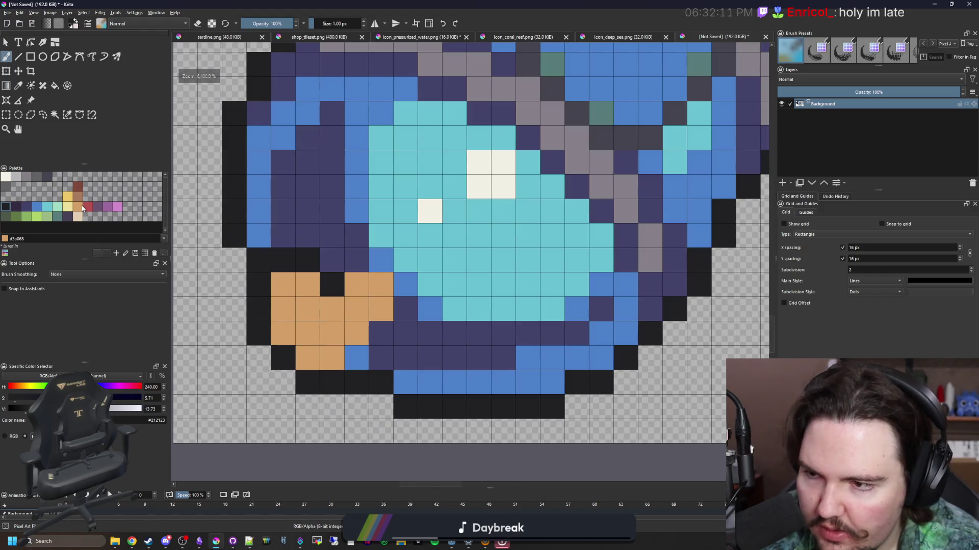
- Shade several tan cells of the patch darker brown a77b5b
left_click(78, 198)
left_click(284, 316)
mouse_move(315, 298)
left_mouse_down()
mouse_move(308, 286)
mouse_move(301, 294)
left_mouse_up()
left_click(6, 207)
left_click(308, 309)
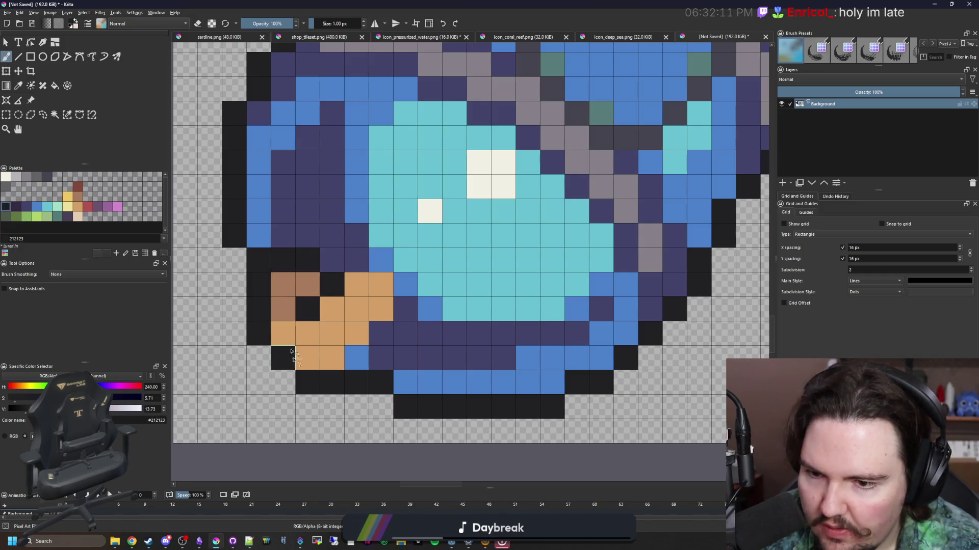
key("ctrl+z")
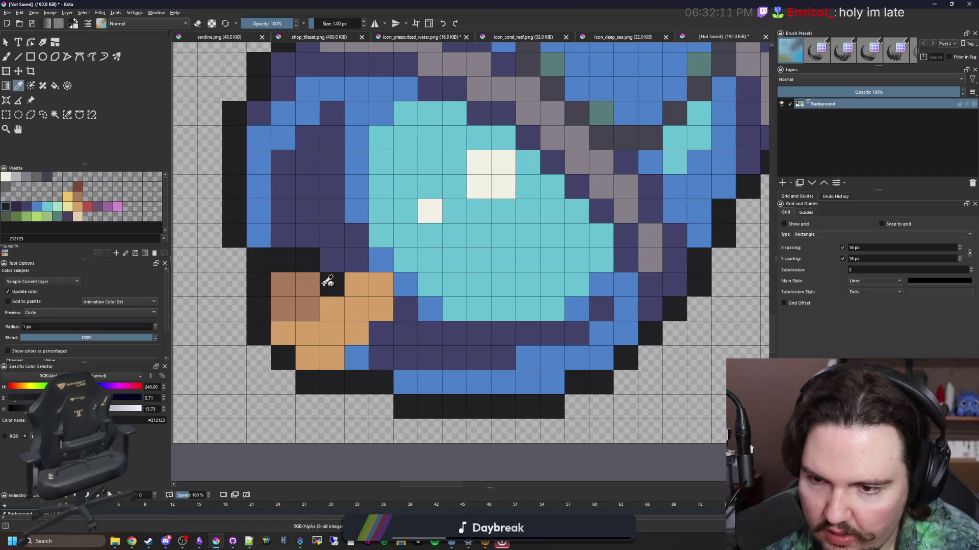
- Paint the cells beside the brown patch dark purple
left_click(330, 262)
left_click(365, 255, "ctrl")
left_click_drag(332, 261, 332, 280)
scroll(331, 280, "down", 8)
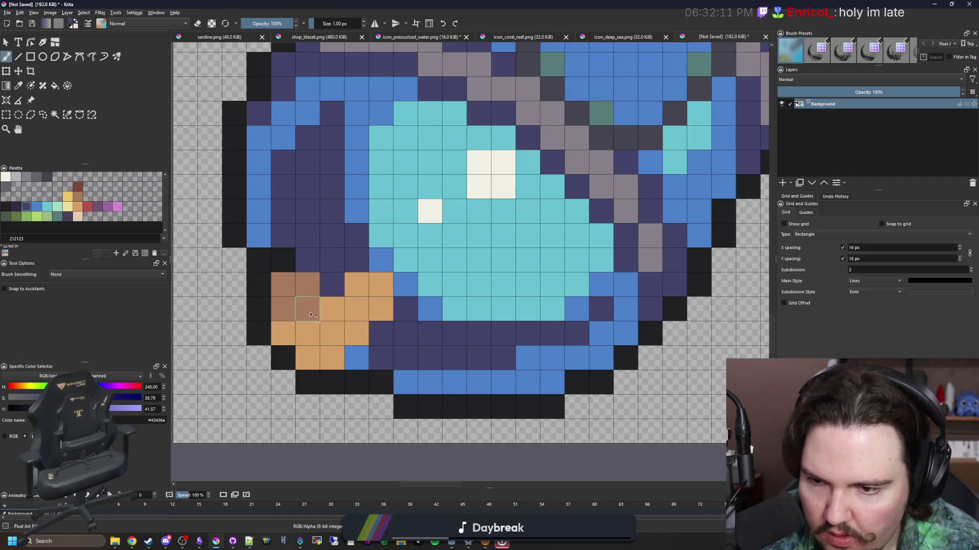
scroll(324, 340, "up", 6)
scroll(324, 340, "up", 2)
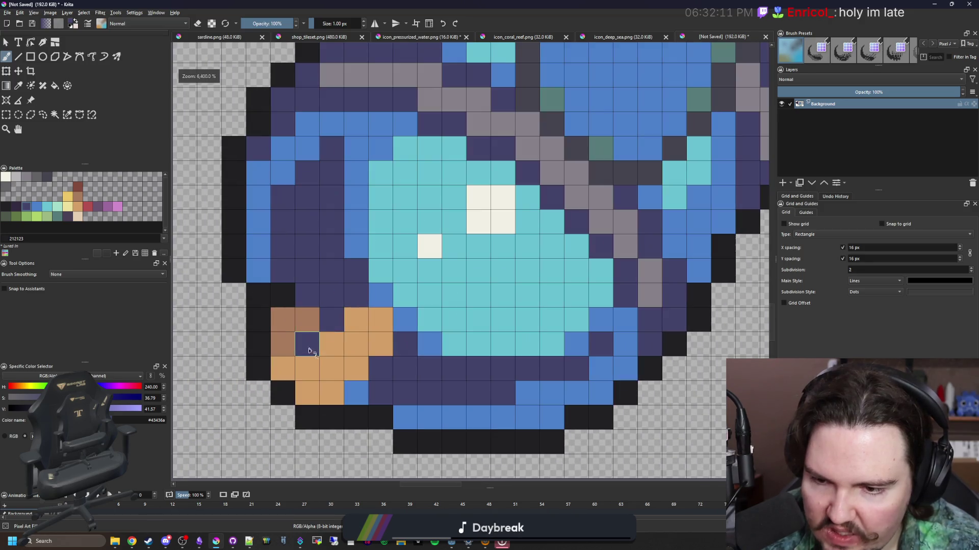
left_click(294, 356)
scroll(350, 287, "down", 8)
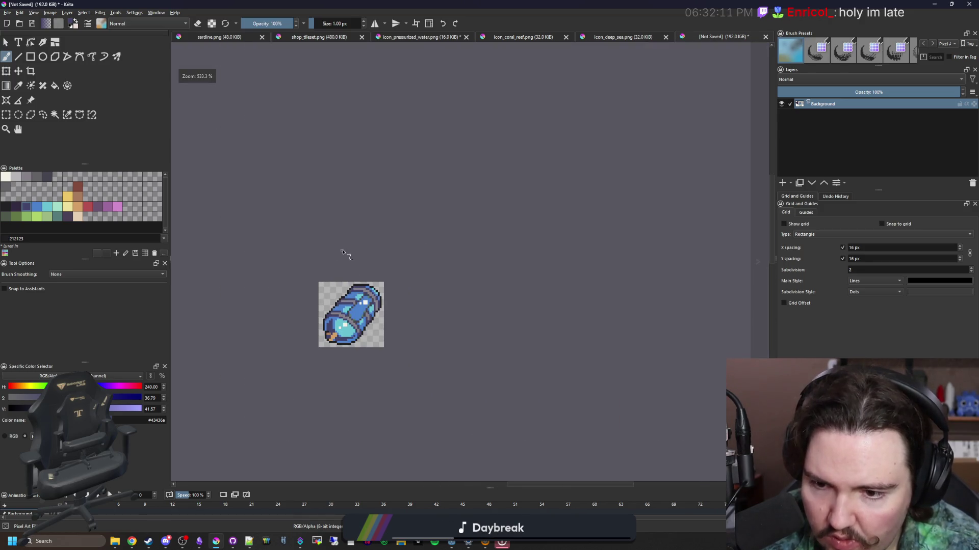
scroll(342, 252, "down", 1)
scroll(338, 302, "up", 8)
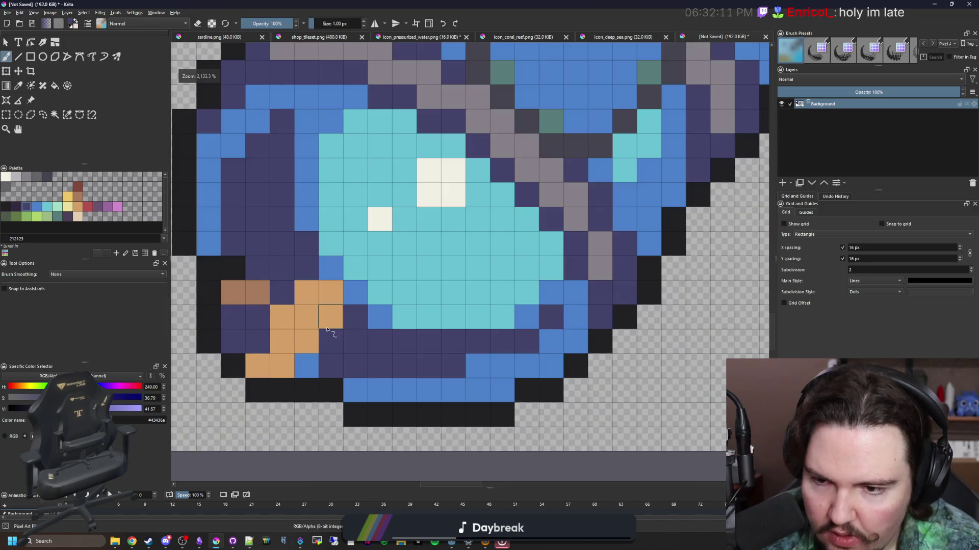
- Repaint stray pixels tan and turn several dark pixels around the patch brown
left_click(329, 377, "ctrl")
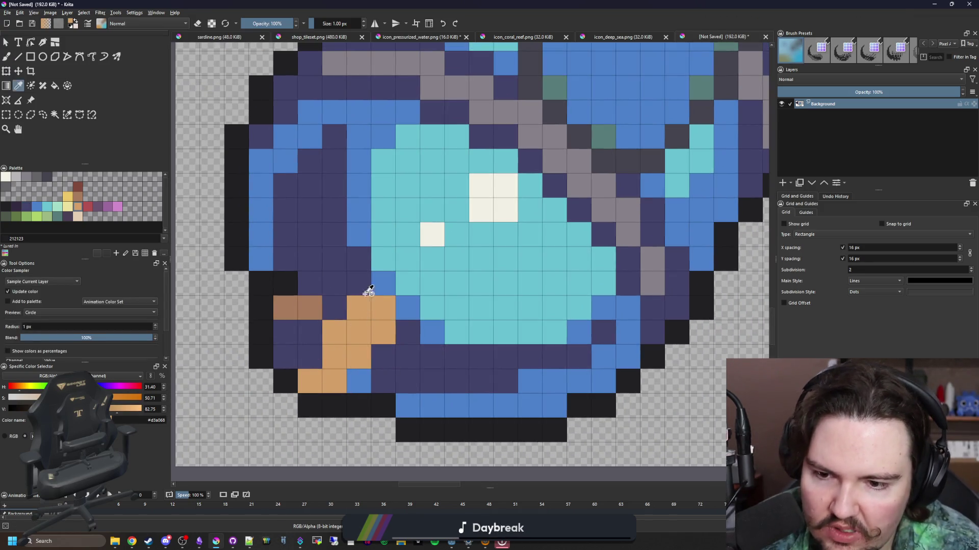
left_click_drag(308, 311, 296, 312)
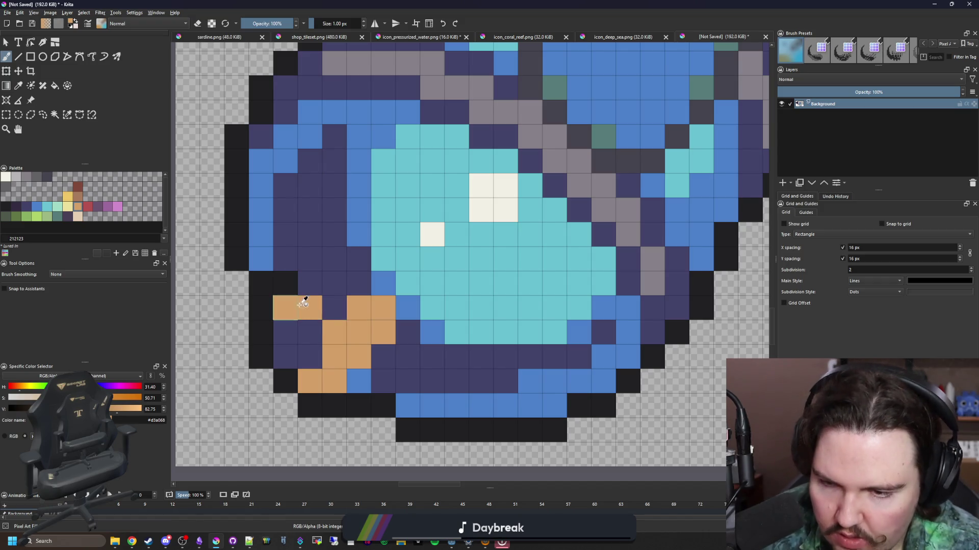
key("k")
key("k")
left_click(334, 308)
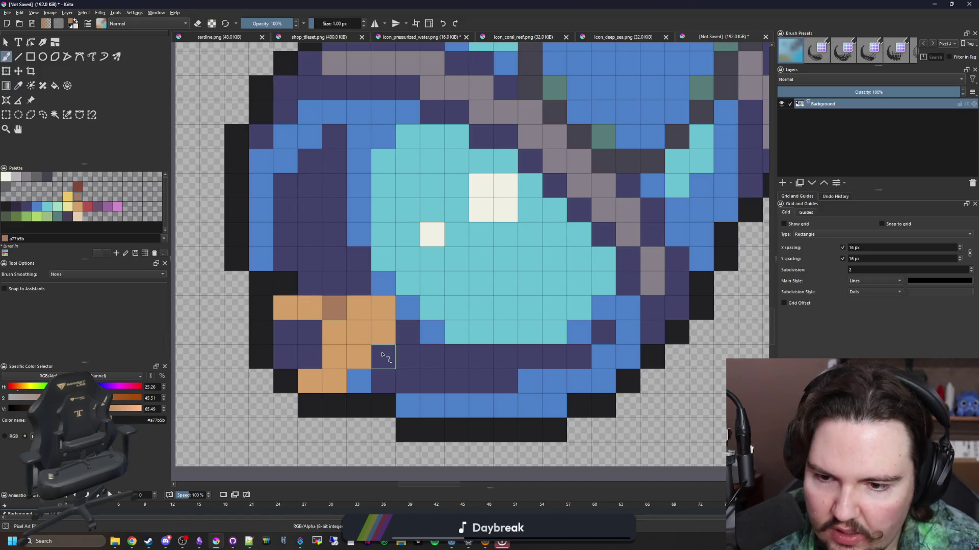
key("ctrl+z")
left_click(388, 312)
left_click(380, 360)
left_click(327, 316)
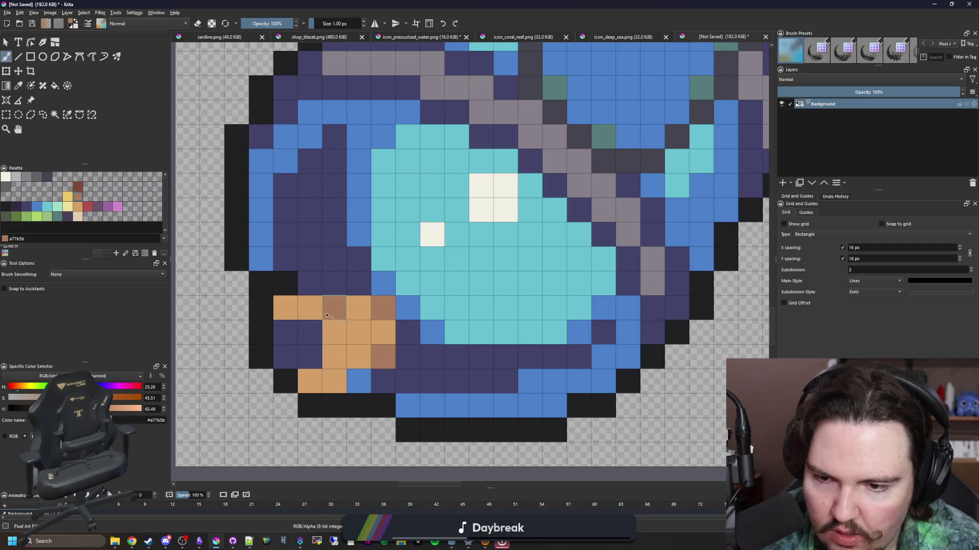
scroll(347, 387, "down", 5)
scroll(316, 349, "up", 5)
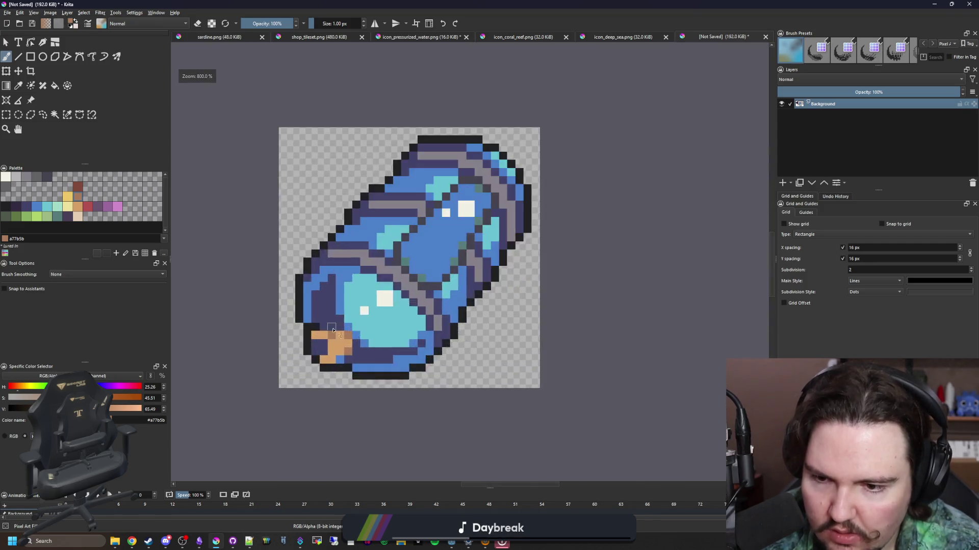
left_click_drag(316, 349, 321, 359)
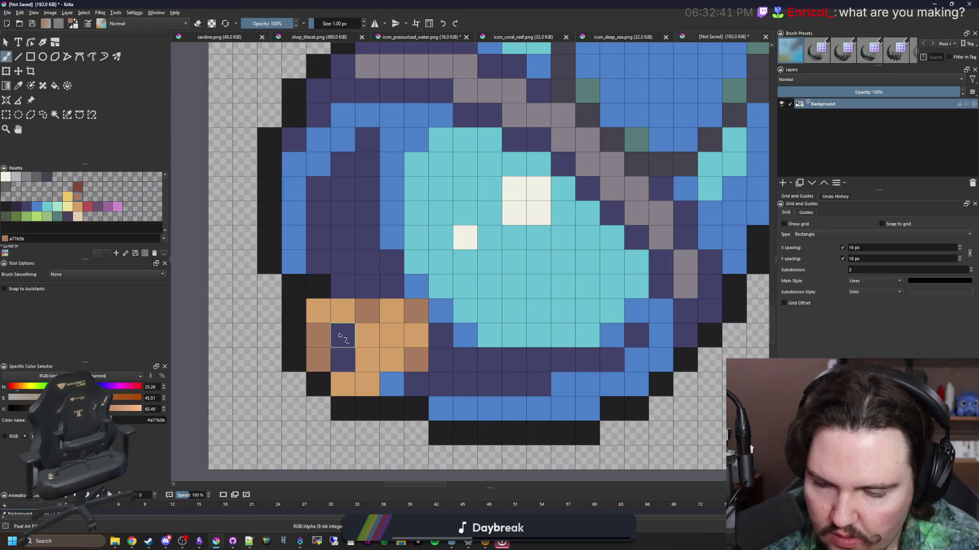
- Darken two more pixels next to the tan patch
scroll(339, 335, "down", 5)
scroll(327, 314, "up", 5)
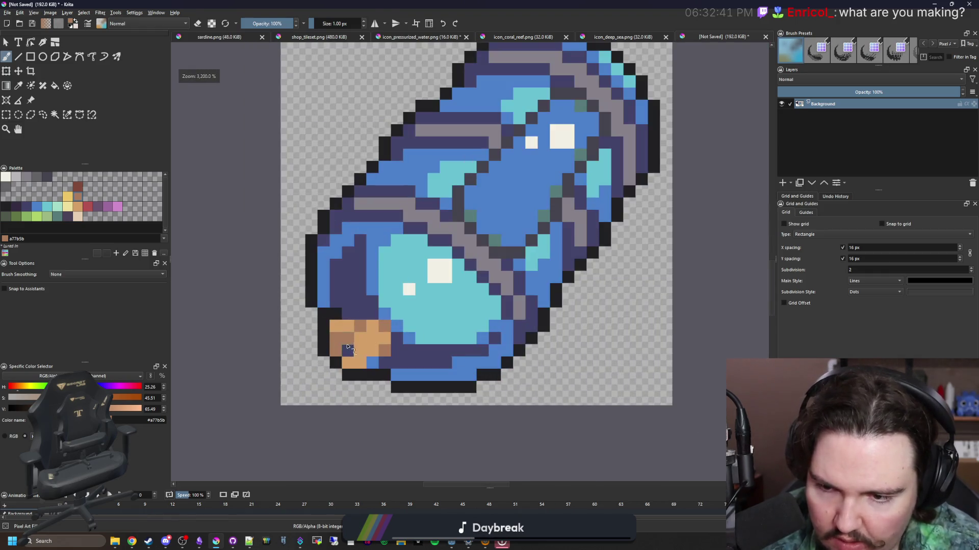
left_click(343, 350, "ctrl")
left_click(347, 349)
- Zoom in on the capsule and select the light grey b8b5b9 palette swatch
scroll(344, 347, "down", 3)
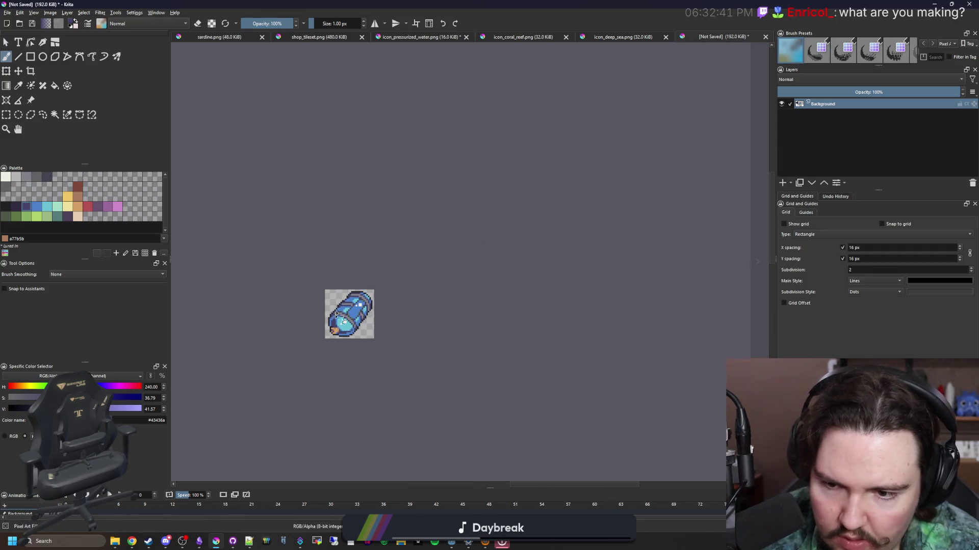
scroll(336, 317, "up", 4)
scroll(332, 320, "down", 1)
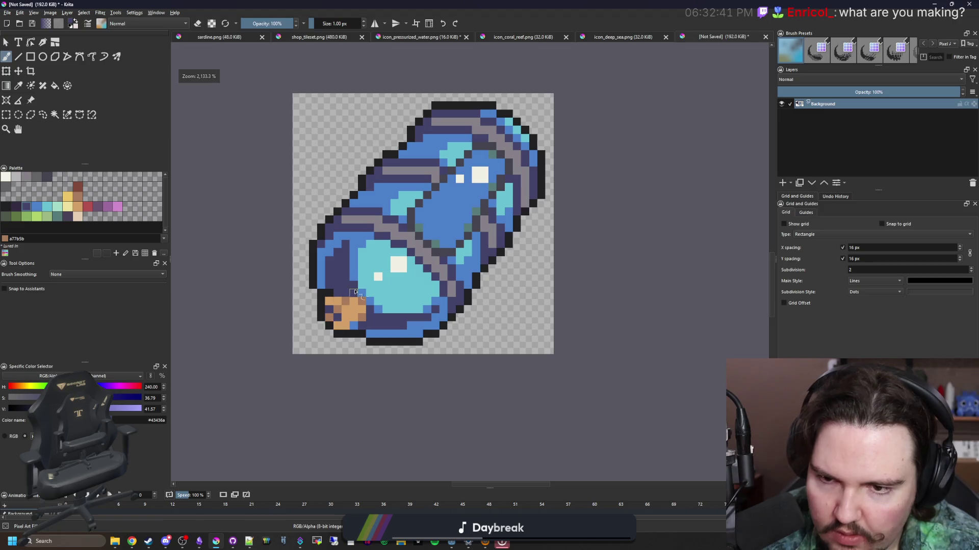
scroll(519, 178, "up", 1)
scroll(520, 168, "down", 7)
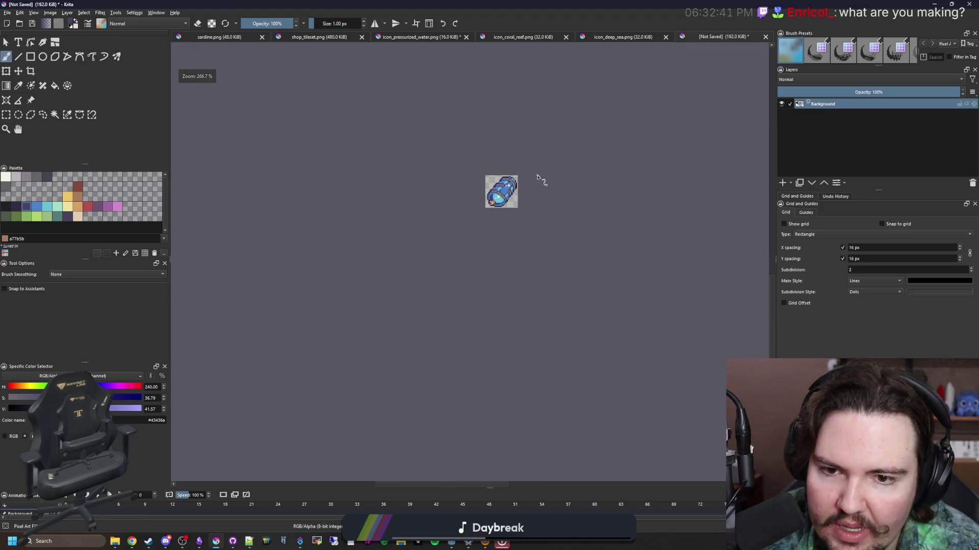
scroll(539, 178, "up", 4)
scroll(336, 177, "up", 1)
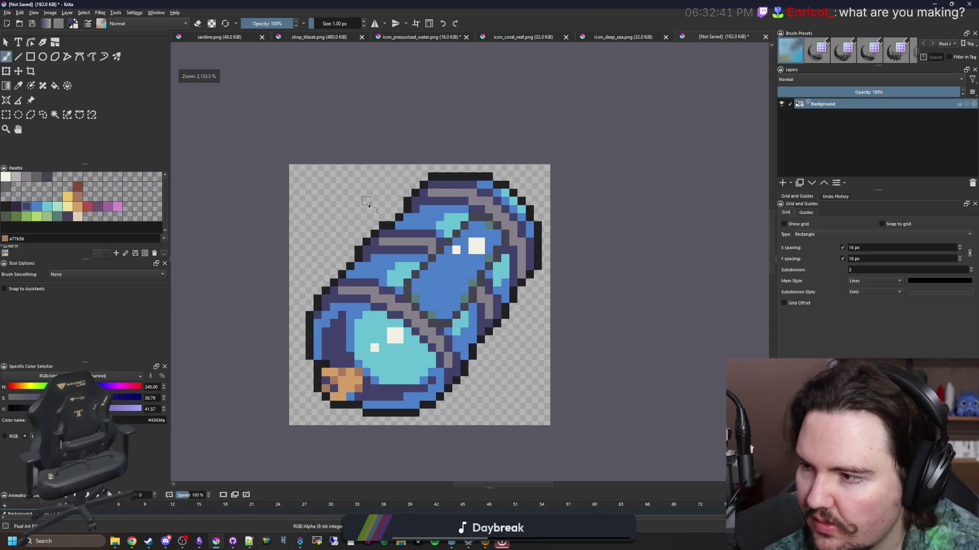
scroll(368, 205, "up", 2)
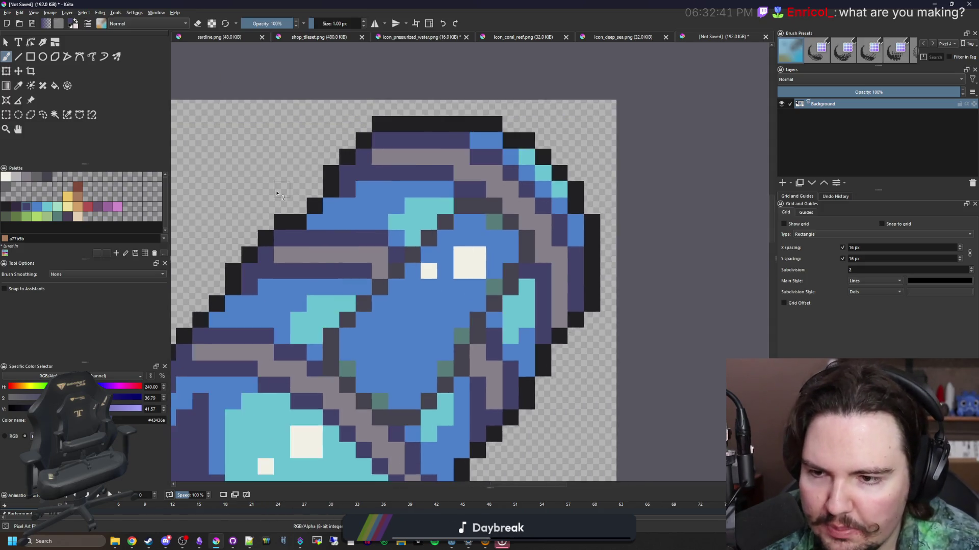
scroll(285, 229, "up", 1)
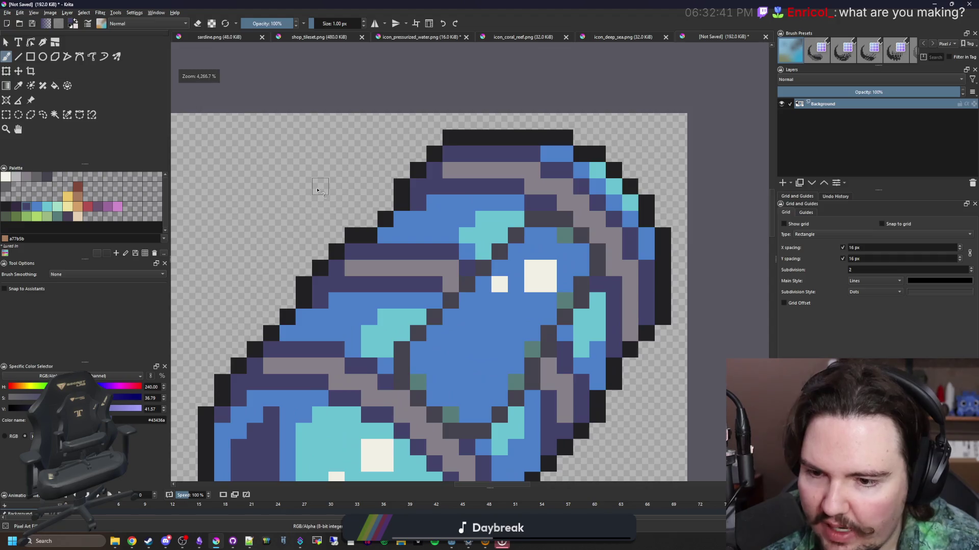
scroll(322, 259, "down", 1)
scroll(421, 324, "up", 1)
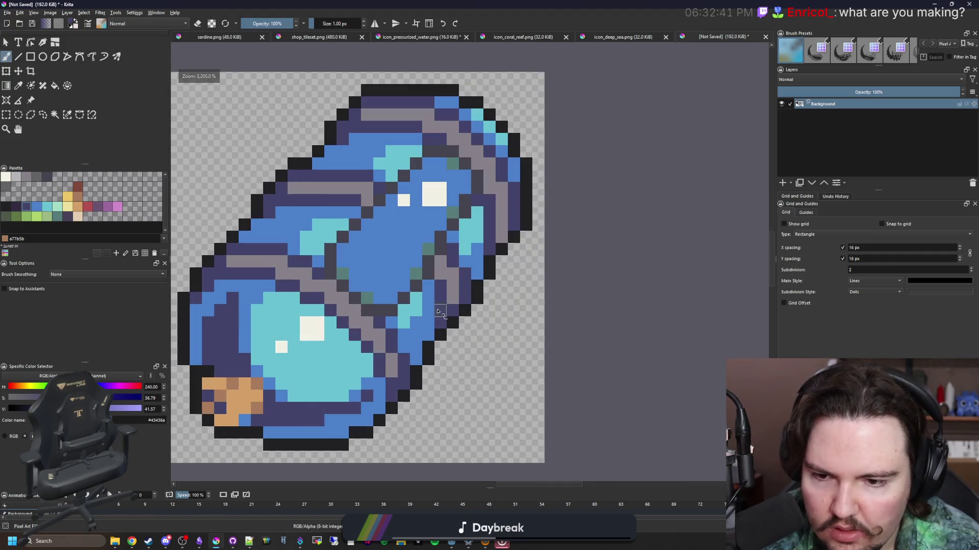
scroll(329, 308, "up", 1)
left_click(16, 176)
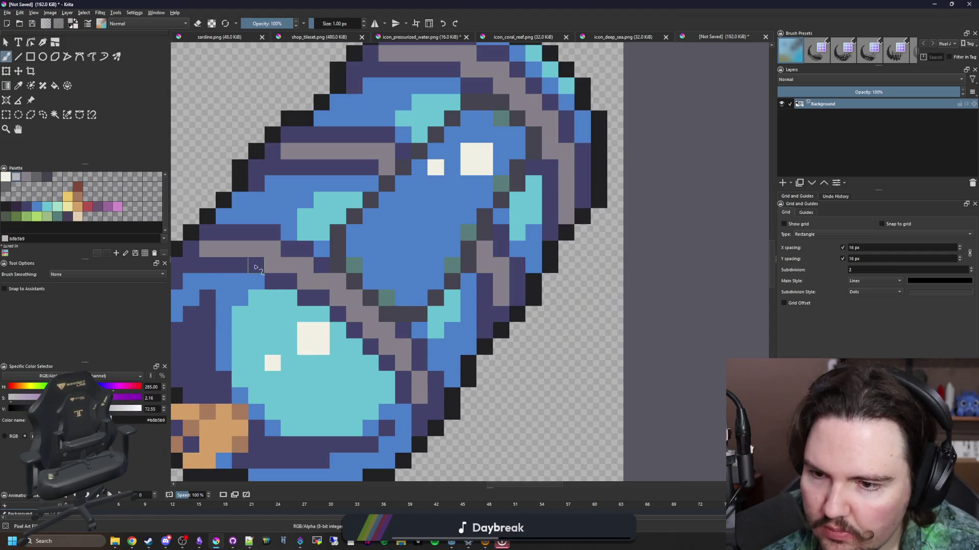
- Paint a light grey stroke along a capsule band, undoing the upper-band highlight
left_click_drag(288, 266, 348, 300)
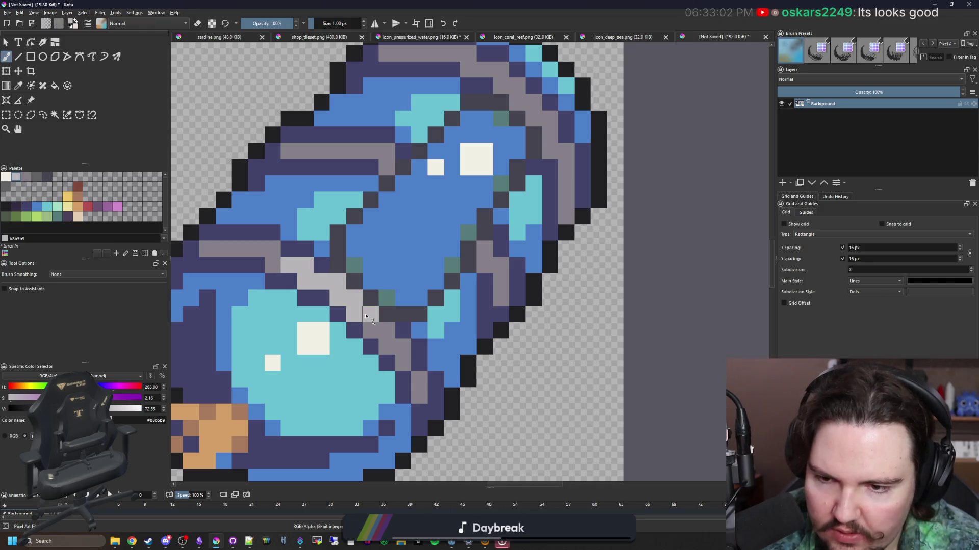
left_click_drag(434, 182, 443, 286)
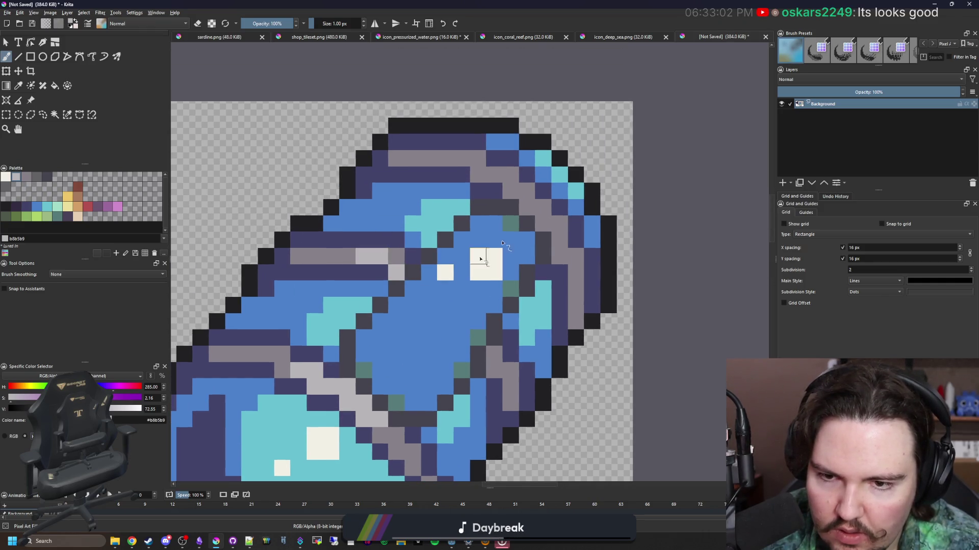
left_click_drag(482, 177, 559, 223)
key("ctrl+z")
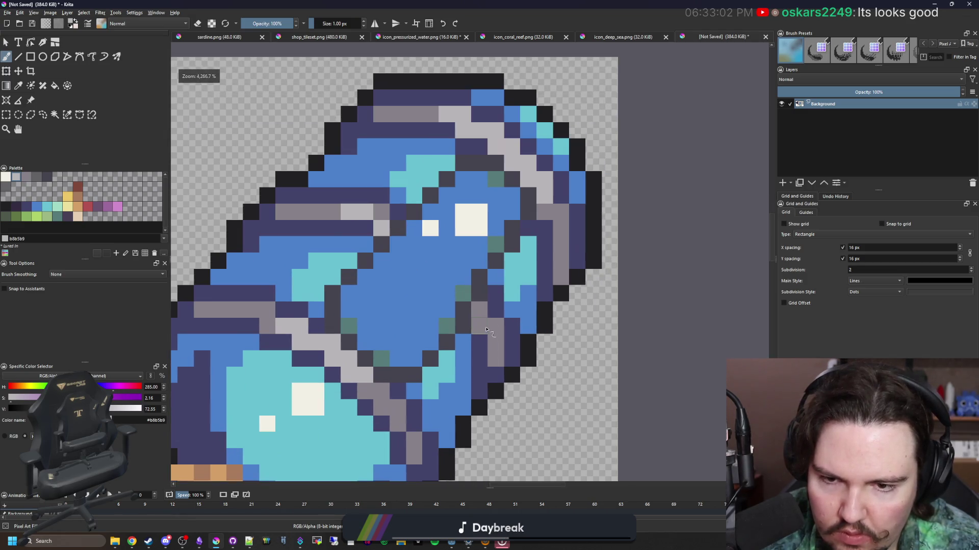
- Sample the light grey from the artwork and extend the diagonal band with single pixels
left_click(27, 179)
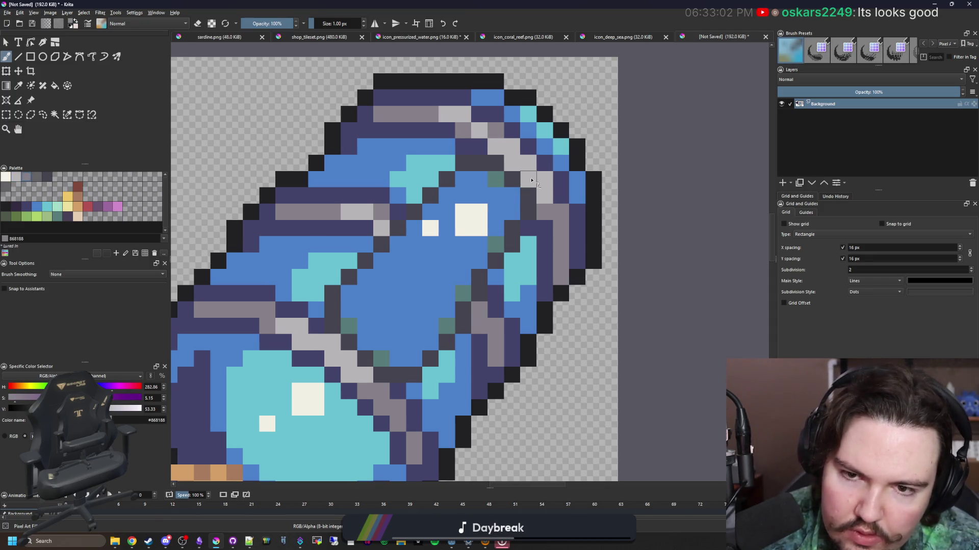
scroll(392, 181, "down", 4)
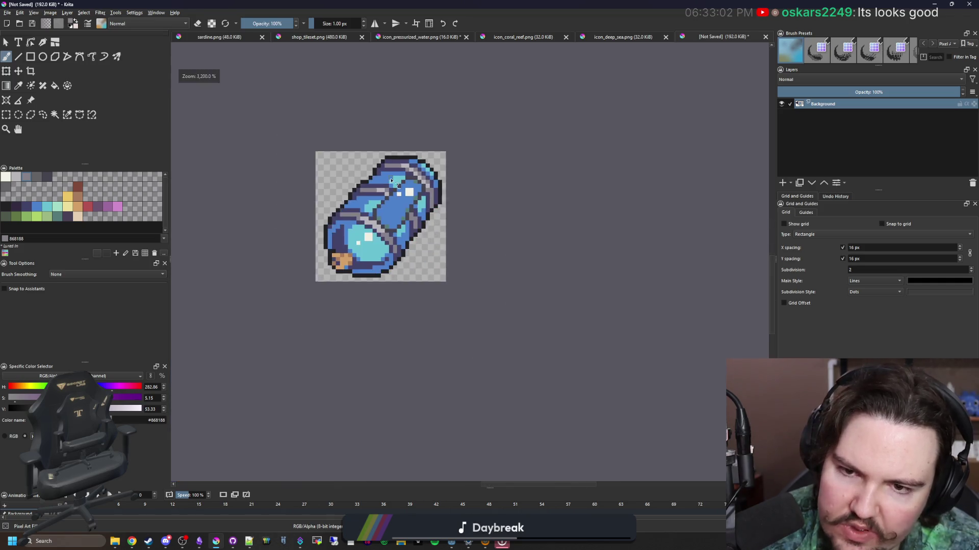
scroll(351, 227, "up", 2)
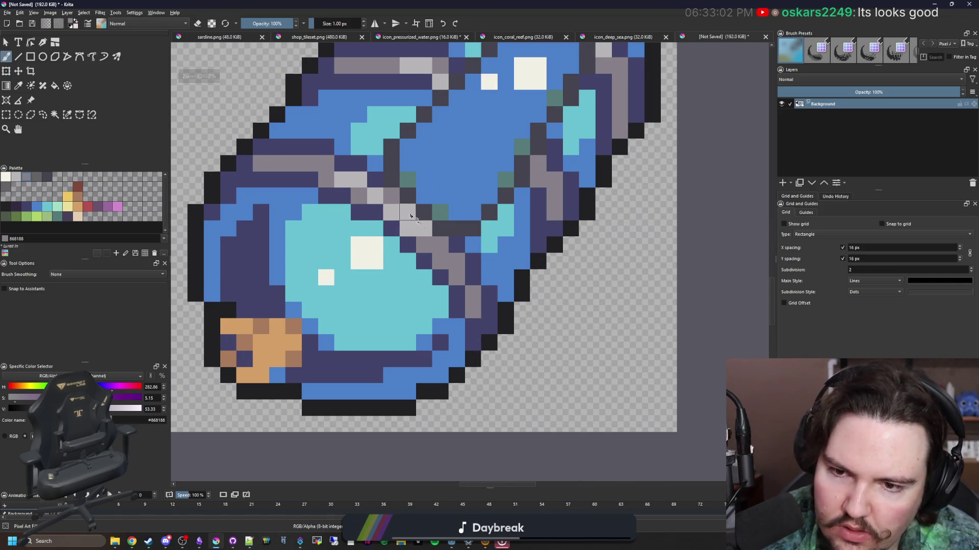
scroll(405, 238, "down", 1)
scroll(410, 243, "up", 3)
left_click(410, 243, "ctrl")
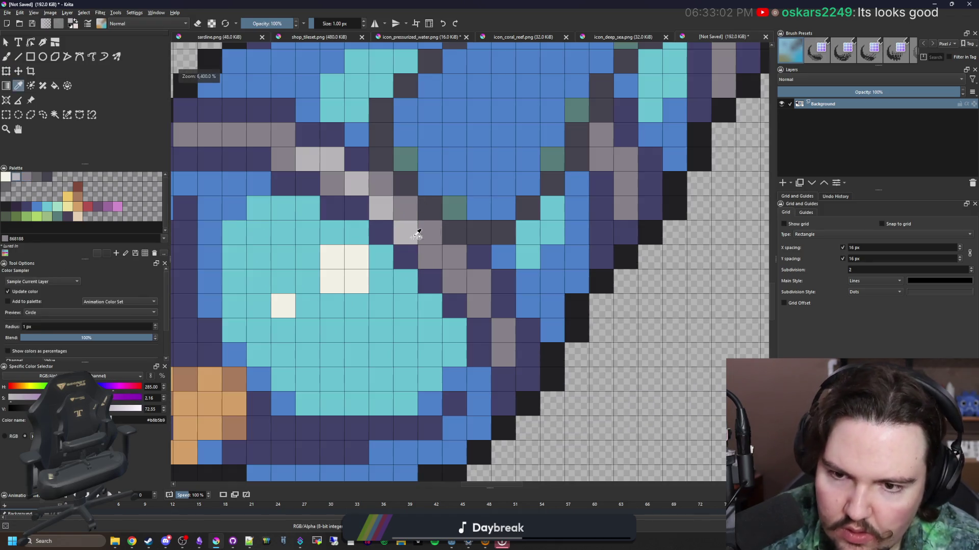
left_click(430, 257)
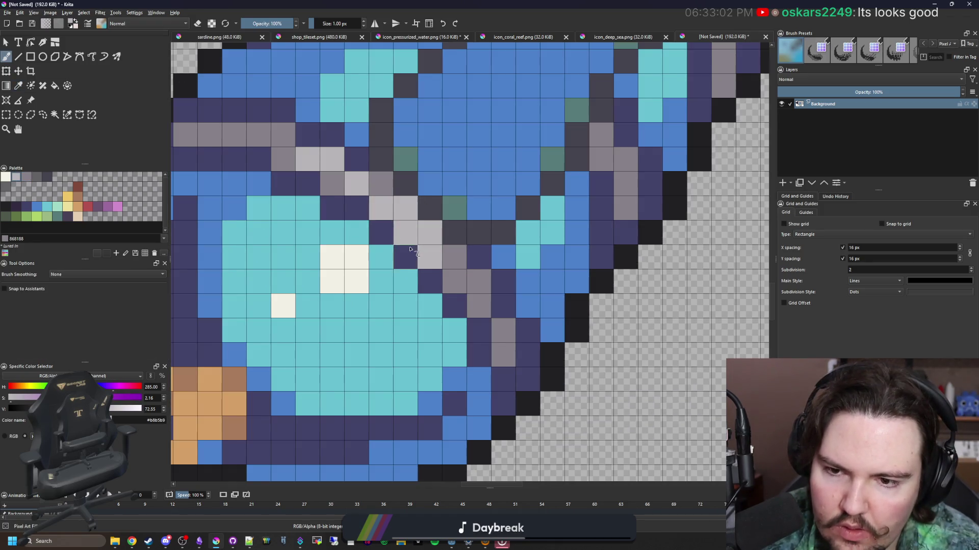
scroll(432, 233, "down", 3)
scroll(484, 125, "up", 3)
left_click(483, 167)
scroll(479, 163, "down", 8)
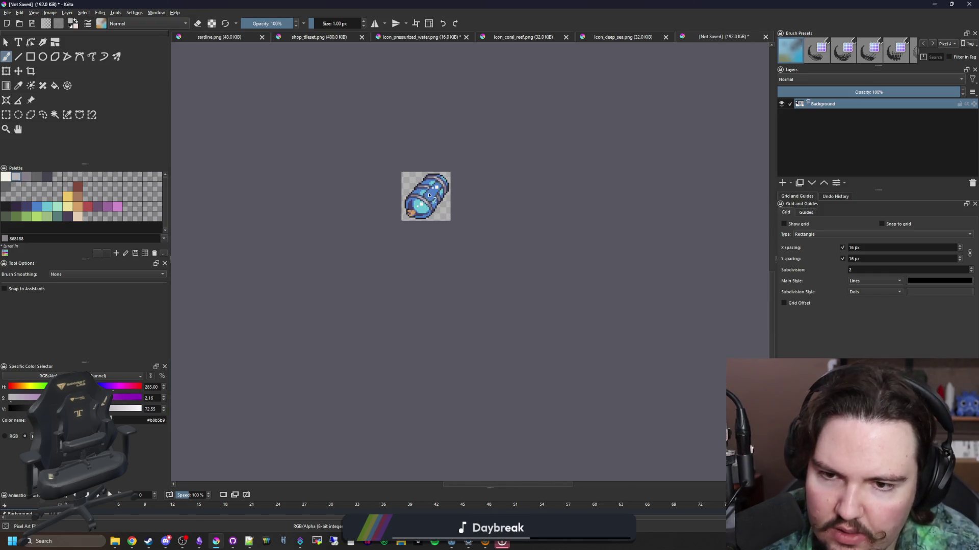
scroll(429, 194, "up", 10)
scroll(419, 214, "down", 1)
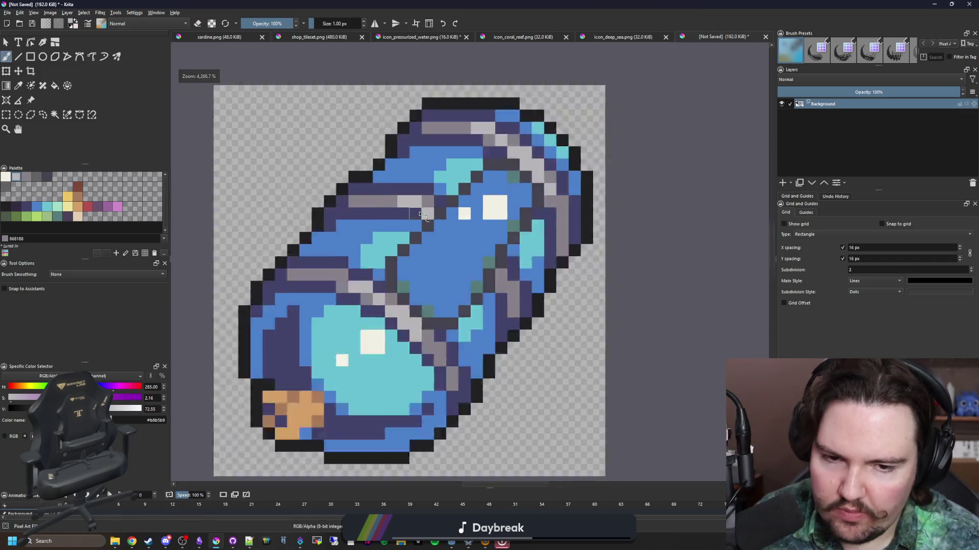
scroll(439, 226, "down", 5)
scroll(456, 245, "up", 7)
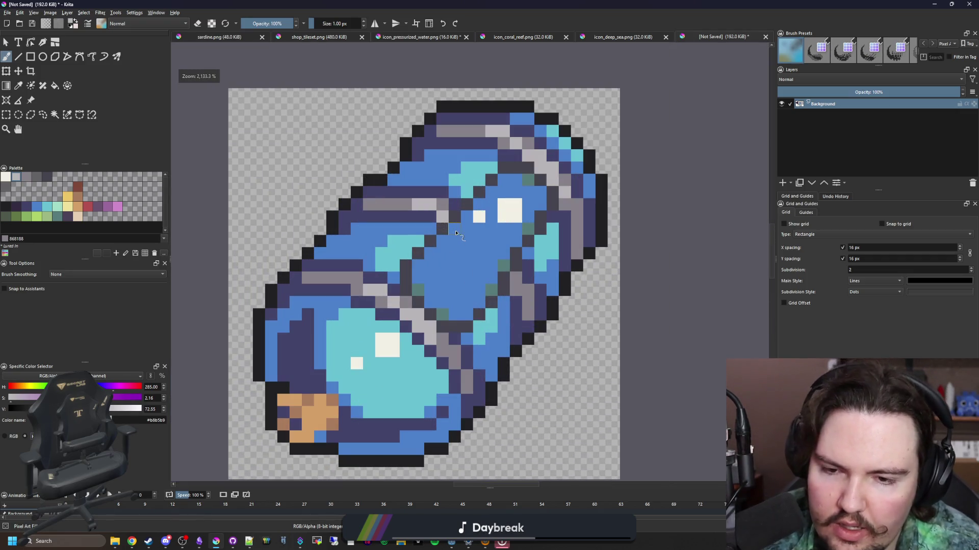
scroll(423, 256, "up", 1)
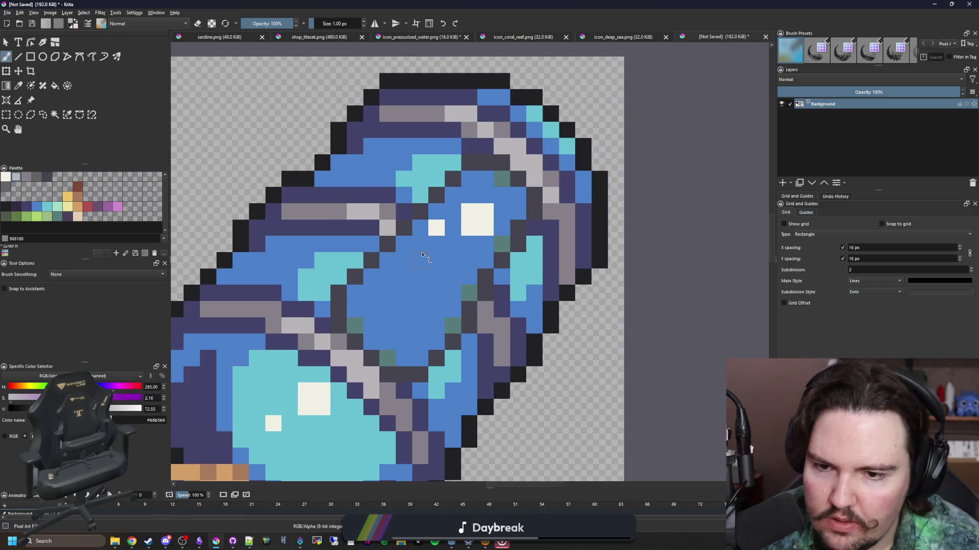
- Fill the upper section's blue centre and four stray teal-green pixels with navy 43436a
left_click(31, 207)
key("f")
left_click(501, 303)
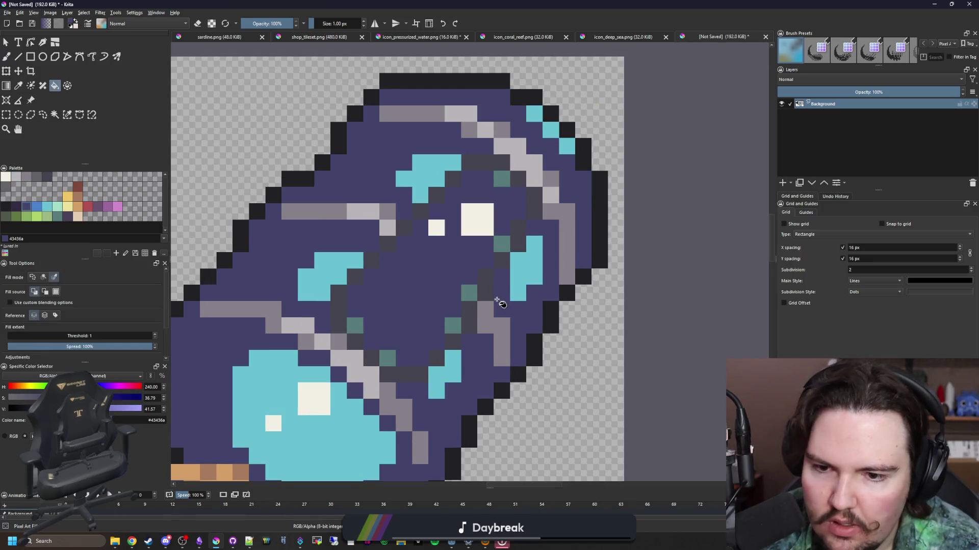
scroll(389, 282, "down", 3)
key("ctrl+z")
scroll(441, 299, "down", 5)
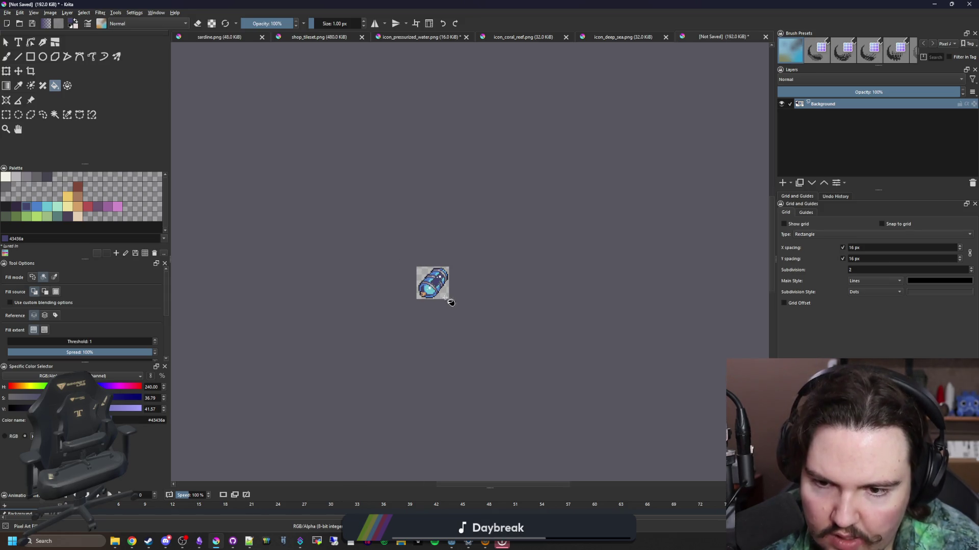
scroll(451, 303, "up", 6)
left_click(327, 347)
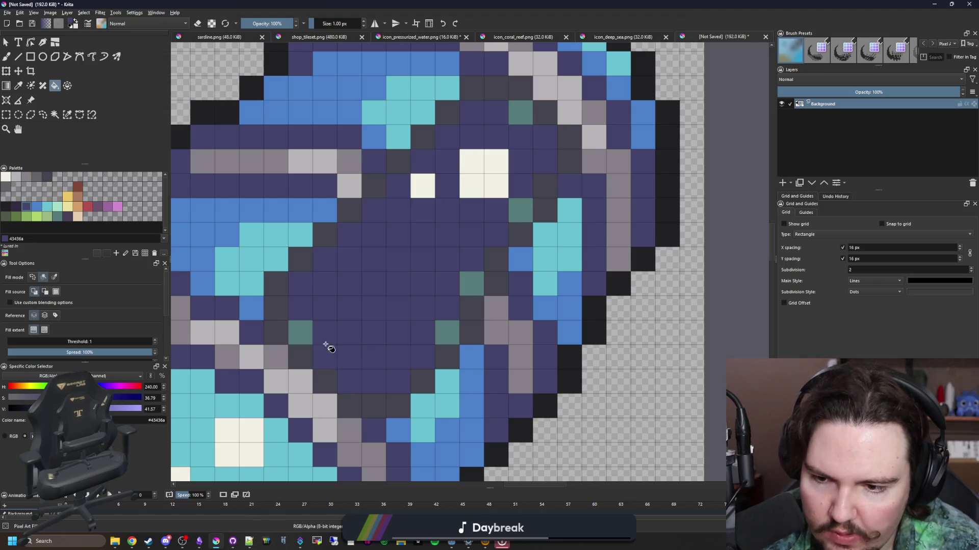
left_click(300, 332)
left_click(448, 333)
left_click(471, 284)
left_click(520, 210)
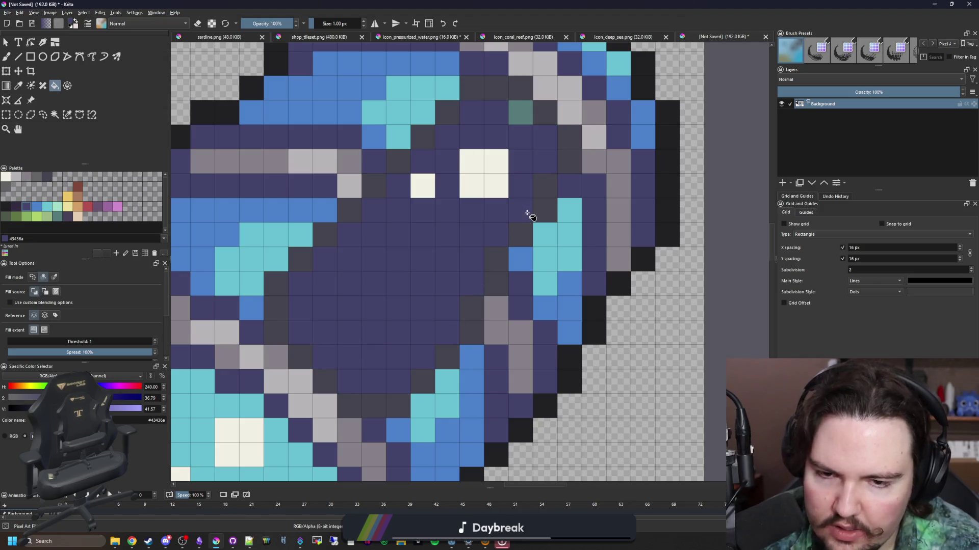
- Repaint the white glint block and its small glint pixel teal
left_click_drag(530, 216, 509, 244)
key("b")
left_click(537, 285, "ctrl")
left_click_drag(450, 214, 450, 189)
left_click(475, 188)
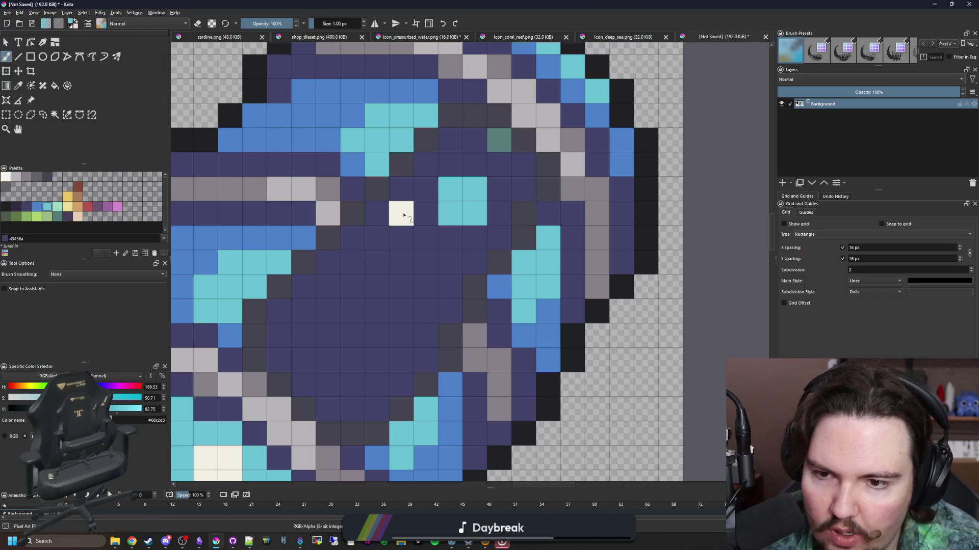
scroll(403, 215, "down", 5)
scroll(413, 288, "up", 5)
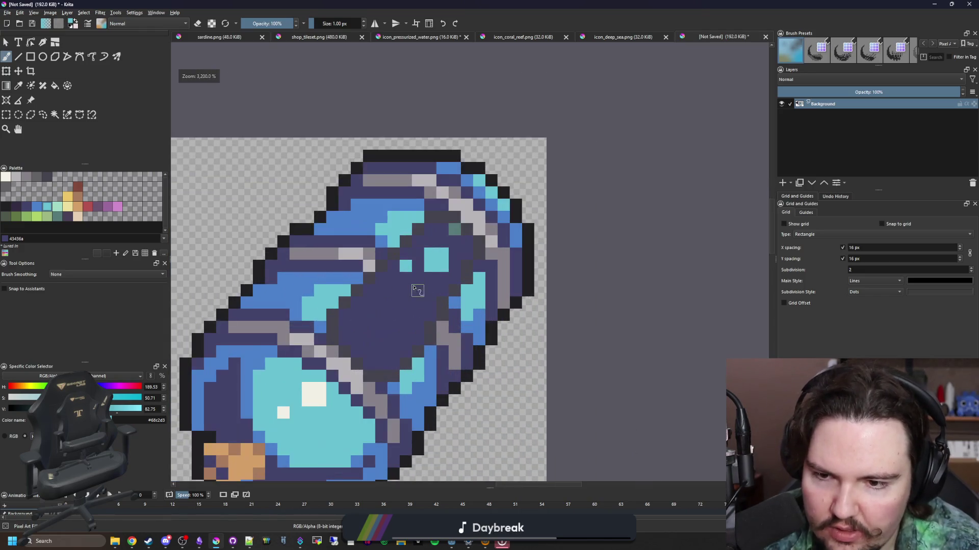
scroll(416, 289, "up", 3)
- Fill the navy core with the darker 352b42 shade after changing the fill's area mode
left_click(363, 287, "ctrl")
key("f")
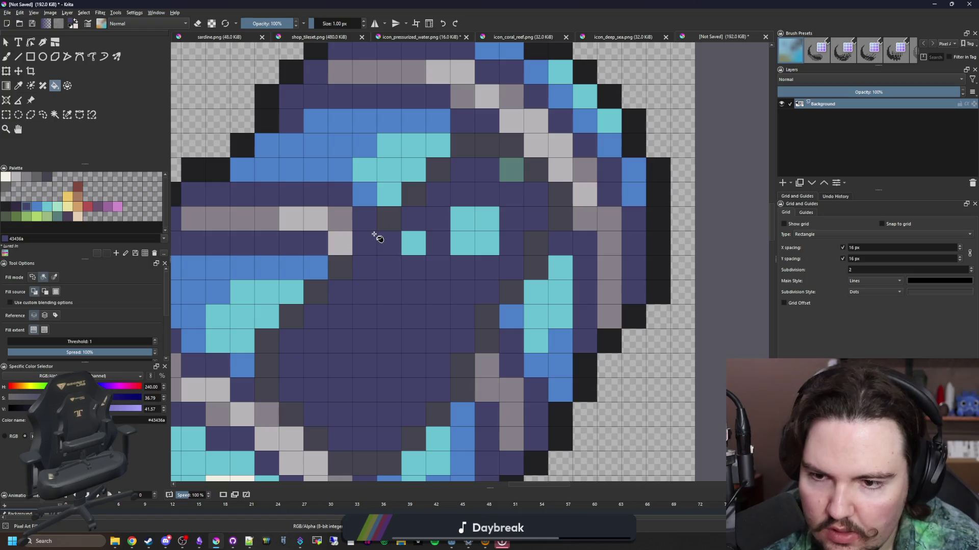
left_click(16, 207)
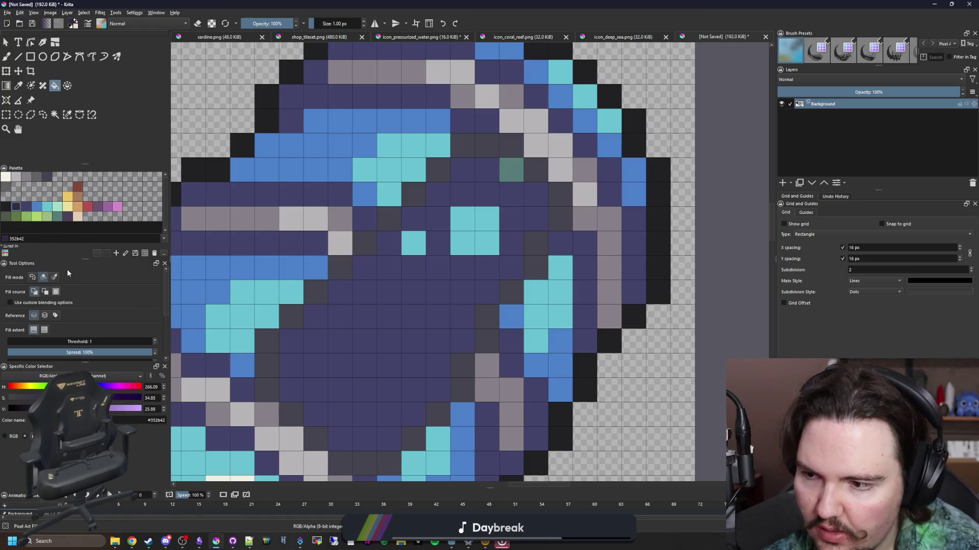
left_click(54, 277)
left_click(299, 321)
scroll(421, 215, "down", 8)
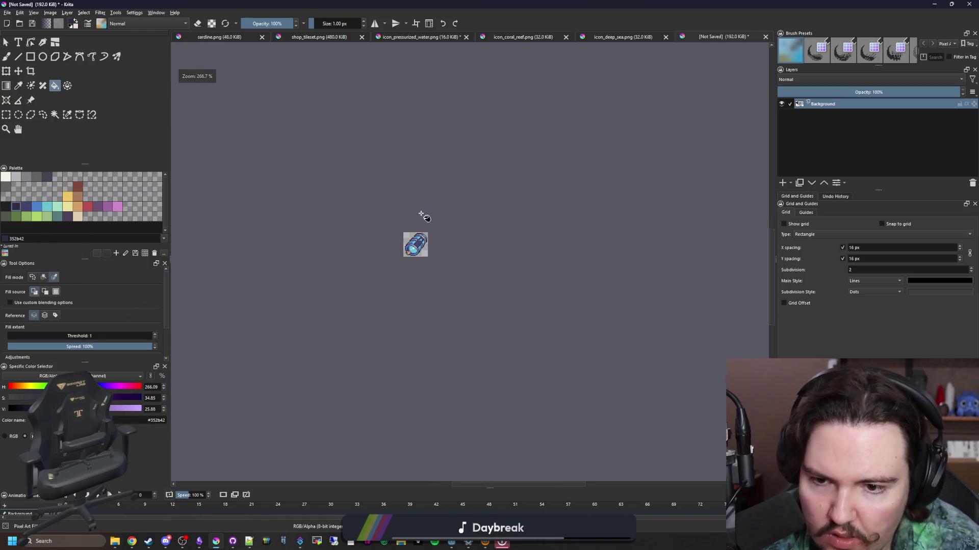
scroll(421, 214, "up", 9)
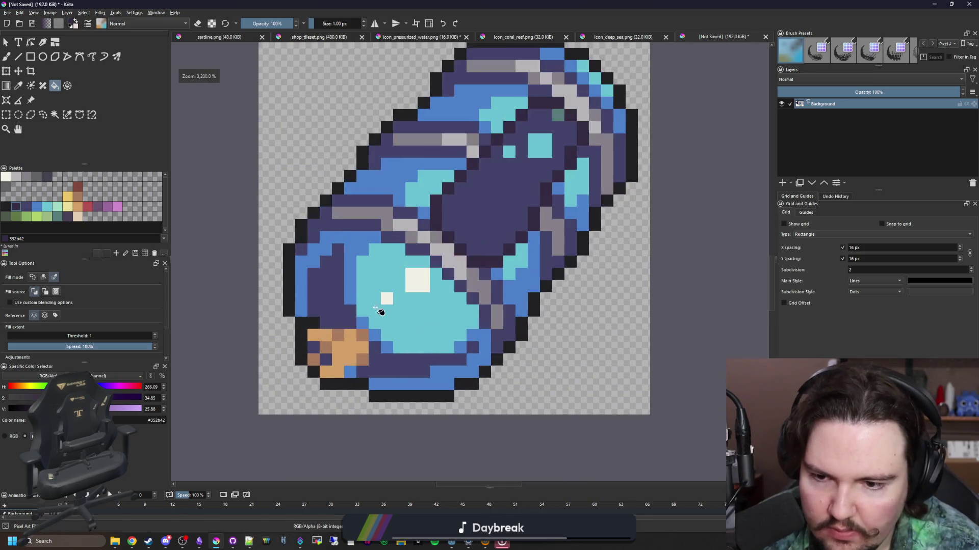
key("b")
scroll(402, 182, "up", 1)
left_click(338, 203, "ctrl")
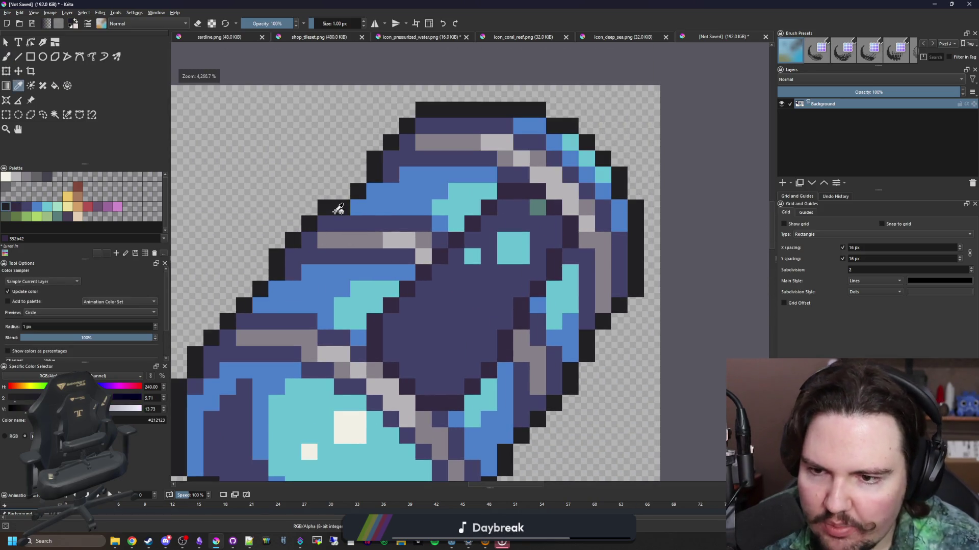
- Set brush opacity to 50% and soften the top-right, right and lower-right outline with half-opacity pixels
left_click_drag(281, 23, 267, 23)
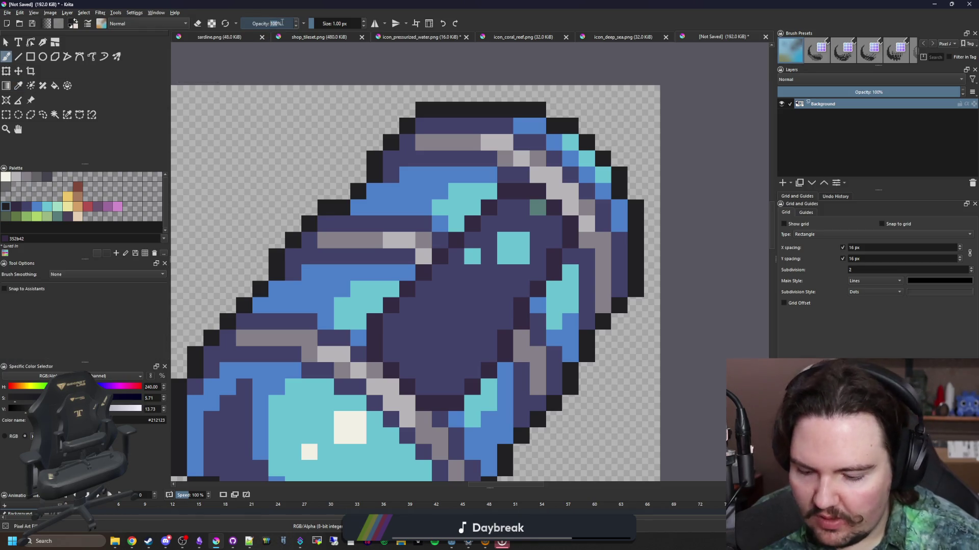
left_click(553, 110)
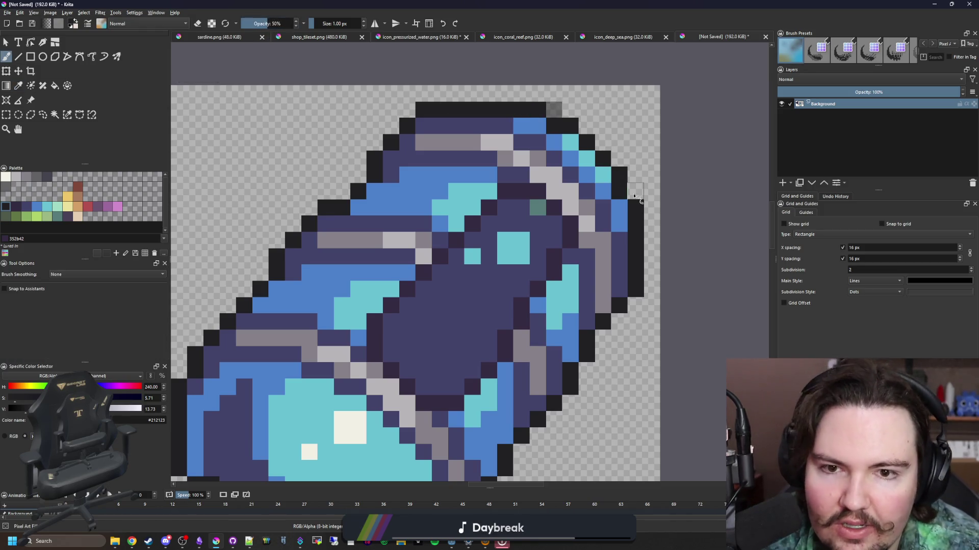
left_click(635, 193)
scroll(565, 262, "down", 3)
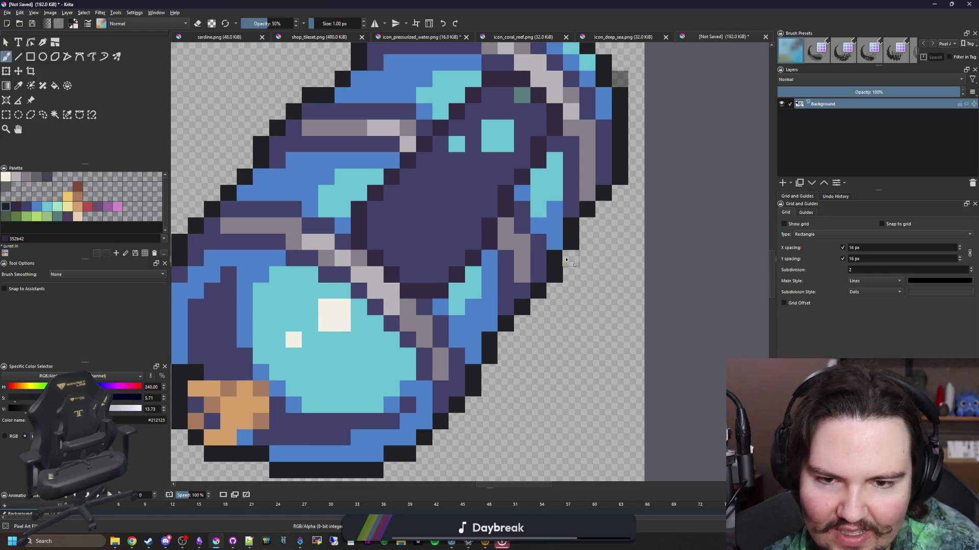
left_click(522, 323)
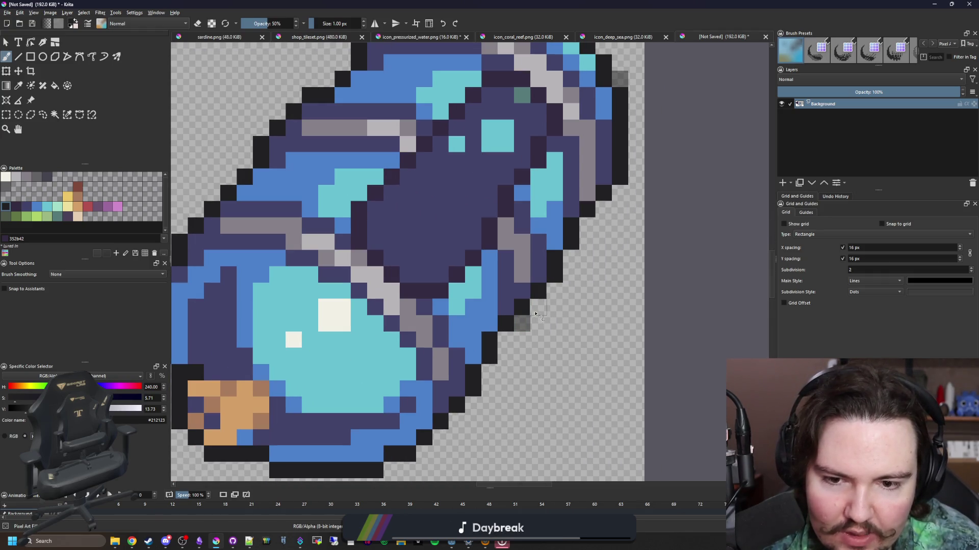
left_click(538, 306)
left_click(587, 225)
left_click(603, 209)
- Paint grey pixels along the upper-left outline and just left of the top outline
scroll(517, 306, "down", 5)
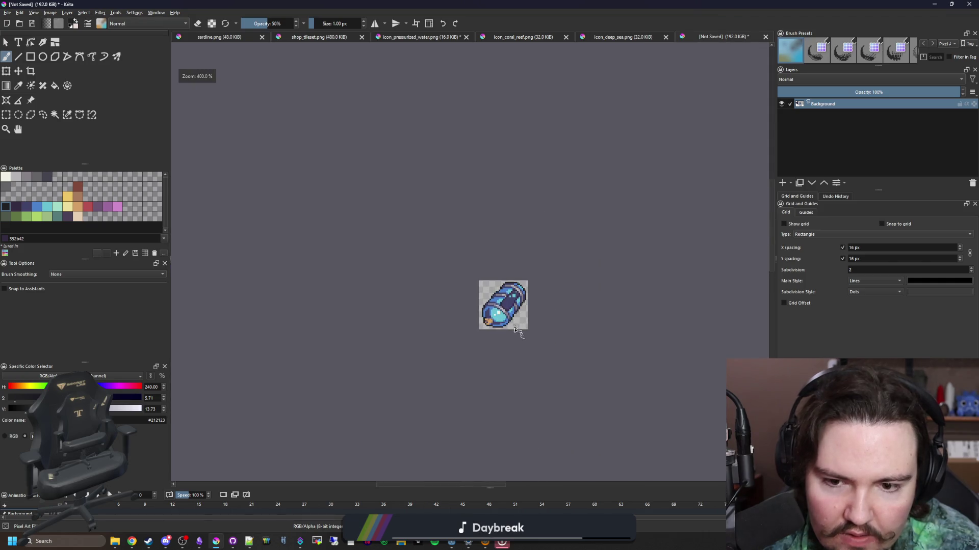
scroll(516, 321, "up", 5)
scroll(513, 318, "up", 3)
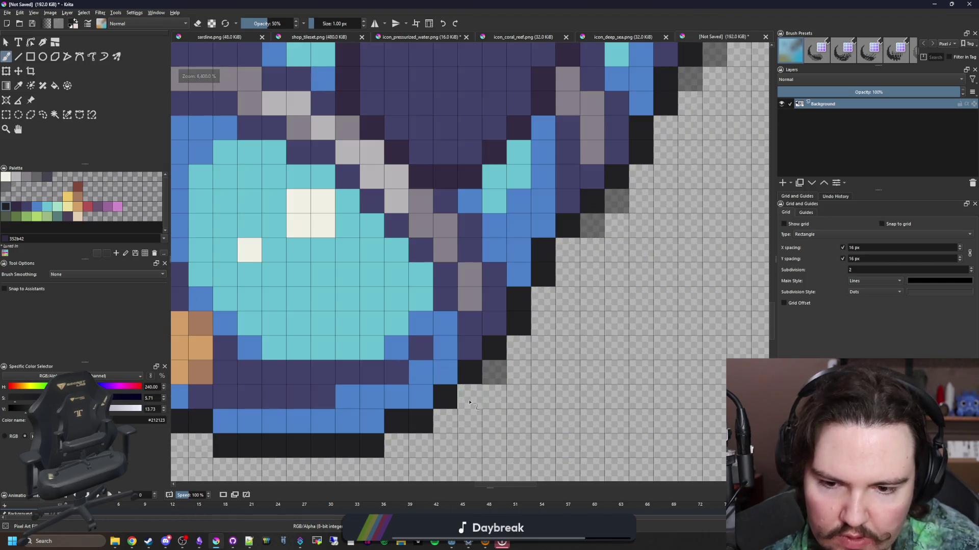
scroll(508, 341, "down", 5)
scroll(435, 286, "up", 5)
left_click(339, 306)
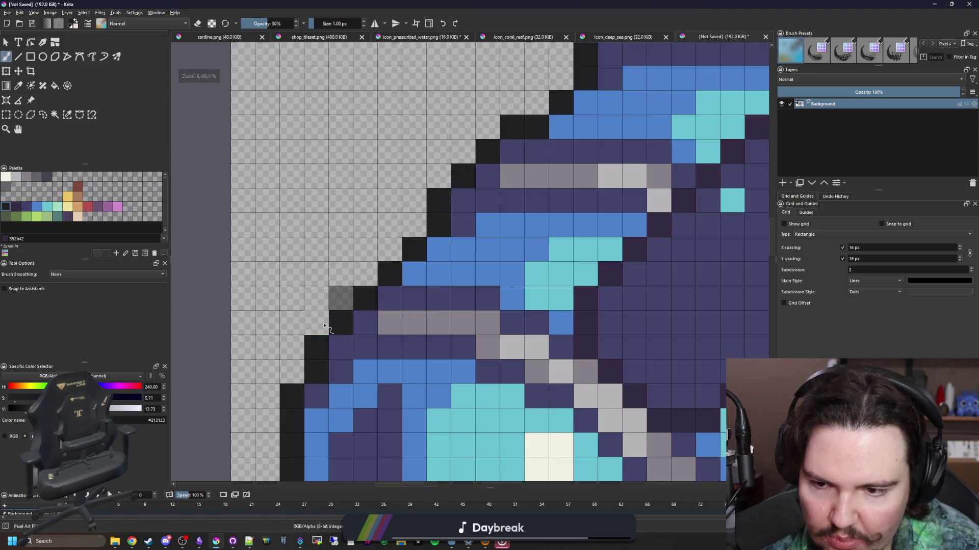
scroll(423, 326, "down", 5)
scroll(422, 326, "up", 5)
left_click(446, 283)
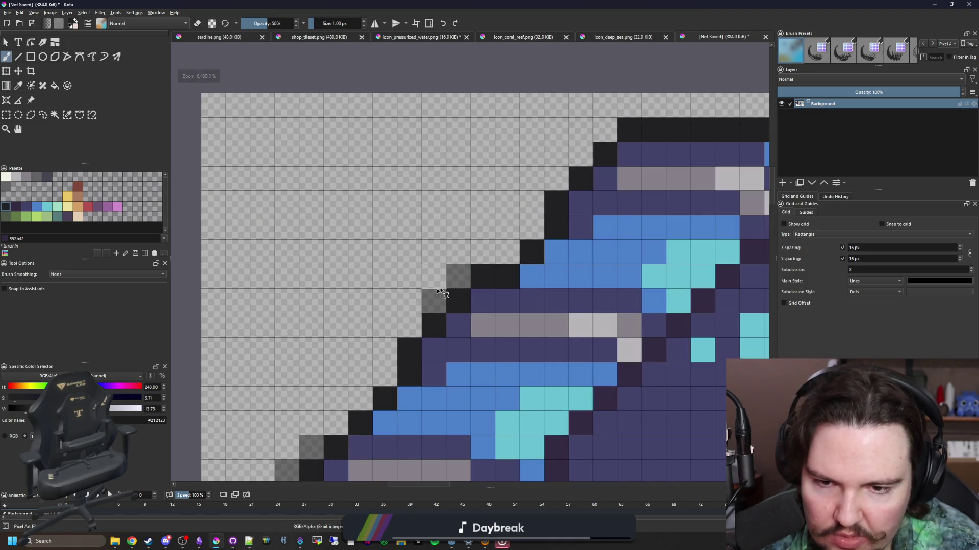
scroll(409, 279, "down", 1)
left_click(506, 170)
scroll(410, 231, "down", 5)
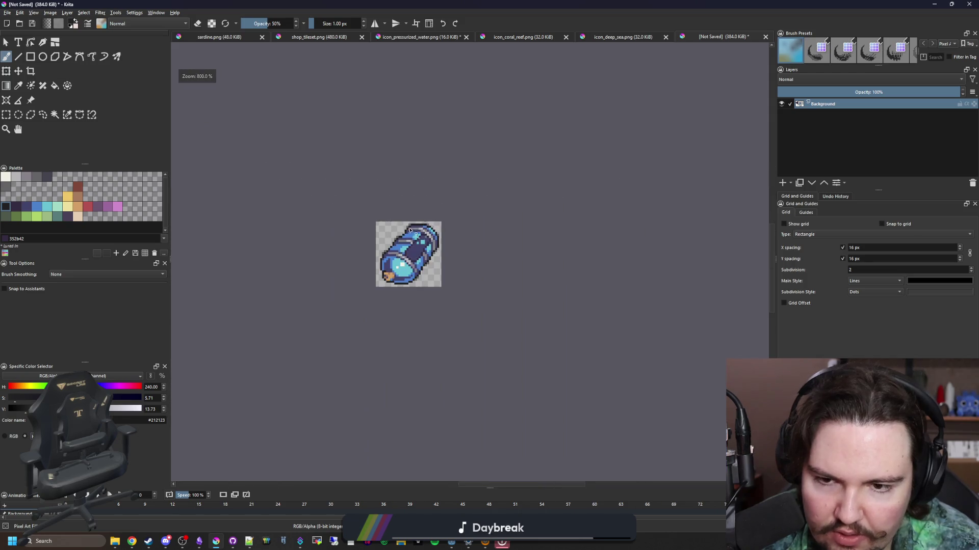
scroll(456, 203, "down", 1)
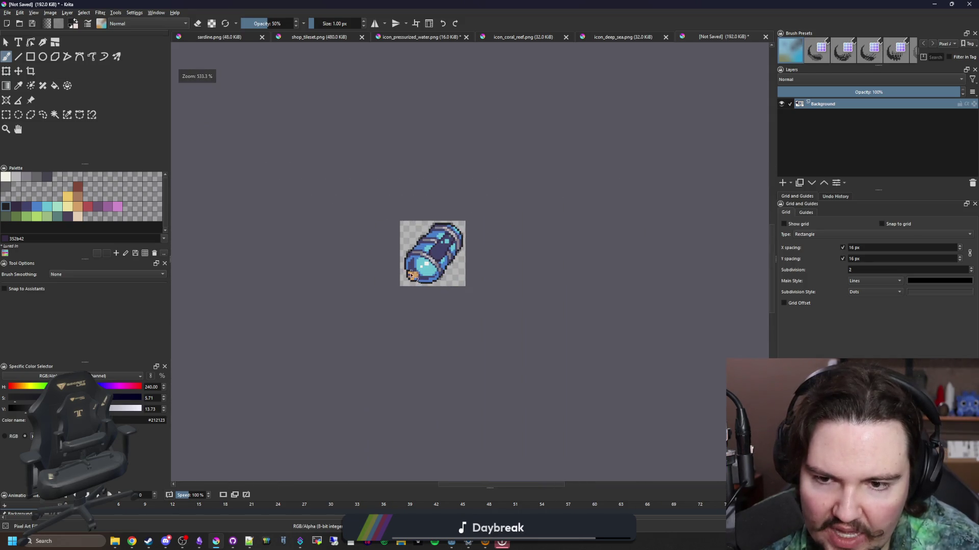
scroll(443, 264, "down", 1)
scroll(437, 302, "up", 7)
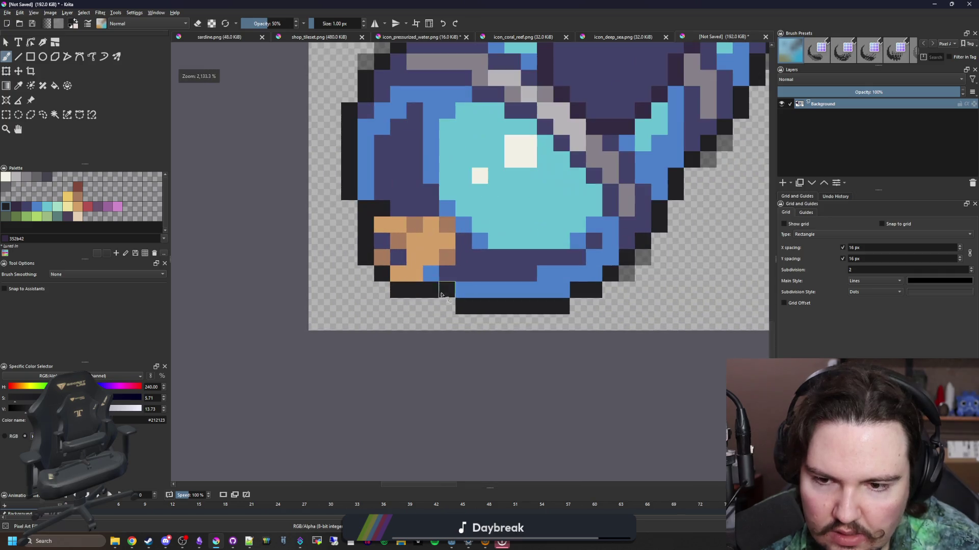
scroll(383, 296, "down", 4)
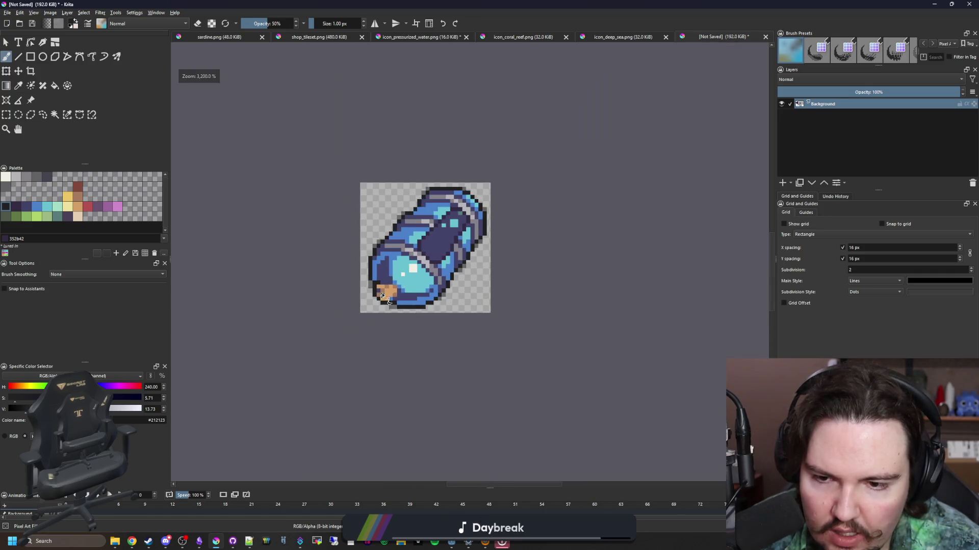
scroll(384, 269, "up", 2)
scroll(384, 269, "down", 3)
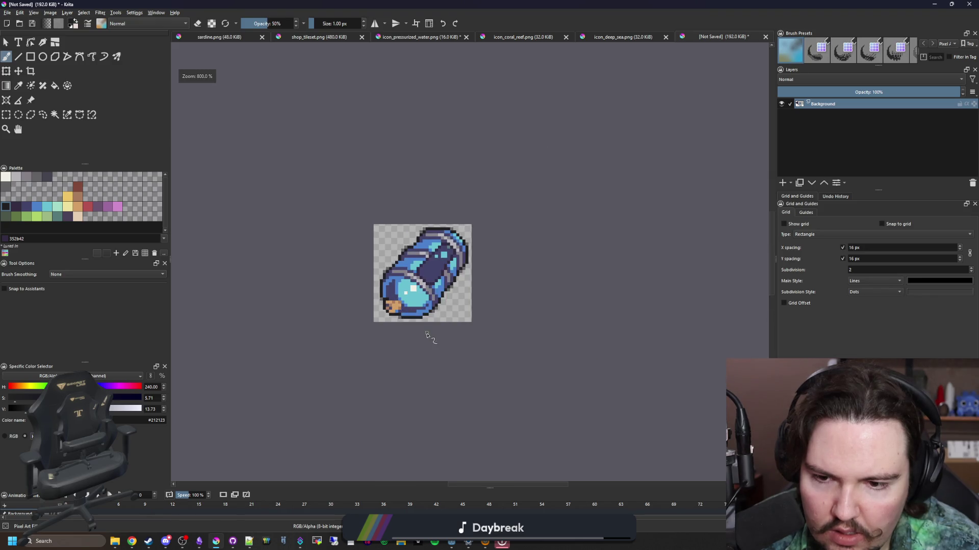
scroll(428, 335, "up", 4)
scroll(406, 320, "down", 4)
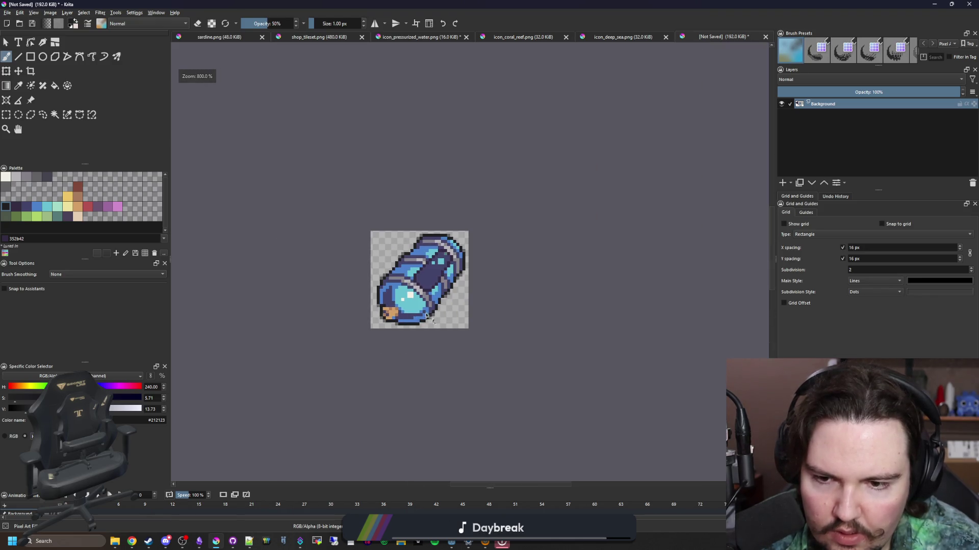
scroll(405, 314, "up", 4)
- Save the icon as icon_pressurized_water_research in PNG format, accepting the PNG options, and return to Godot
left_click(6, 13)
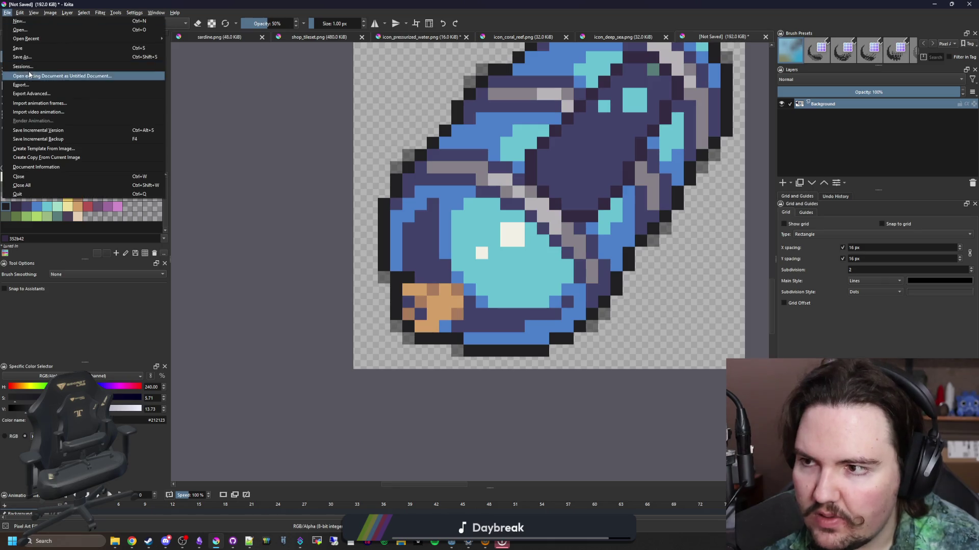
left_click(38, 58)
type("icon_pressurize")
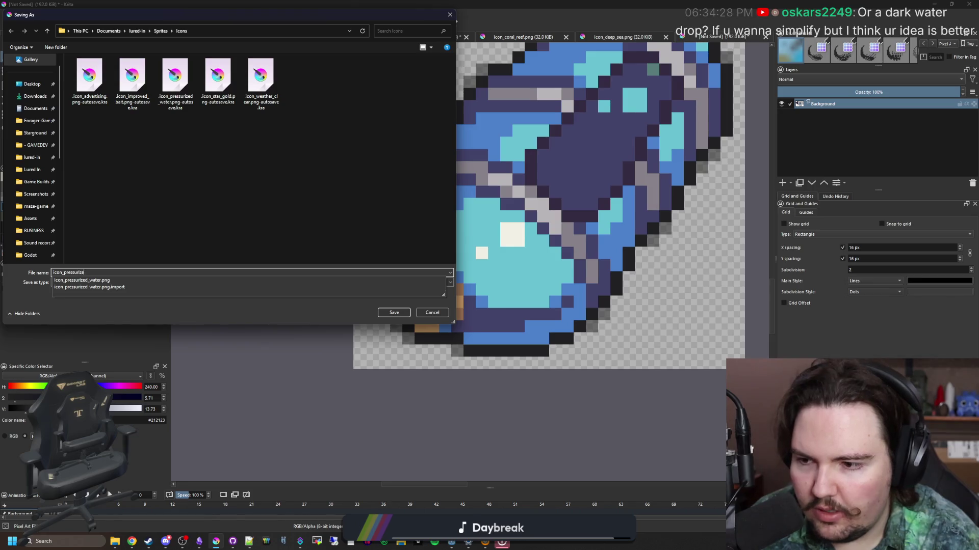
type("d_water_research")
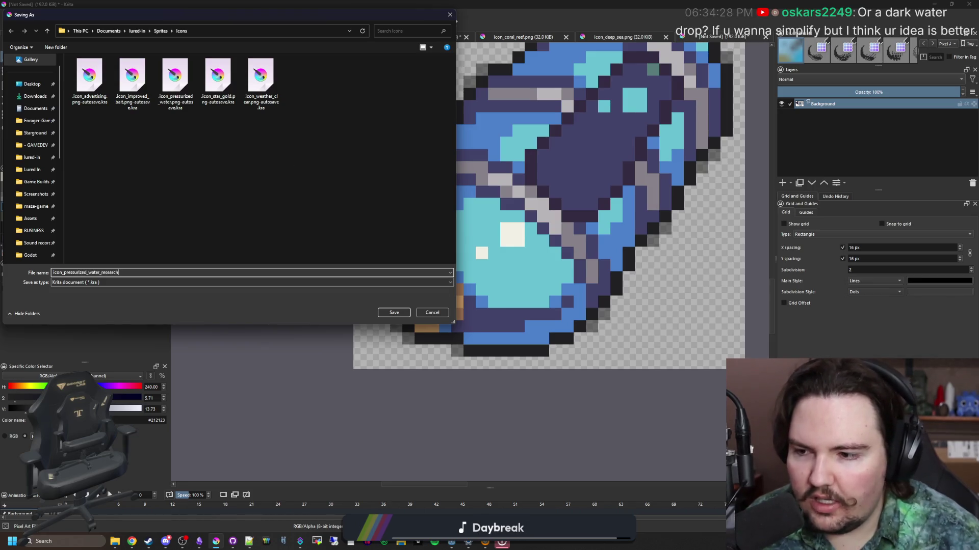
left_click(106, 284)
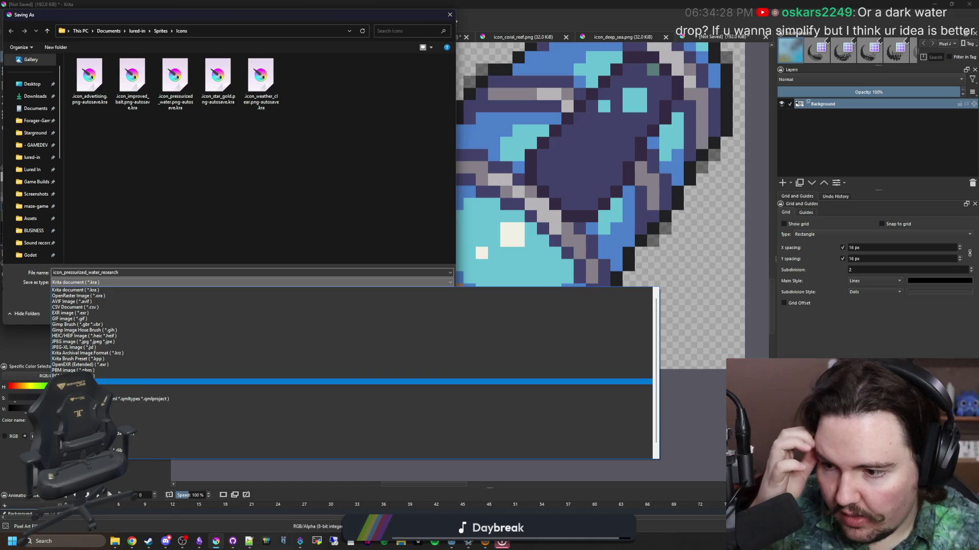
left_click(332, 381)
left_click(393, 312)
left_click(528, 340)
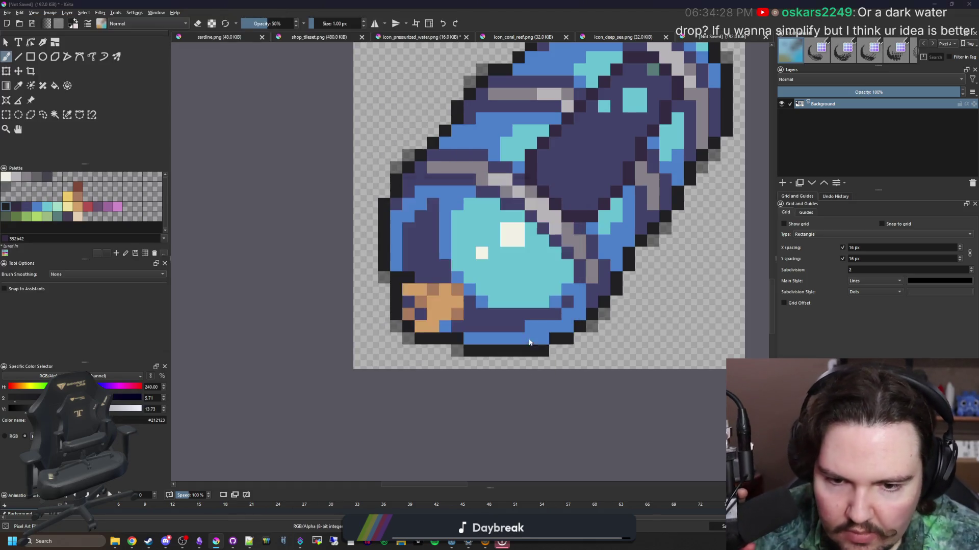
key("alt+Tab")
left_click(775, 297)
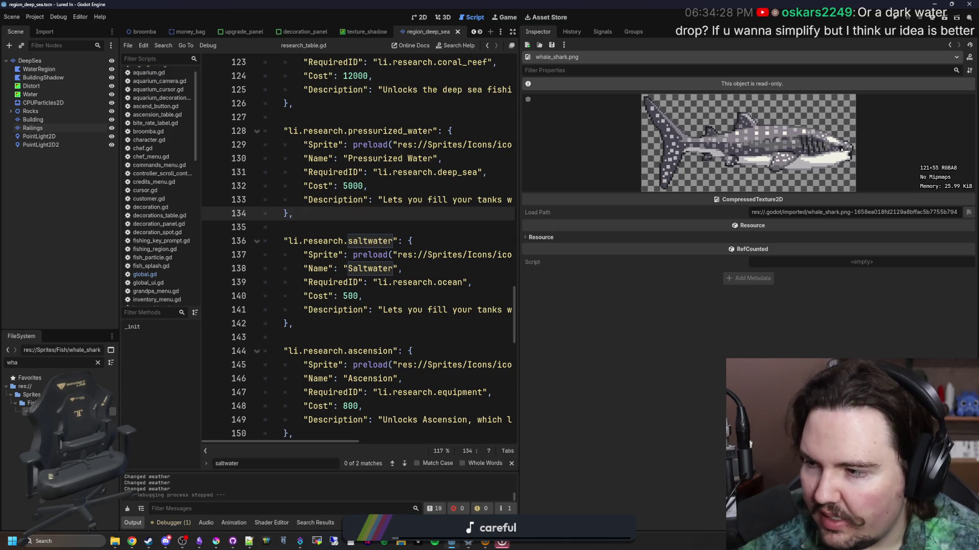
- Filter the FileSystem to open global.gd, then research_table.gd
left_click(98, 363)
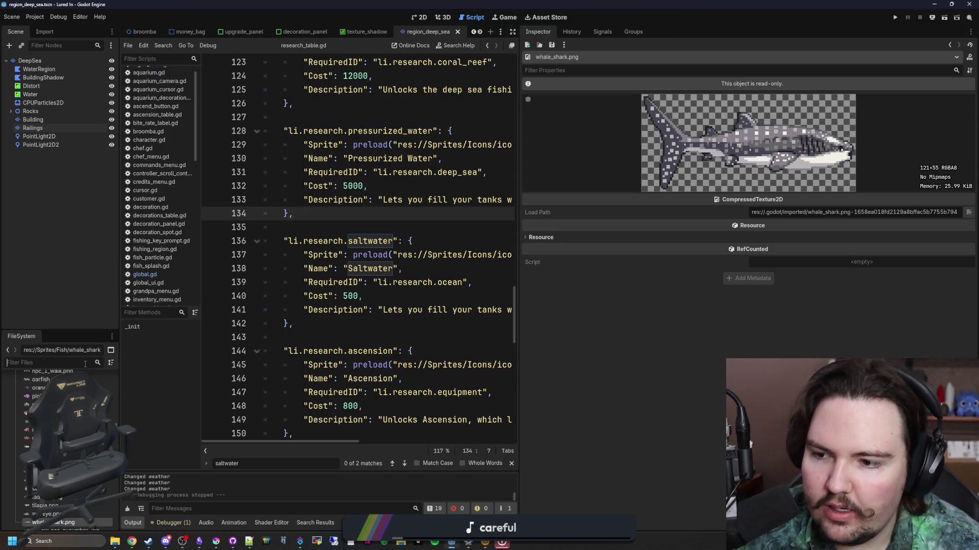
left_click(86, 364)
type("glob")
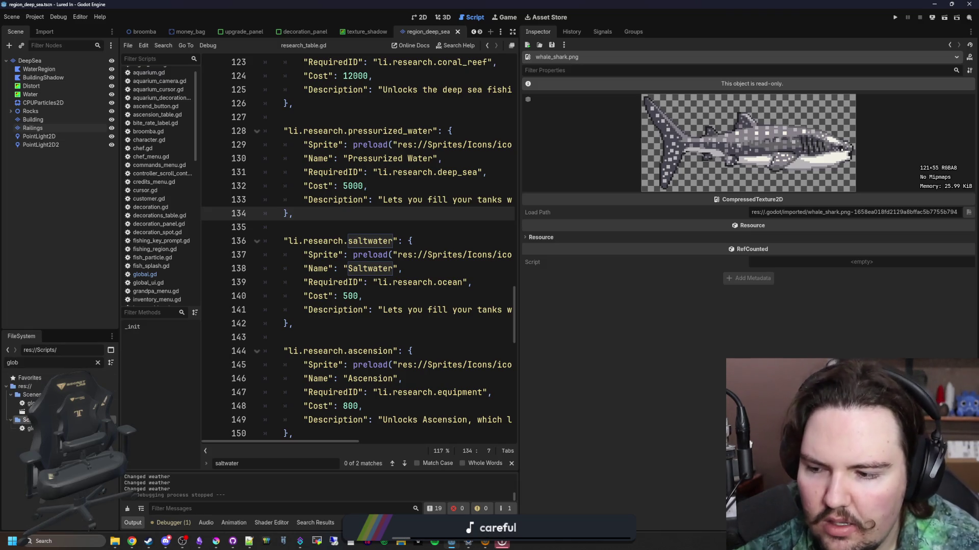
left_click(28, 428)
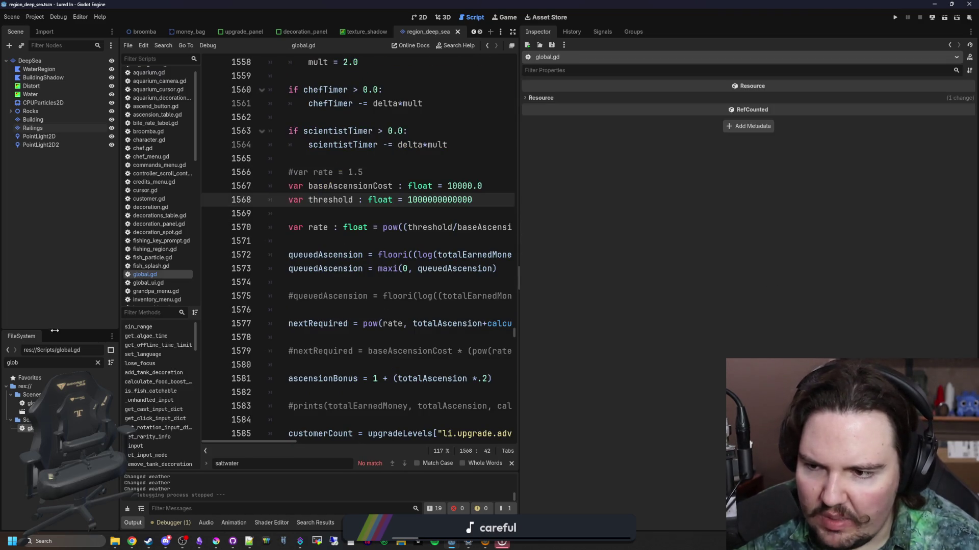
left_click(98, 363)
type("researc")
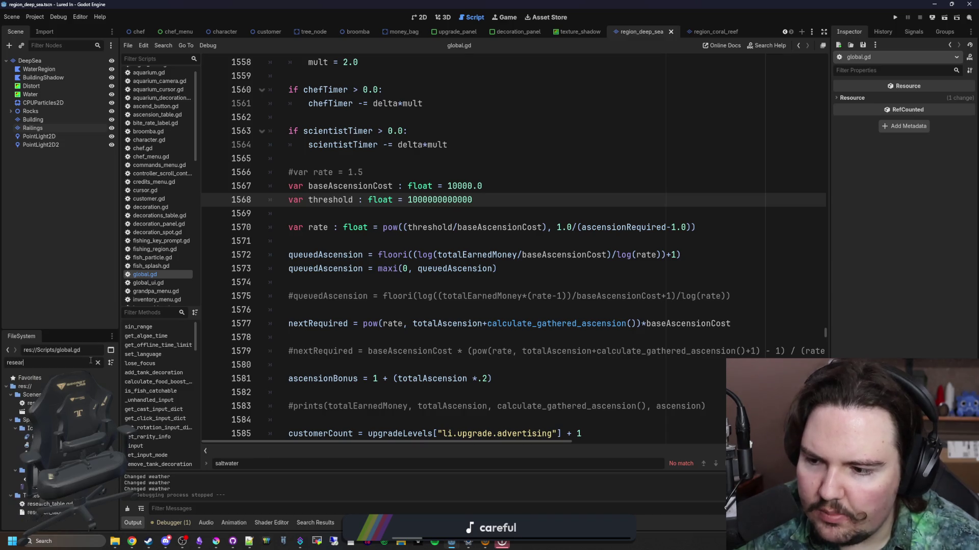
double_click(71, 502)
- Change line 129's icon path to icon_pressurized_water_research.png and save the script
left_click(515, 233)
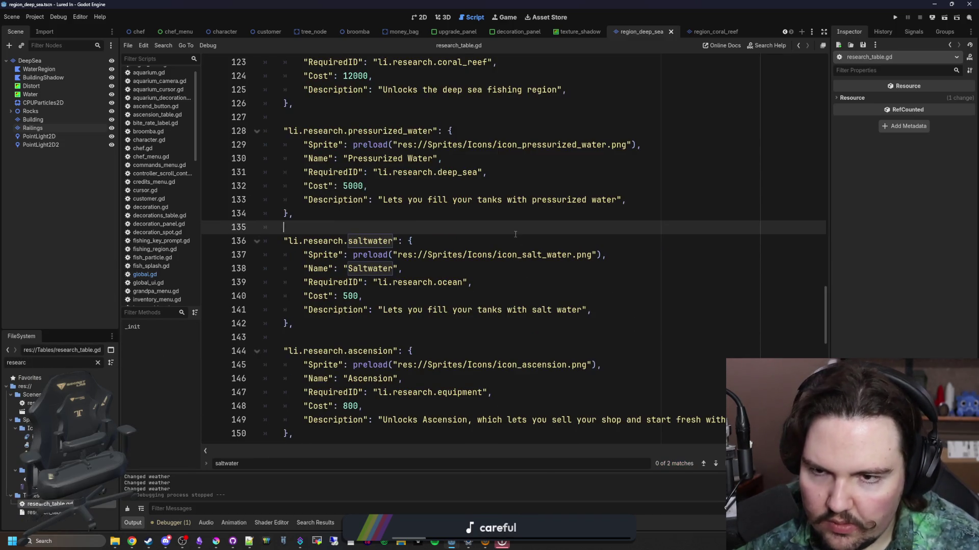
scroll(446, 265, "up", 1)
double_click(555, 186)
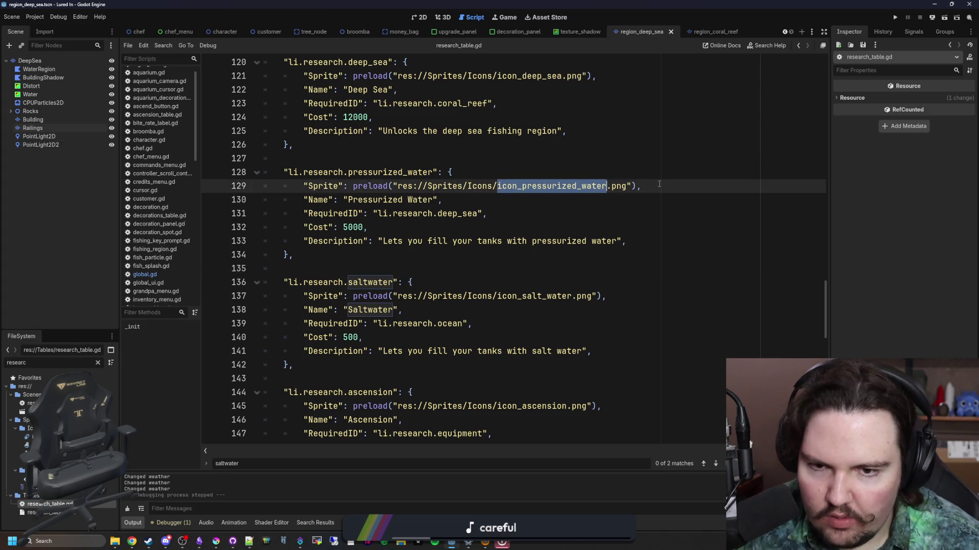
type("icon_pressur")
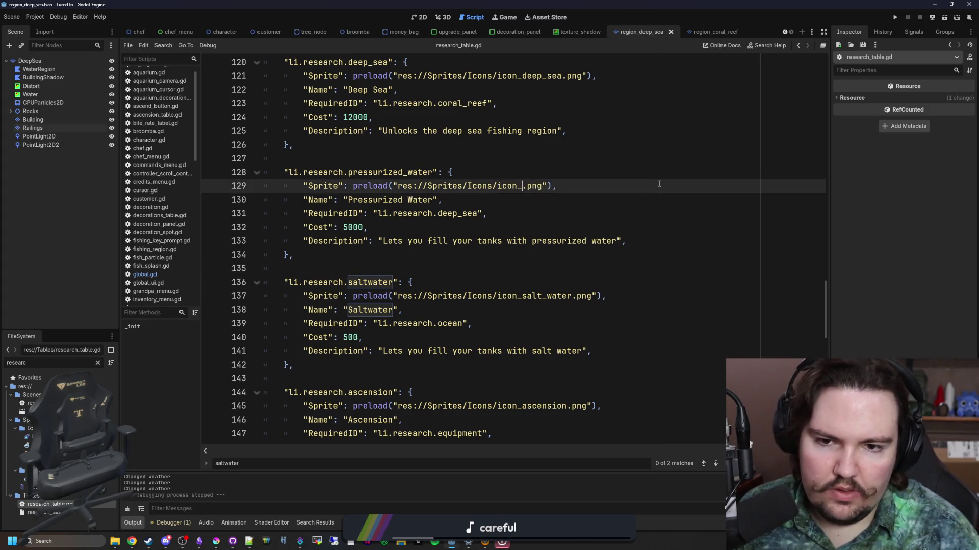
key("Down")
key("Return")
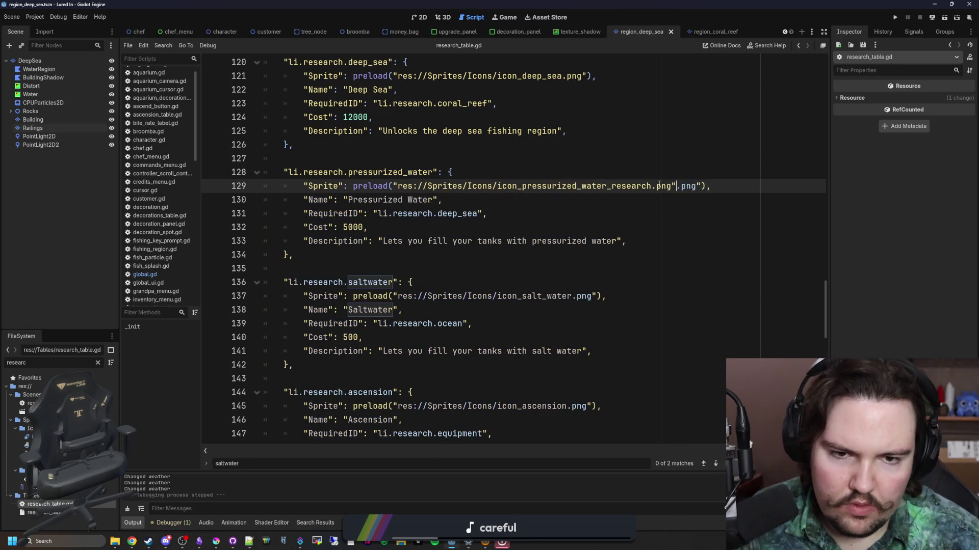
key("BackSpace")
key("BackSpace")
key("BackSpace")
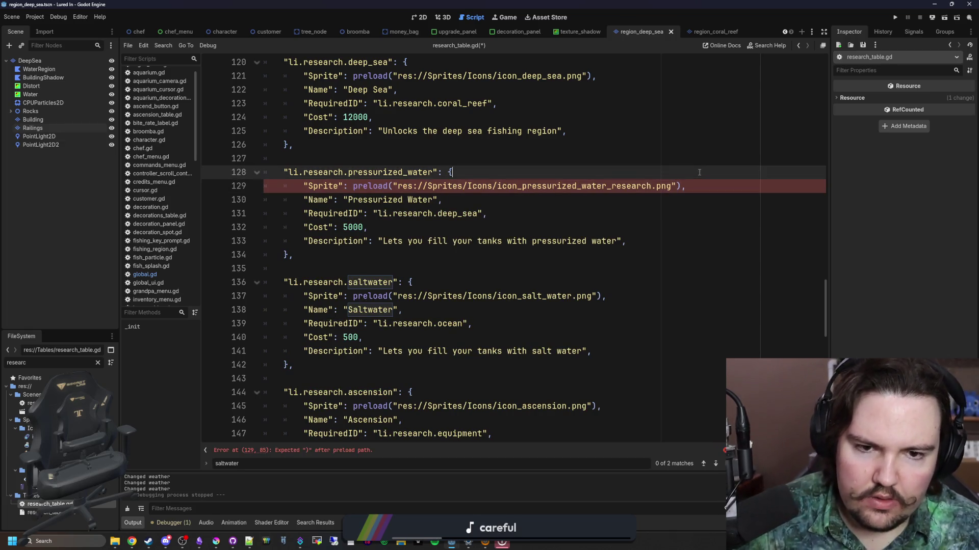
left_click(376, 146)
key("ctrl+s")
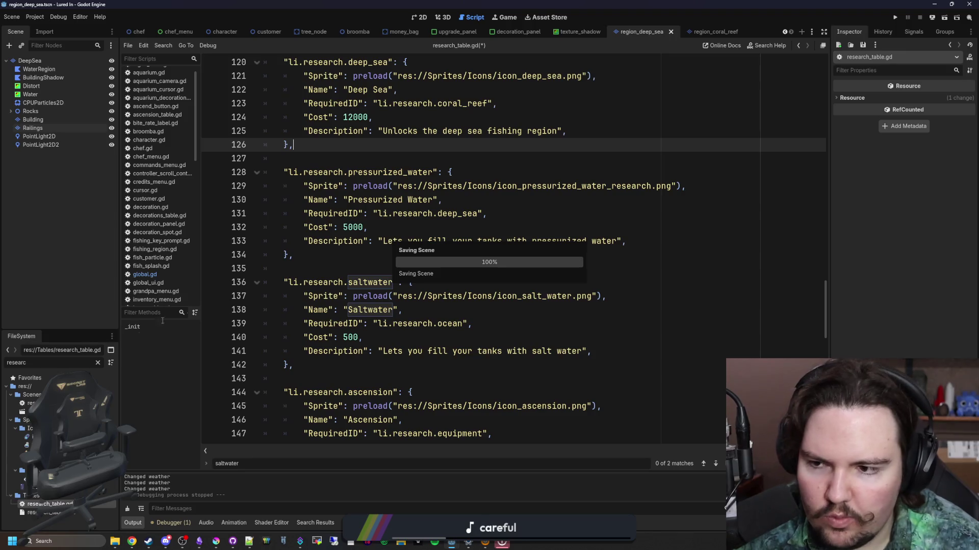
left_click(98, 364)
type("item")
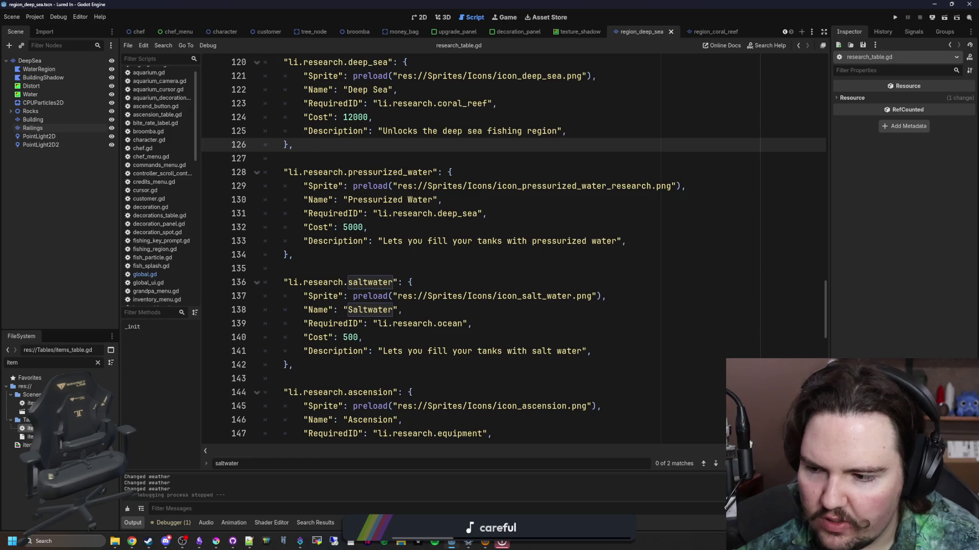
- Open items_table.gd and add a #region deep sea line after the candy_crab entry
double_click(28, 429)
scroll(359, 298, "down", 12)
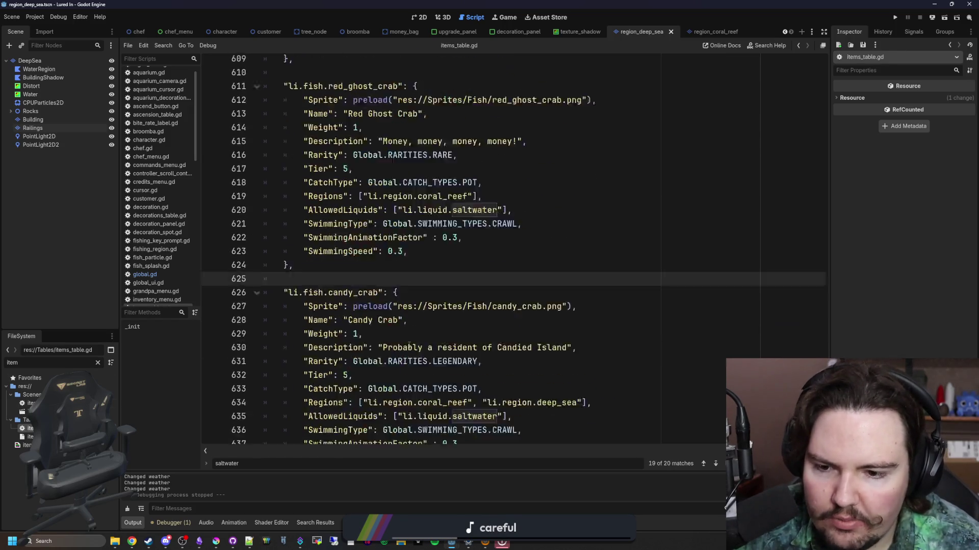
left_click(331, 405)
scroll(352, 337, "up", 20)
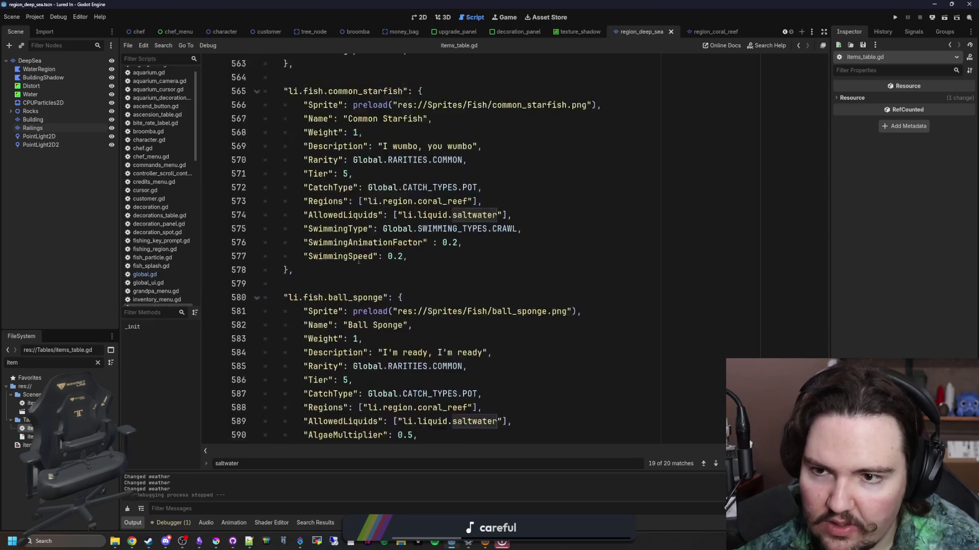
scroll(376, 268, "down", 20)
key("Return")
key("Return")
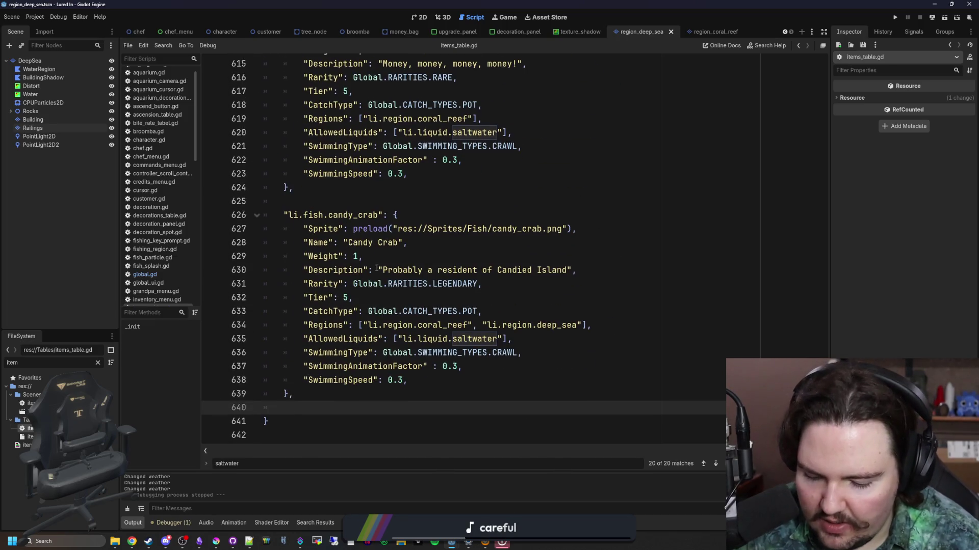
type("#region deep se")
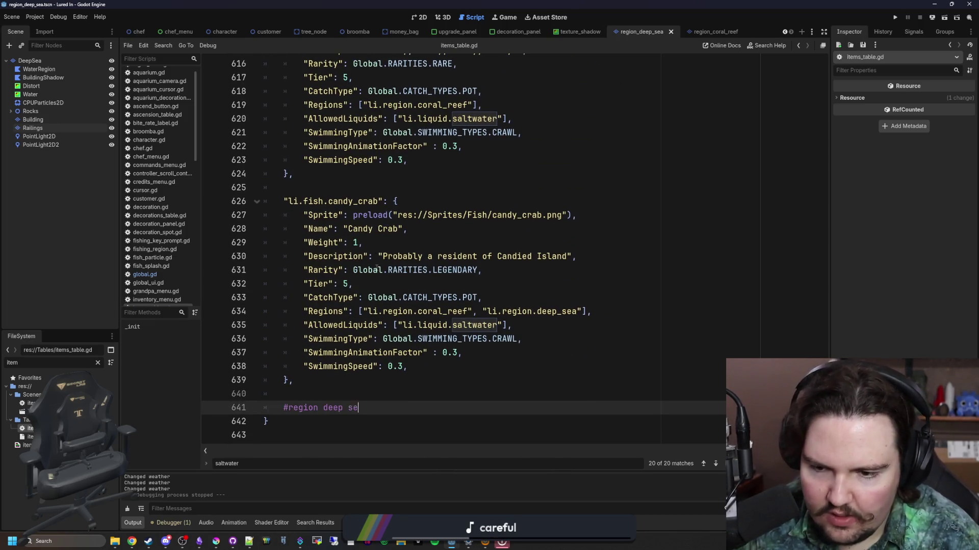
type("a")
key("Return")
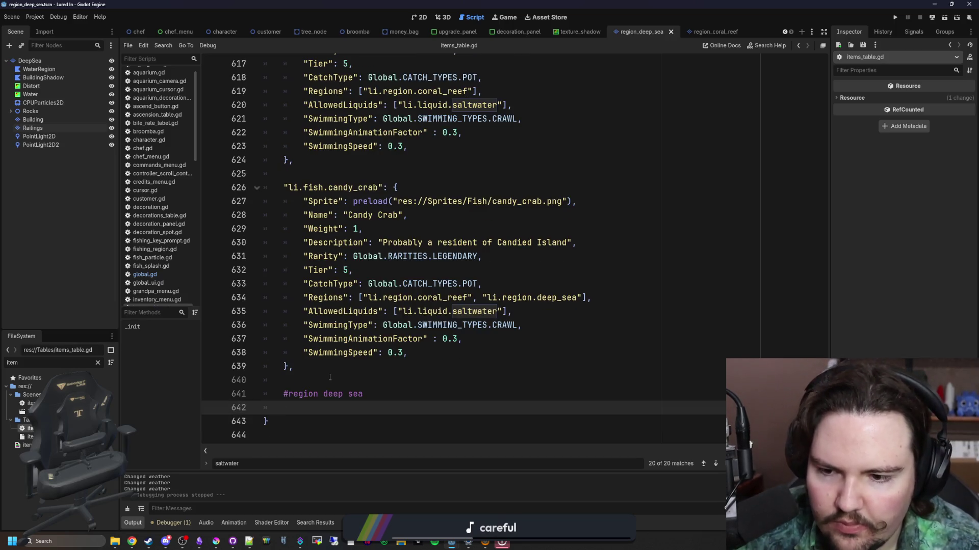
- Delete the existing #region deep sea line
left_click(330, 377)
scroll(379, 309, "up", 9)
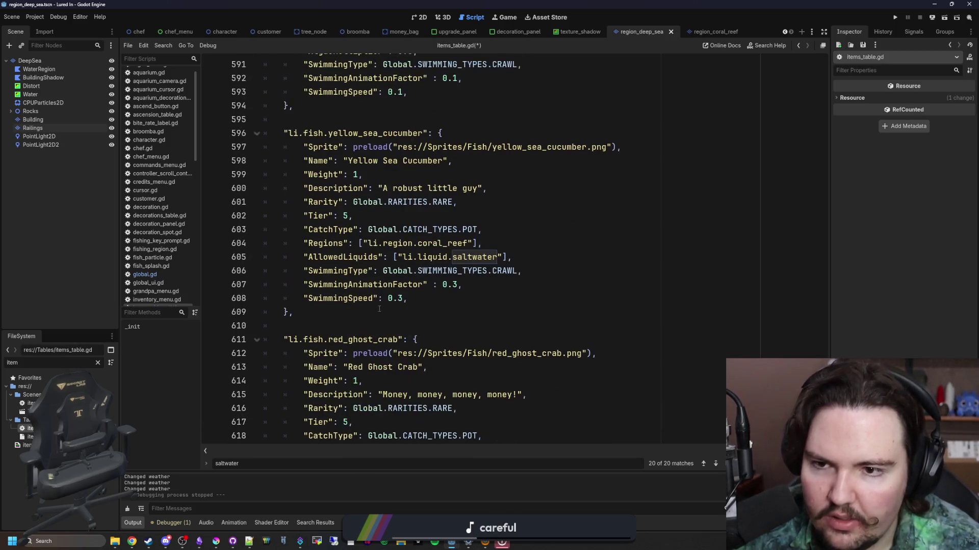
scroll(380, 309, "up", 8)
scroll(412, 244, "up", 9)
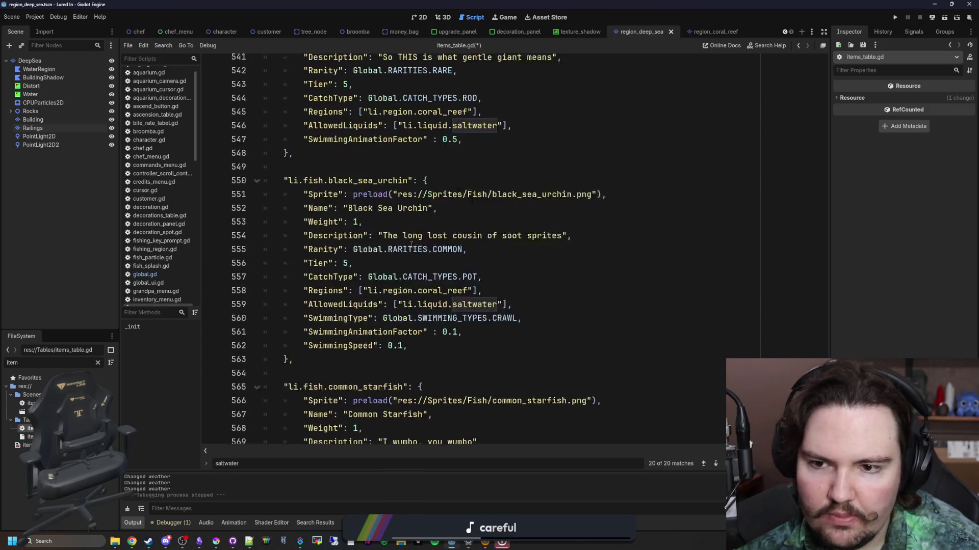
scroll(418, 286, "down", 12)
scroll(425, 331, "down", 13)
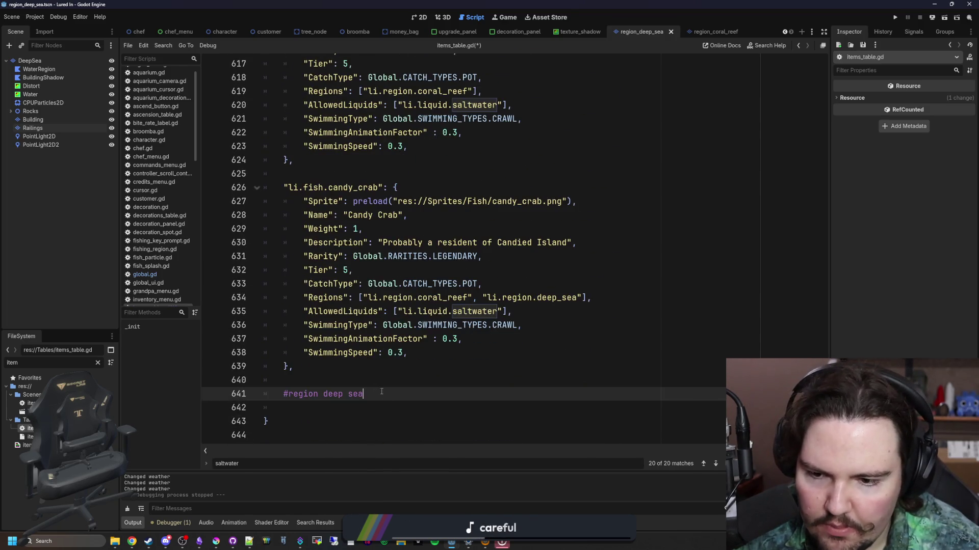
key("shift+Home")
key("shift+Home")
key("BackSpace")
key("BackSpace")
key("BackSpace")
- Re-insert the #region deep sea marker directly below the Candy Crab entry, fixing a typo
scroll(600, 225, "up", 11)
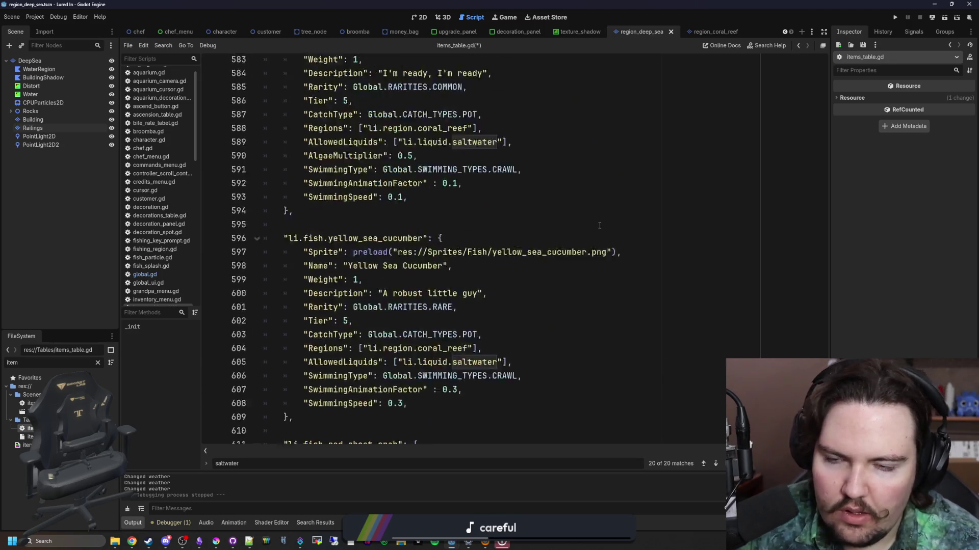
scroll(600, 225, "down", 3)
scroll(663, 255, "up", 9)
scroll(360, 243, "up", 20)
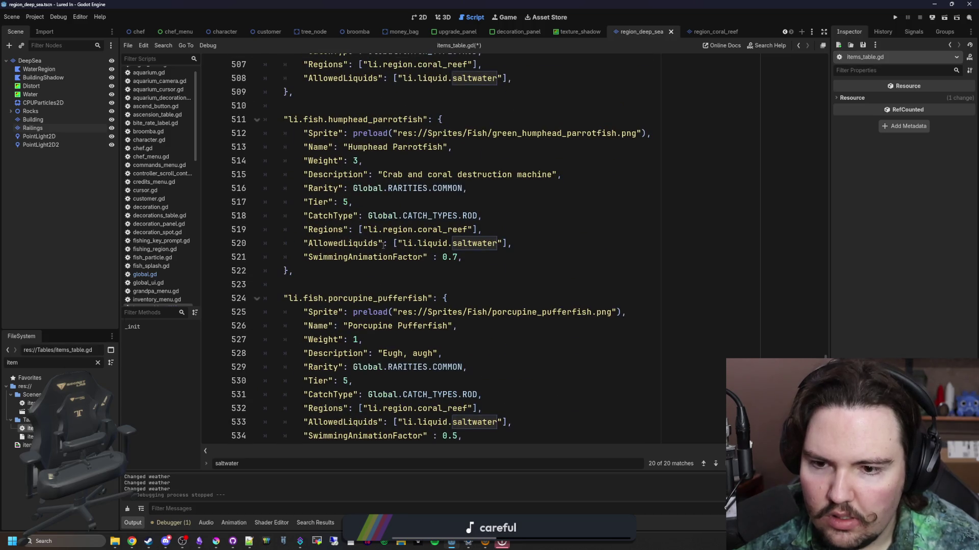
scroll(384, 245, "down", 20)
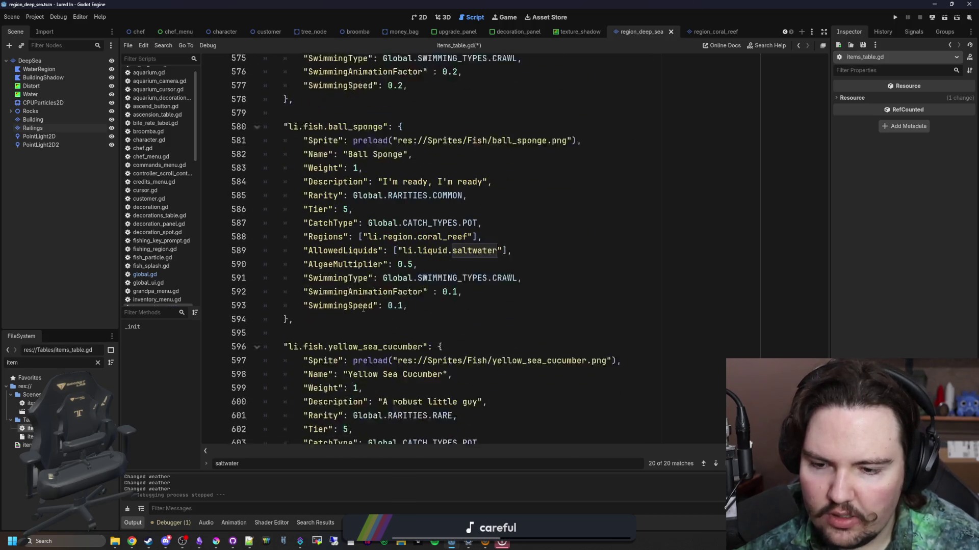
scroll(334, 376, "down", 13)
left_click(294, 403)
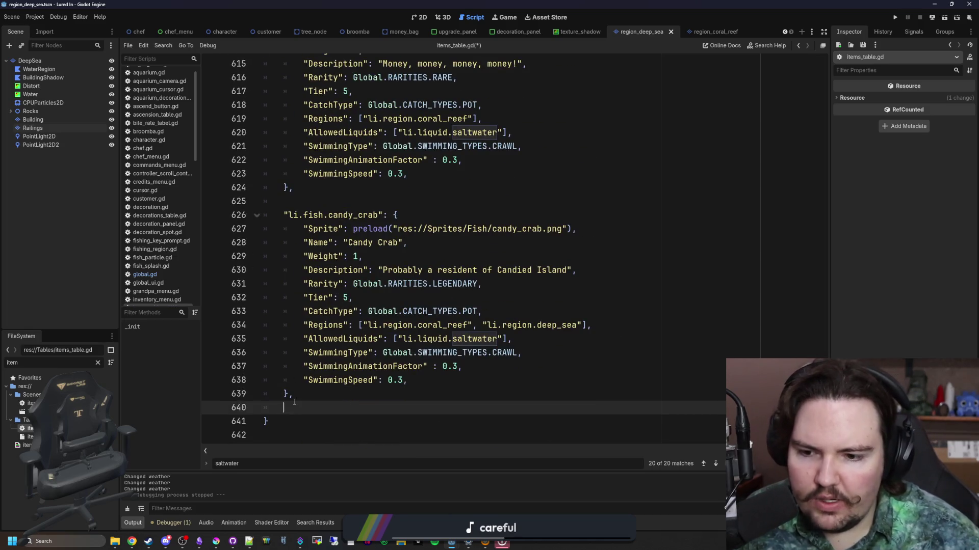
key("Return")
type("#region deep ss")
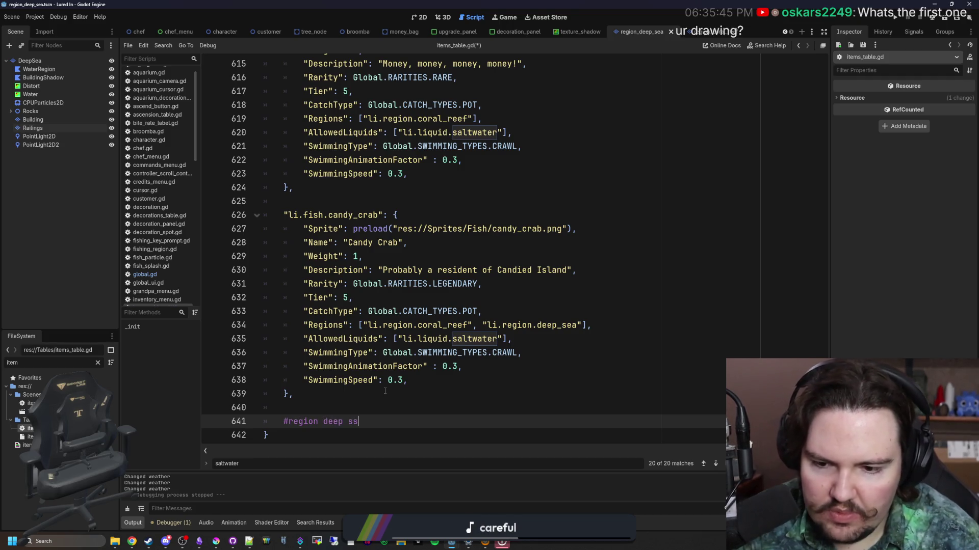
key("BackSpace")
type("ea")
key("Return")
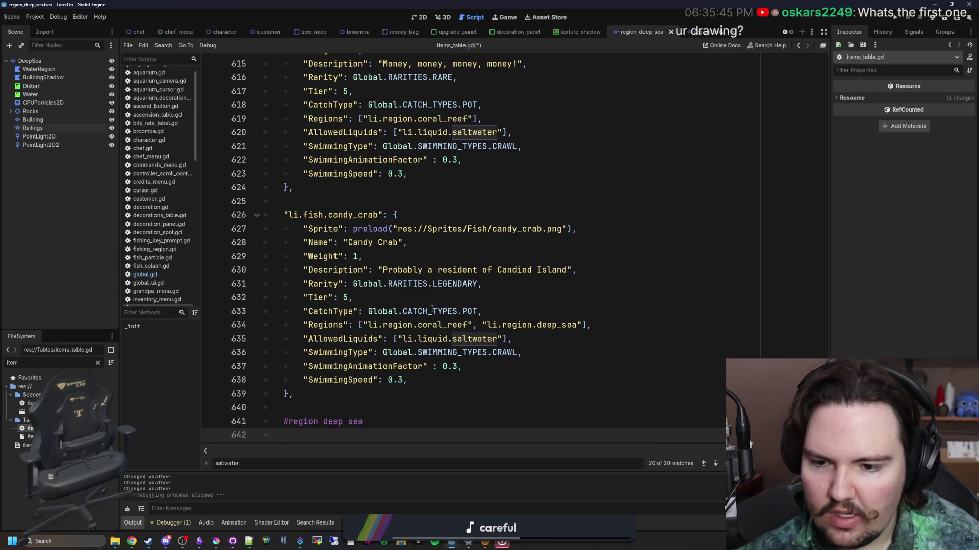
scroll(308, 407, "up", 3)
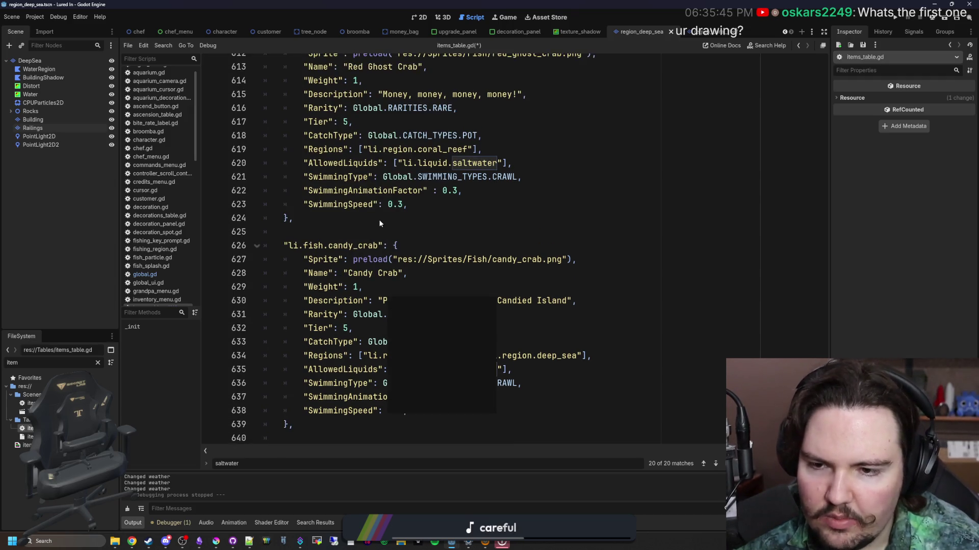
scroll(420, 254, "up", 4)
mouse_move(822, 423)
left_mouse_down()
mouse_move(819, 148)
mouse_move(822, 433)
left_mouse_up()
left_click(198, 541)
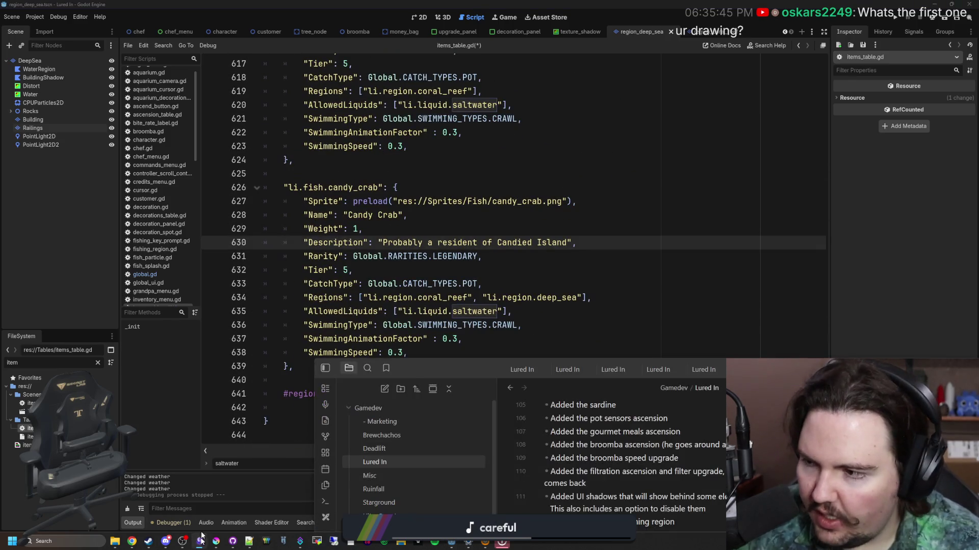
- Maximize the Obsidian Lured In changelog window and switch to the browser
double_click(424, 371)
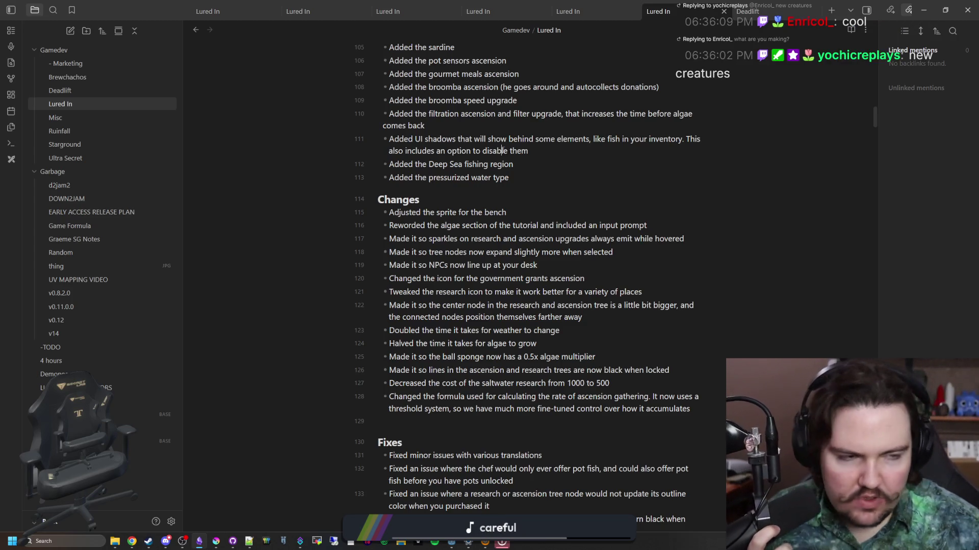
key("alt+Tab")
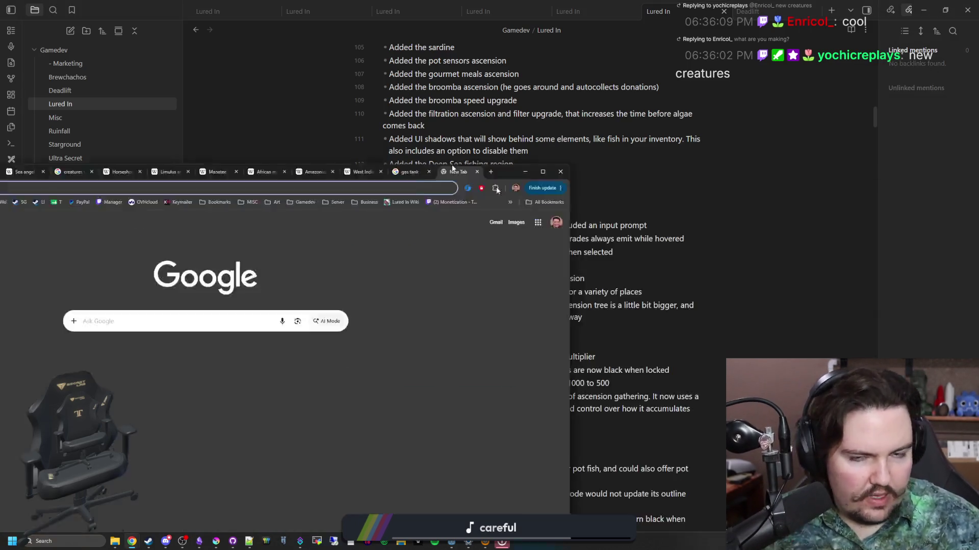
- Maximize Chrome and open the Fishing Game Lucidchart document from the Gamedev bookmarks
double_click(452, 168)
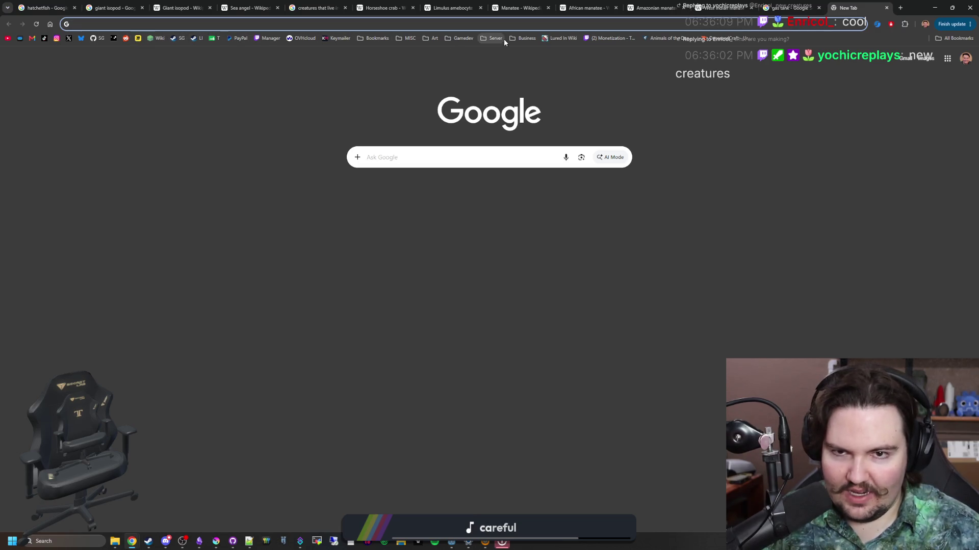
left_click(456, 39)
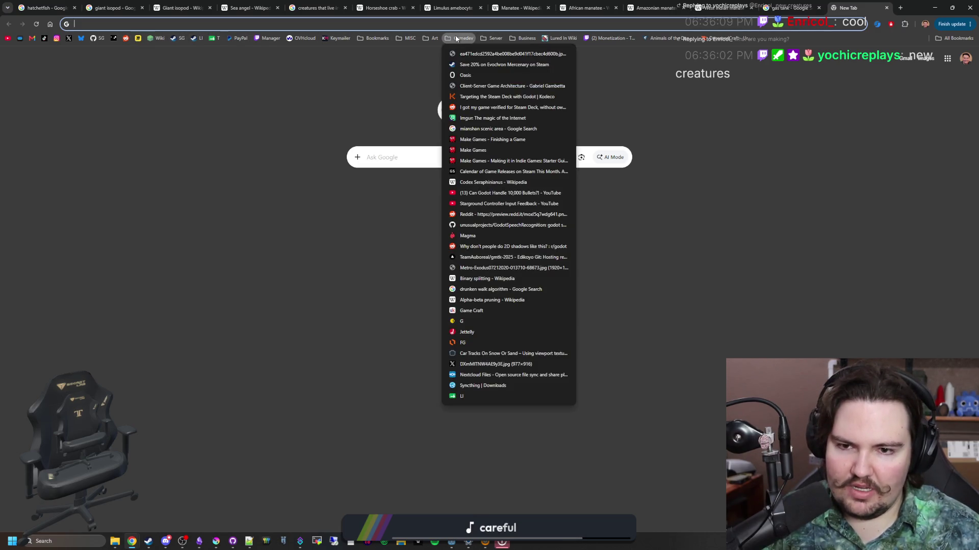
left_click(456, 39)
left_click(456, 39)
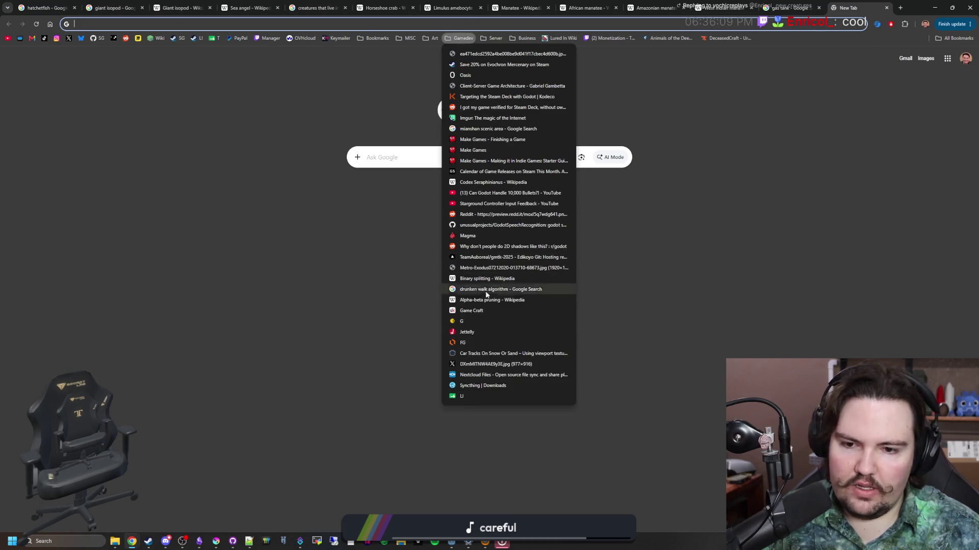
left_click(466, 343)
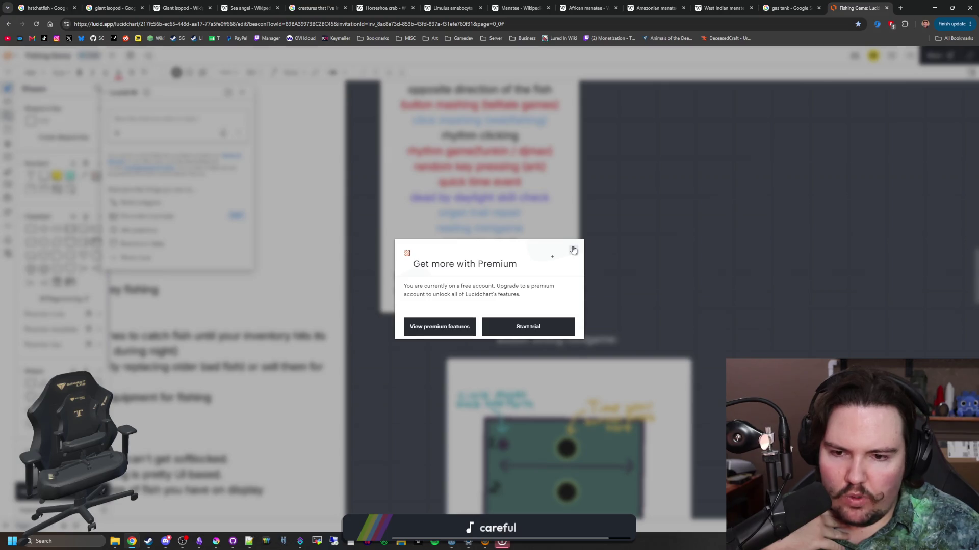
- Dismiss the Premium upgrade prompt and close the Lucid AI assistant panel
left_click(573, 250)
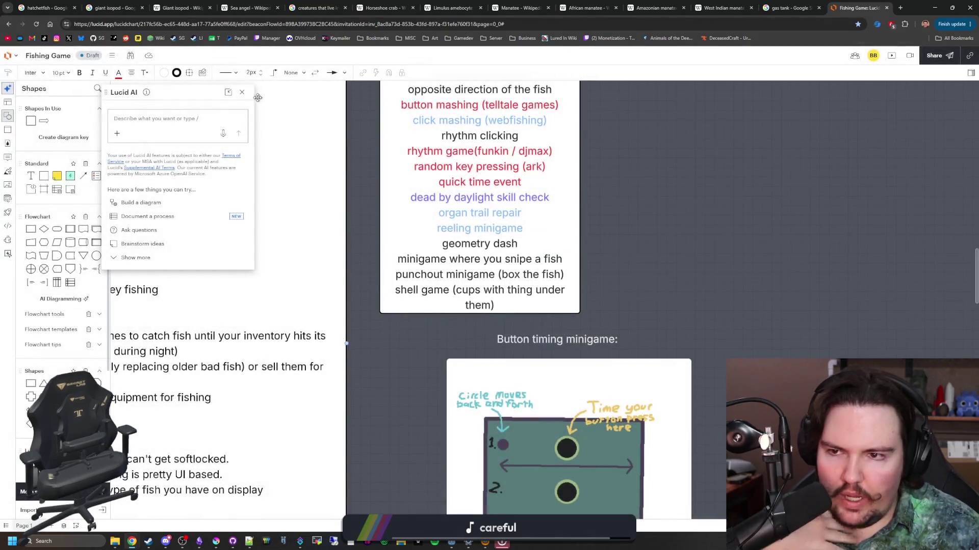
left_click(242, 92)
scroll(683, 186, "up", 3)
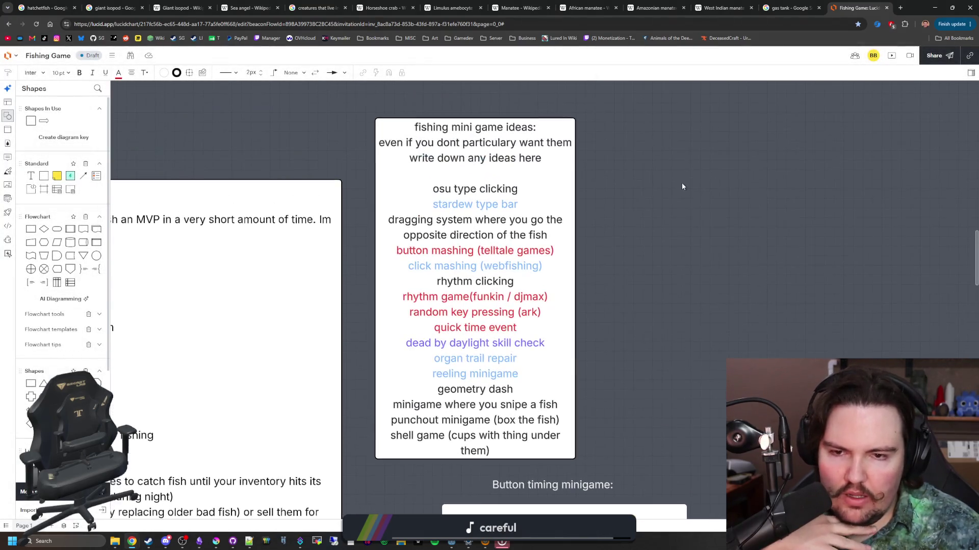
scroll(682, 187, "down", 1)
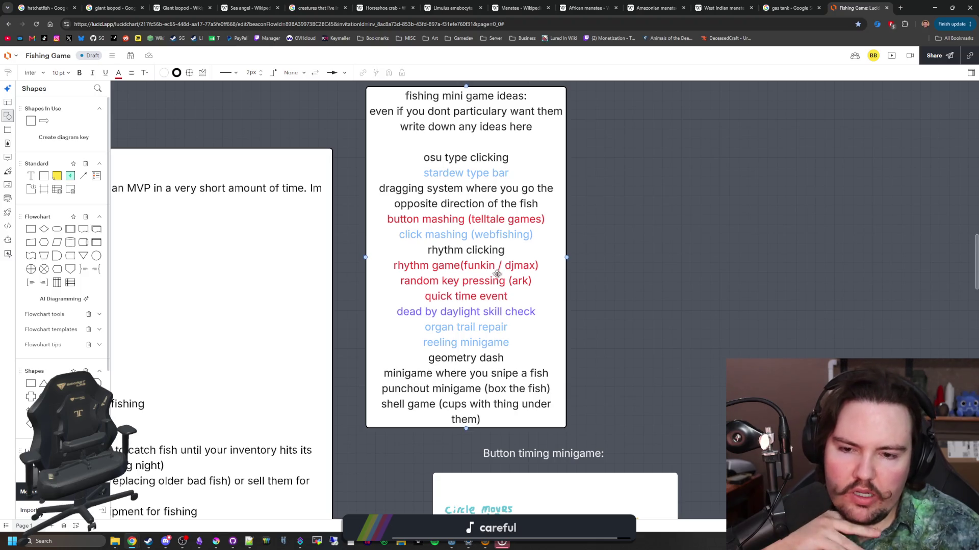
- Edit the fishing mini game ideas box and select the rhythm game (funkin / djmax) line
left_click(504, 301)
left_click(668, 278)
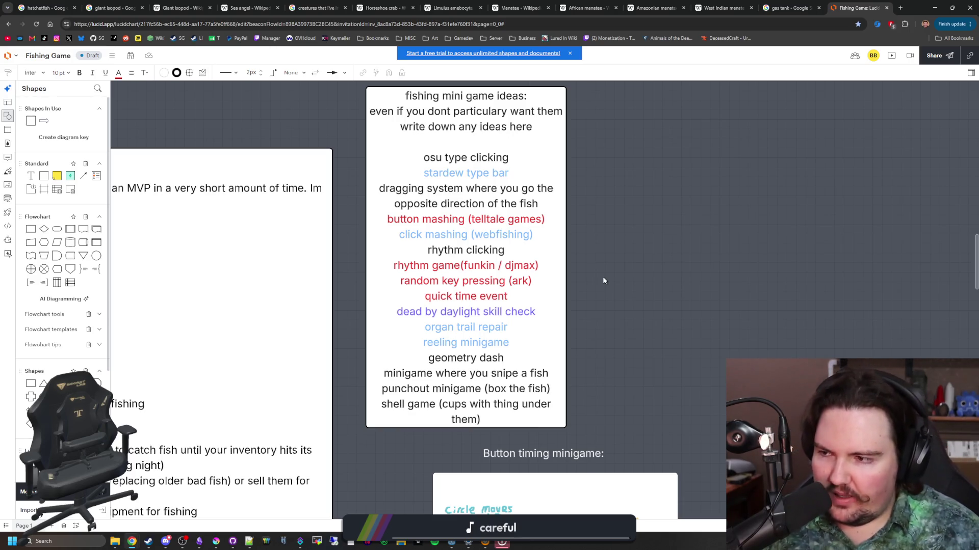
left_click(547, 321)
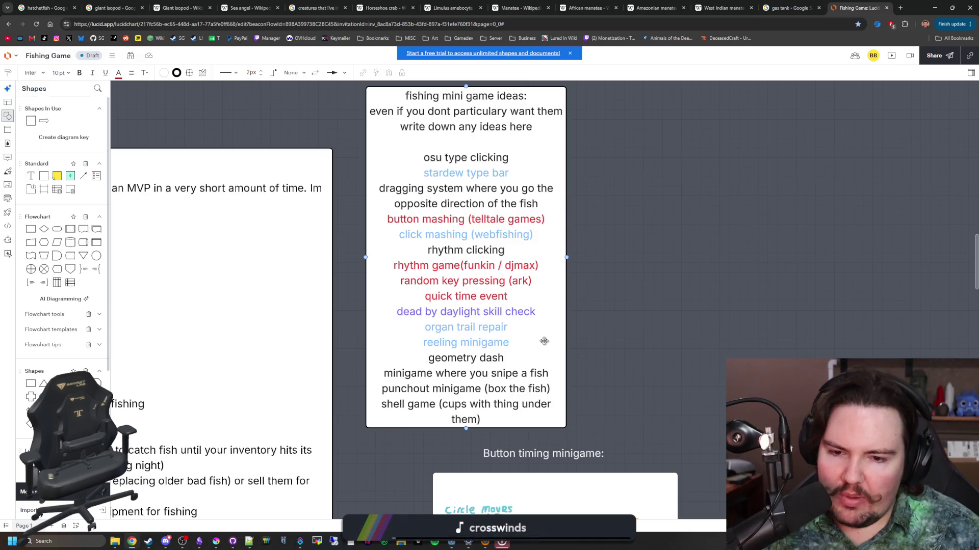
double_click(492, 378)
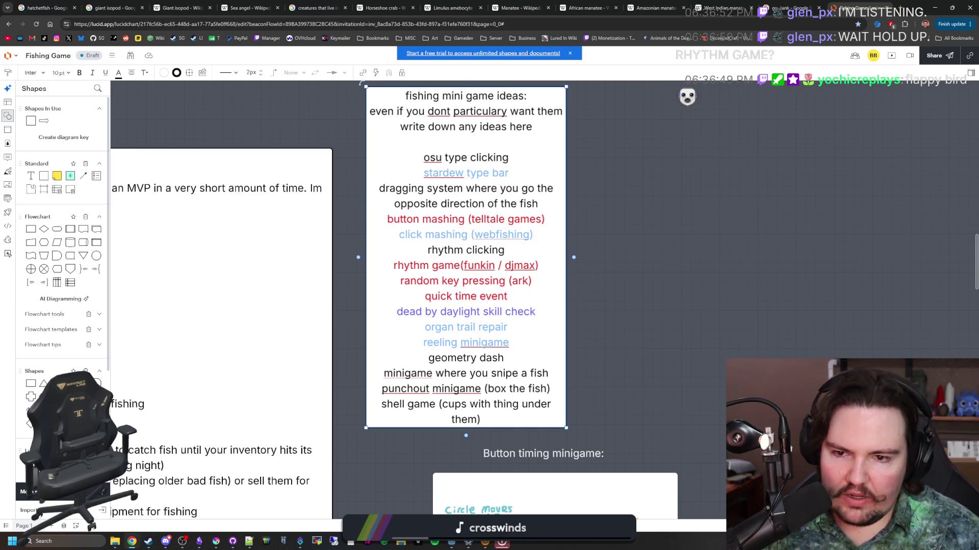
left_click_drag(396, 265, 506, 265)
left_click(501, 265)
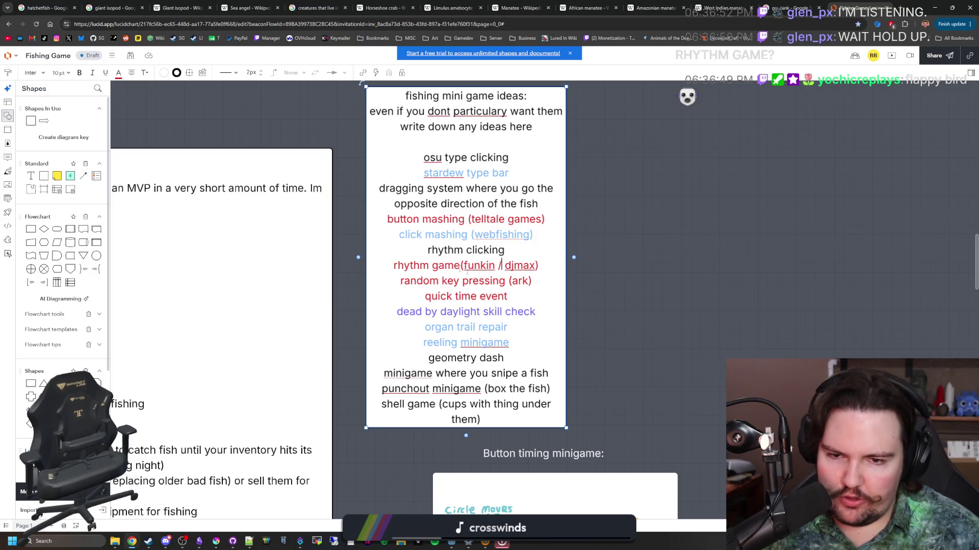
mouse_move(403, 265)
left_mouse_down()
mouse_move(543, 281)
mouse_move(539, 265)
left_mouse_up()
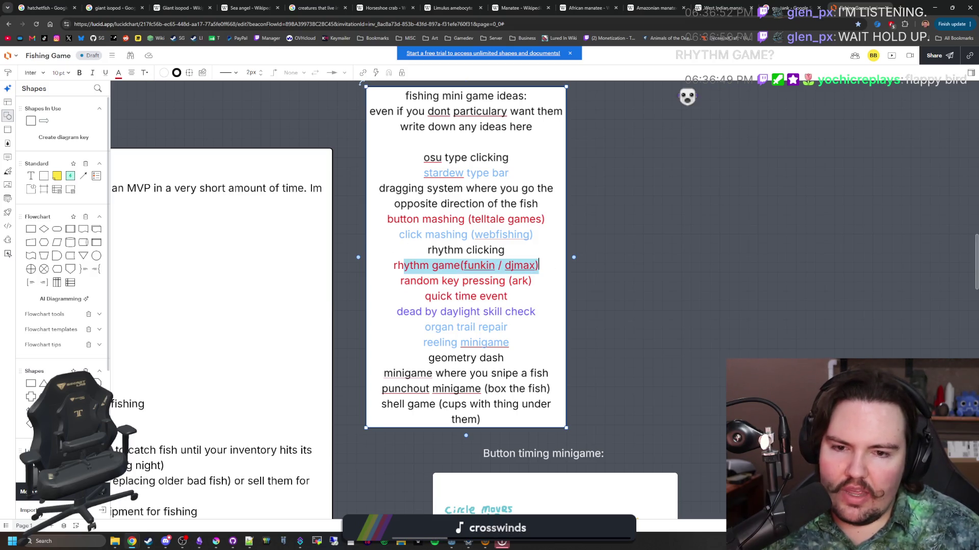
left_click(692, 265)
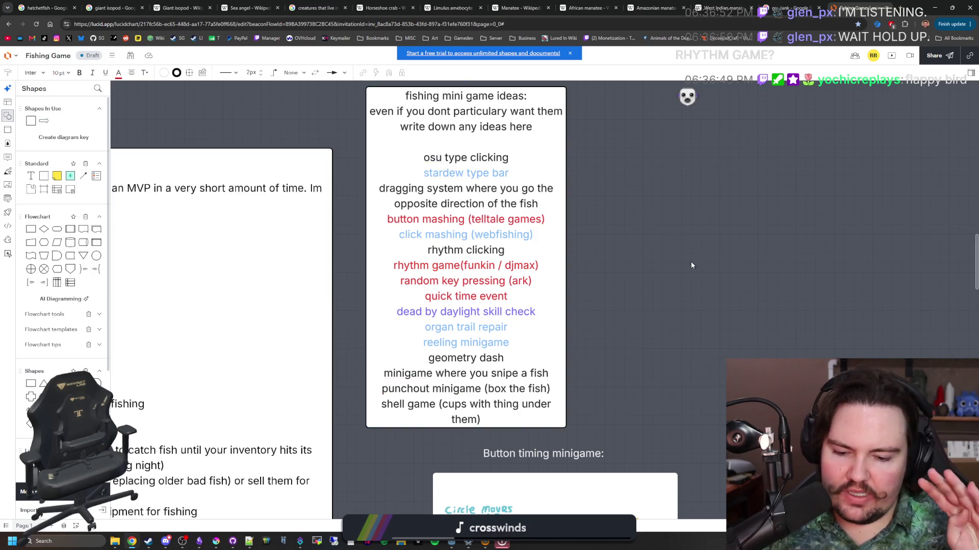
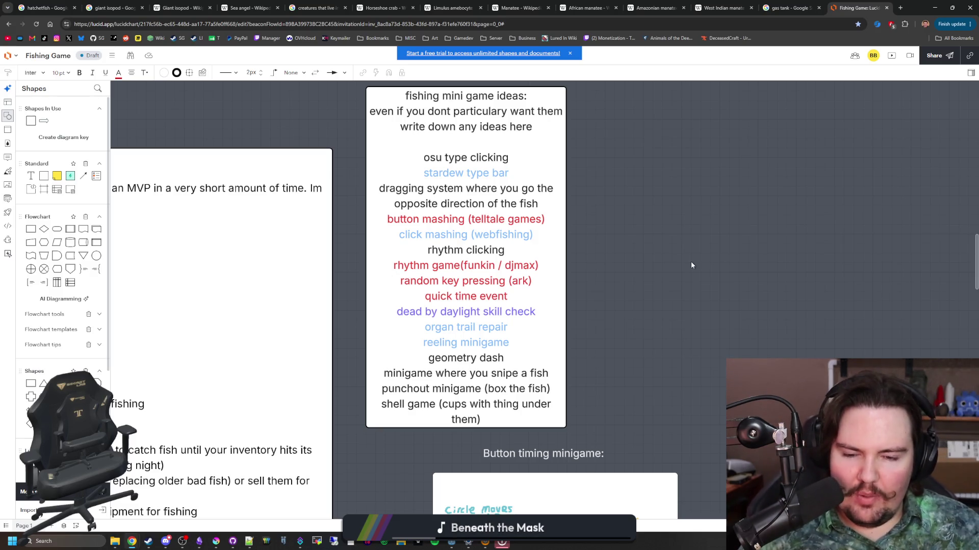
- Open the fishing mini game ideas text for editing, then exit without changing it
left_click(526, 383)
double_click(491, 420)
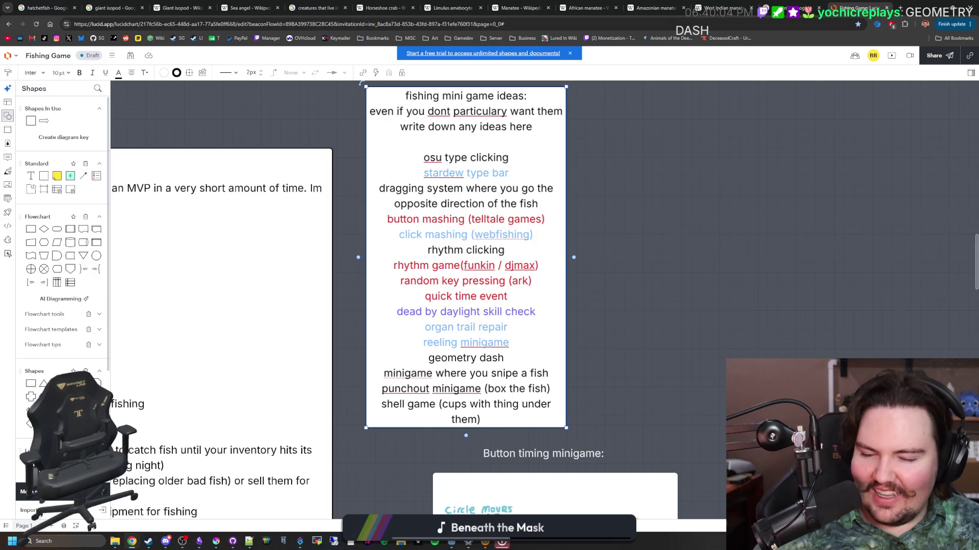
key("Escape")
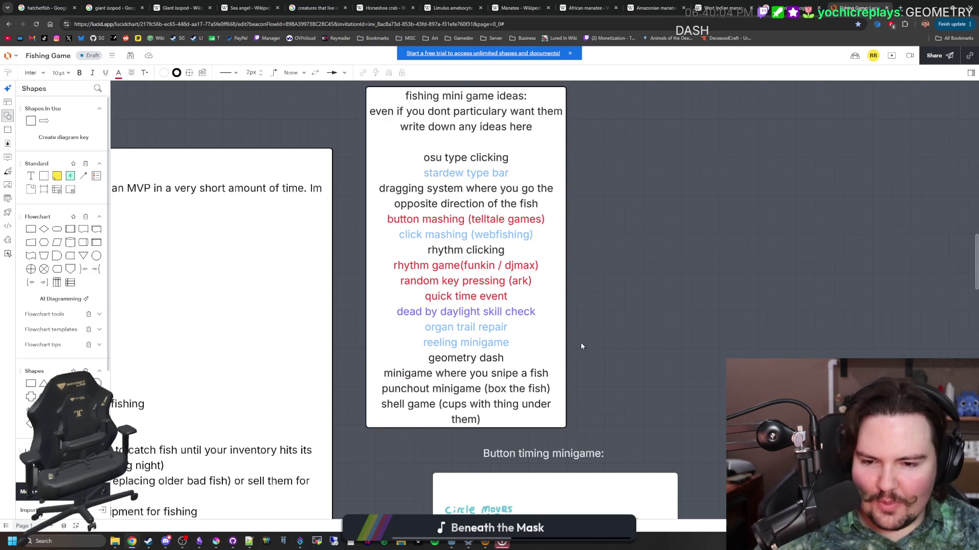
- Select the 'shell game (cups with thing under them)' line, deselect it, and minimize the browser
left_click(490, 420)
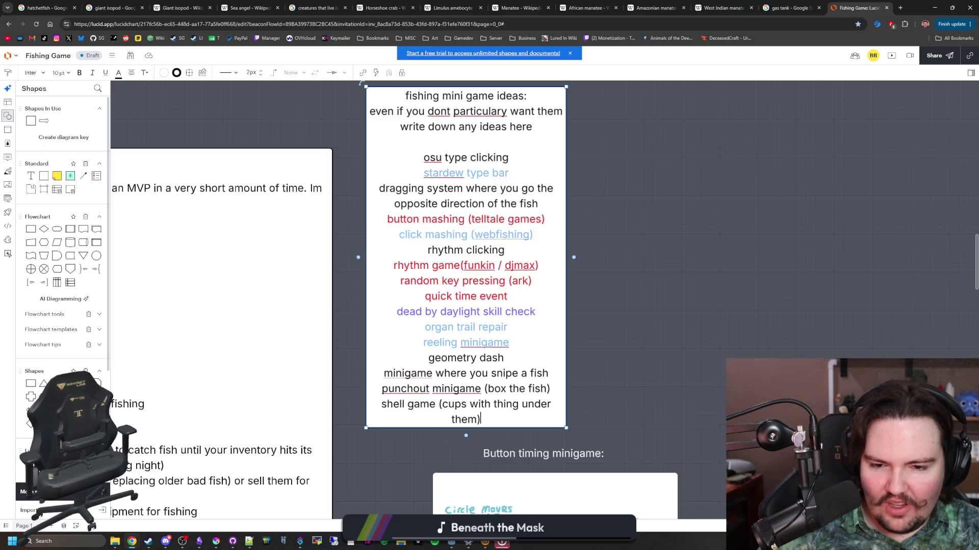
left_click_drag(480, 420, 386, 404)
left_click(445, 411)
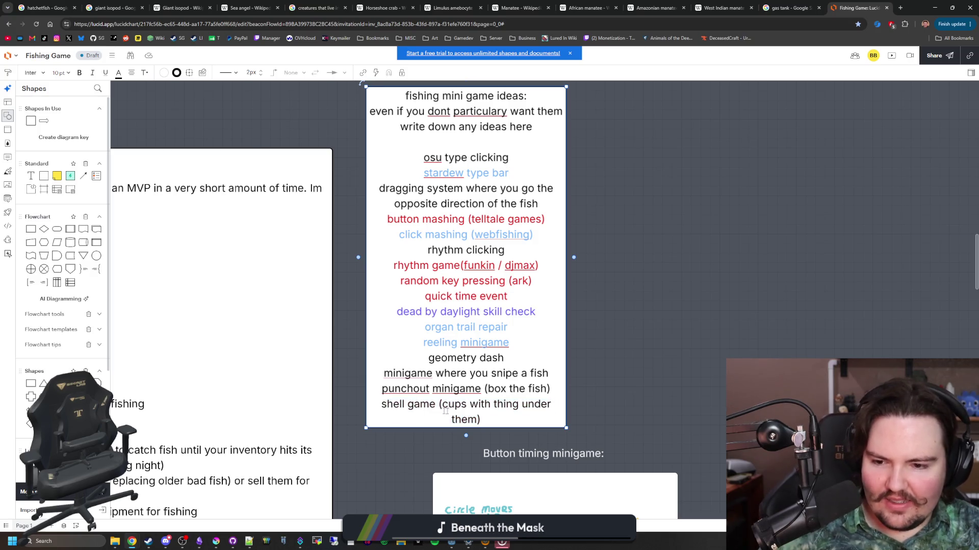
left_click_drag(480, 420, 381, 405)
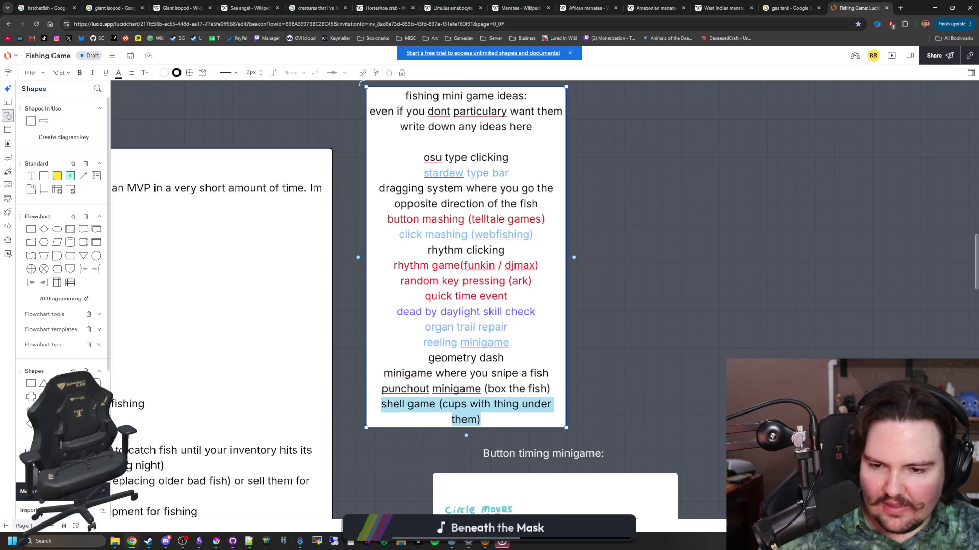
key("Escape")
key("Escape")
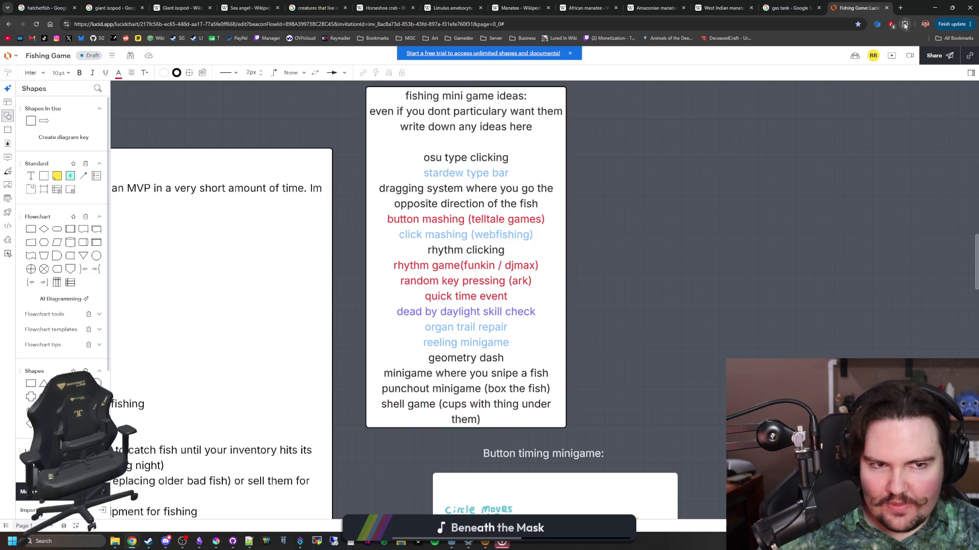
key("super+Down")
key("super+Down")
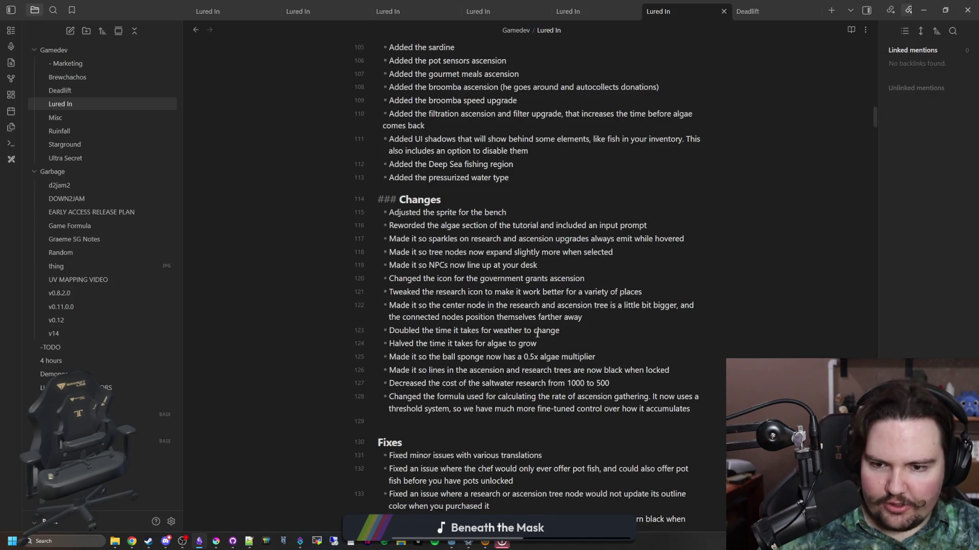
- Delete the pressurized water type reminder line from the Deep Sea list
scroll(537, 334, "down", 10)
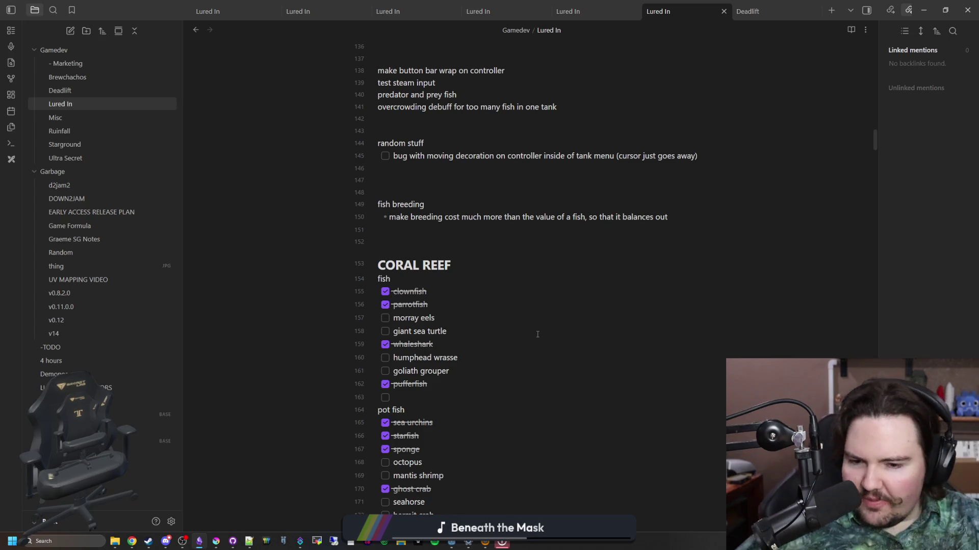
scroll(456, 322, "down", 9)
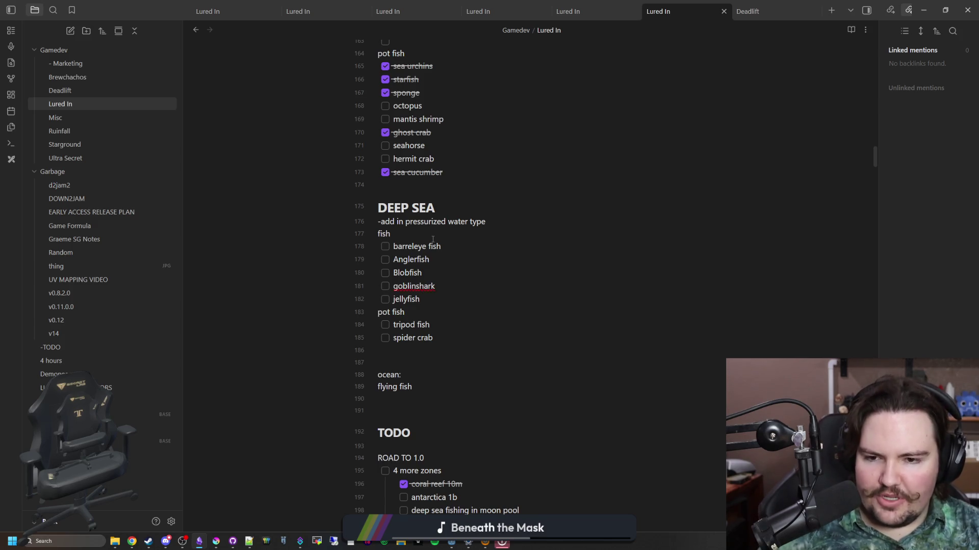
mouse_move(448, 340)
left_mouse_down()
mouse_move(444, 271)
mouse_move(459, 232)
mouse_move(366, 225)
left_mouse_up()
left_click(459, 230)
key("BackSpace")
- Start a new Changes bullet after the formula change entry, beginning with 'Changed the icon for the coral reef'
scroll(702, 353, "up", 18)
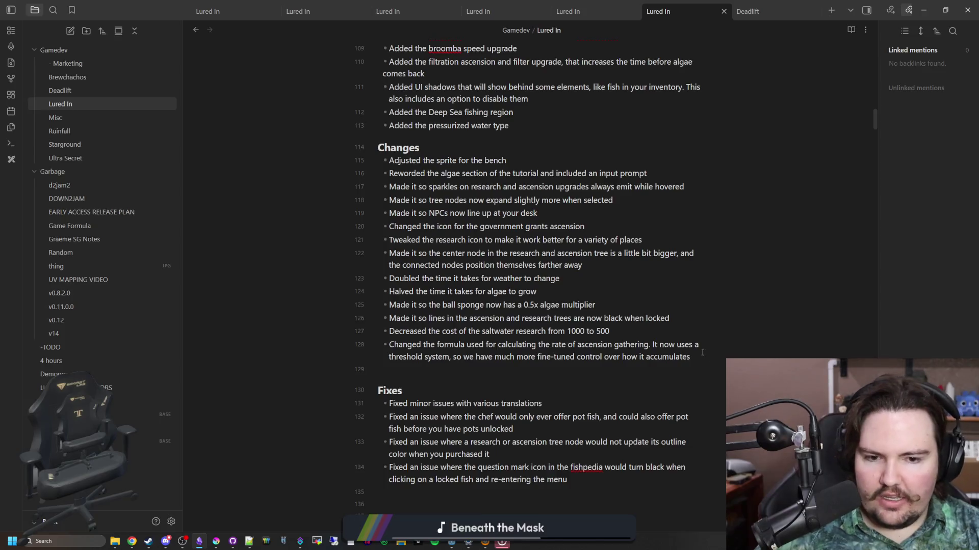
key("Return")
type("Changed the icon for the coral reef")
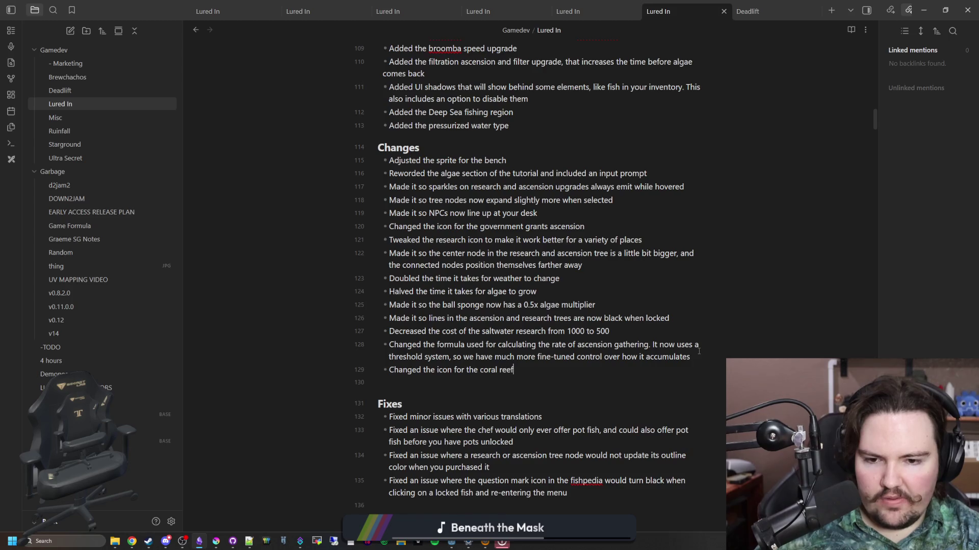
- Check the Deep Sea entries after spider crab and jellyfish, then switch to Godot's items_table.gd script
scroll(699, 350, "down", 15)
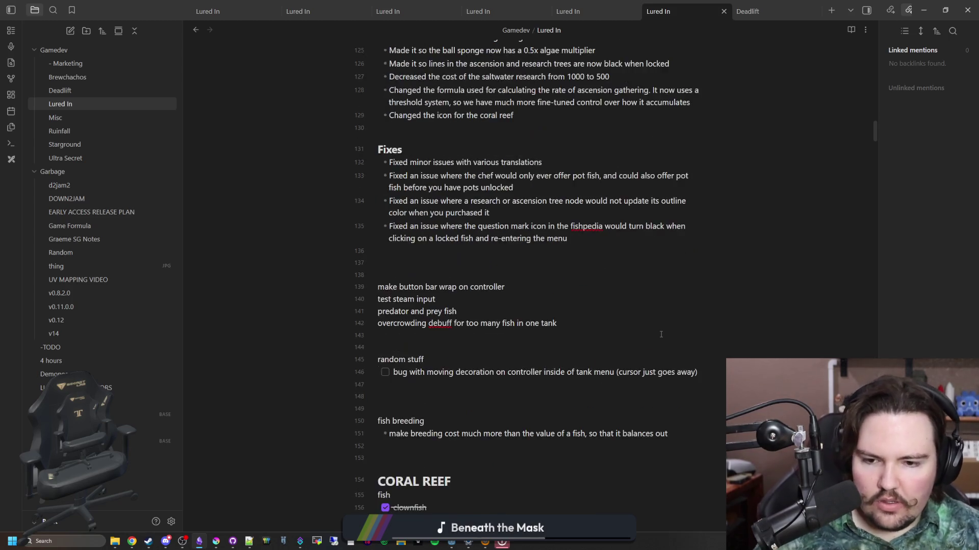
scroll(449, 310, "down", 2)
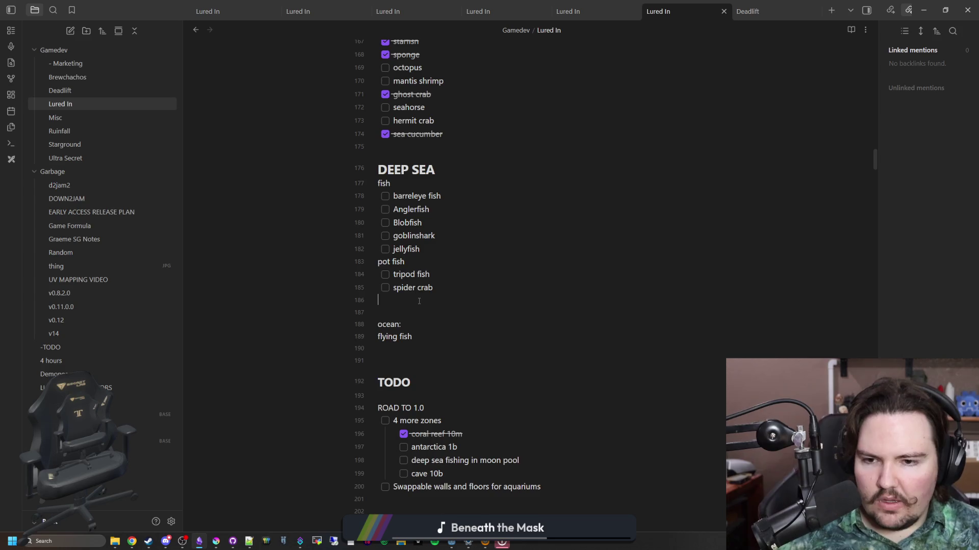
left_click(388, 302)
scroll(380, 311, "up", 1)
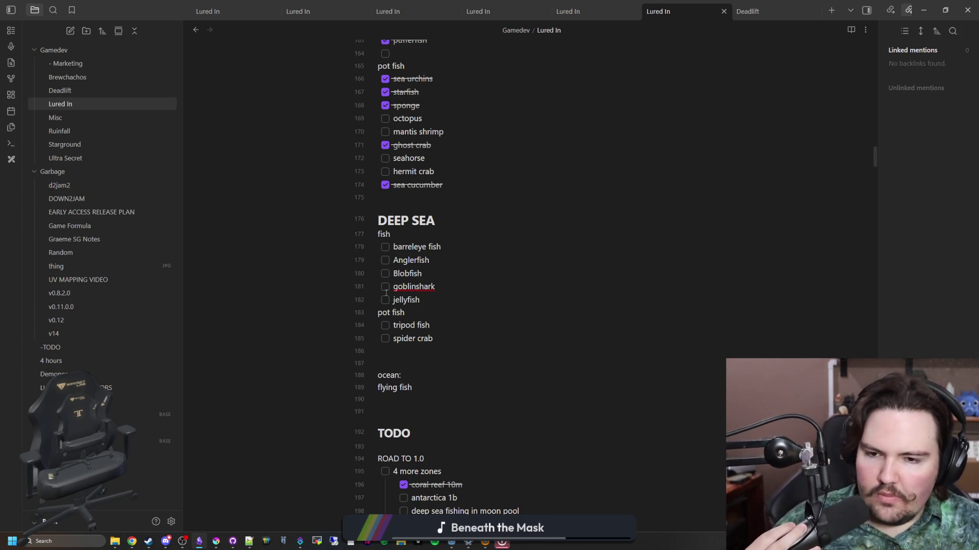
left_click(458, 305)
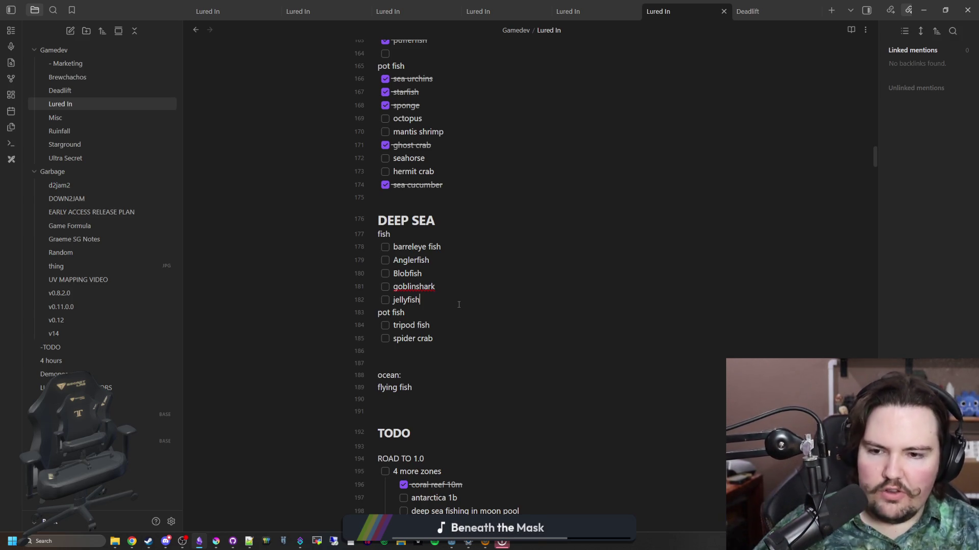
key("alt+Tab")
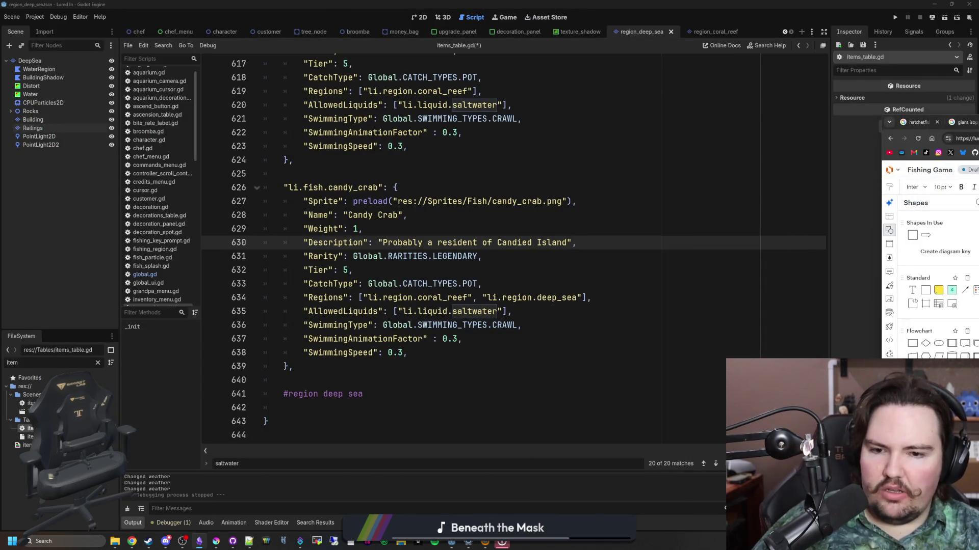
- Reread the changelog's Changes section and the Fixes entries in Obsidian
key("alt+Tab")
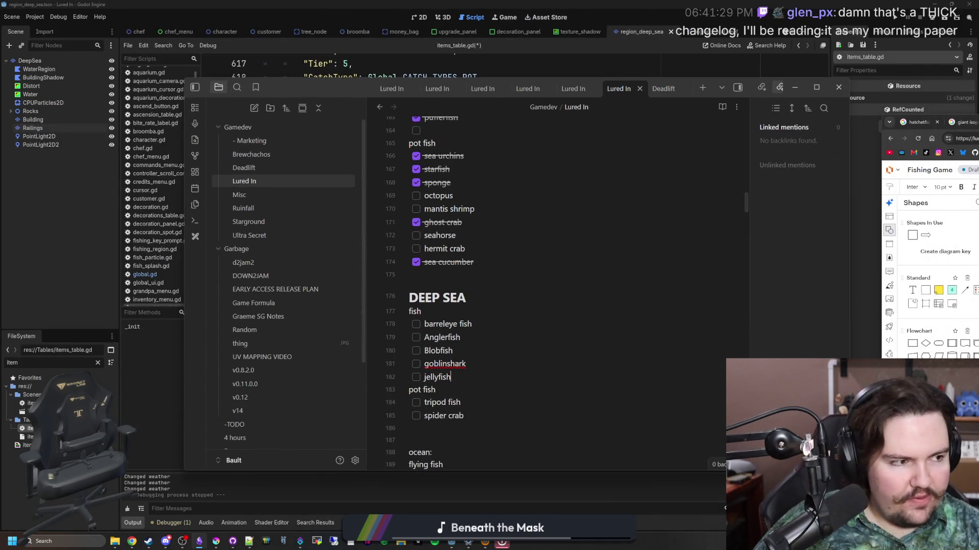
key("alt+Tab")
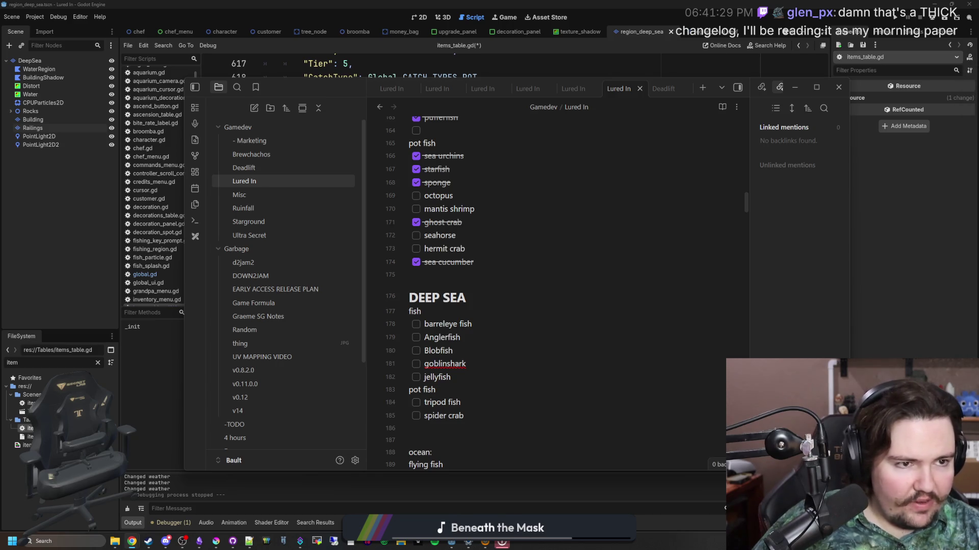
left_click(468, 276)
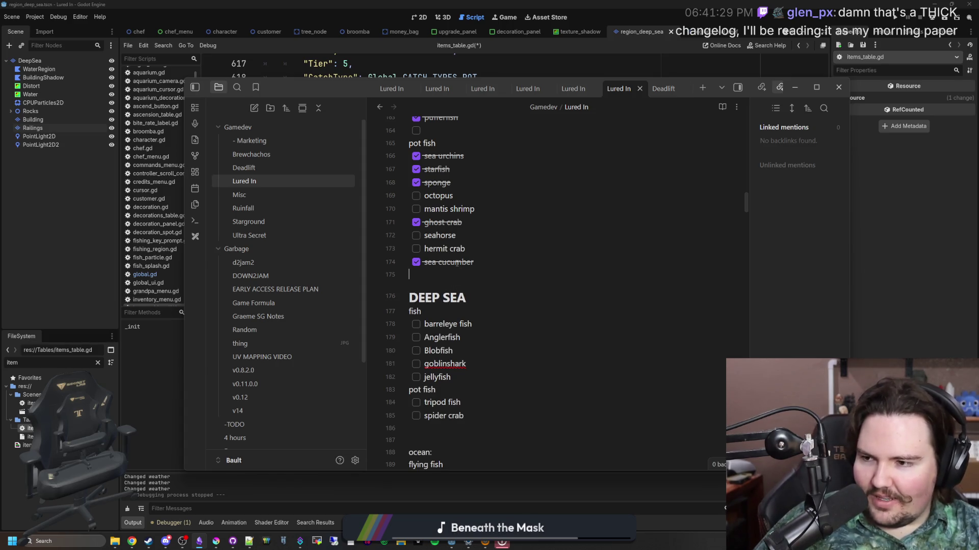
scroll(457, 262, "up", 20)
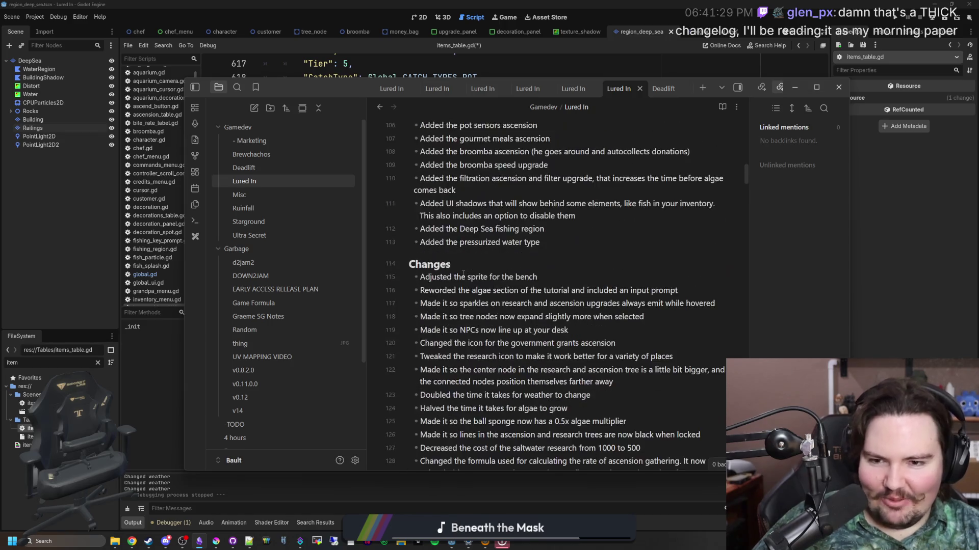
scroll(463, 274, "up", 3)
scroll(545, 310, "down", 10)
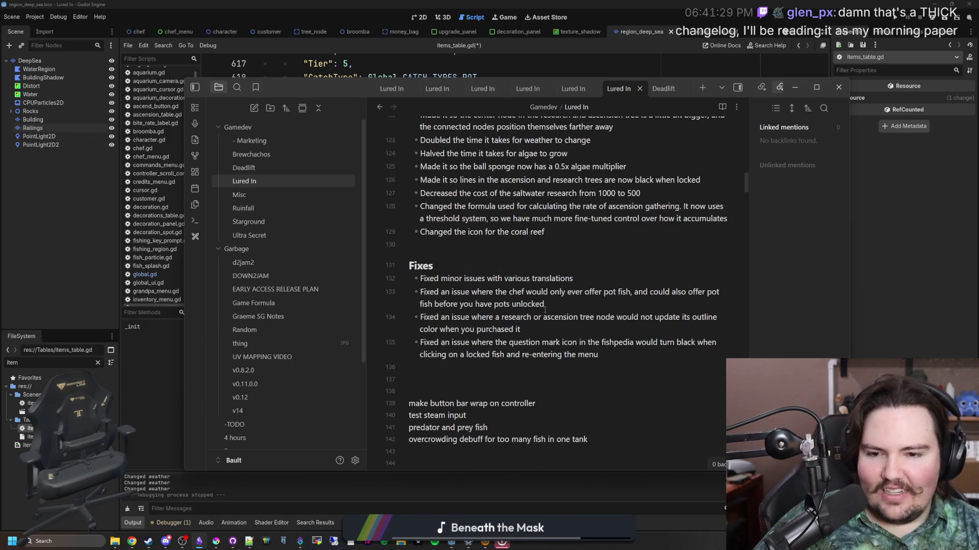
mouse_move(620, 353)
left_mouse_down()
mouse_move(428, 317)
mouse_move(428, 291)
mouse_move(415, 278)
left_mouse_up()
left_click(445, 292)
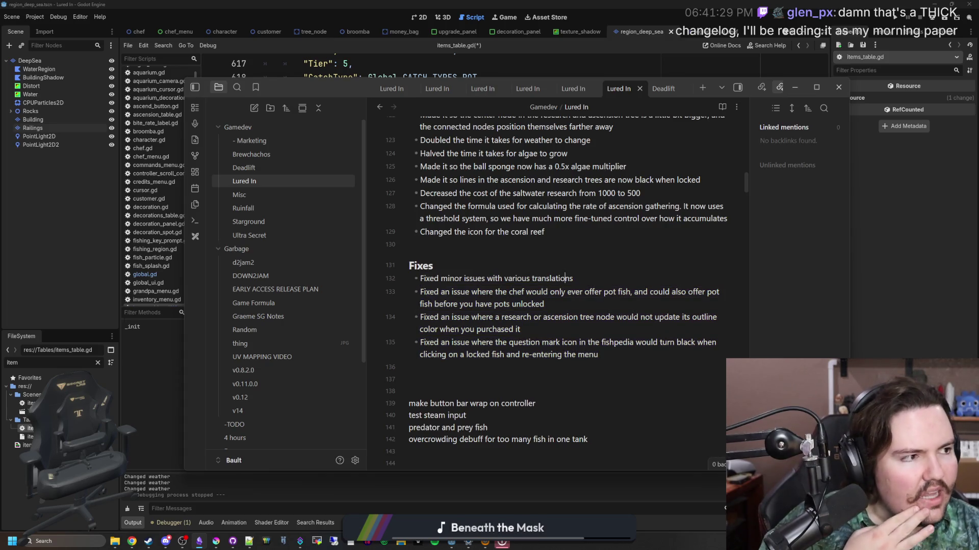
- Open a new Chrome window loading the Lured In Steam store page
key("alt+Tab")
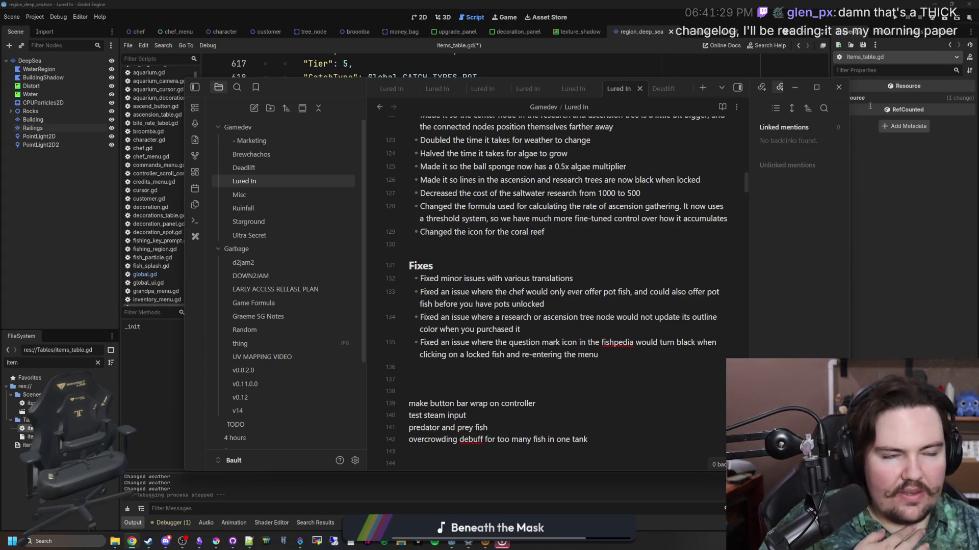
type("https://store.steampowered.com/app/4178020/Lured_In/")
key("Return")
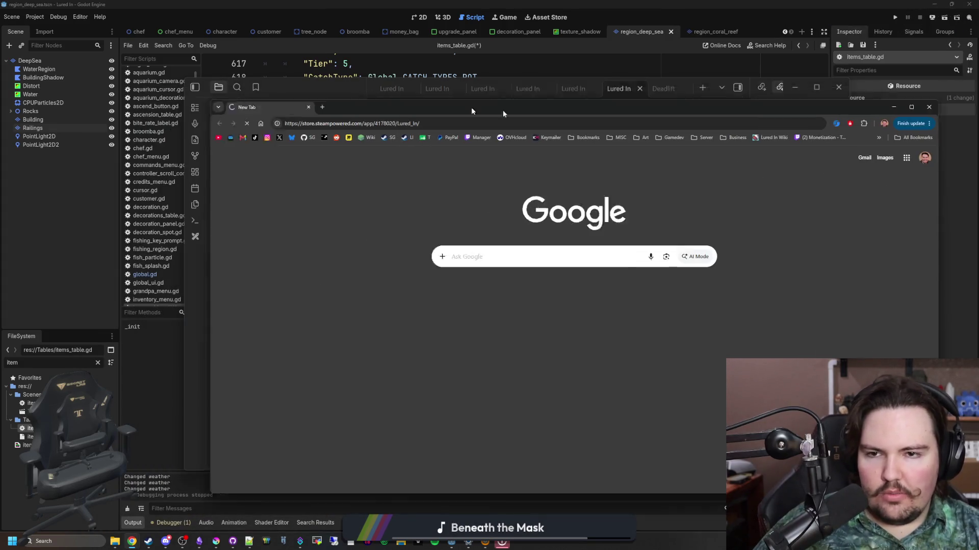
- Review the changelog's Additions entries in Obsidian, then return to the Lured In Steam page
key("alt+Tab")
mouse_move(559, 333)
left_mouse_down()
mouse_move(415, 209)
mouse_move(414, 137)
left_mouse_up()
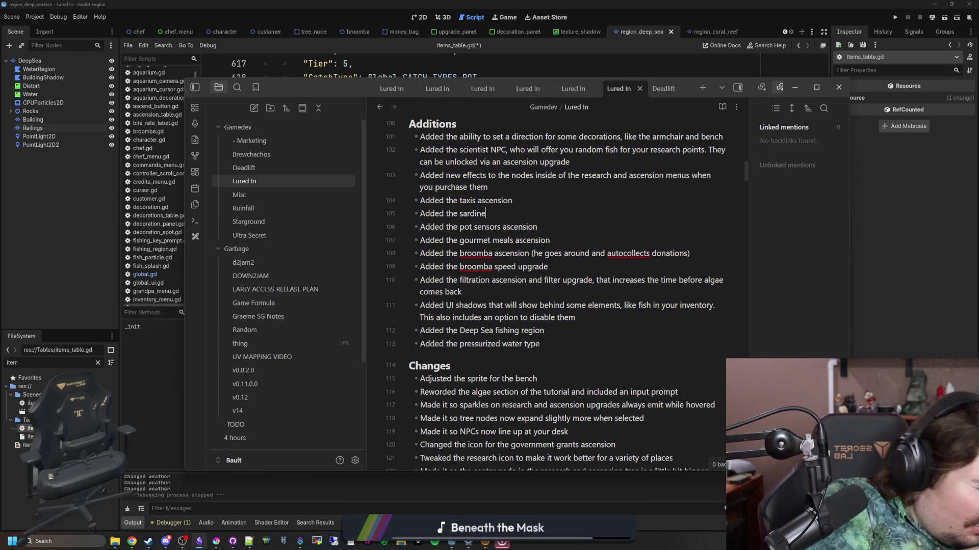
key("alt+Tab")
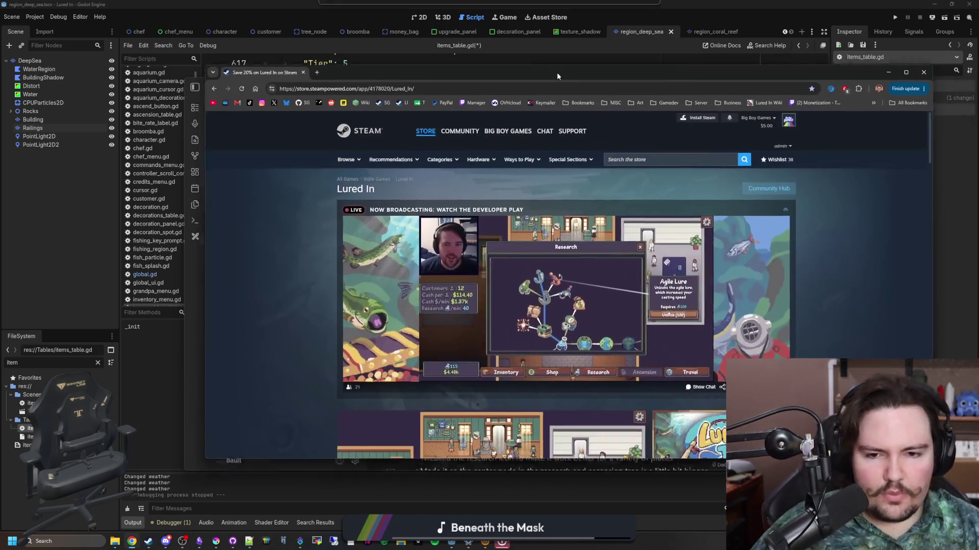
left_click_drag(557, 76, 552, 68)
- Scroll to the Lured In News Hub and open the 'Lured In v1.0.2 Released' patch notes
scroll(586, 255, "down", 3)
scroll(621, 314, "down", 10)
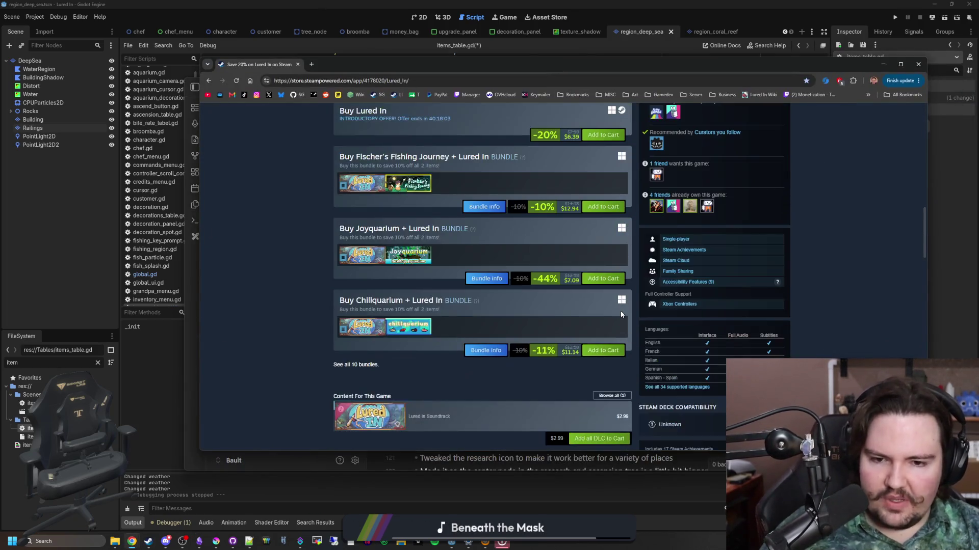
scroll(620, 314, "down", 5)
scroll(517, 306, "down", 1)
scroll(607, 268, "up", 2)
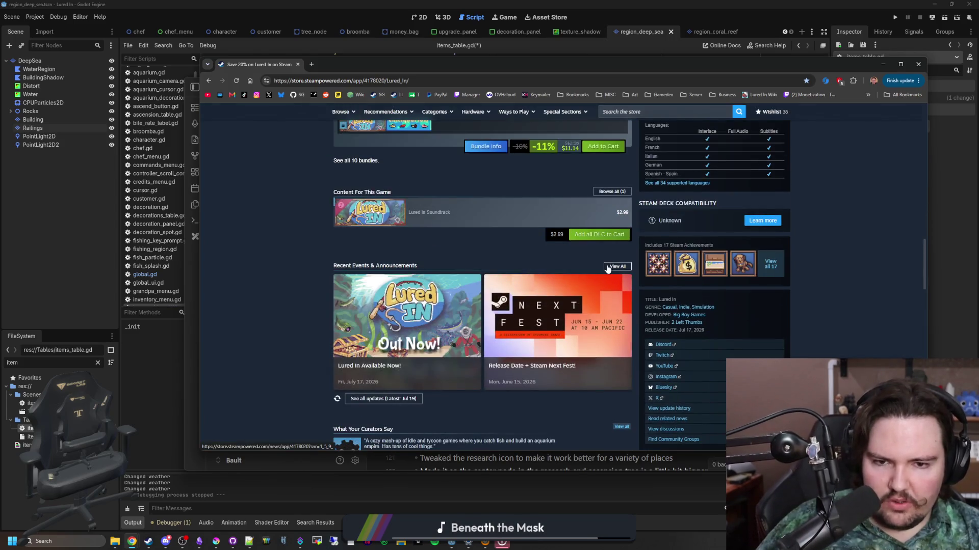
left_click(608, 267)
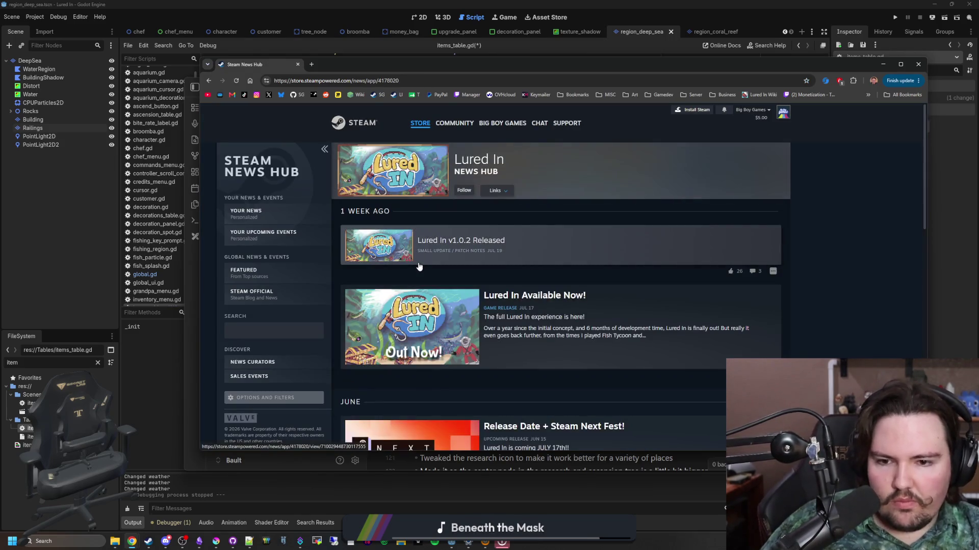
left_click(460, 255)
- Close the v1.0.2 notes and read through the 'Lured In Available Now!' announcement
scroll(460, 252, "down", 3)
scroll(460, 251, "up", 3)
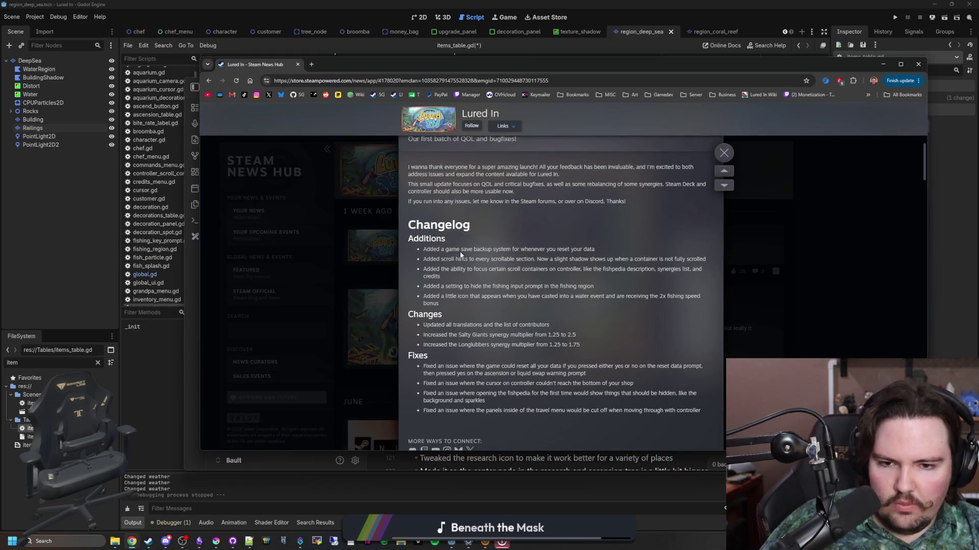
key("Escape")
left_click(458, 347)
scroll(457, 347, "down", 10)
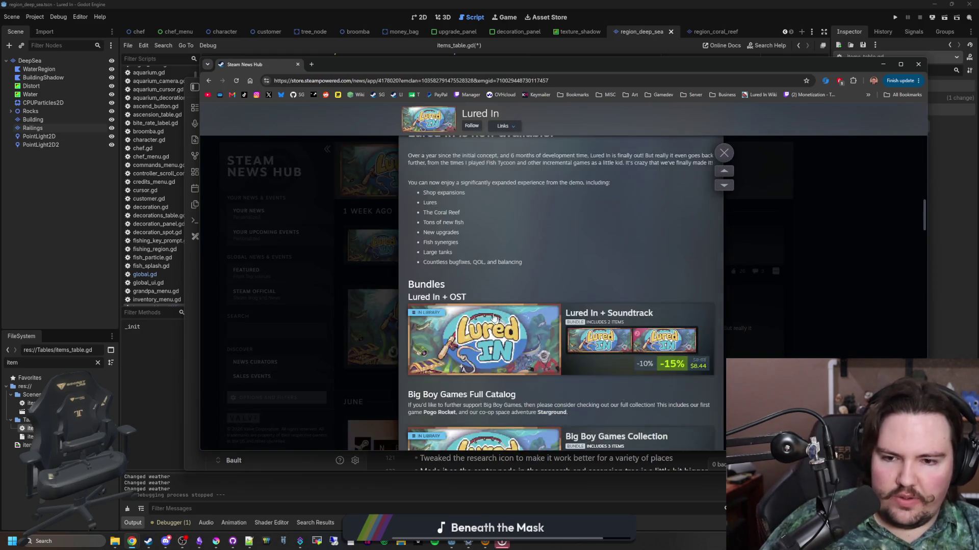
scroll(453, 344, "down", 6)
key("Escape")
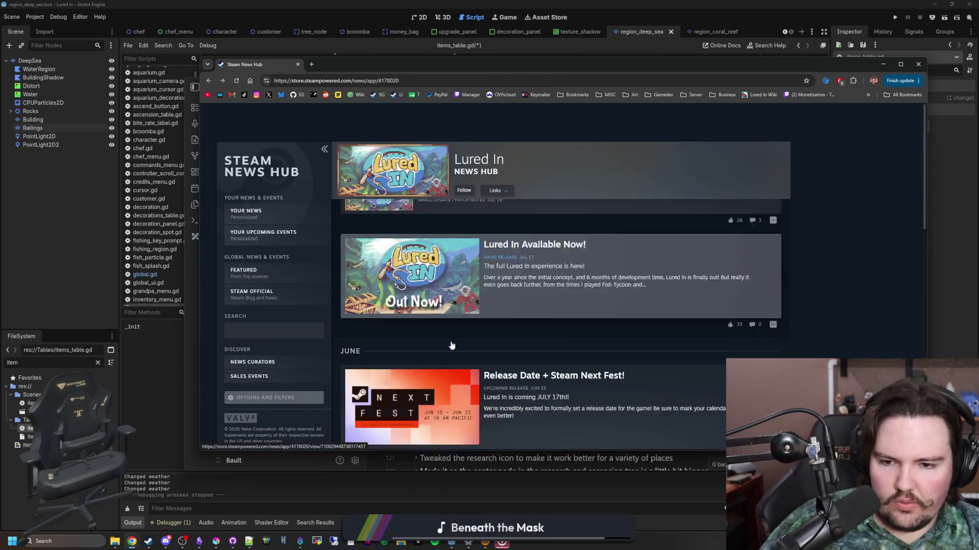
scroll(501, 358, "down", 2)
scroll(500, 357, "down", 2)
- Look at the v0.4.4.1 Hotfix and v0.4.4.0 Released posts
left_click(504, 311)
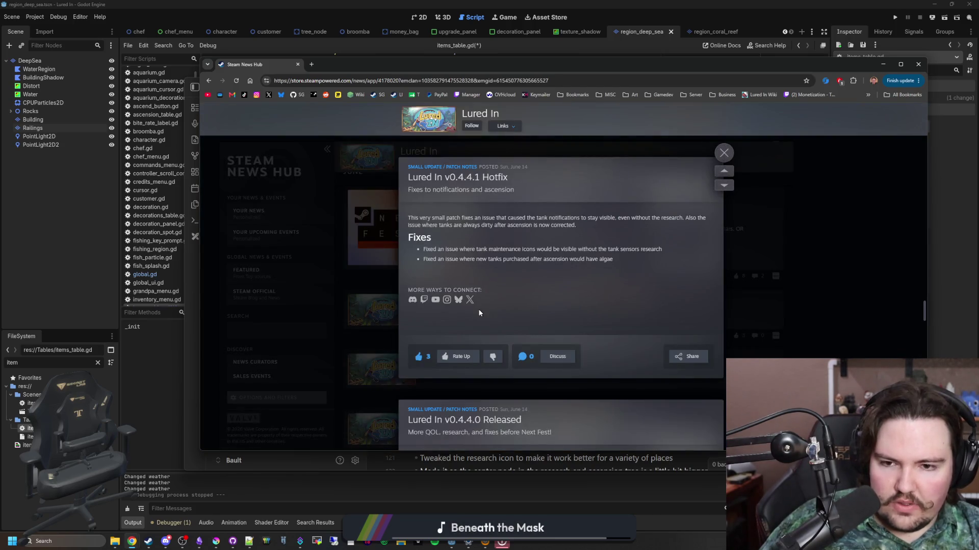
key("Escape")
left_click(512, 354)
scroll(517, 361, "down", 5)
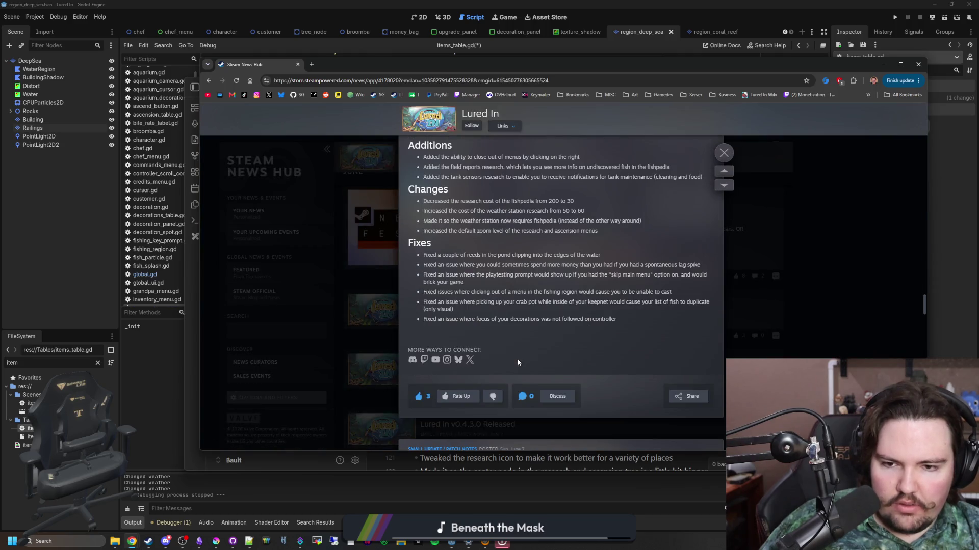
scroll(516, 358, "up", 5)
key("Escape")
scroll(497, 347, "down", 2)
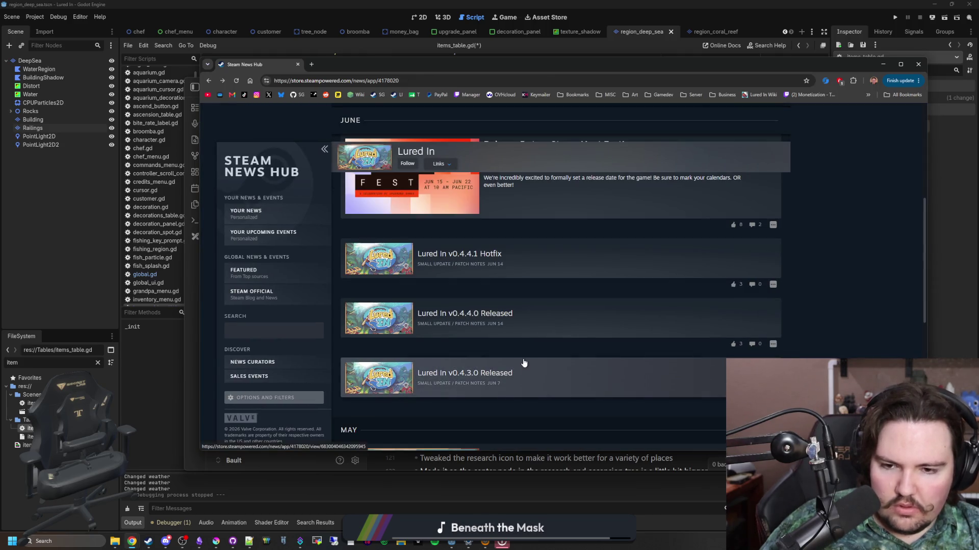
scroll(518, 357, "up", 2)
scroll(509, 346, "up", 3)
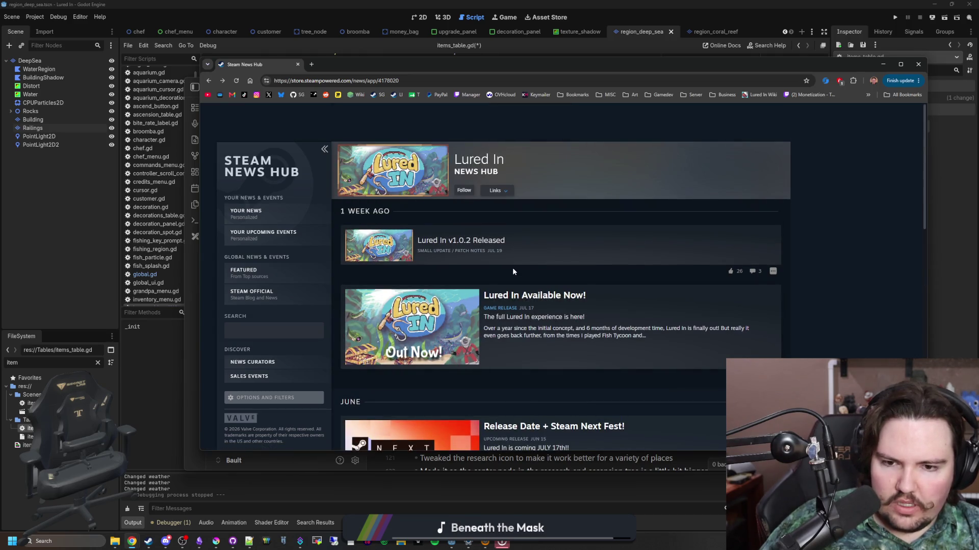
- Reopen 'Lured In Available Now!' at More Incrementals and open the Void Pachinko demo in a background tab
left_click(561, 324)
scroll(561, 324, "down", 5)
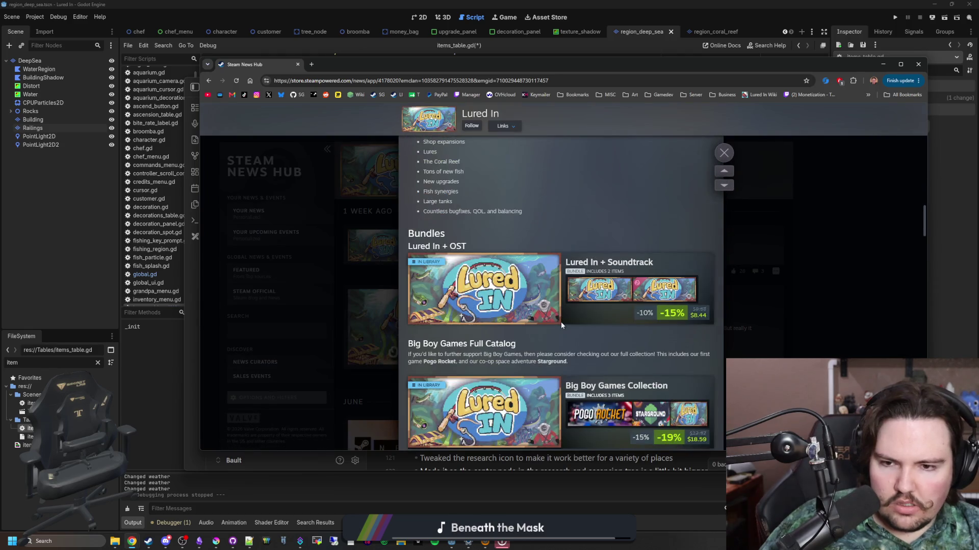
scroll(560, 324, "down", 10)
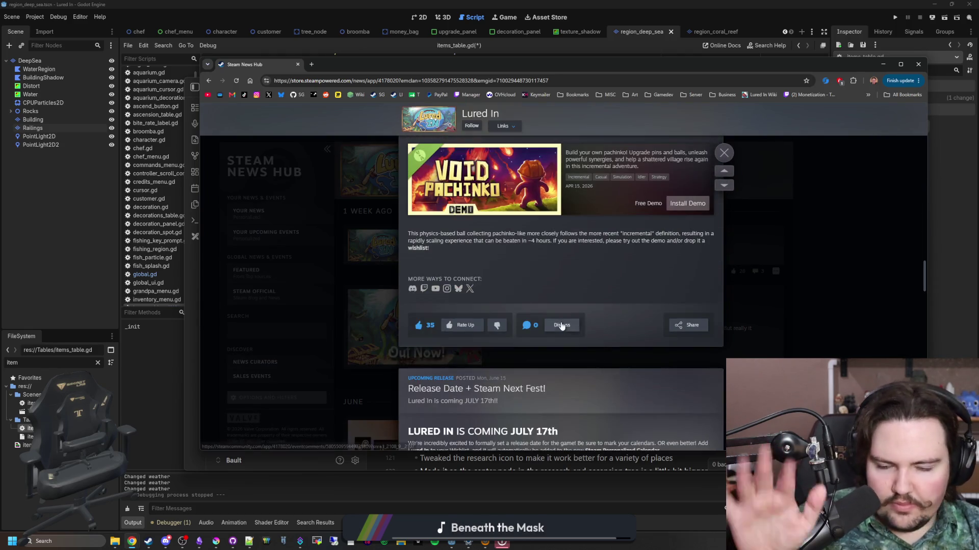
scroll(561, 327, "down", 4)
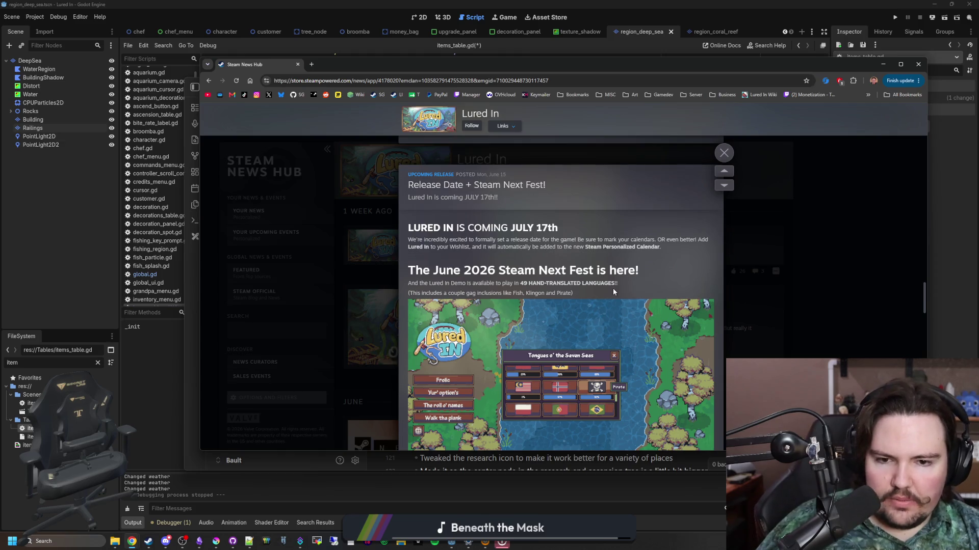
scroll(614, 292, "down", 10)
scroll(585, 256, "up", 8)
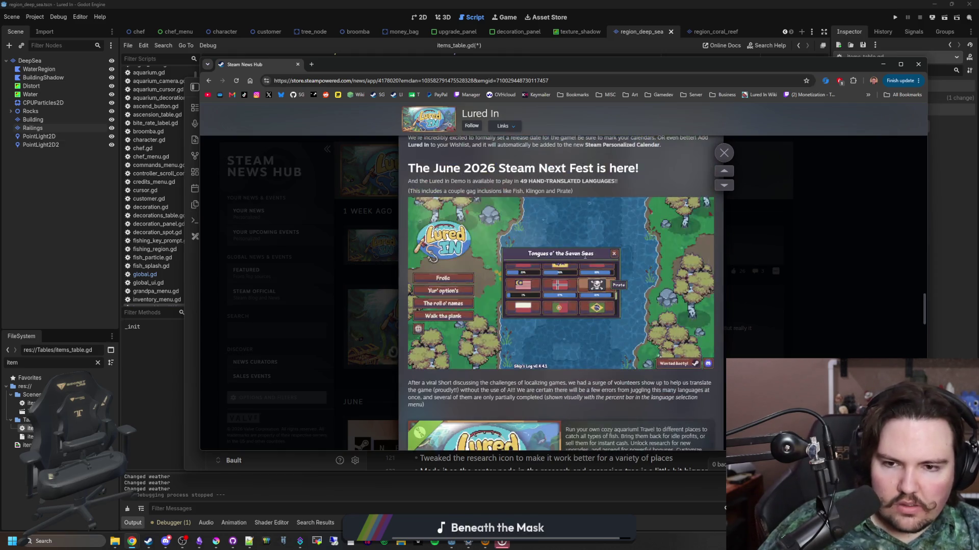
scroll(582, 286, "up", 4)
scroll(576, 318, "down", 2)
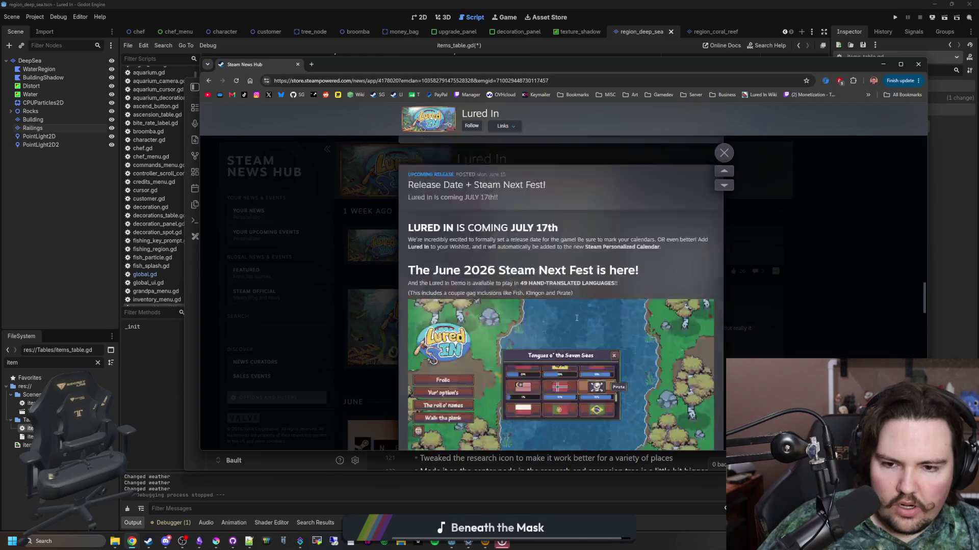
scroll(576, 318, "down", 10)
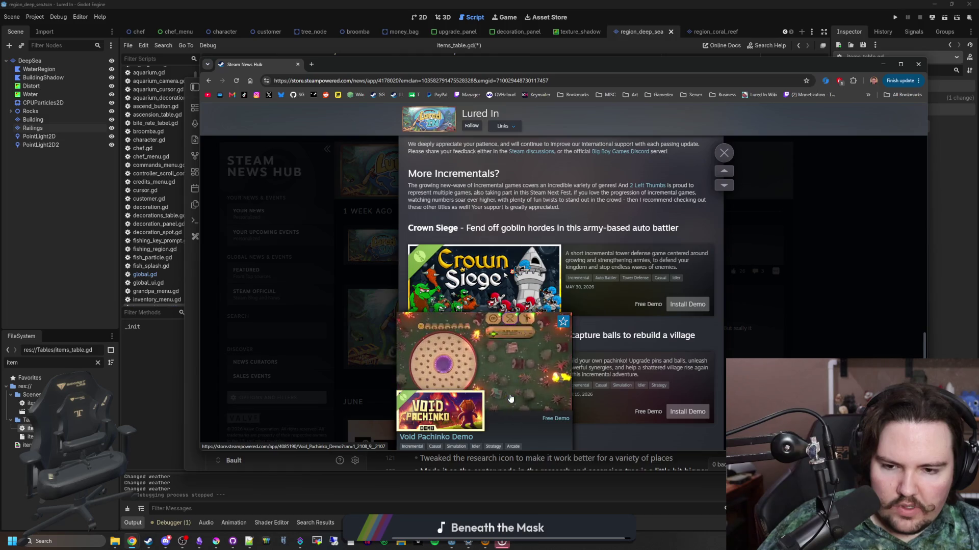
middle_click(511, 398)
- Open the Crown Siege Demo in a new tab and go to the full Crown Siege store page via upcoming releases
scroll(503, 356, "down", 1)
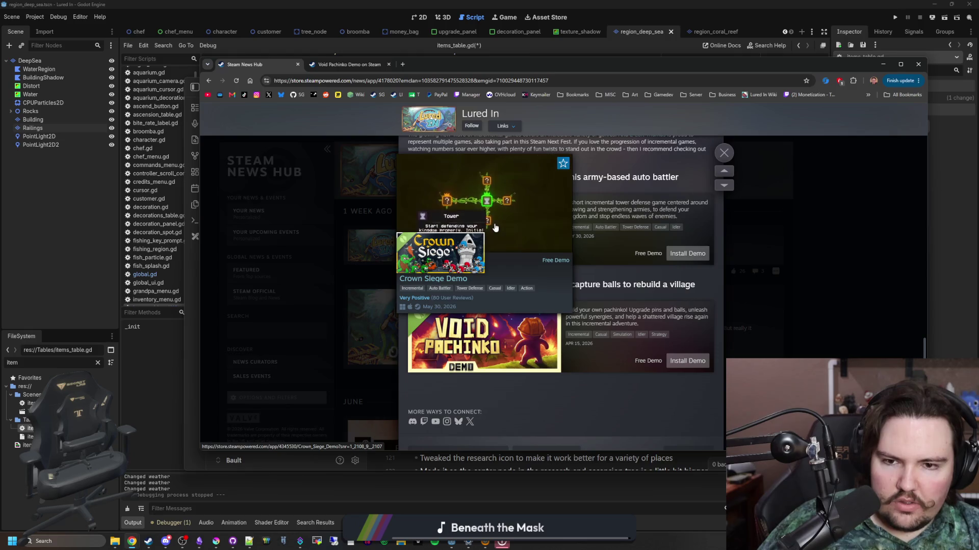
middle_click(496, 227)
left_click(365, 67)
left_click(409, 68)
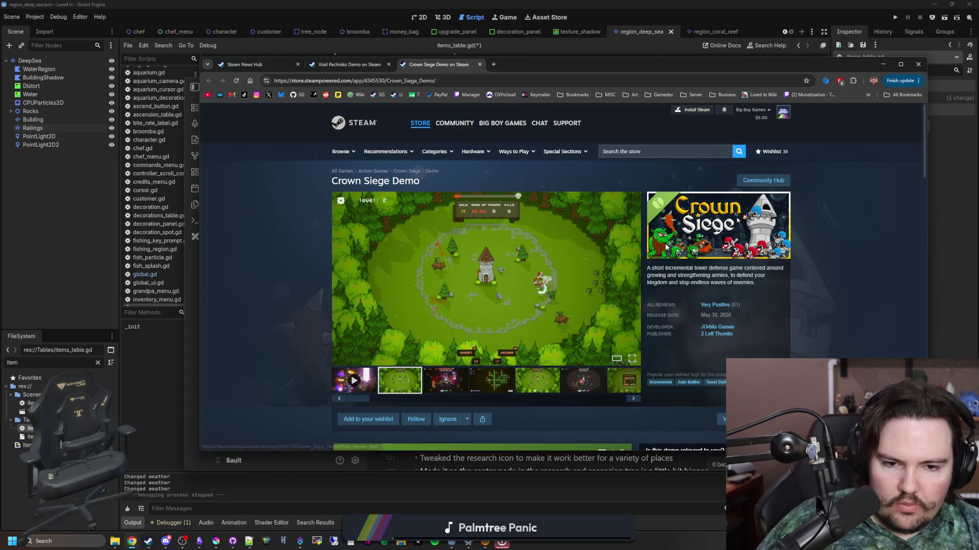
scroll(666, 247, "down", 2)
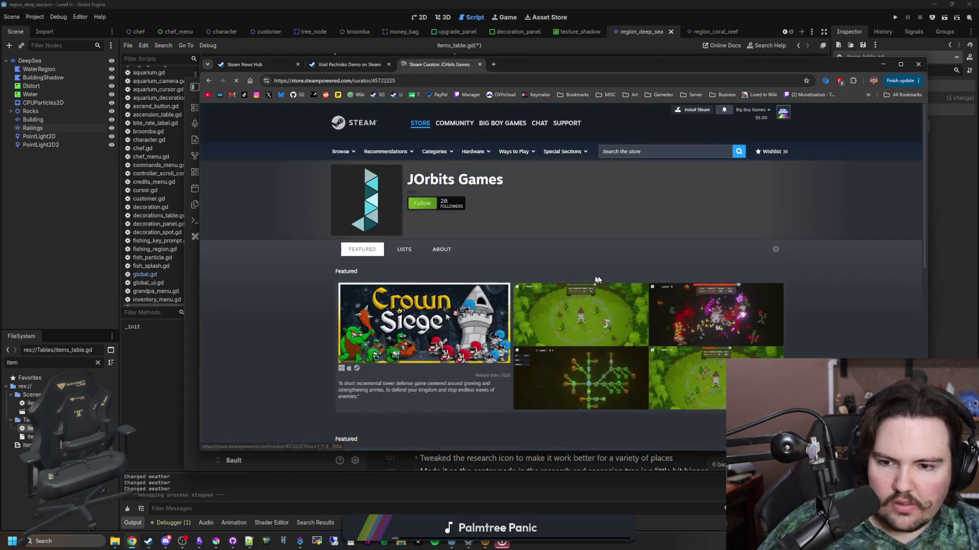
scroll(328, 258, "down", 10)
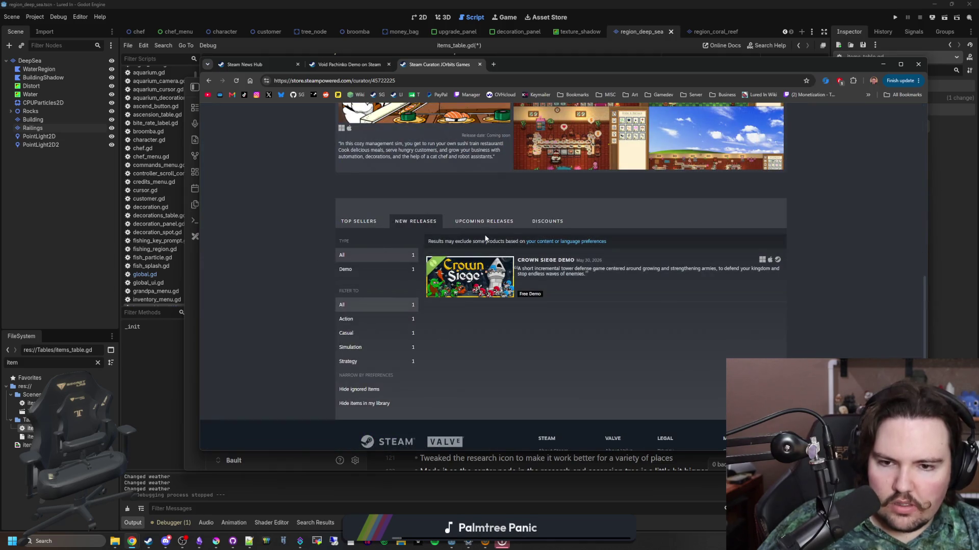
left_click(479, 226)
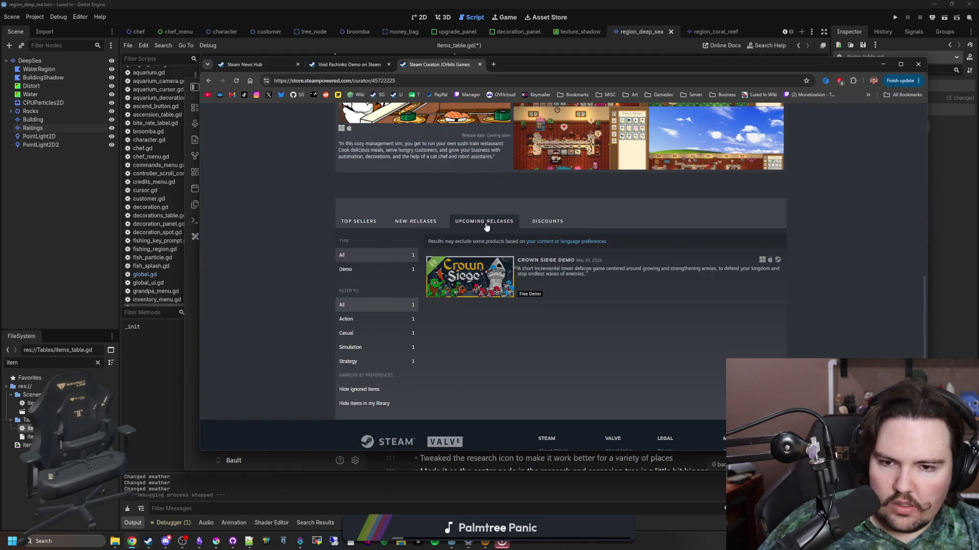
left_click(468, 271)
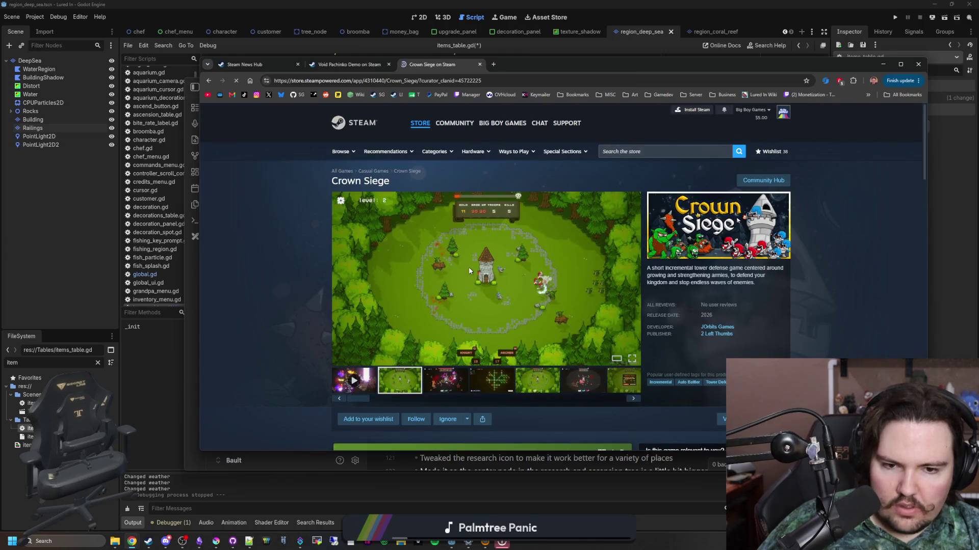
- From the Void Pachinko demo, open the full Void Pachinko store page via Void Shaft Games' upcoming releases
left_click(357, 65)
scroll(563, 277, "down", 4)
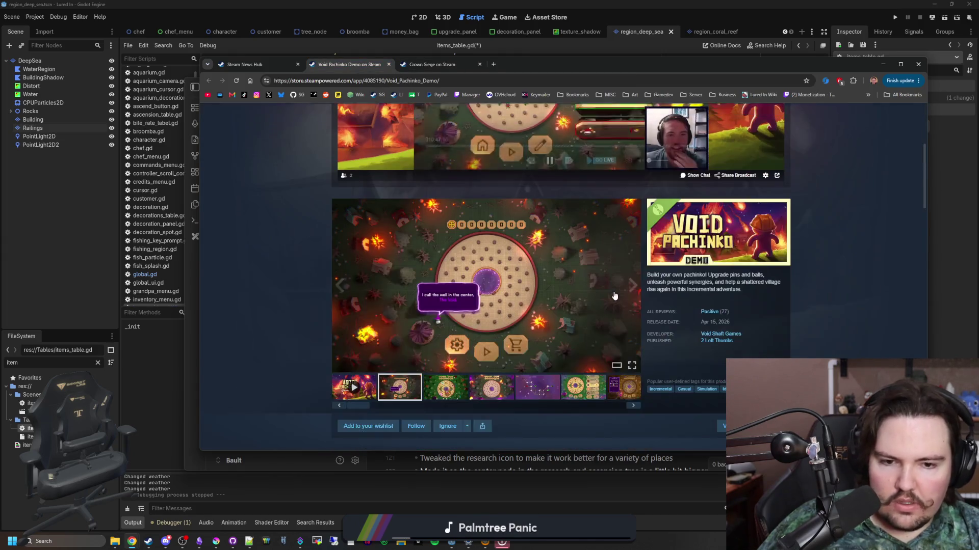
left_click(714, 335)
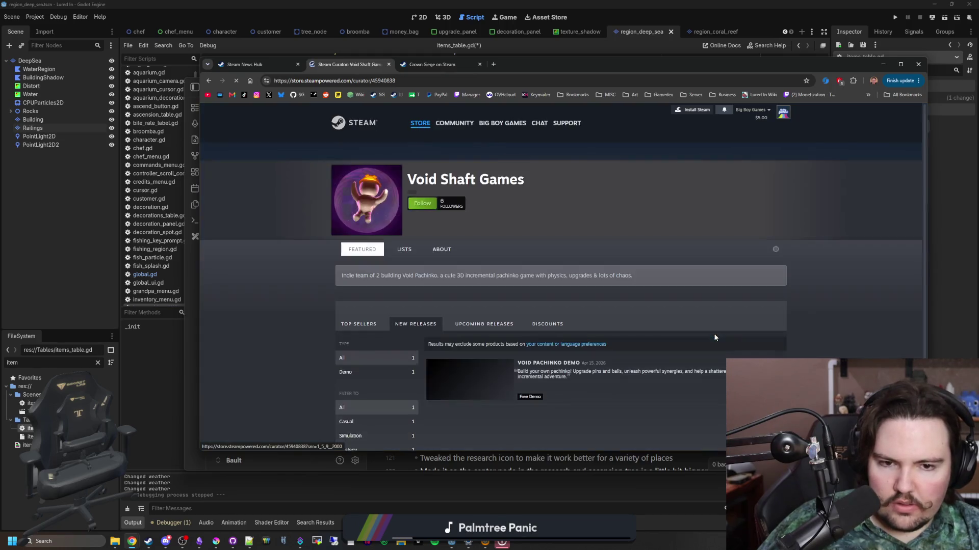
left_click(461, 274)
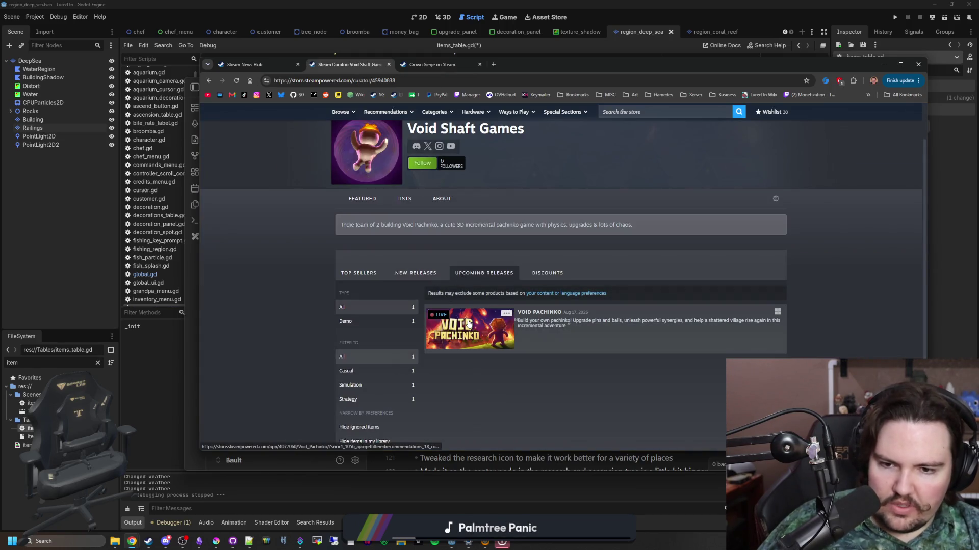
left_click(467, 319)
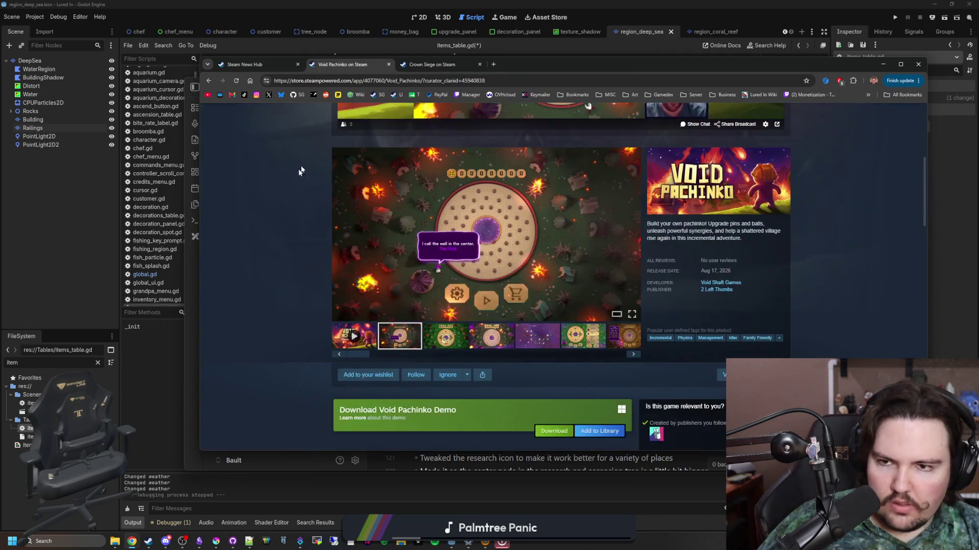
scroll(301, 168, "down", 5)
- Go from the Lured In store page to the Lured In Demo store page
left_click(396, 94)
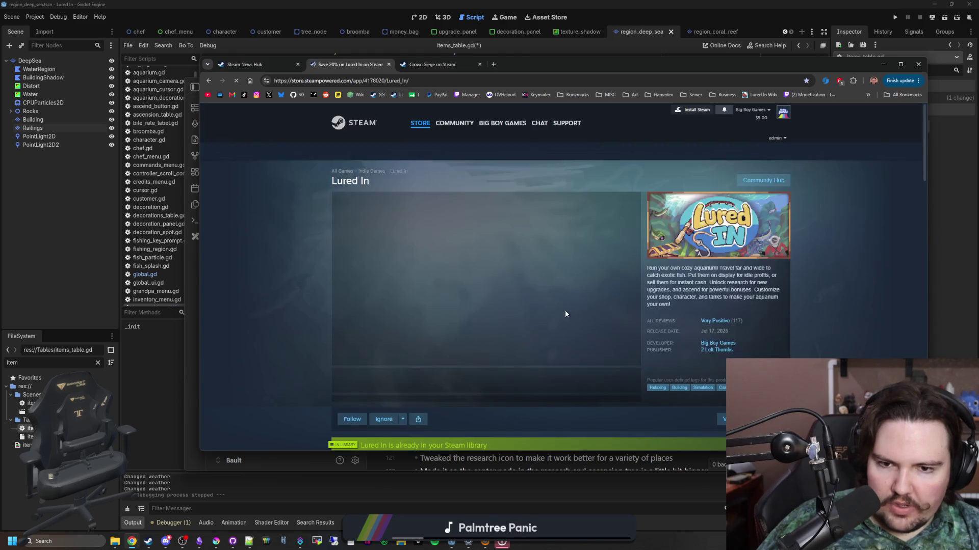
scroll(564, 309, "down", 5)
scroll(403, 246, "up", 2)
left_click(402, 247)
scroll(357, 348, "down", 1)
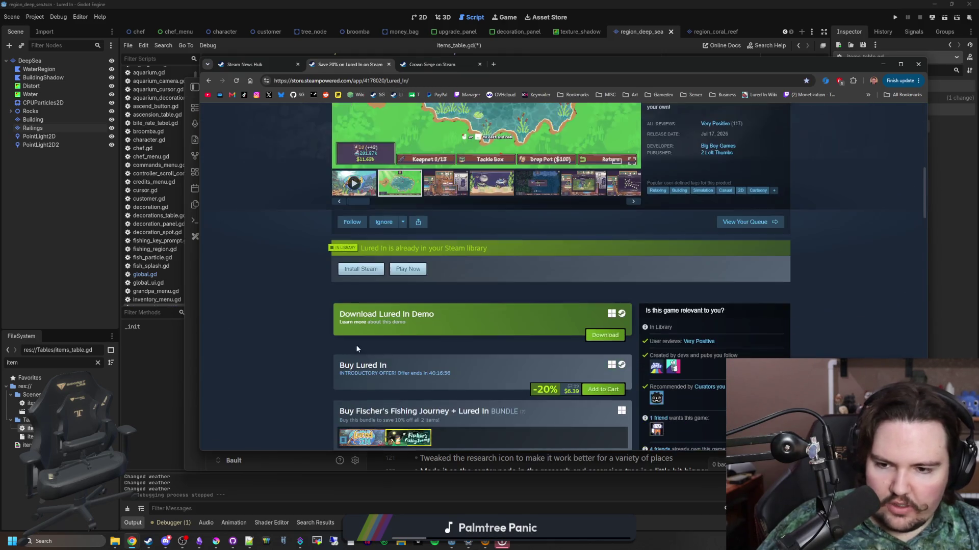
left_click(356, 326)
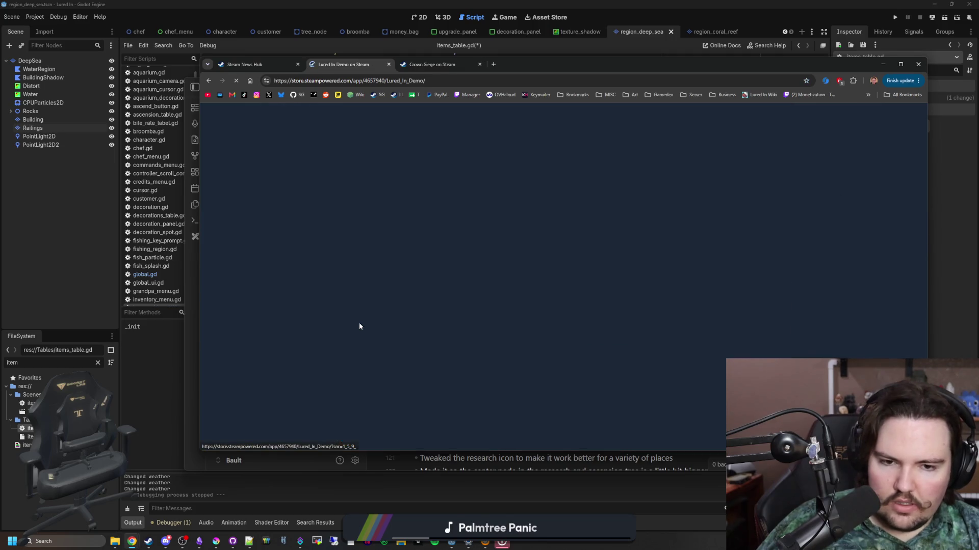
- Jump to the demo's customer reviews and read the short recent review
scroll(704, 352, "down", 1)
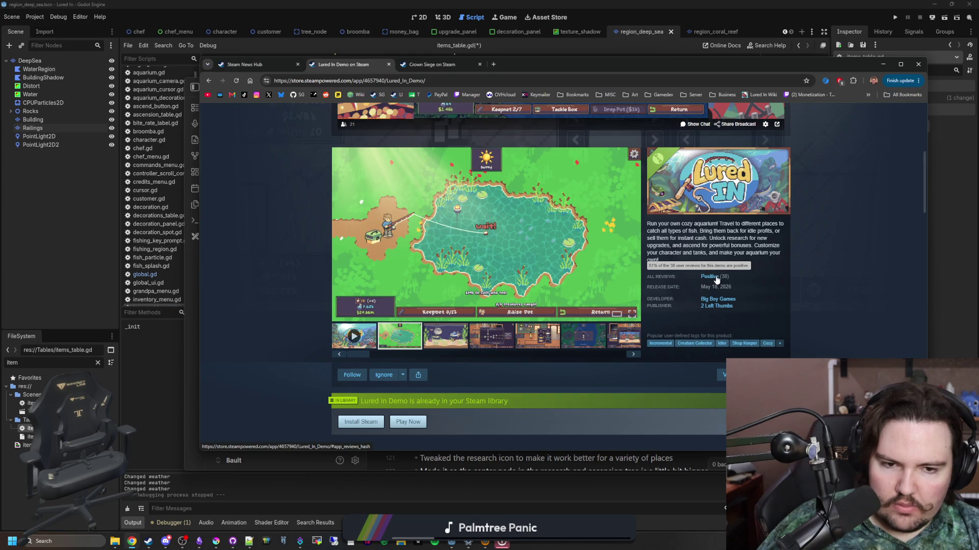
left_click(716, 279)
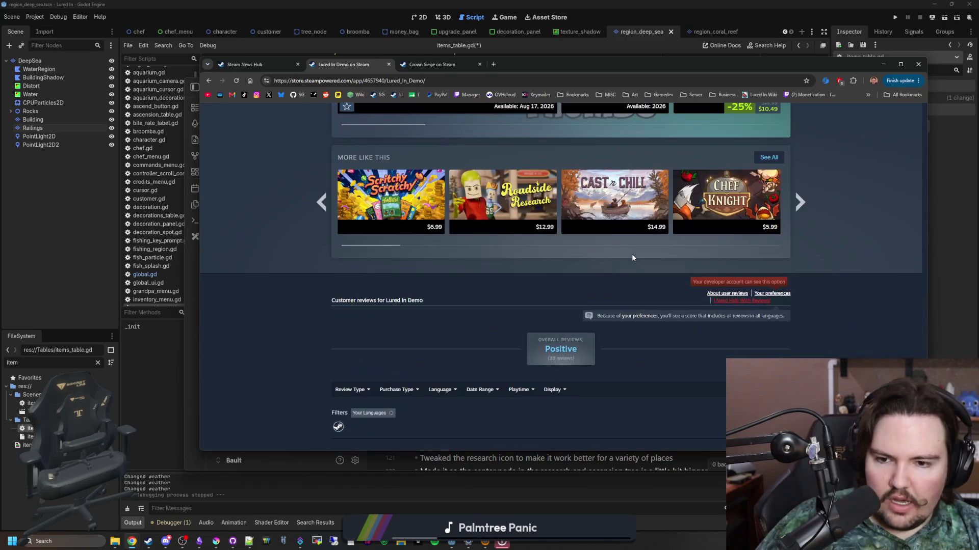
scroll(631, 254, "down", 5)
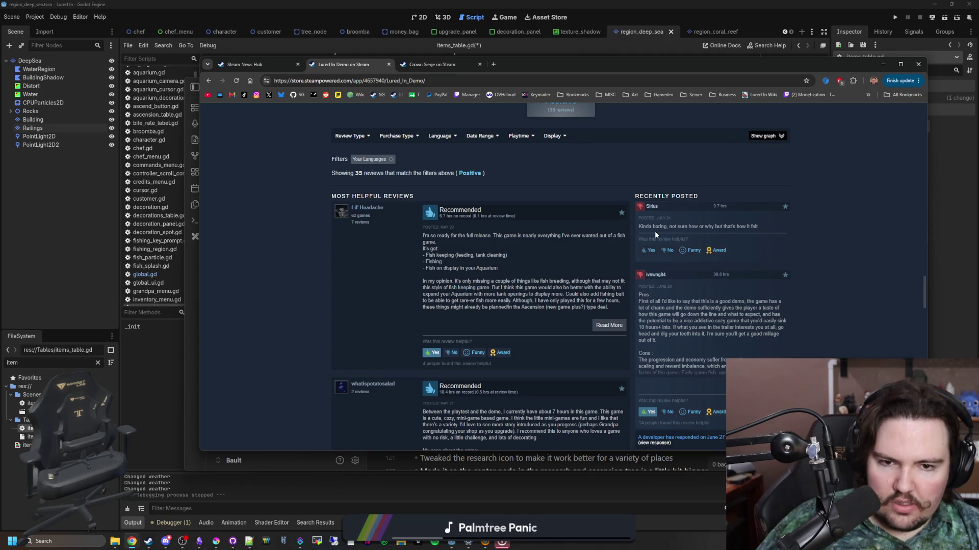
mouse_move(646, 226)
left_mouse_down()
mouse_move(753, 227)
mouse_move(655, 219)
left_mouse_up()
left_click(757, 228)
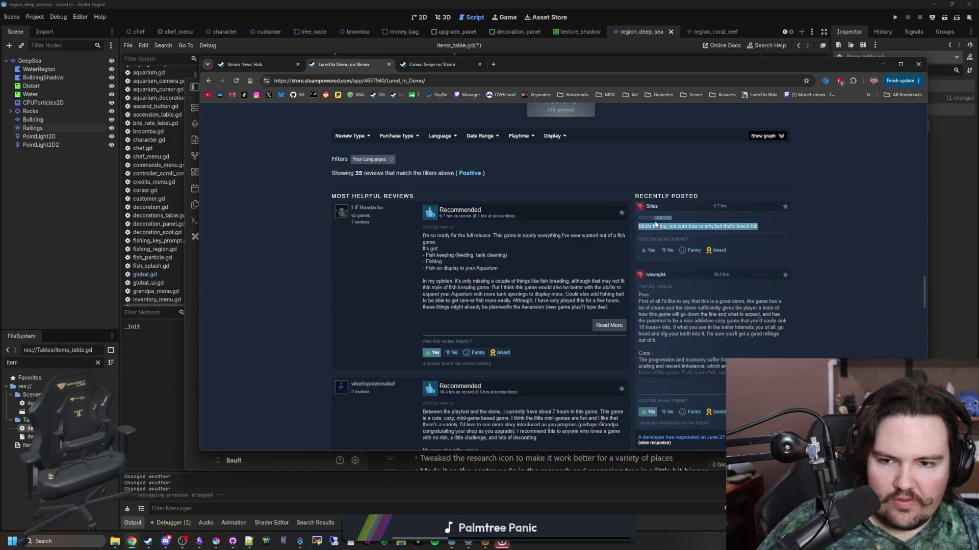
left_click(656, 225)
- View the Ascension and fishing screenshots in the gallery and scroll back to the top
scroll(292, 262, "up", 15)
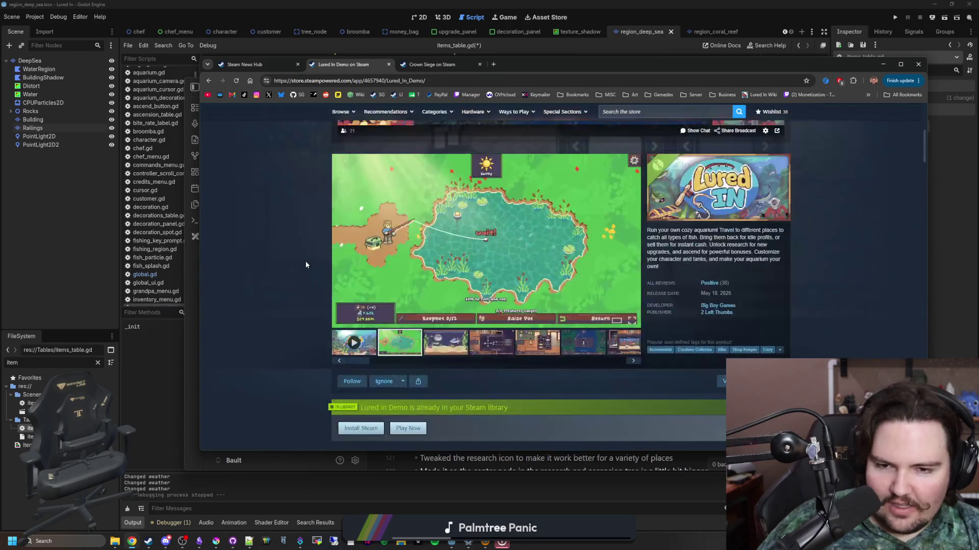
left_click(491, 342)
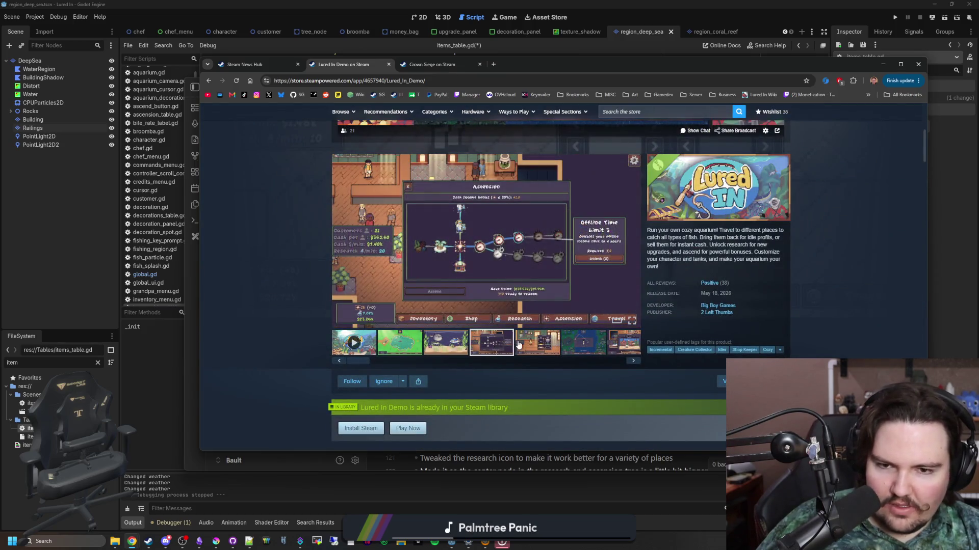
left_click(544, 349)
left_click(583, 342)
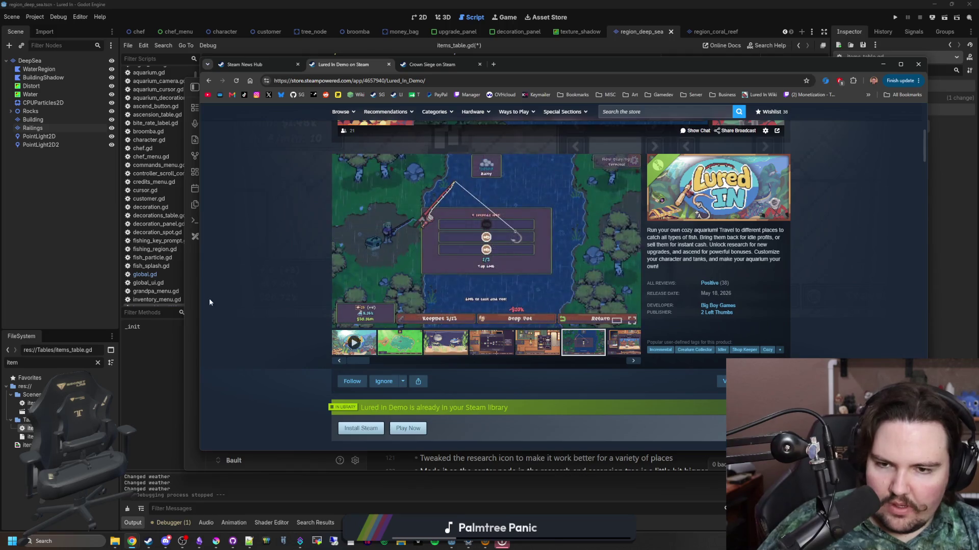
scroll(252, 293, "up", 5)
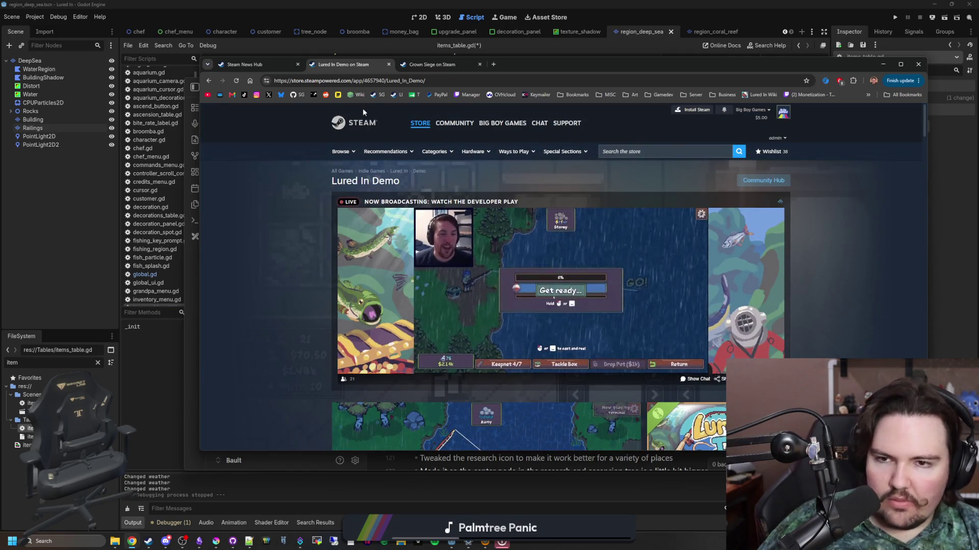
left_click(243, 67)
- Close the Steam tabs and browser window, and scroll the Lured In note to the Deep Sea checklist
left_click(298, 65)
left_click(298, 66)
left_click(298, 66)
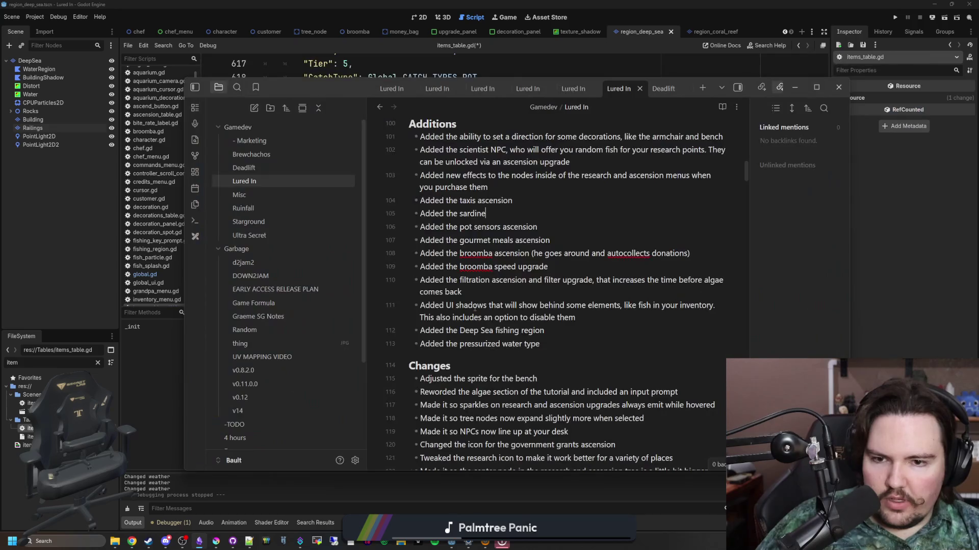
scroll(439, 305, "down", 15)
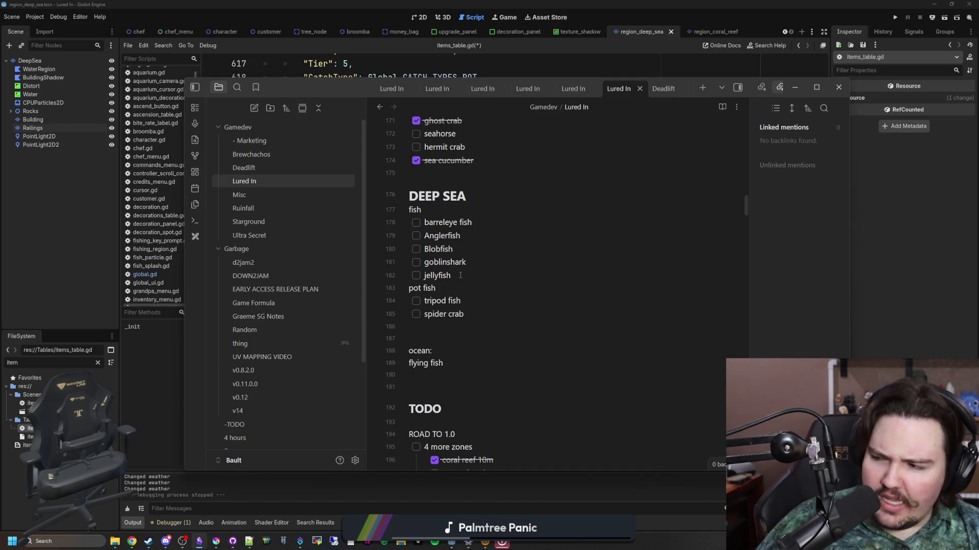
scroll(460, 276, "up", 3)
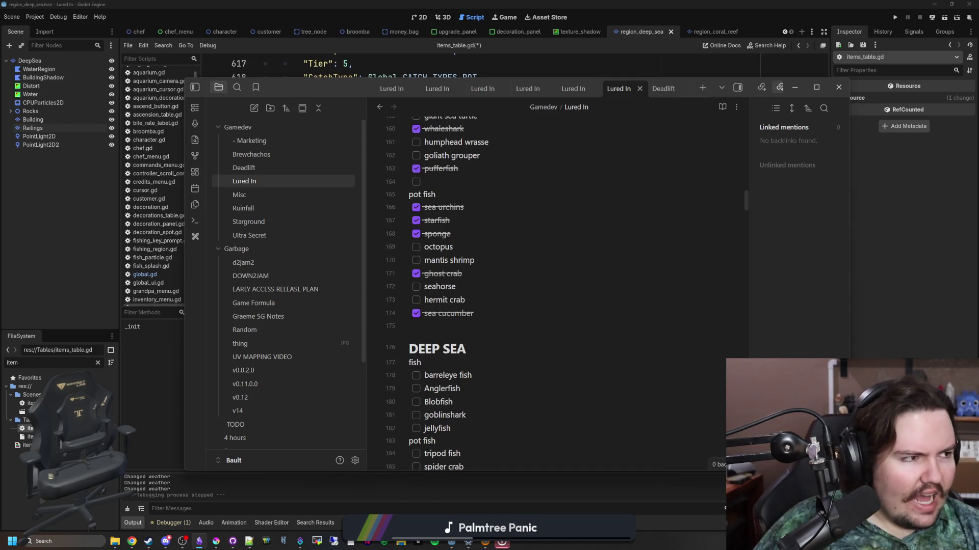
key("super+2")
- Search Google Images for 'anglerfish' and preview the New York Times deep-sea anglerfish video
type("angler")
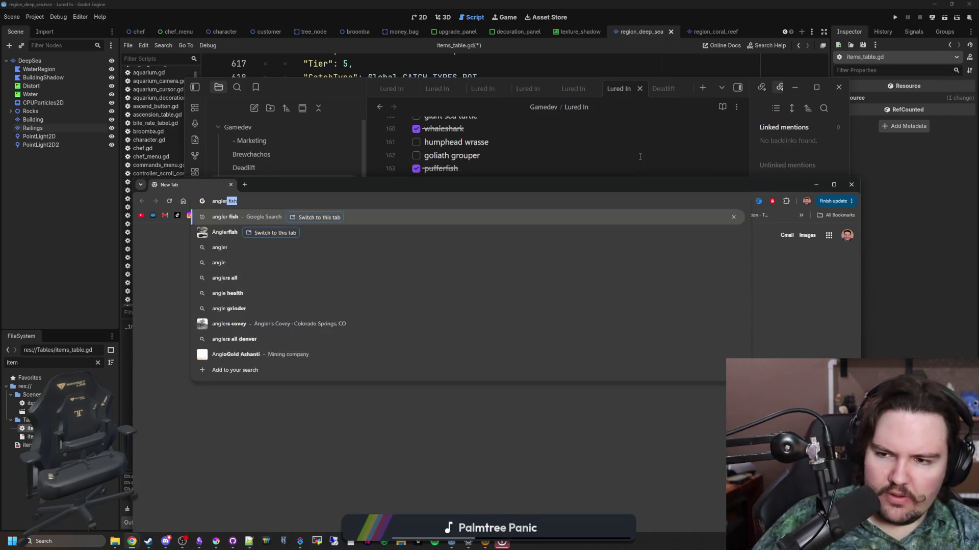
type("fish")
key("Return")
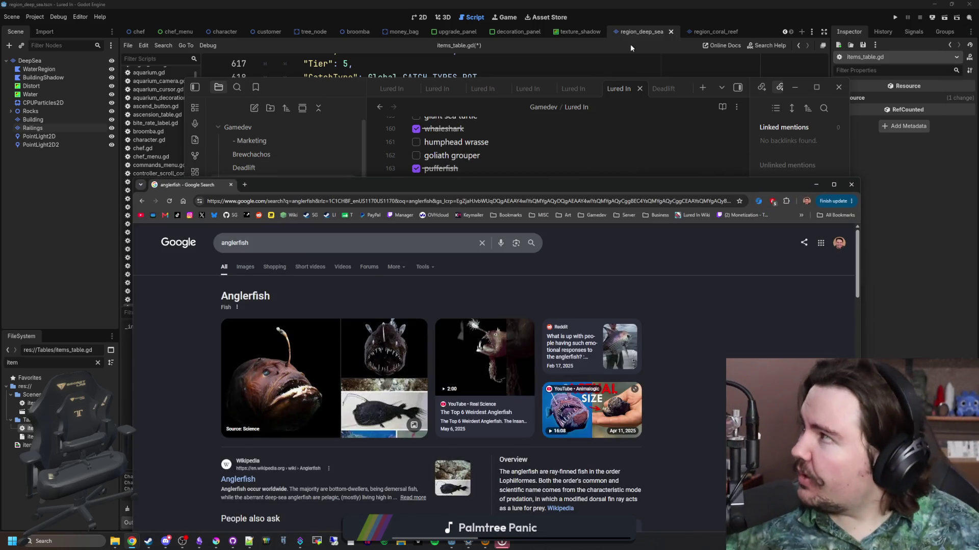
left_click(247, 263)
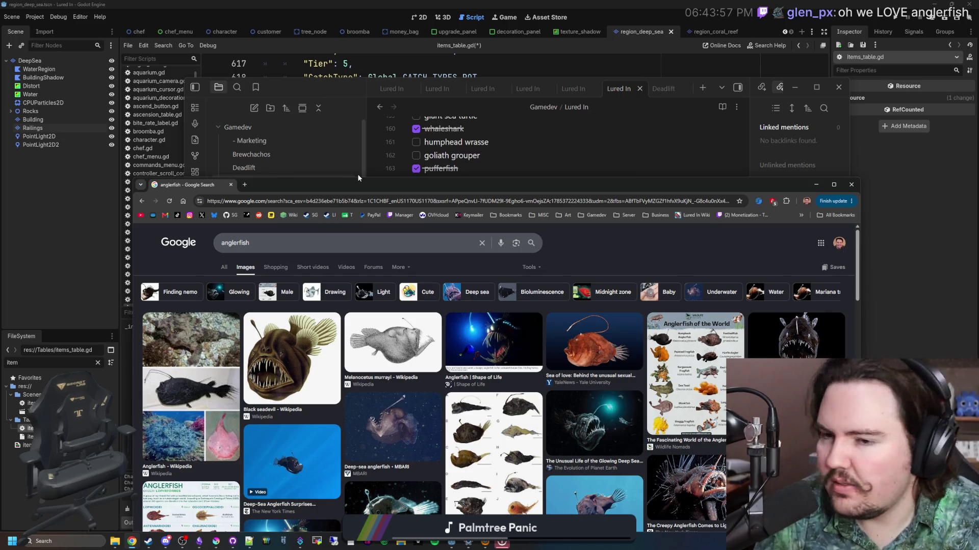
mouse_move(374, 178)
left_mouse_down()
mouse_move(414, 160)
mouse_move(447, 118)
mouse_move(411, 108)
left_mouse_up()
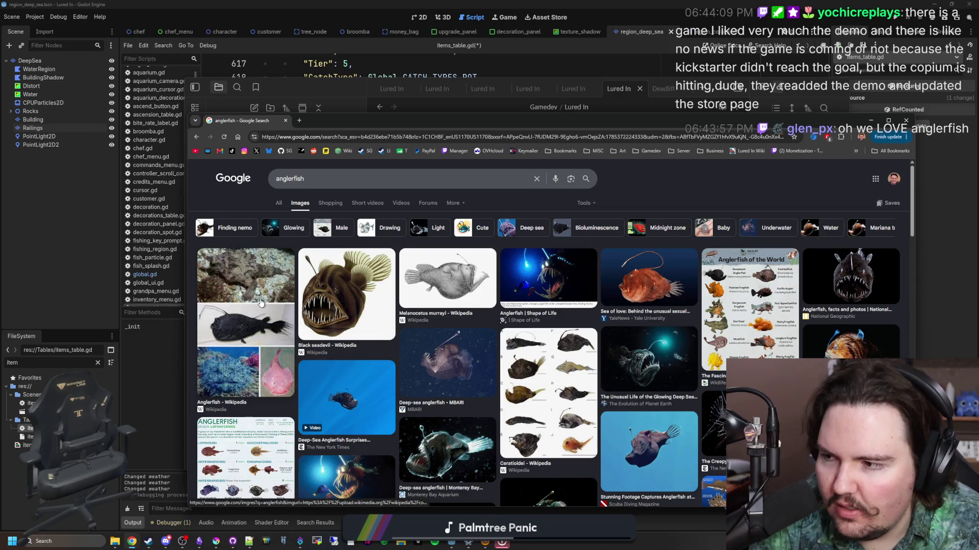
scroll(372, 318, "down", 3)
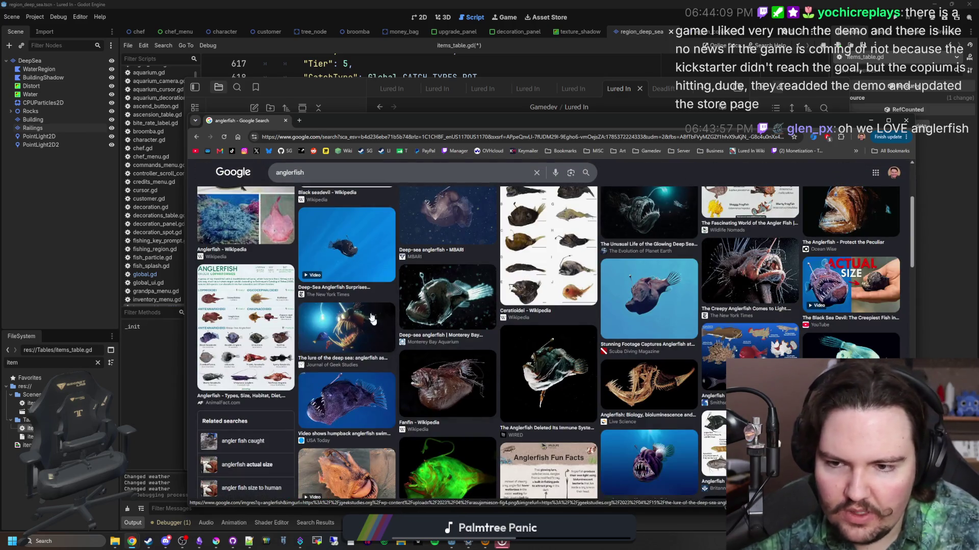
left_click(349, 245)
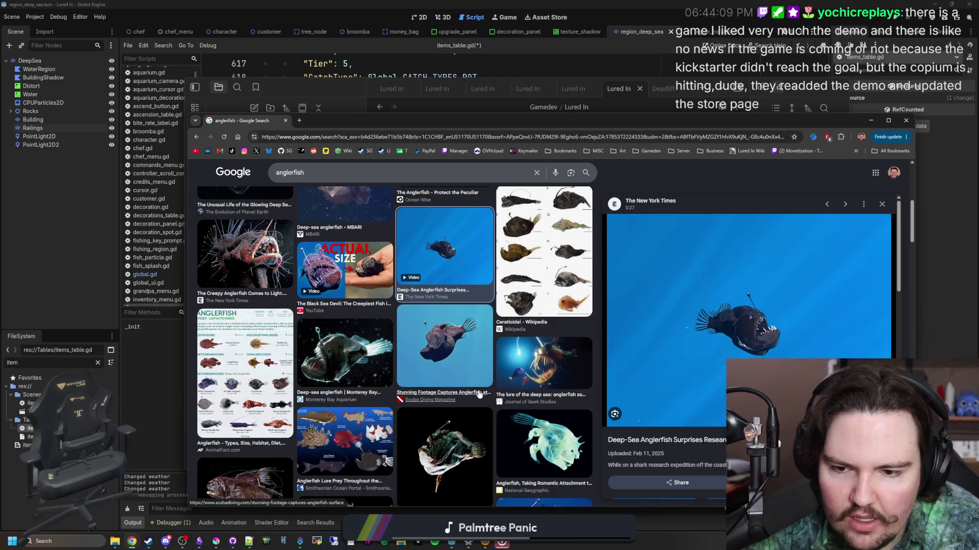
- Preview the Scuba Diving anglerfish photo, then return to the deep-sea anglerfish video preview
left_click(434, 339)
scroll(753, 308, "down", 2)
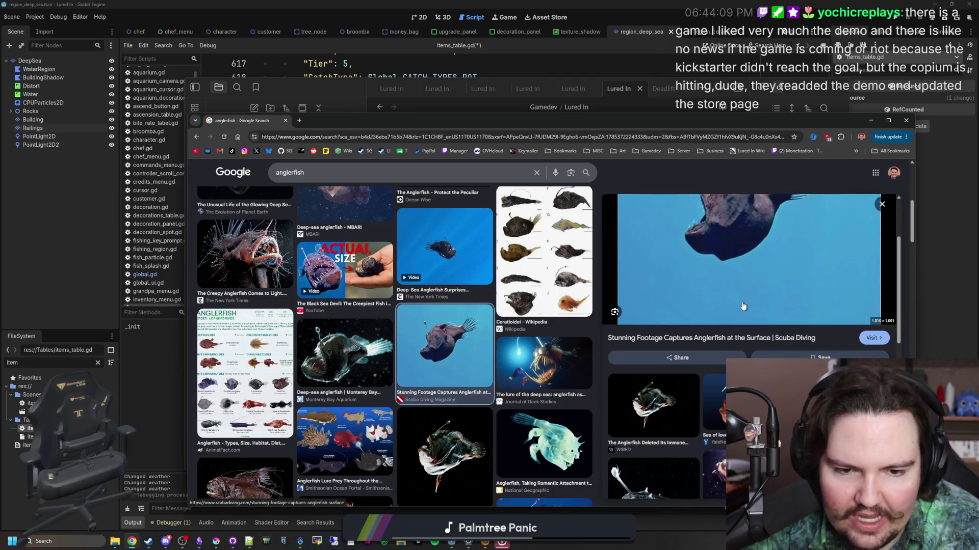
scroll(743, 306, "up", 2)
scroll(743, 306, "down", 2)
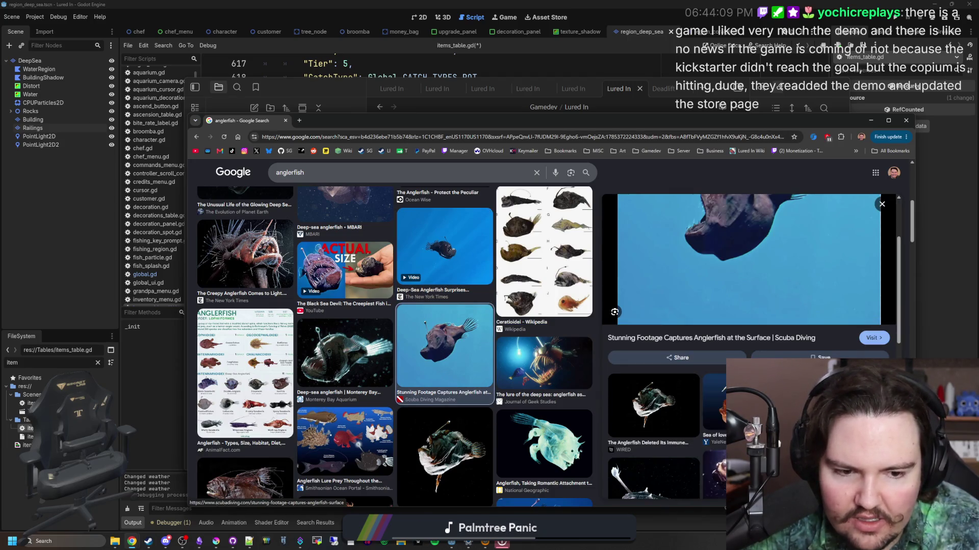
scroll(681, 353, "up", 2)
key("Left")
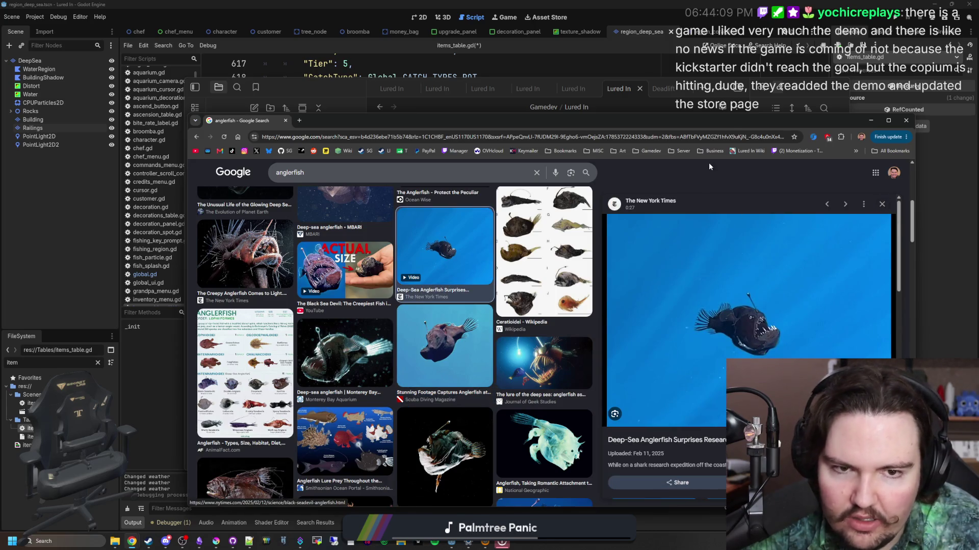
key("ctrl+w")
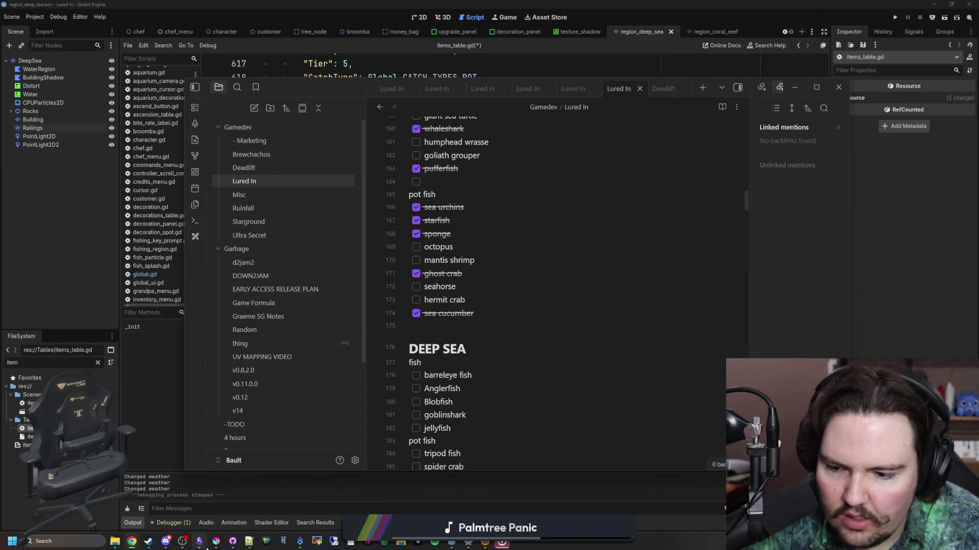
- Bring back the anglerfish image results, browse further, and start a new tab searching 'giant'
left_click(216, 541)
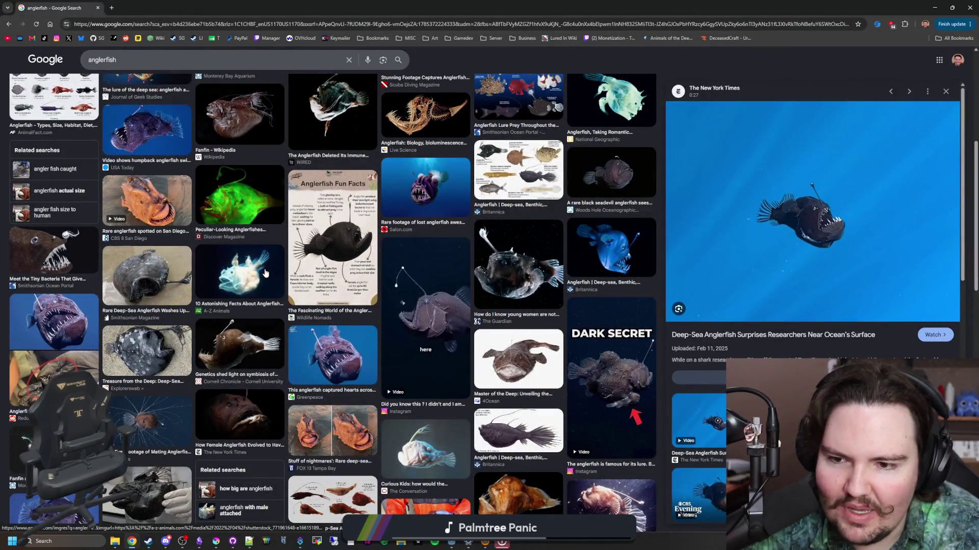
scroll(356, 236, "down", 4)
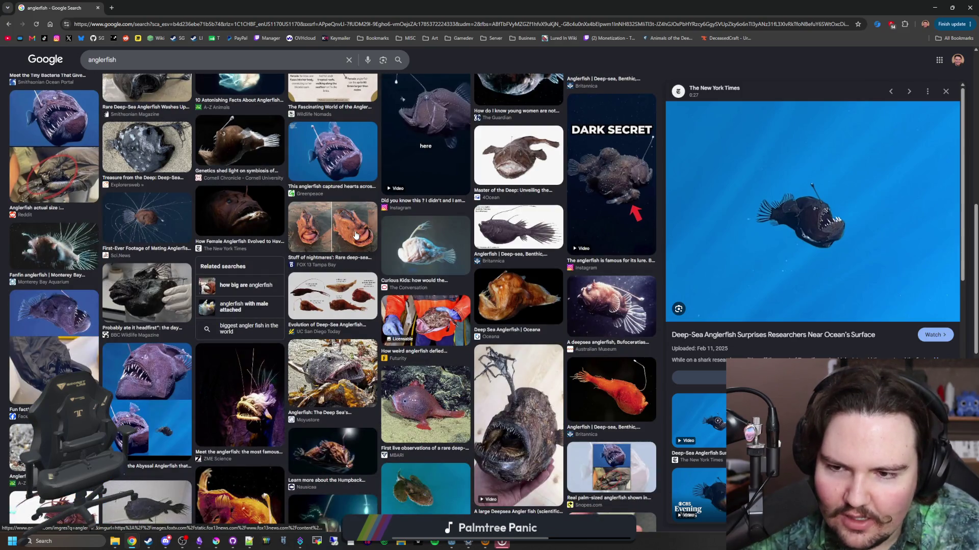
scroll(356, 236, "down", 2)
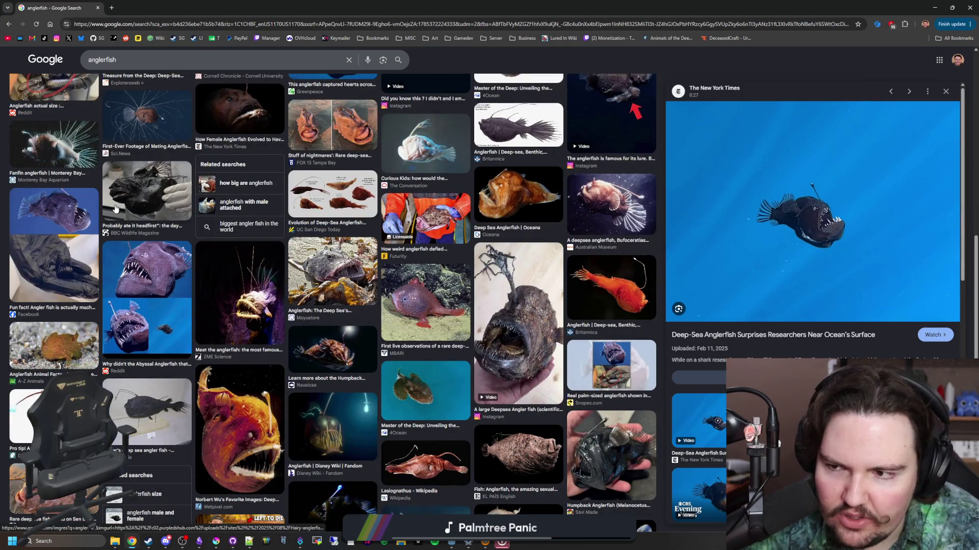
scroll(304, 302, "up", 10)
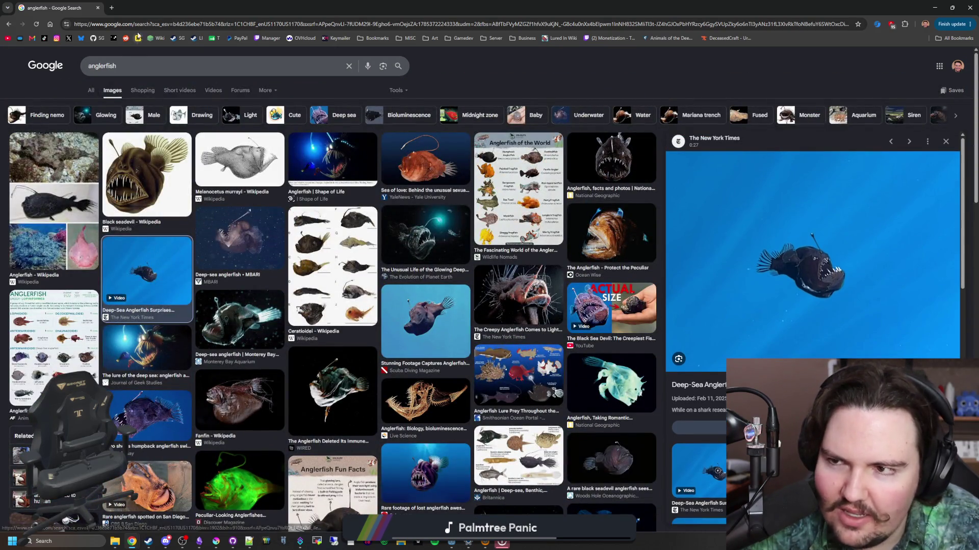
left_click(112, 7)
- Search 'giant angler fish dnd', then narrow the query to 'giant angler fish'
type("giant angler fish dnd")
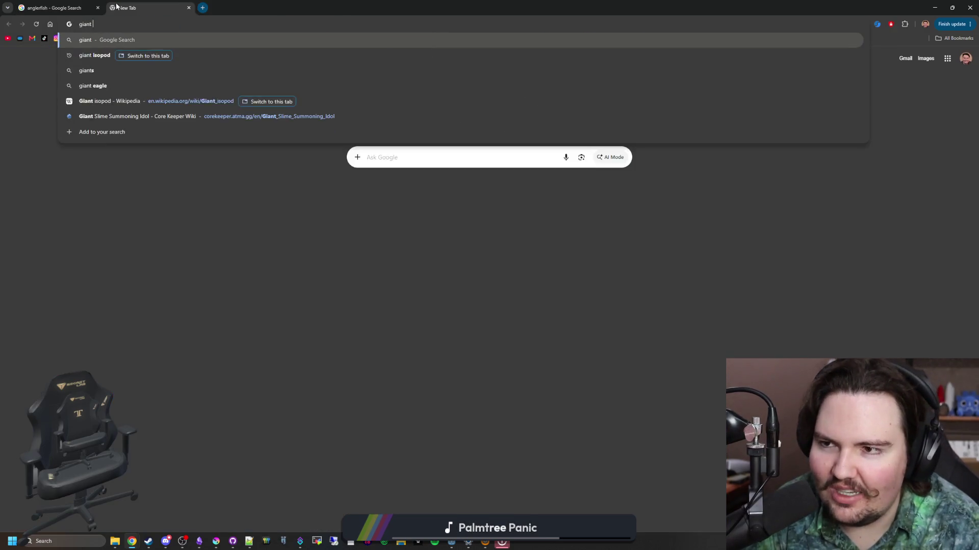
key("Return")
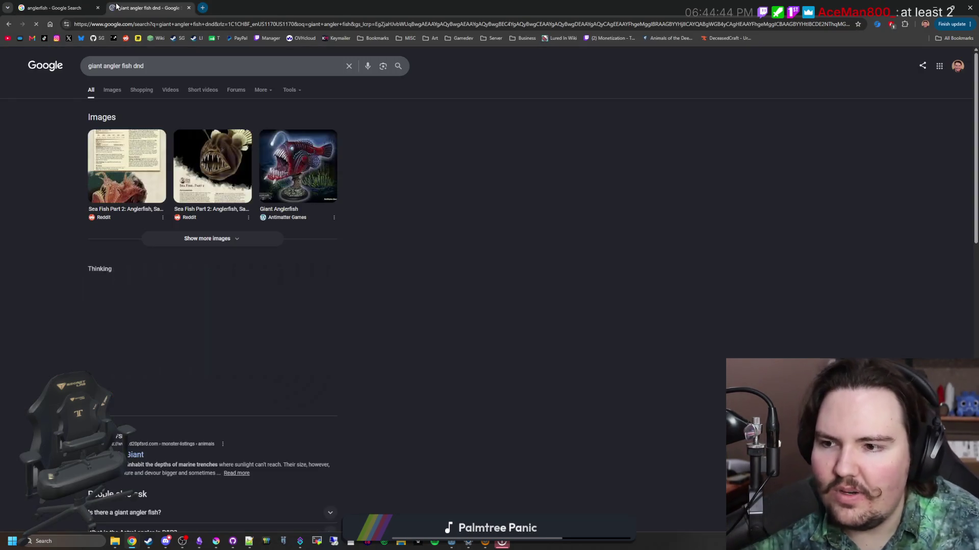
left_click(170, 72)
key("BackSpace")
key("BackSpace")
key("BackSpace")
key("Return")
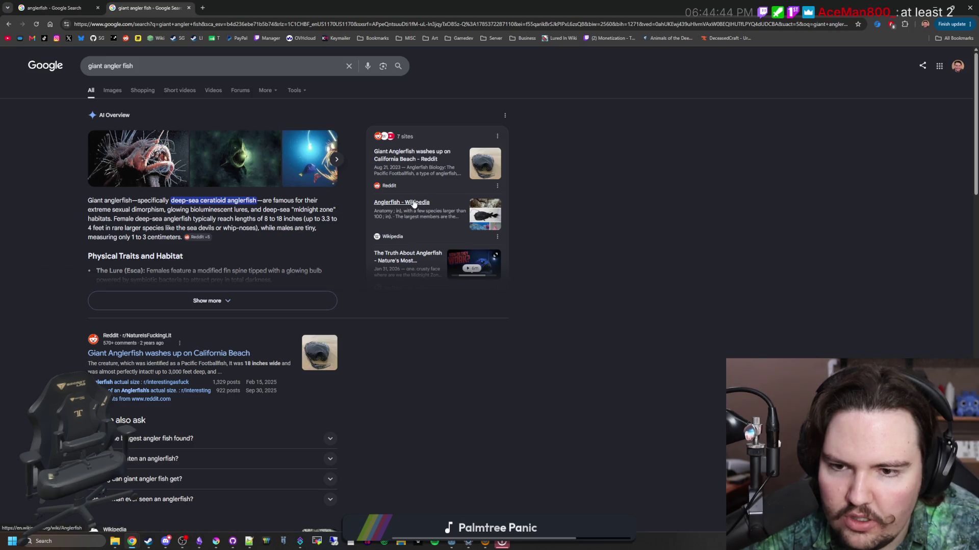
- In image results, preview the 3.9ft deep sea anglerfish photo and the New York Times video
scroll(201, 258, "down", 5)
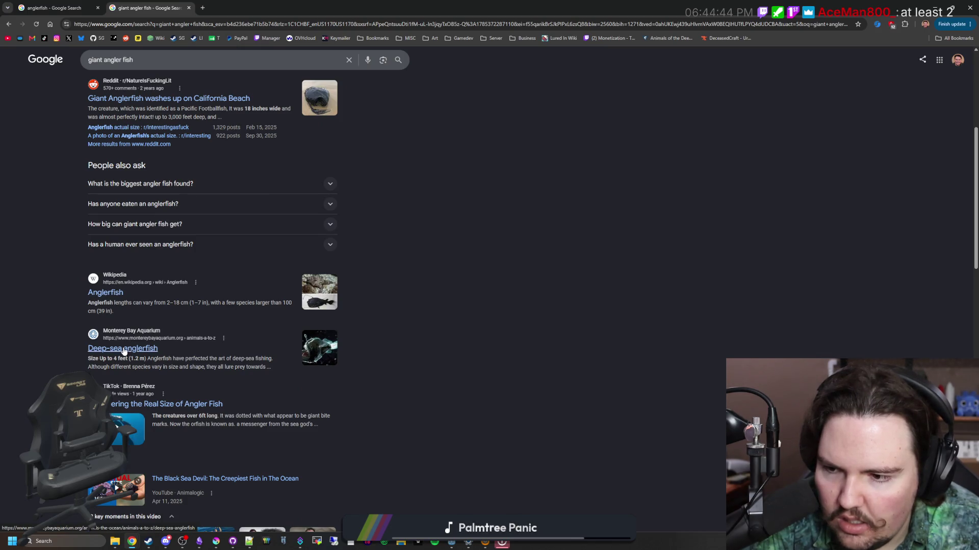
scroll(114, 358, "up", 6)
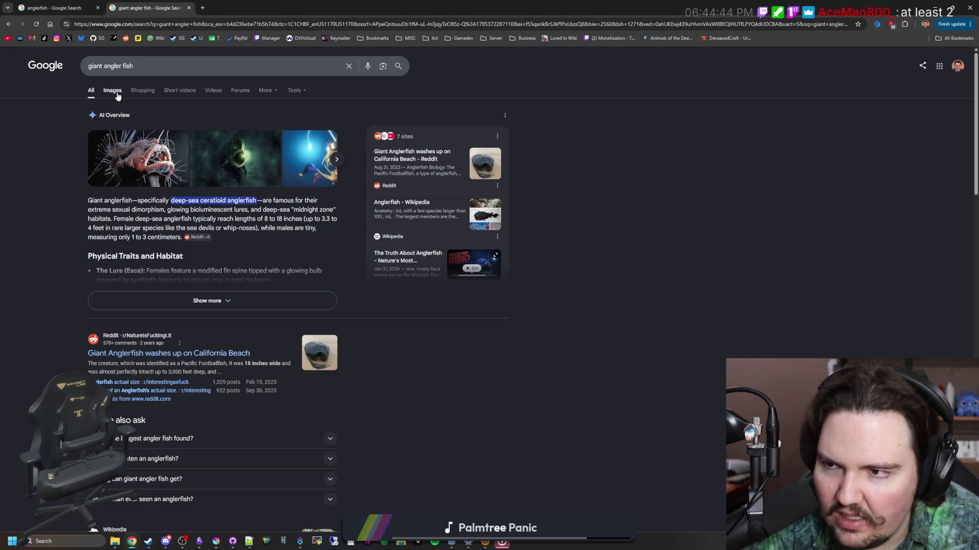
left_click(117, 95)
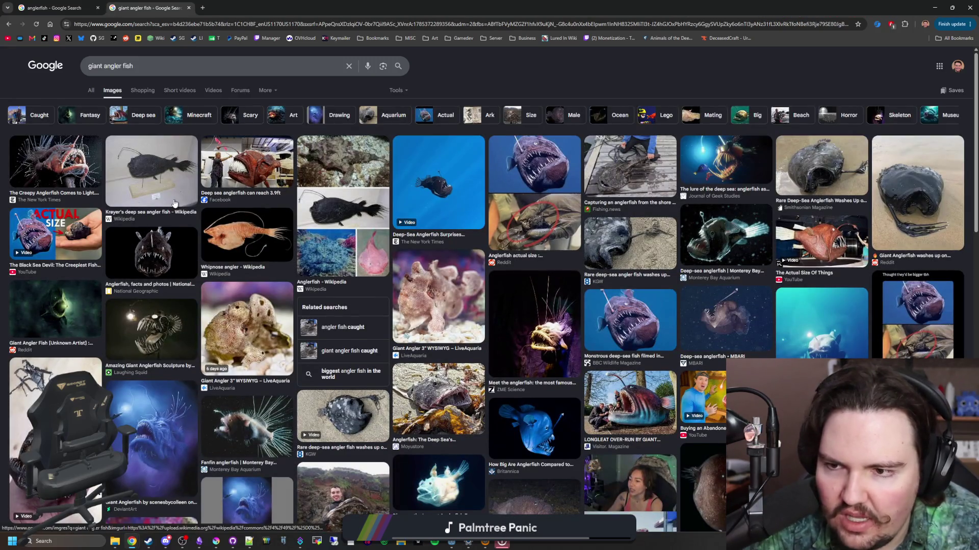
left_click(246, 162)
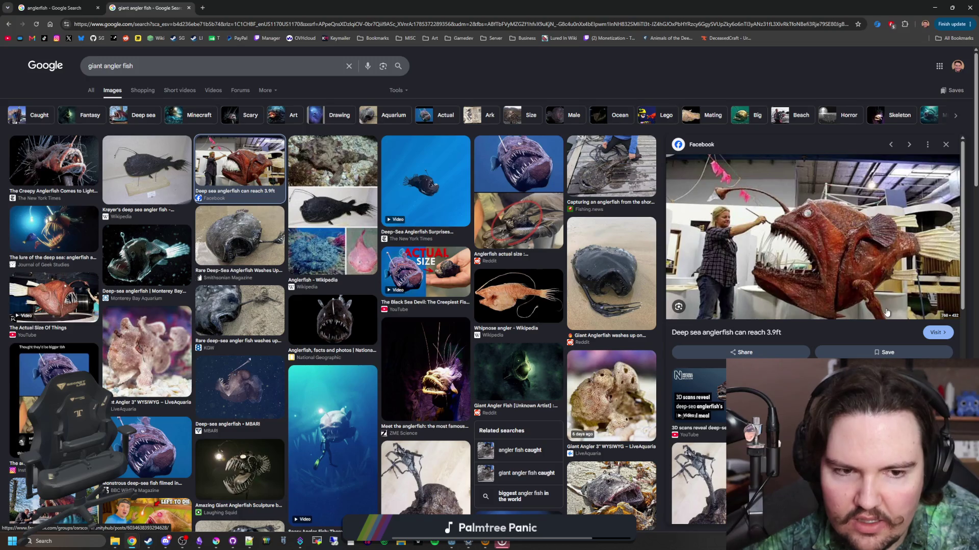
left_click(409, 186)
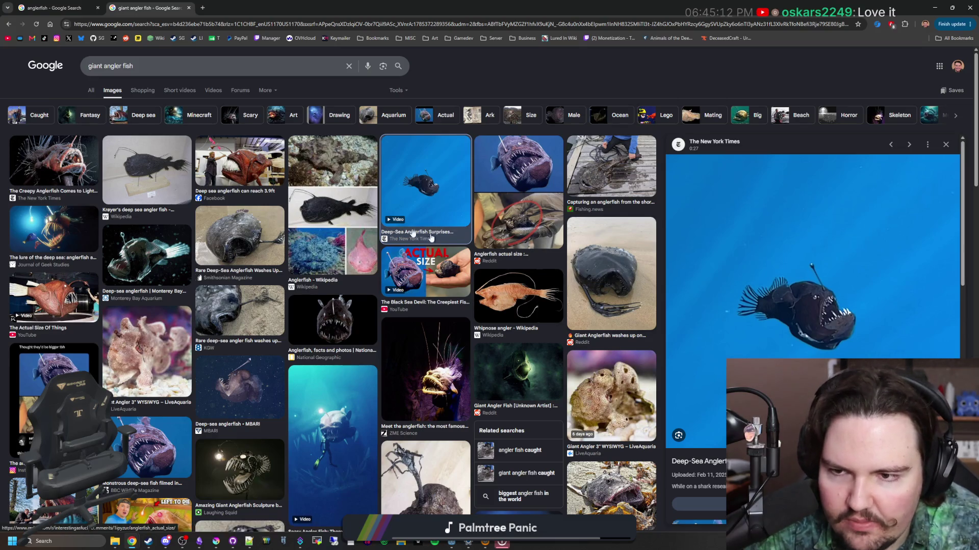
key("alt+Left")
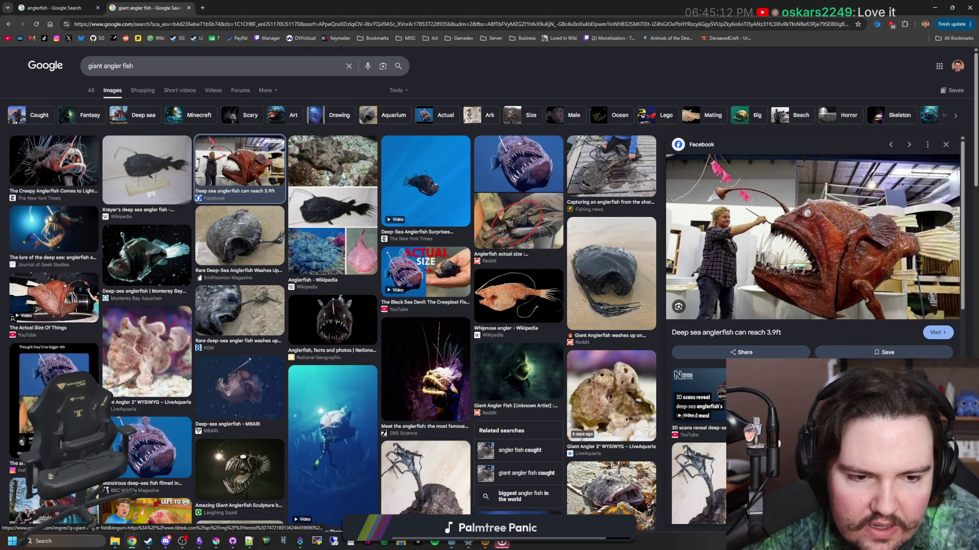
key("alt+Left")
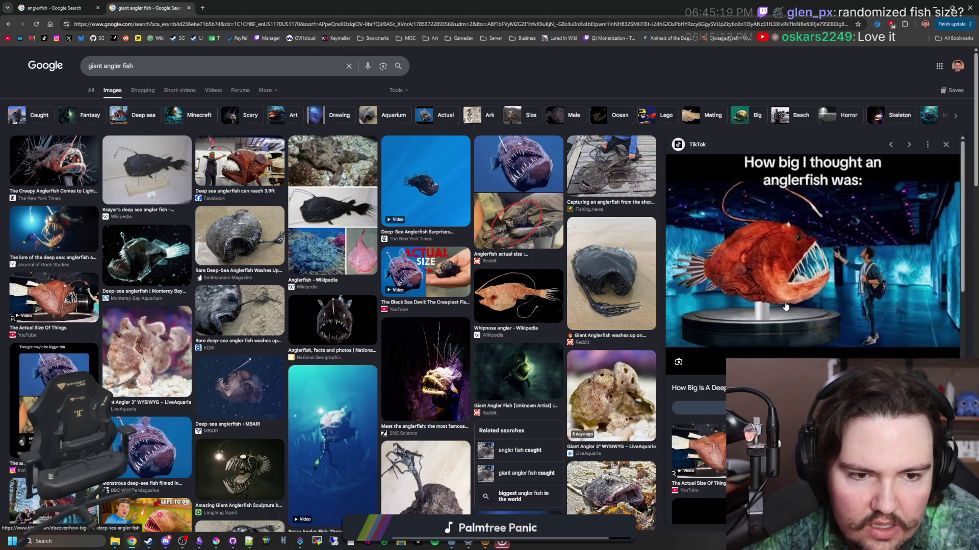
- Preview the seven-foot anglerfish, Scary Angler Fish video and black seadevil, then return to All results
scroll(837, 307, "down", 3)
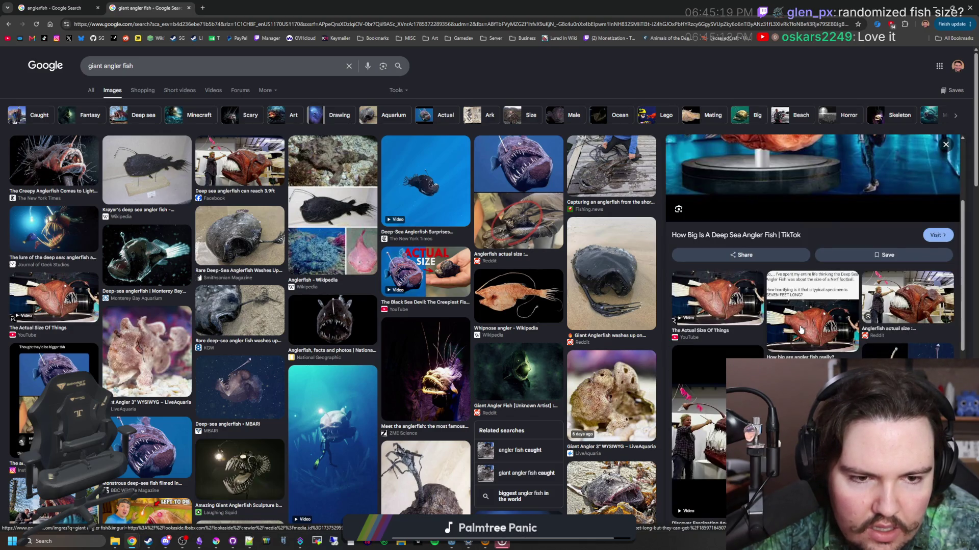
left_click(811, 322)
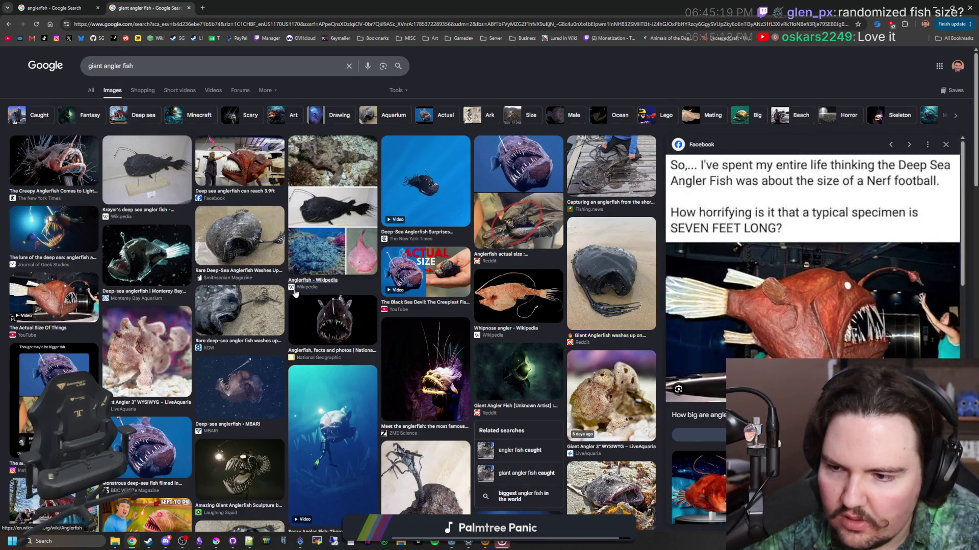
scroll(295, 293, "down", 5)
left_click(355, 208)
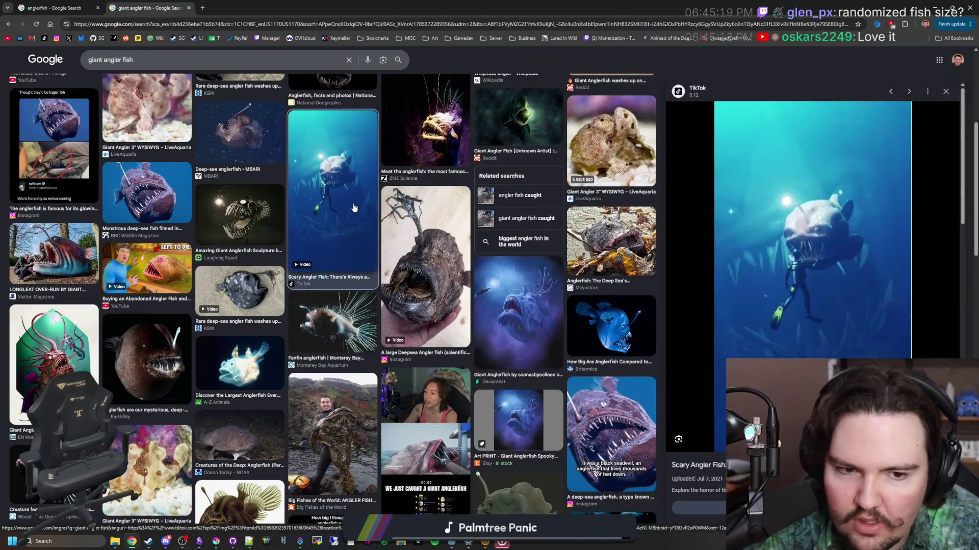
scroll(346, 226, "down", 4)
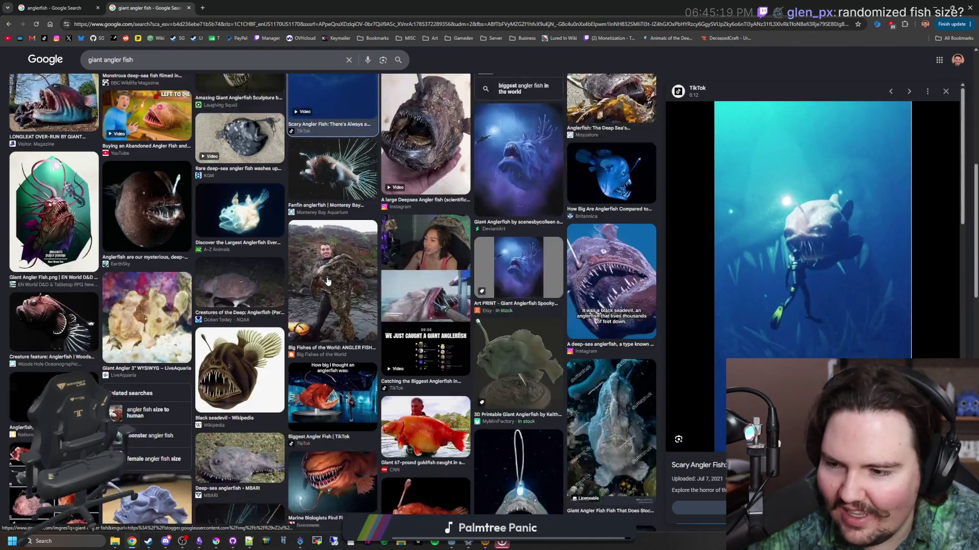
left_click(592, 231)
scroll(408, 286, "up", 15)
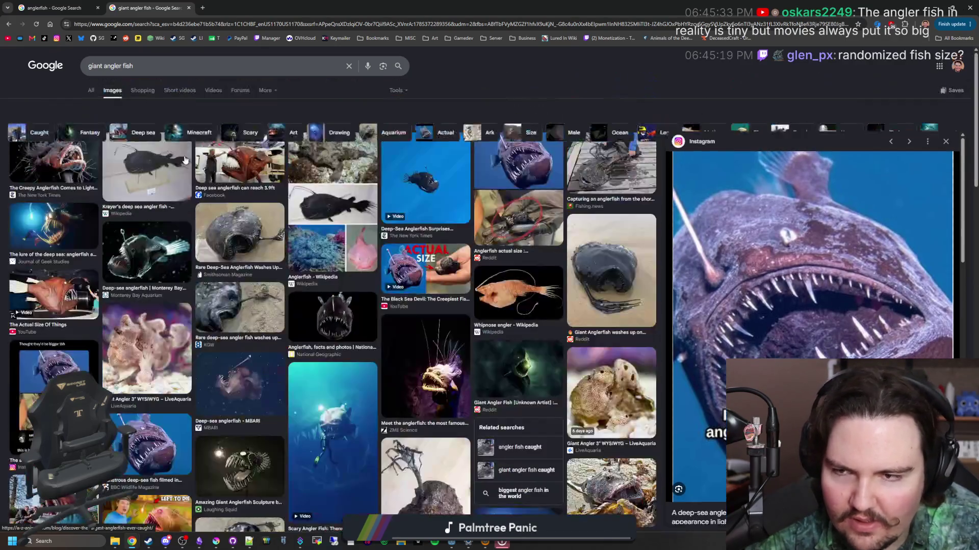
left_click(89, 91)
triple_click(97, 66)
- Search Google for 'angler fish' and open the Wikipedia Anglerfish article
type("a")
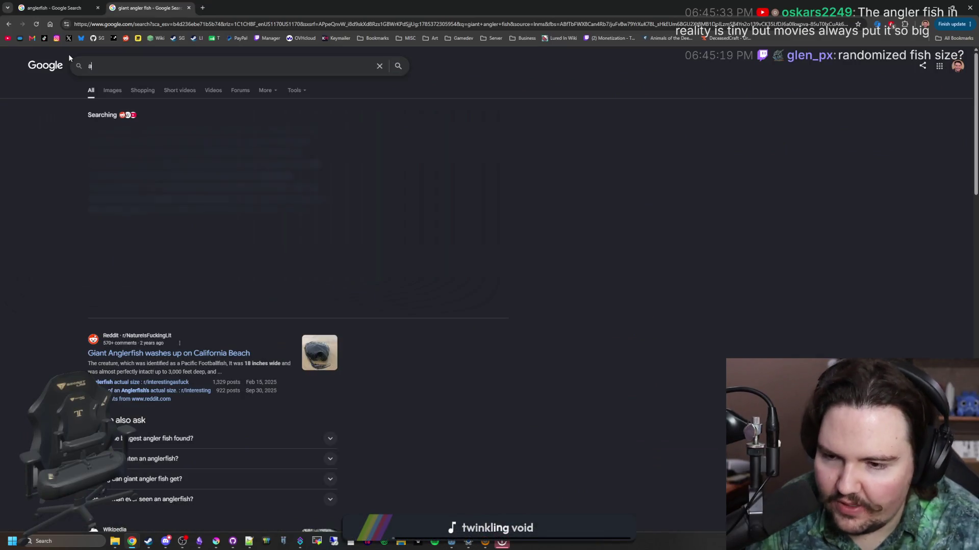
type("ngler fish")
key("Return")
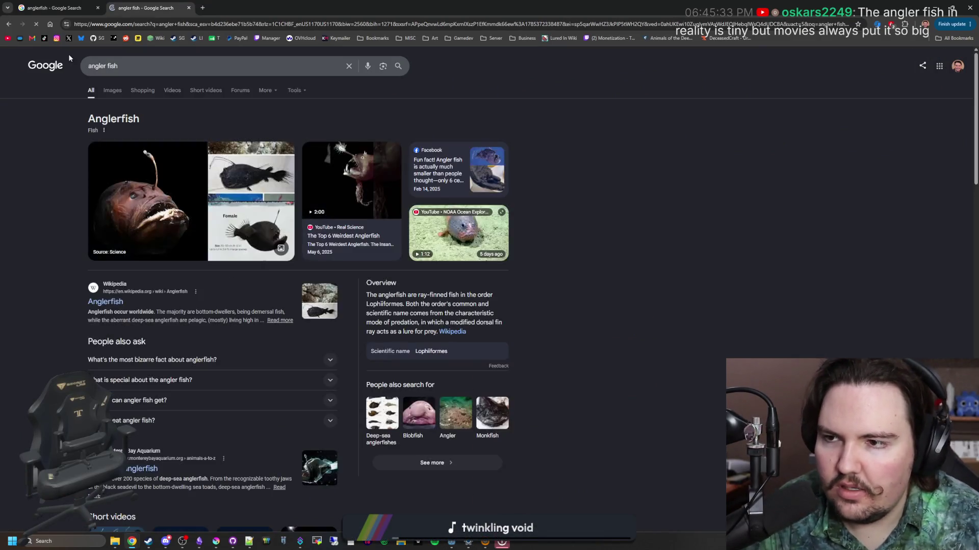
left_click(213, 275)
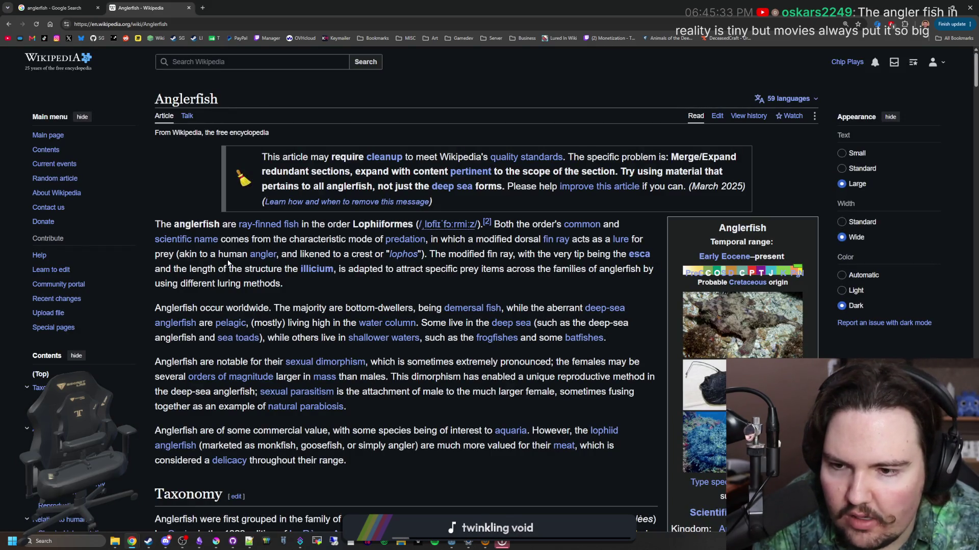
- Jump to the Anatomy section and open Lophius piscatorius in a new tab
scroll(311, 288, "down", 4)
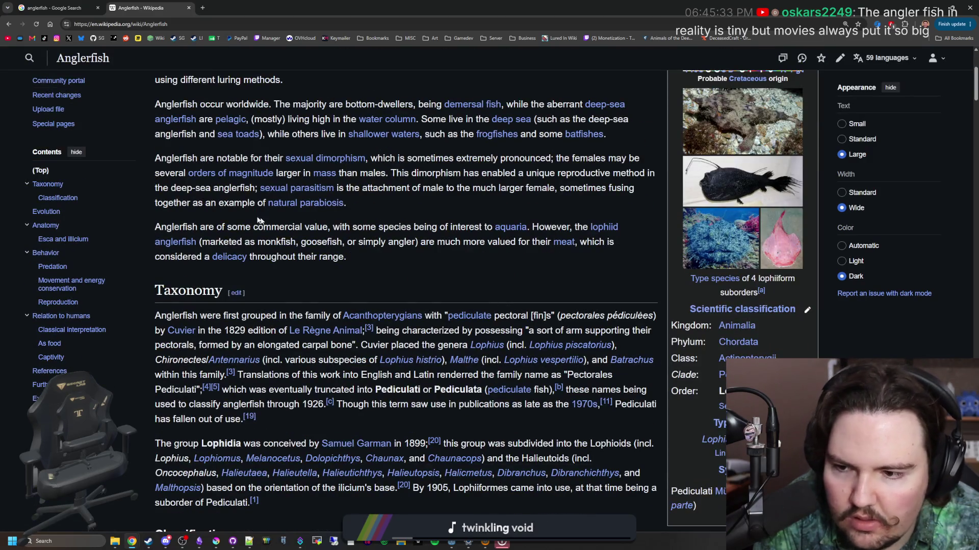
left_click(51, 226)
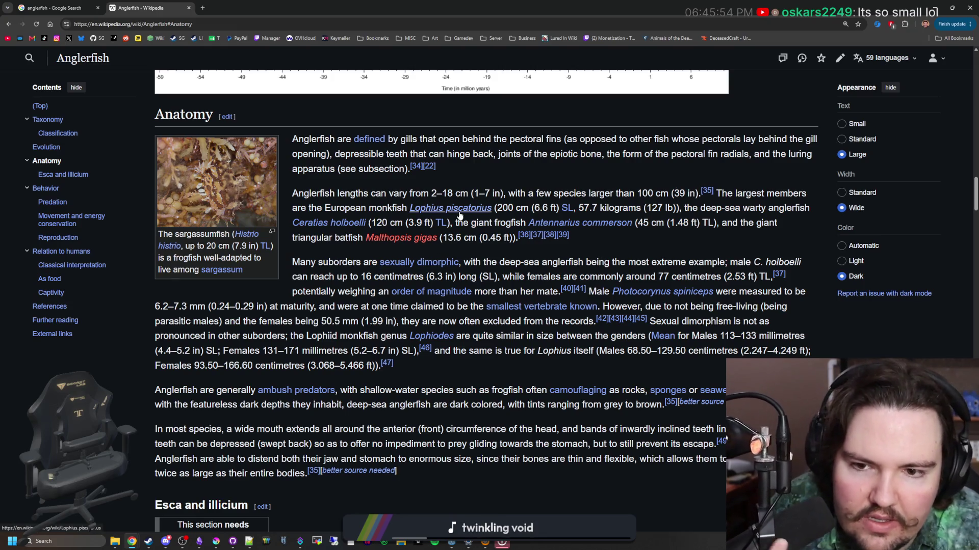
mouse_move(459, 213)
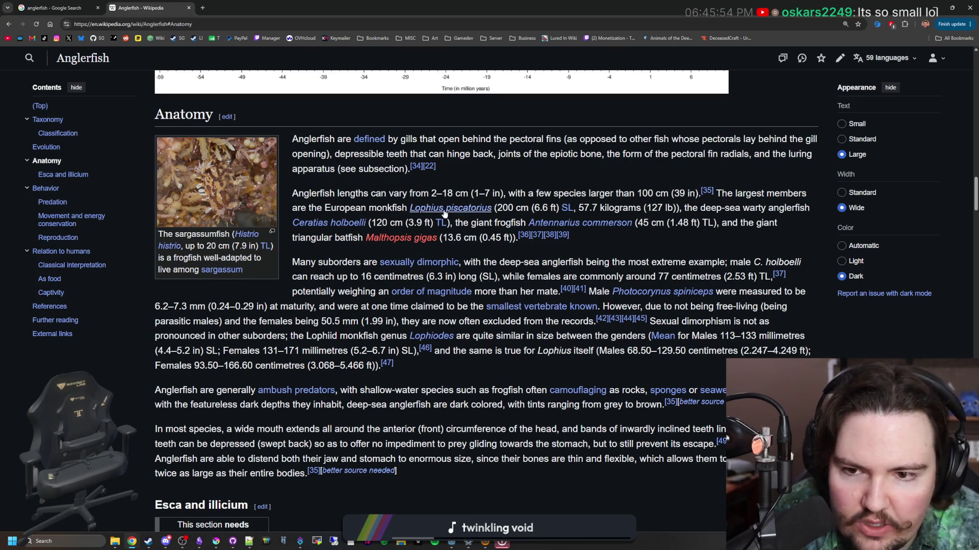
middle_click(448, 209)
scroll(461, 237, "down", 6)
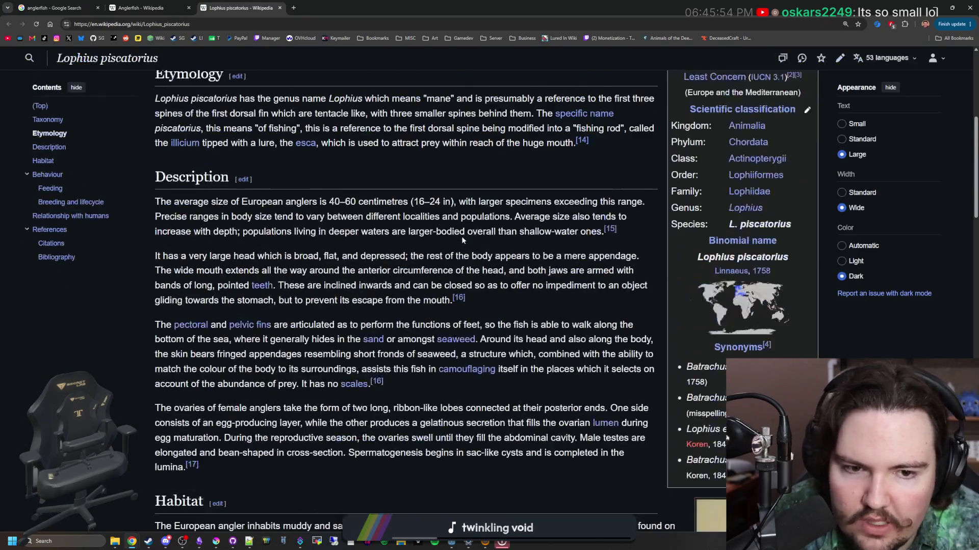
scroll(461, 237, "down", 7)
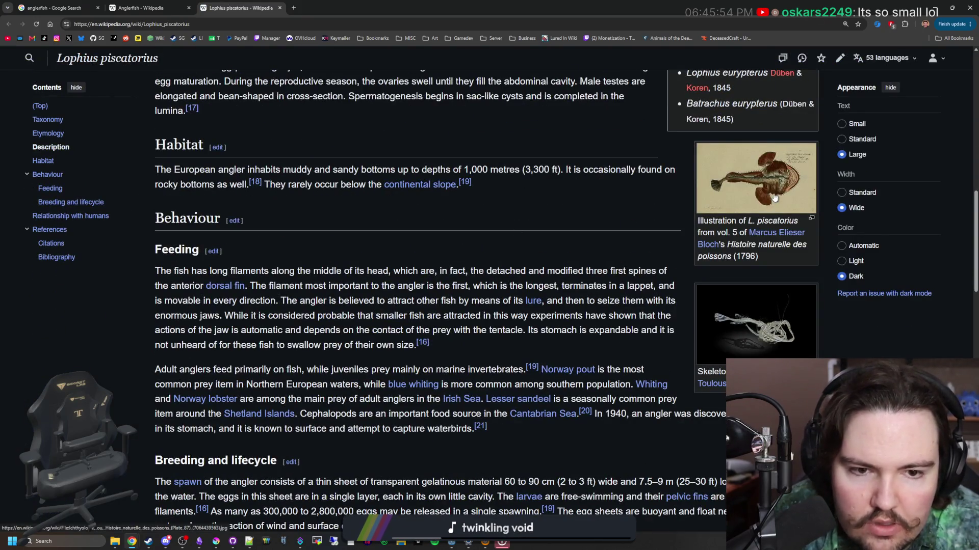
scroll(785, 253, "down", 9)
scroll(703, 292, "down", 5)
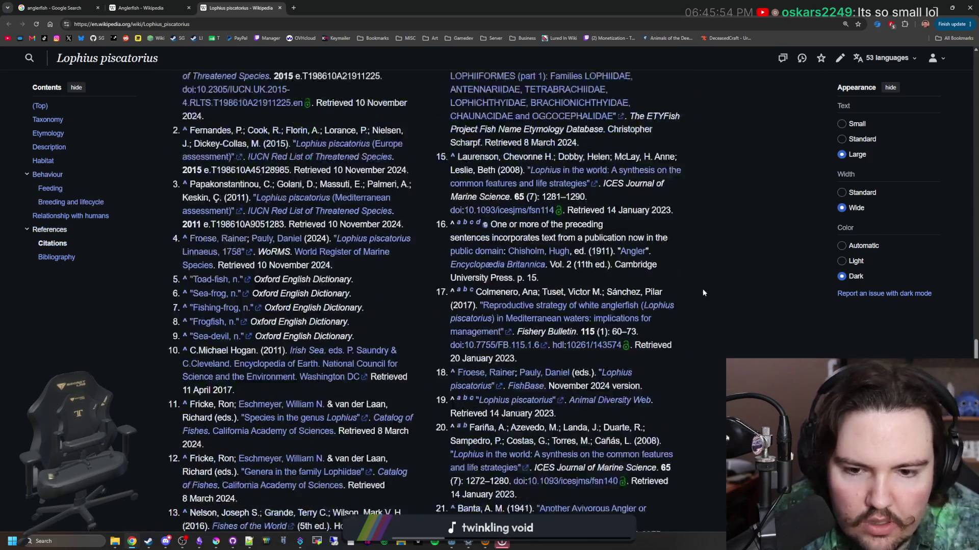
scroll(702, 292, "up", 20)
- From the Anglerfish article, open Krøyer's deep sea angler fish in a new tab and view it
key("ctrl+Page_Up")
scroll(557, 238, "down", 1)
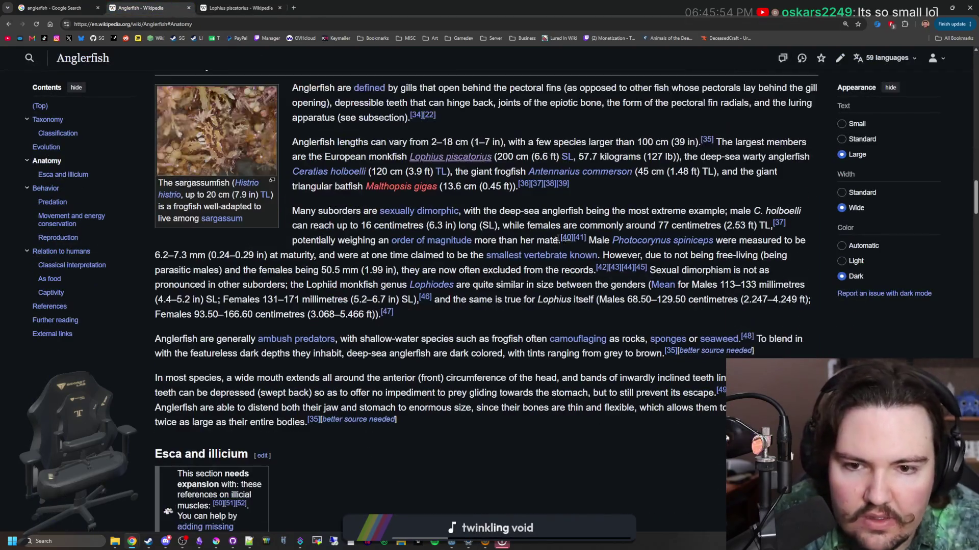
scroll(557, 238, "up", 1)
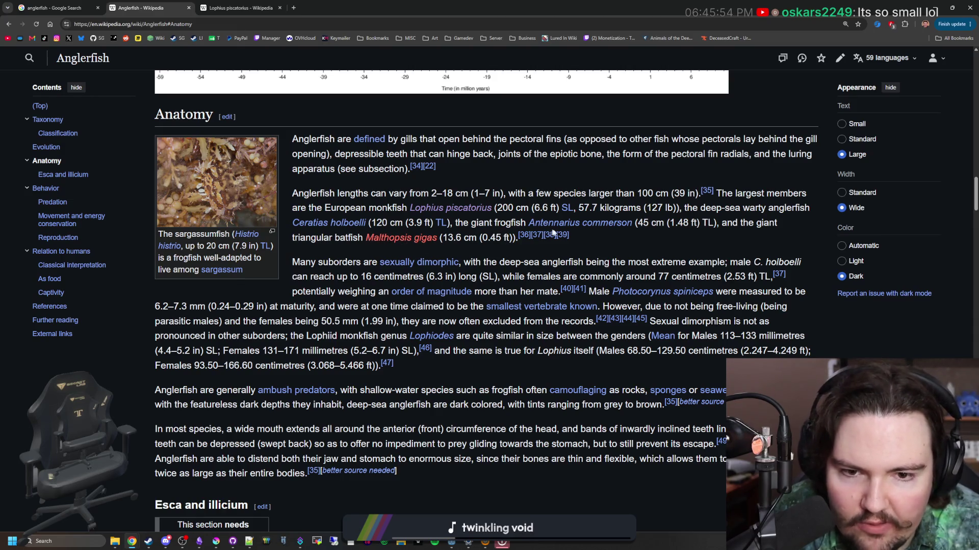
middle_click(348, 228)
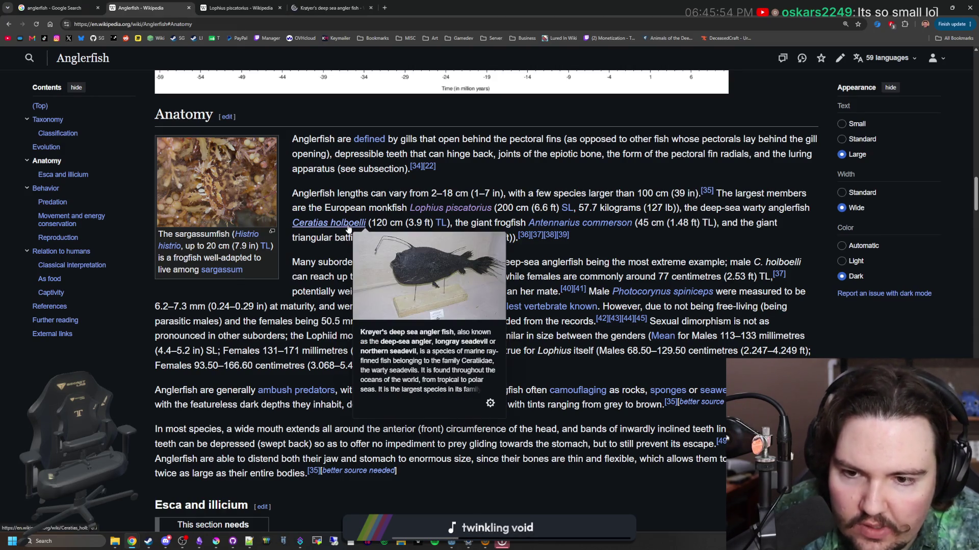
left_click(336, 3)
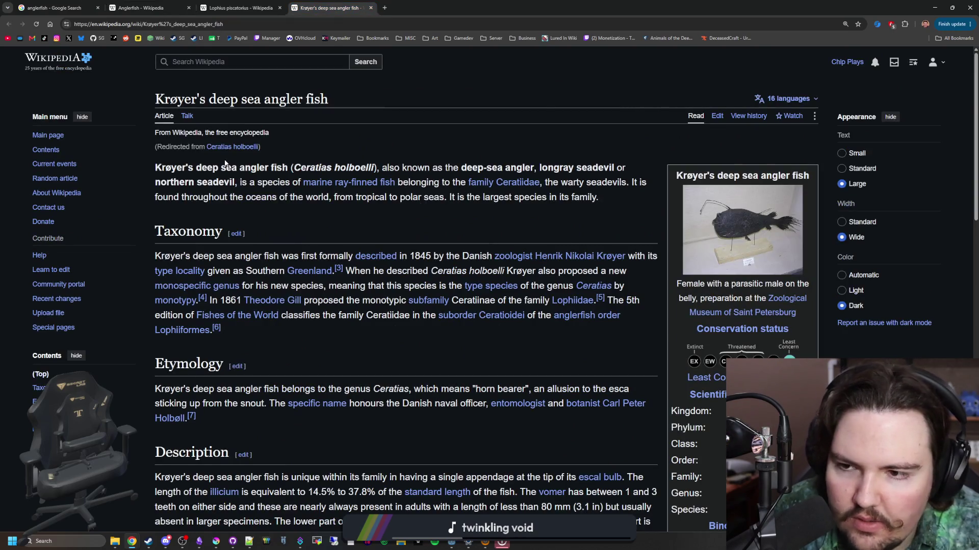
- View the Krøyer's deep sea angler fish infobox photo full screen, then close it
scroll(493, 244, "down", 20)
scroll(448, 235, "up", 20)
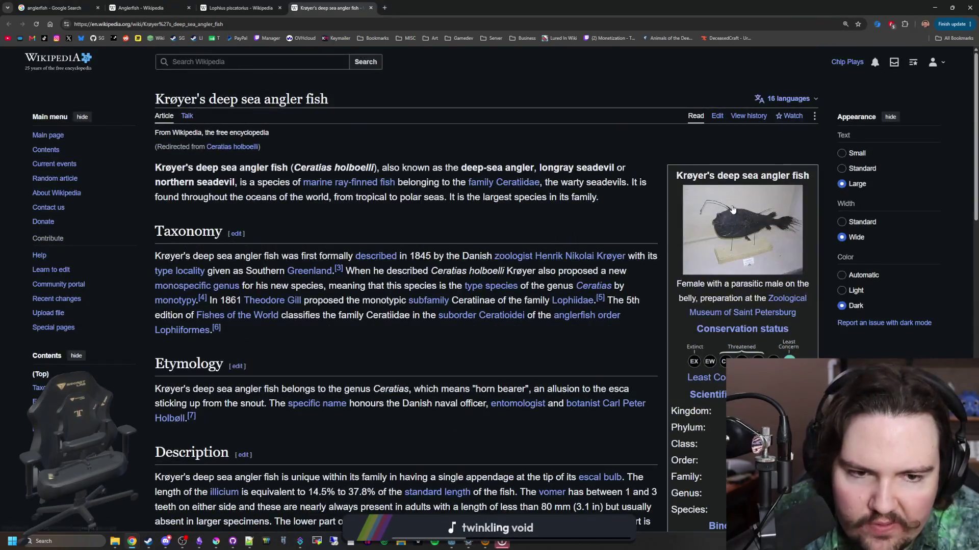
left_click(734, 210)
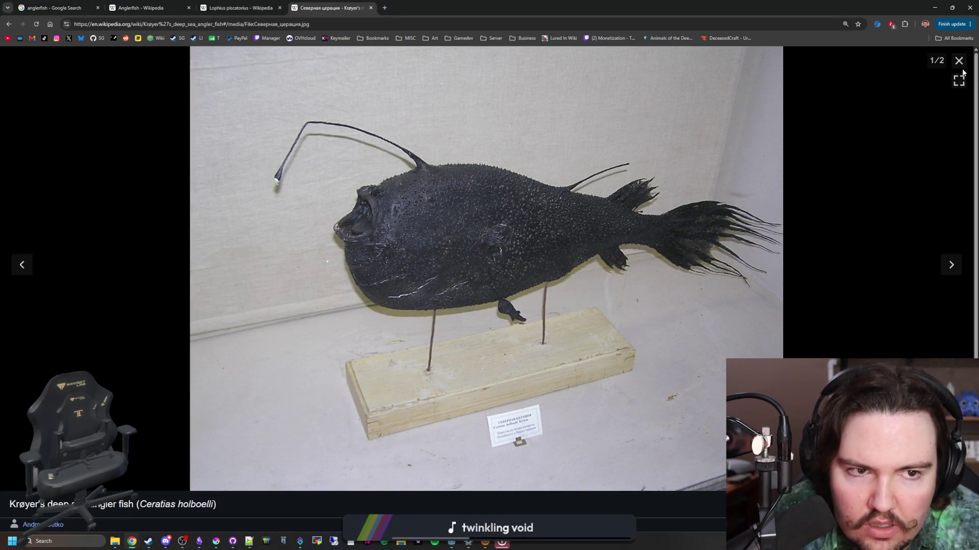
left_click(958, 60)
- Open Antennarius commerson (Commerson's frogfish) in a new tab, skim it, and return to Anglerfish
left_click(196, 4)
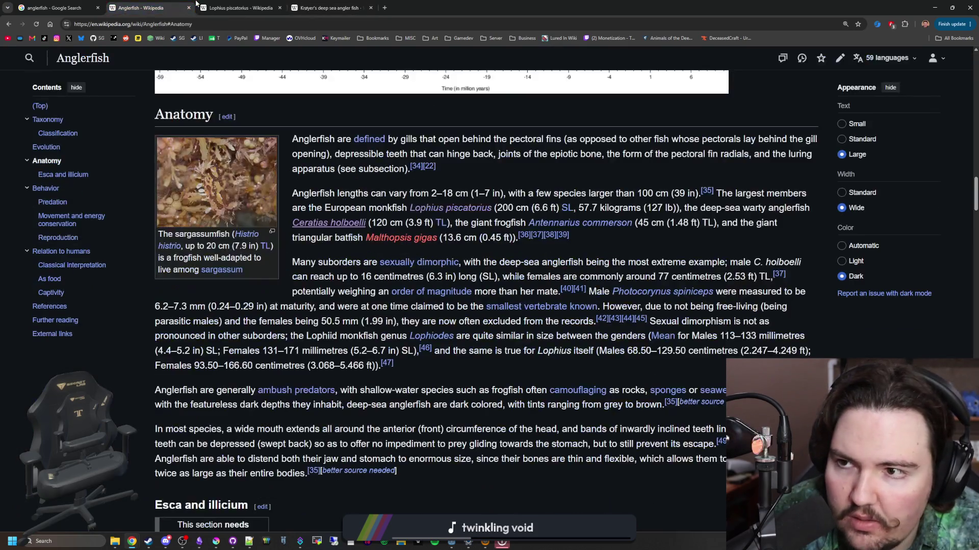
middle_click(581, 223)
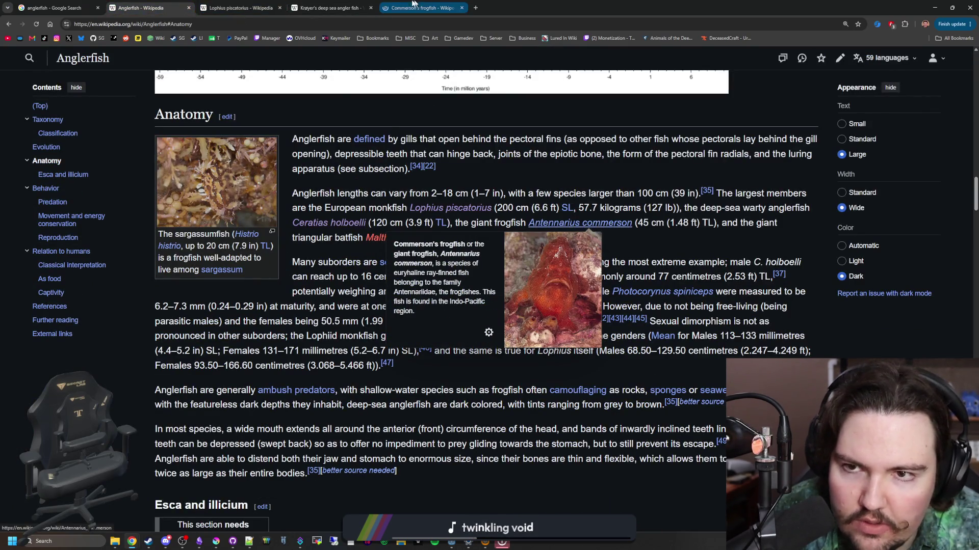
left_click(413, 4)
scroll(643, 299, "down", 12)
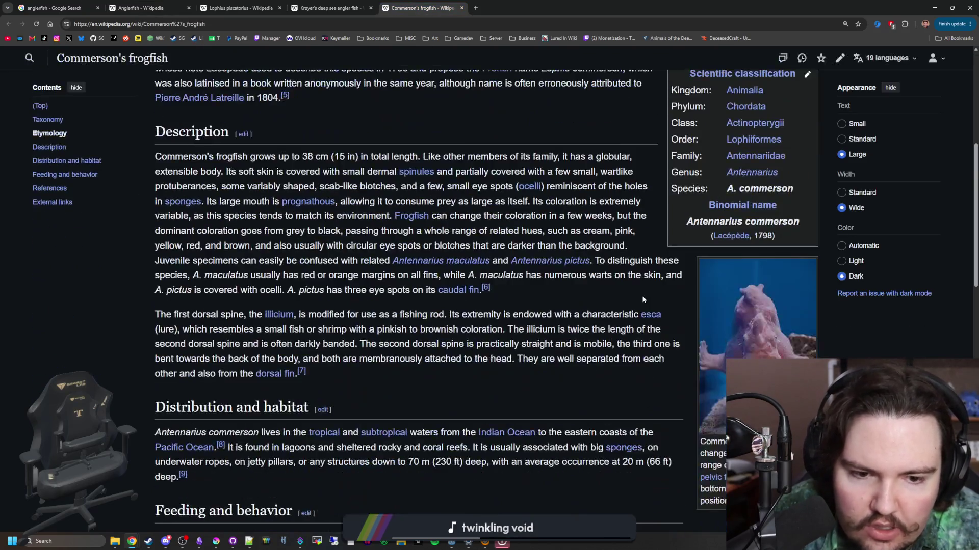
scroll(741, 287, "up", 12)
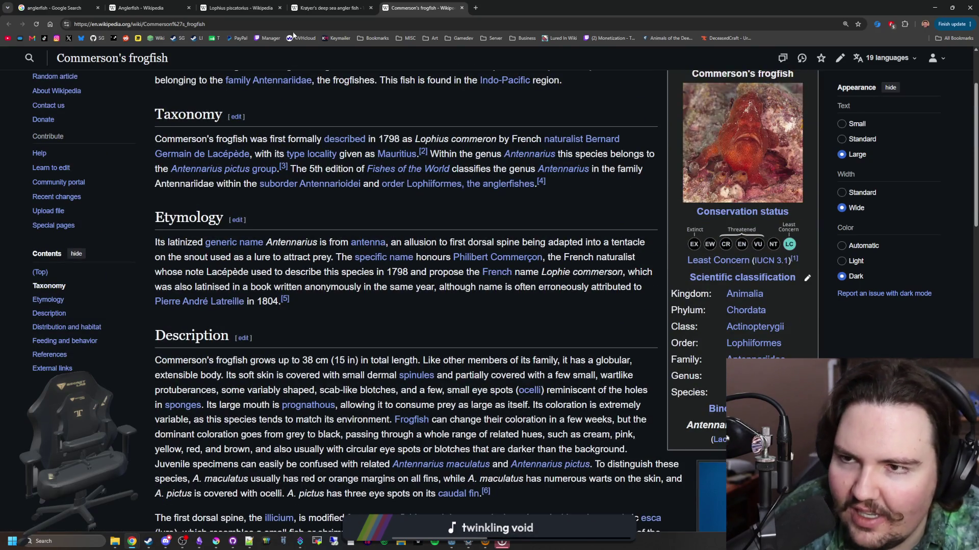
left_click(142, 8)
mouse_move(439, 226)
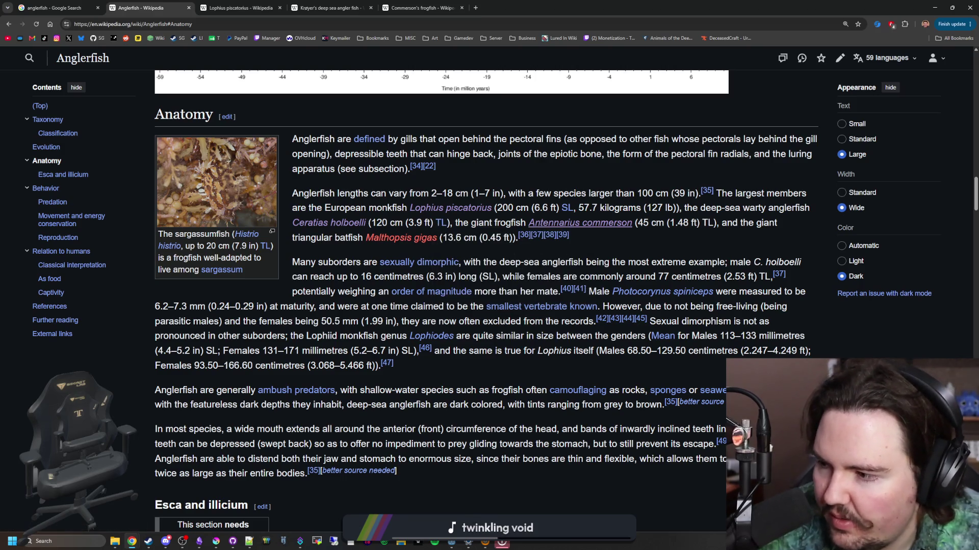
- Highlight the male anglerfish size figures in the article while reading
left_click(182, 541)
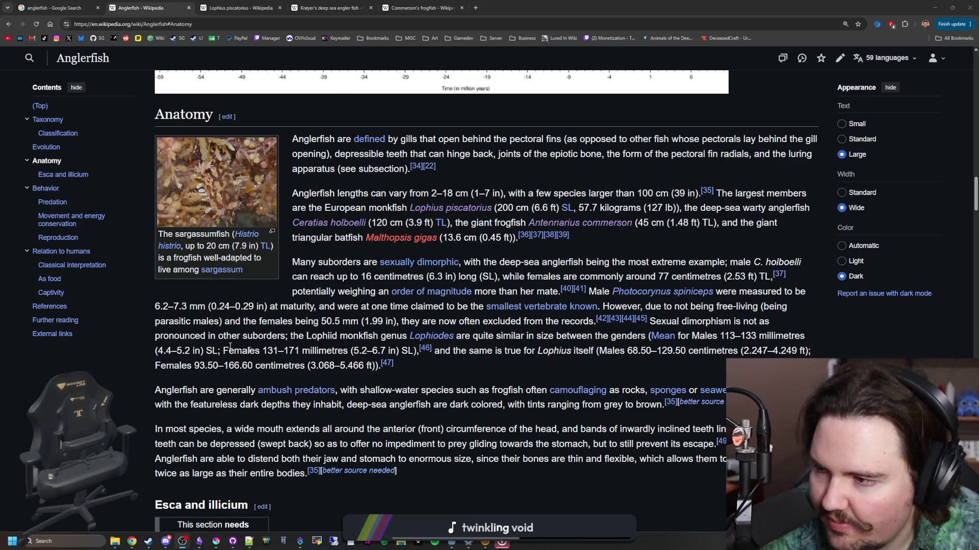
left_click(493, 332)
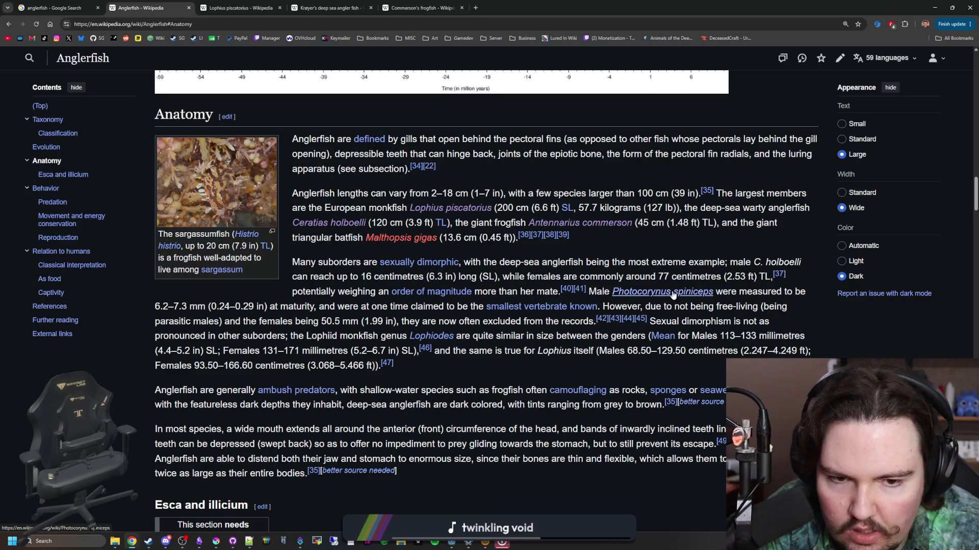
mouse_move(673, 294)
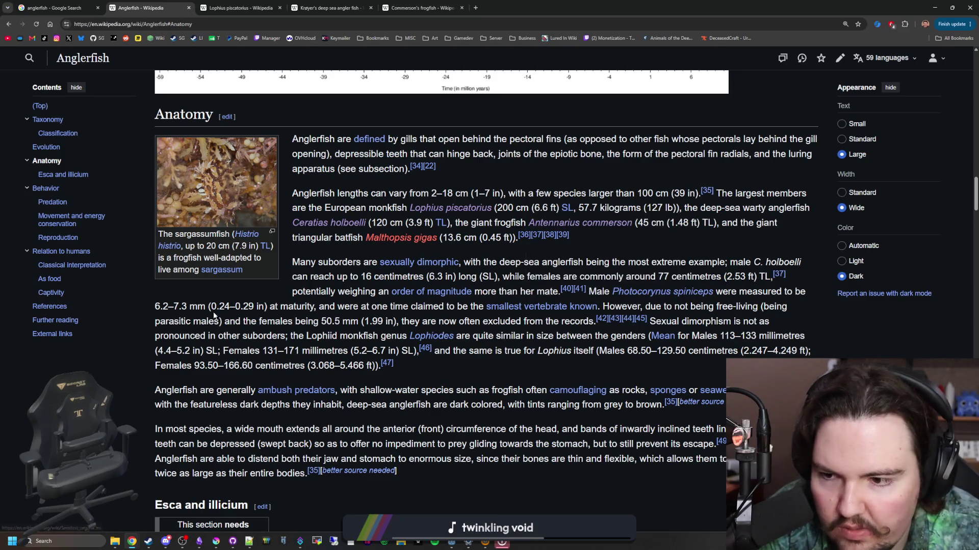
left_click_drag(217, 306, 438, 308)
left_click(459, 308)
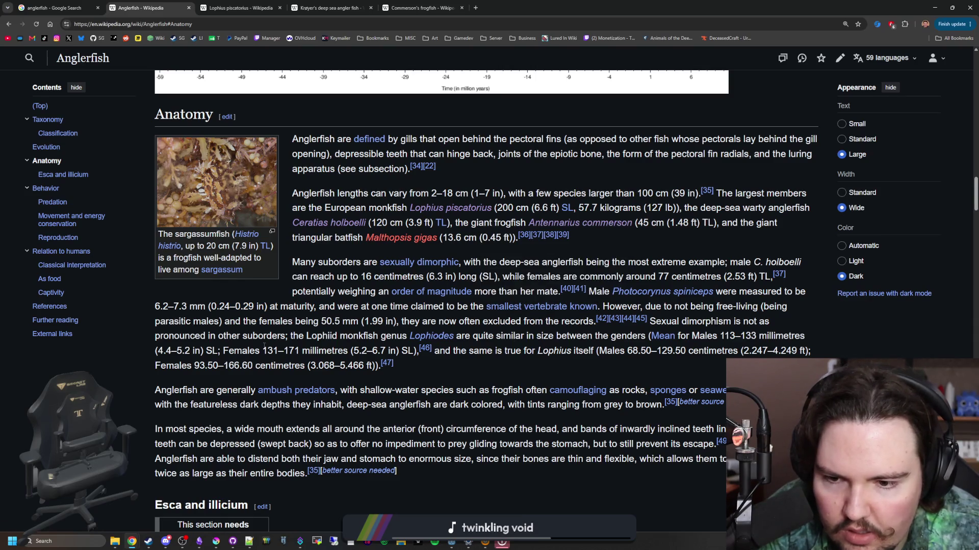
- Scroll through the remaining Anglerfish sections and go back to the Google results
scroll(264, 345, "down", 6)
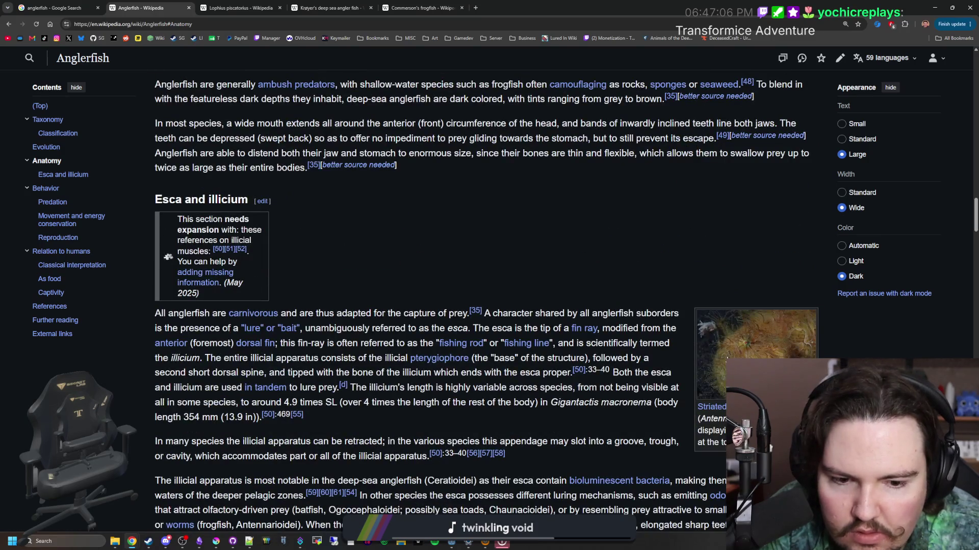
scroll(727, 358, "down", 4)
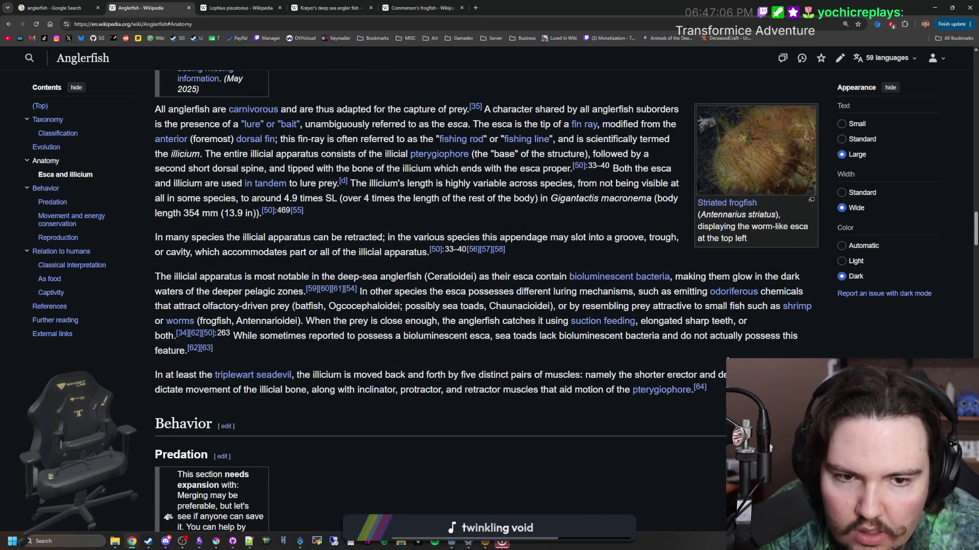
scroll(481, 301, "down", 15)
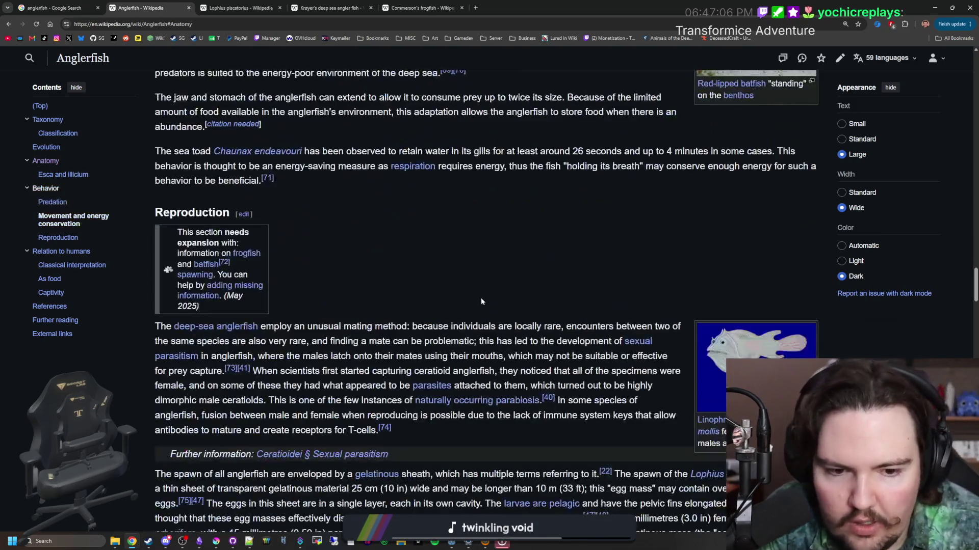
scroll(481, 301, "down", 16)
scroll(481, 301, "up", 17)
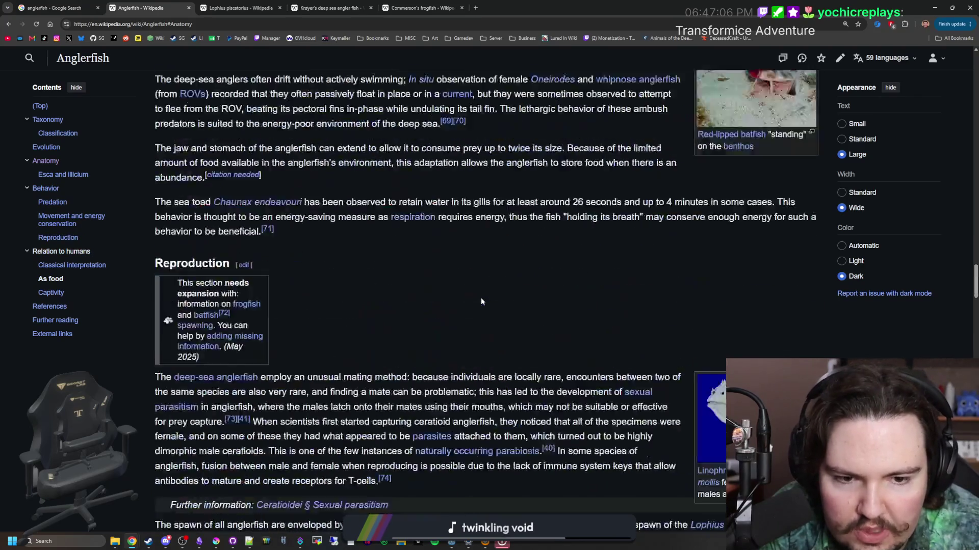
scroll(481, 301, "up", 20)
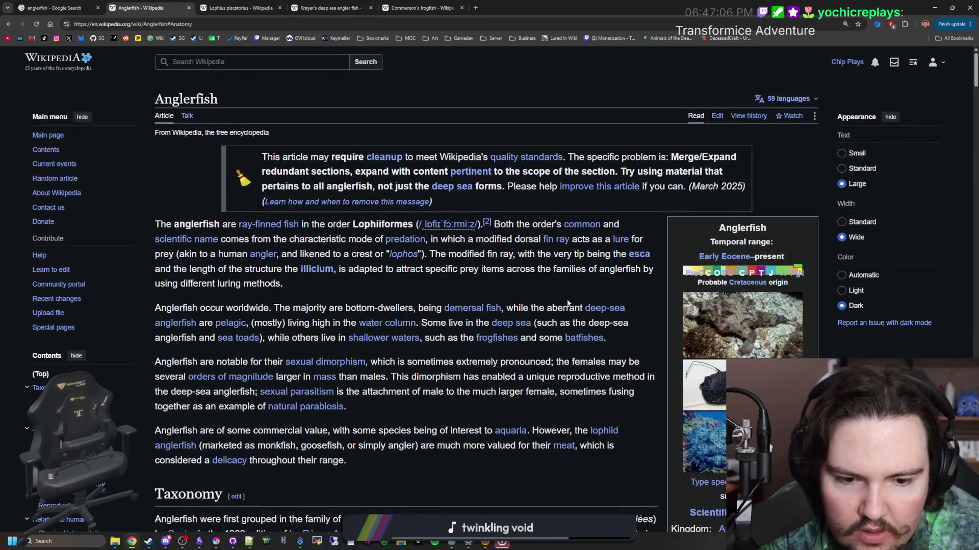
scroll(523, 261, "down", 4)
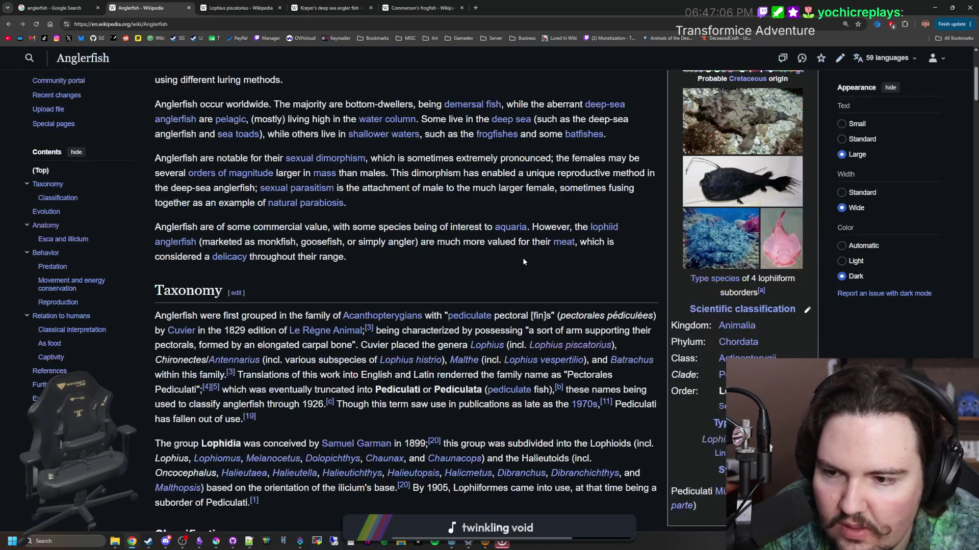
key("alt+Left")
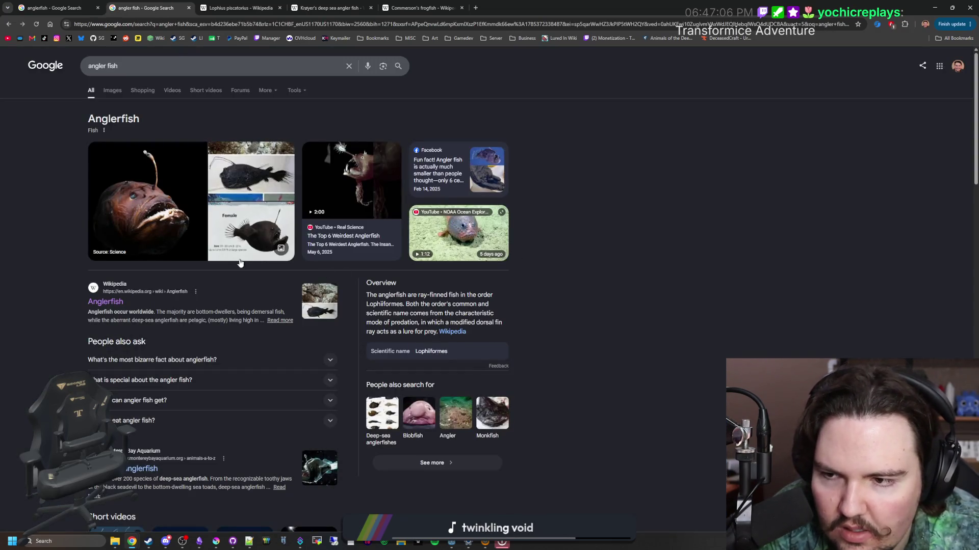
- Enlarge the Male vs Female Anglerfish Size Comparison image, scroll the results, and open a new tab
left_click(249, 229)
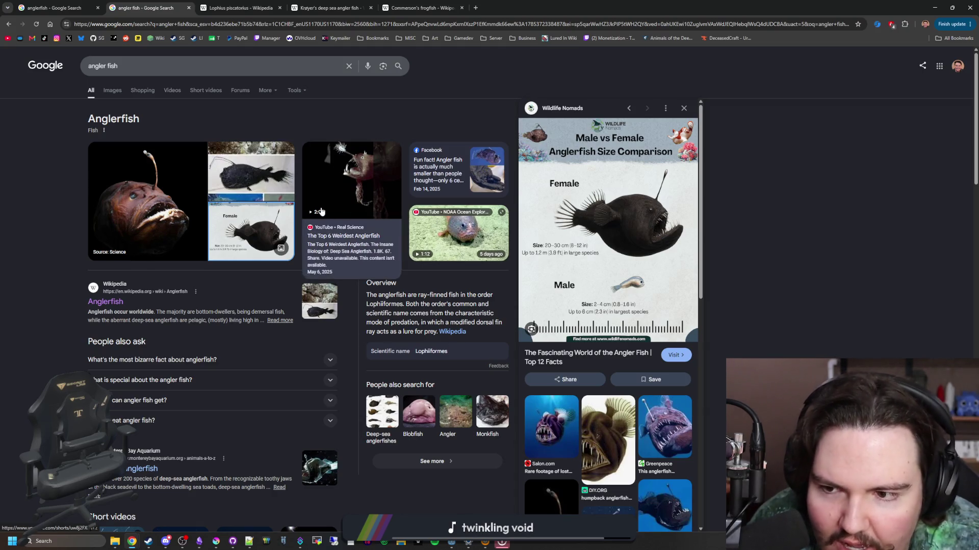
scroll(273, 217, "down", 4)
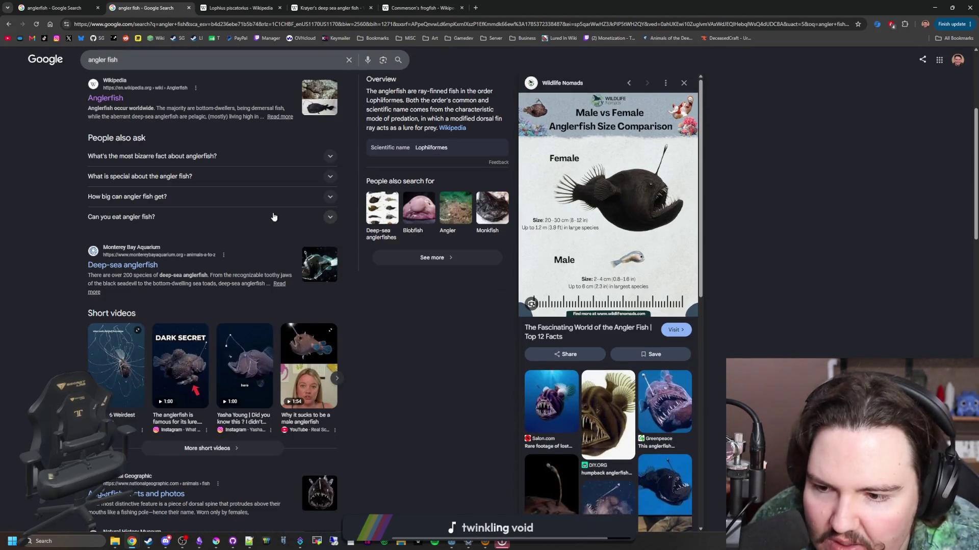
scroll(274, 216, "down", 4)
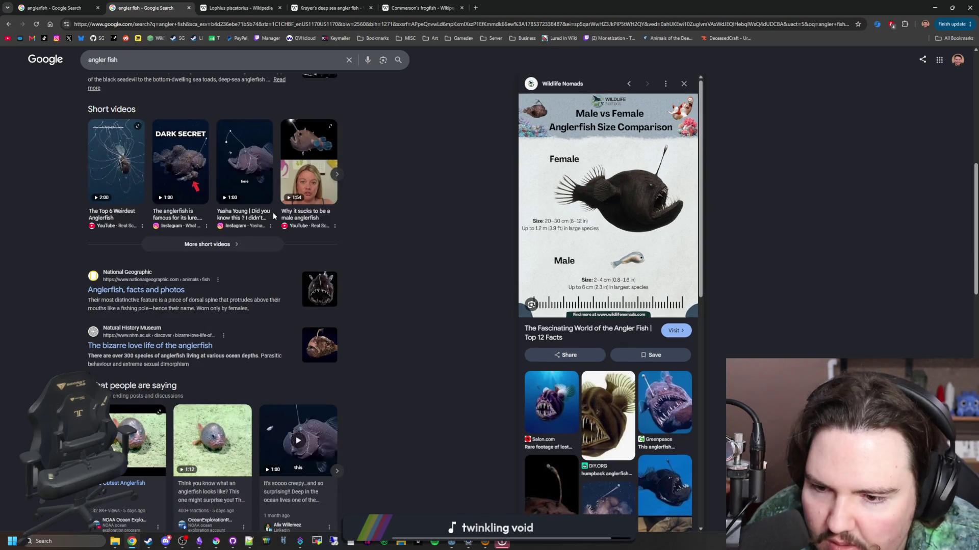
scroll(273, 216, "down", 5)
scroll(274, 217, "down", 4)
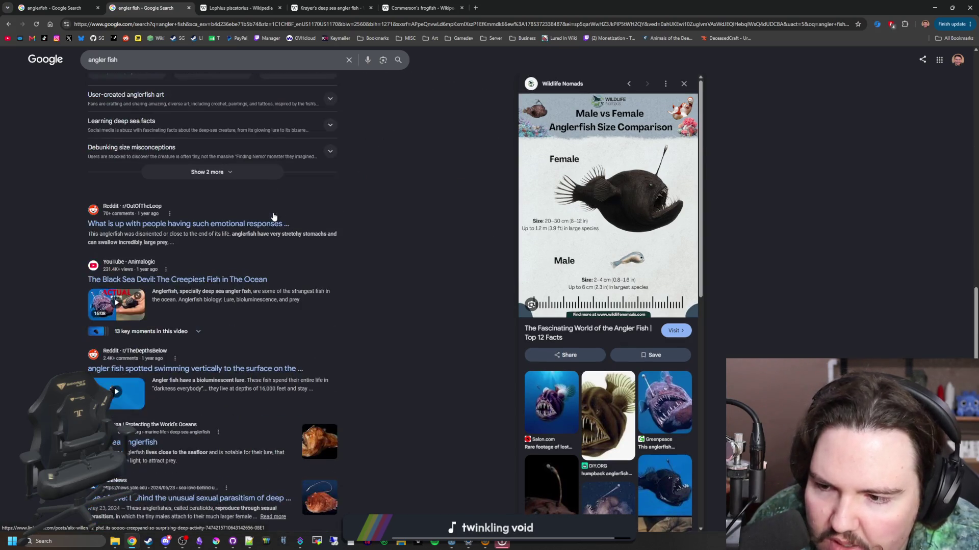
scroll(274, 214, "down", 4)
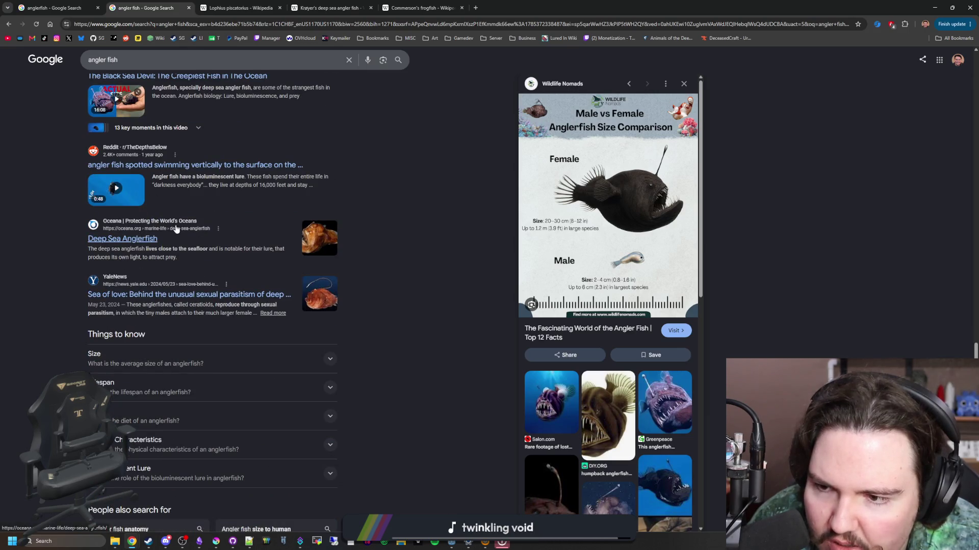
left_click(474, 11)
- Search 'monkfish' and preview the huge caught monkfish photo in image results
type("monkfish")
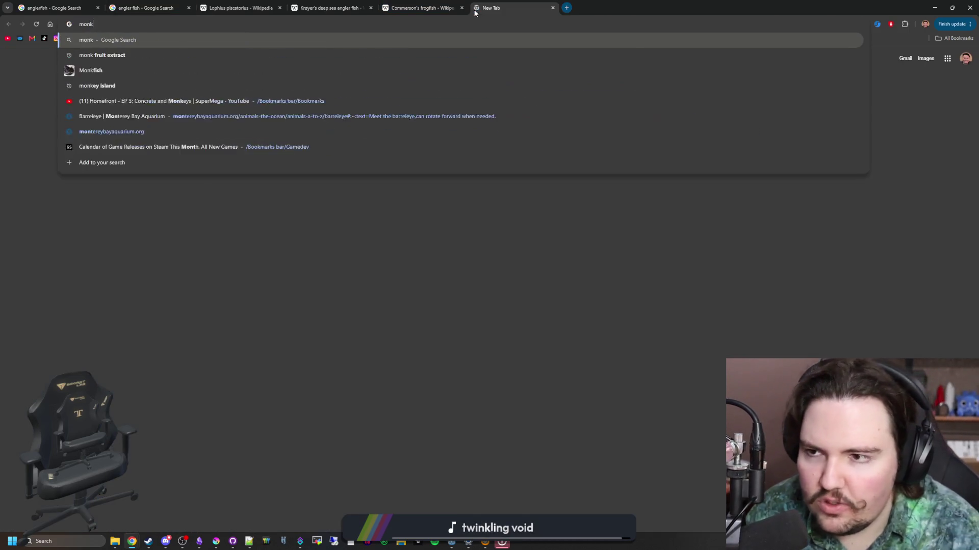
key("Return")
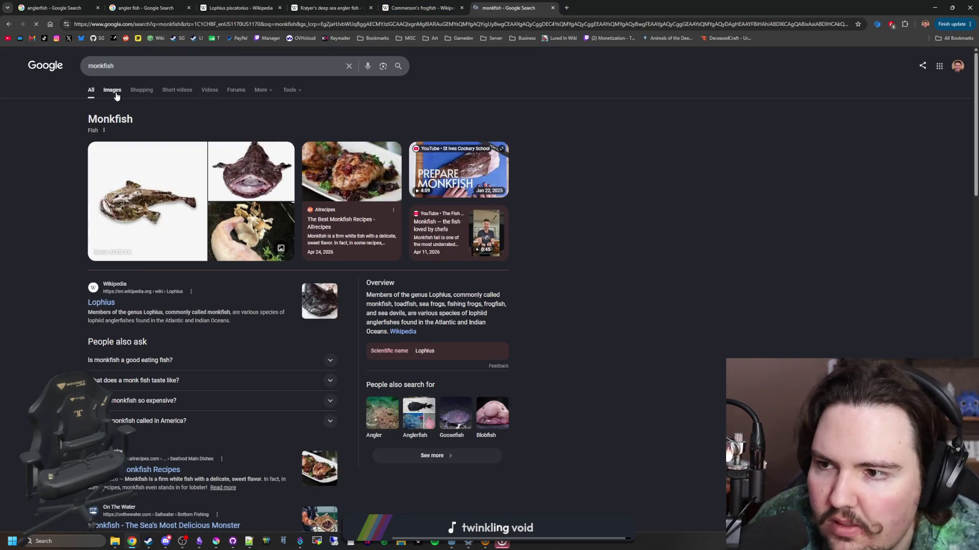
left_click(134, 90)
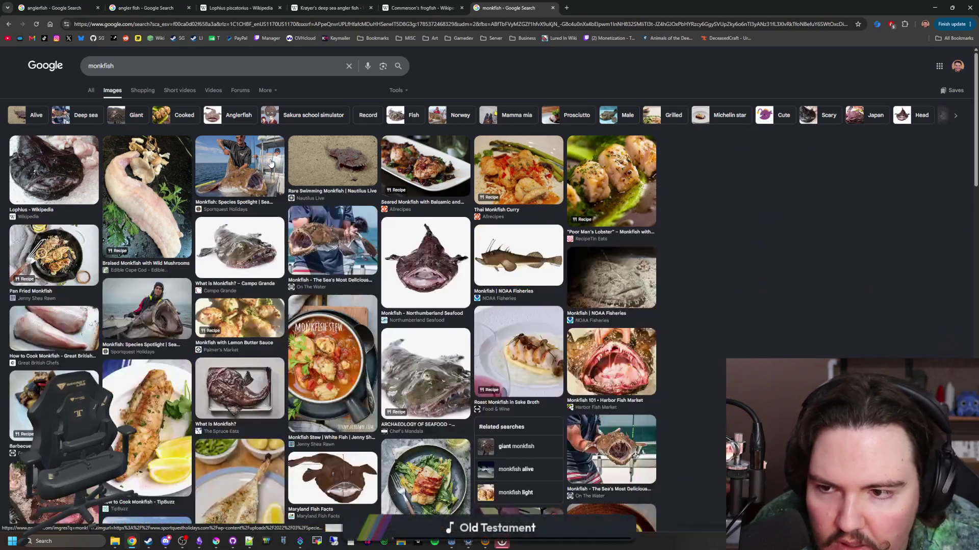
left_click(247, 165)
scroll(344, 206, "down", 4)
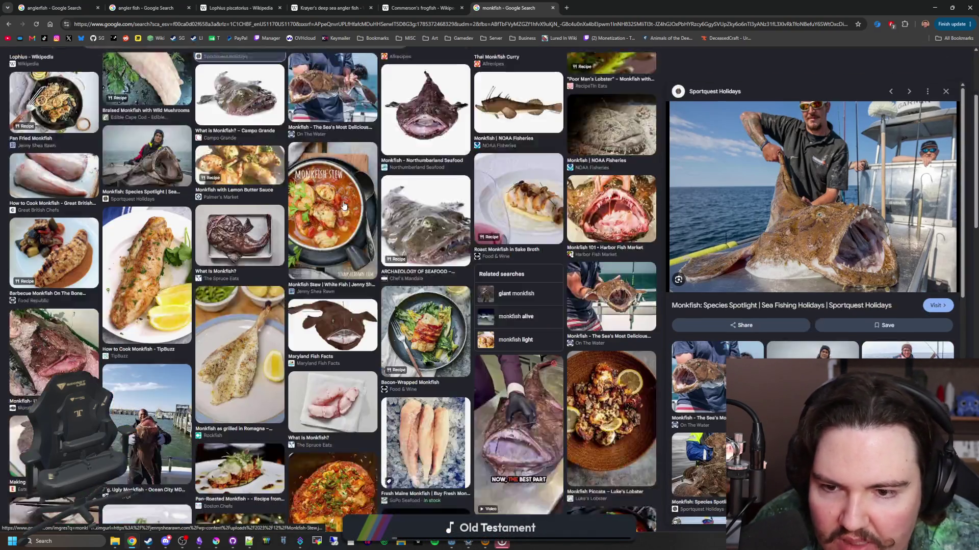
scroll(345, 206, "down", 15)
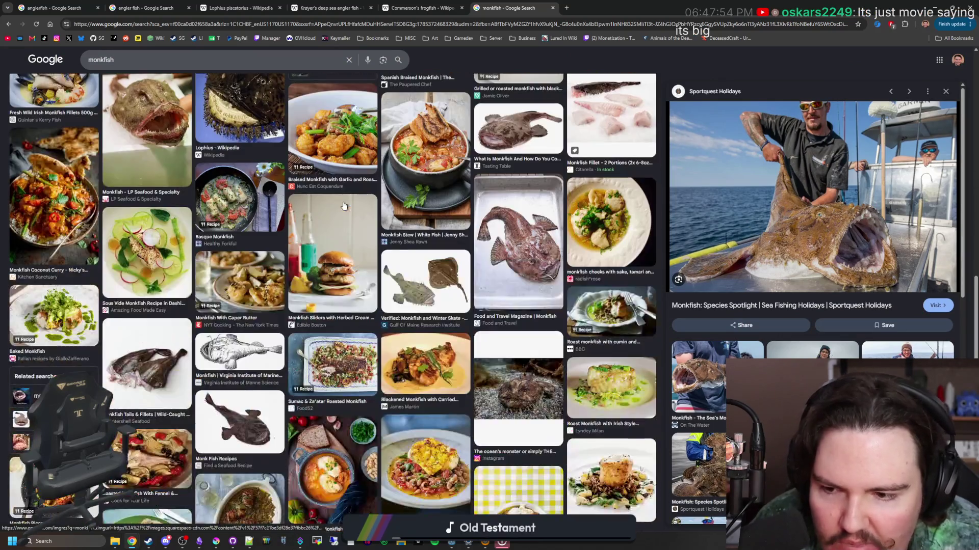
scroll(344, 206, "down", 8)
scroll(414, 204, "down", 10)
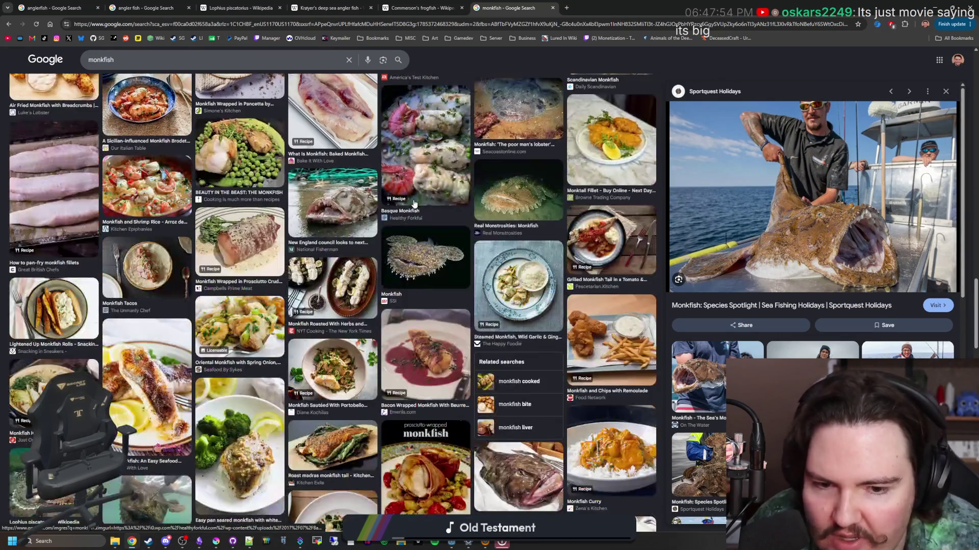
scroll(414, 204, "down", 2)
scroll(414, 204, "up", 20)
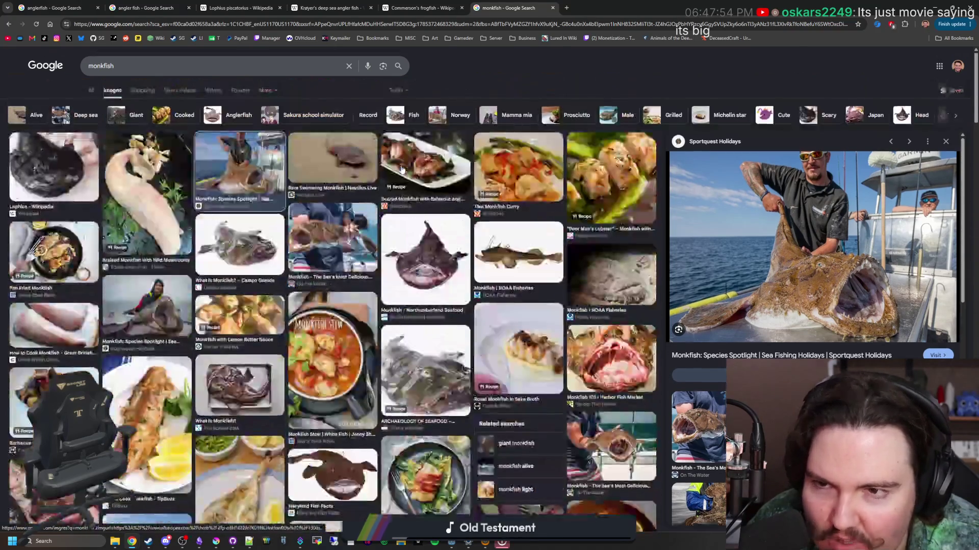
- Switch through the Commerson's frogfish and Krøyer's deep sea angler fish articles
left_click(421, 6)
left_click(329, 7)
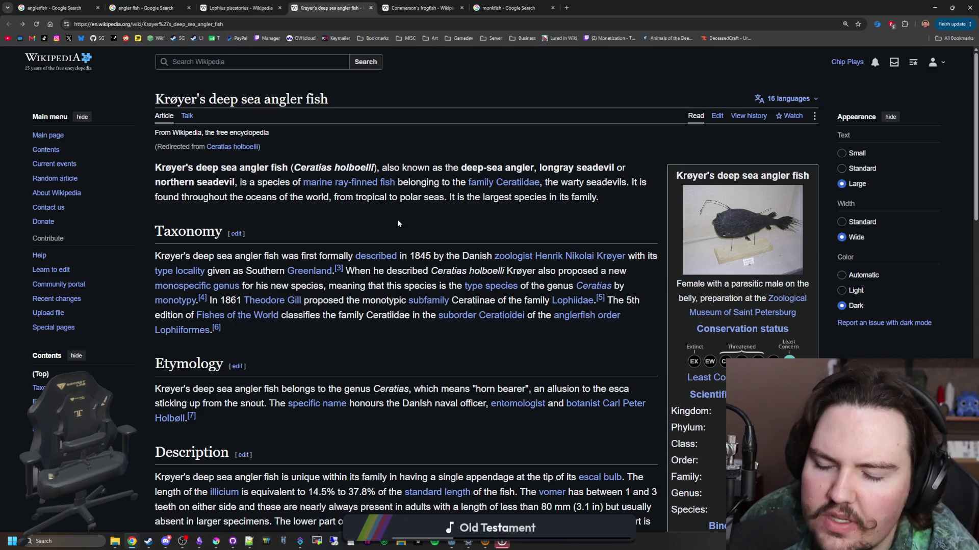
left_click(566, 8)
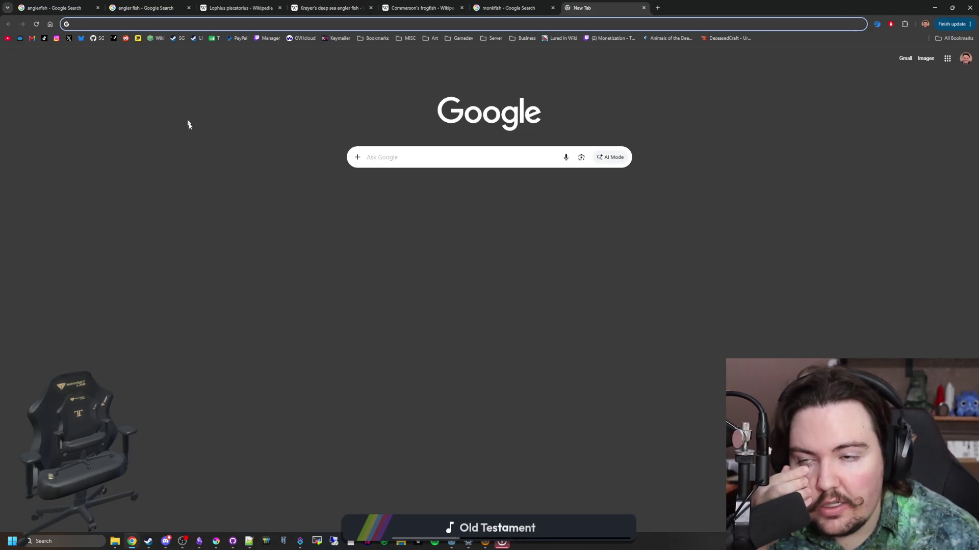
- Open a blank Google tab and focus its search box
left_click(196, 131)
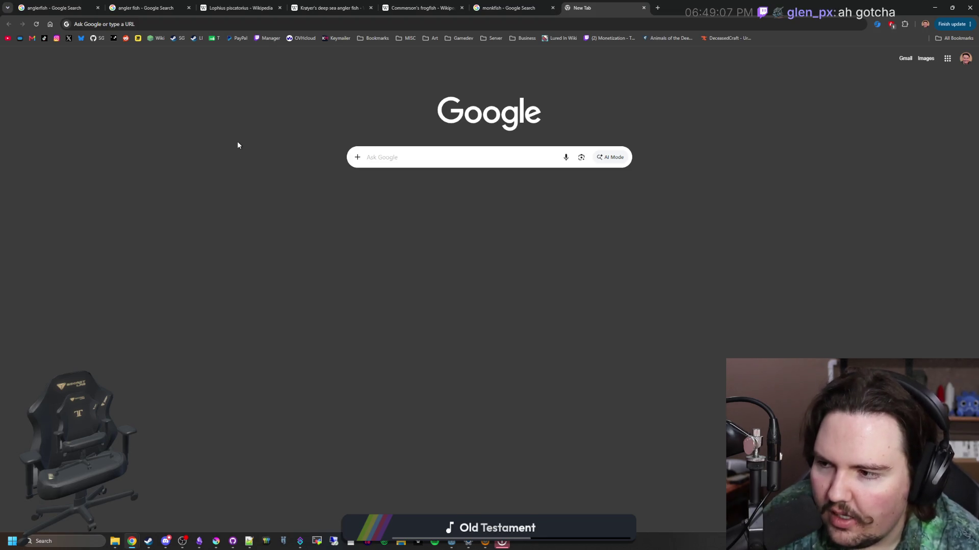
left_click(573, 29)
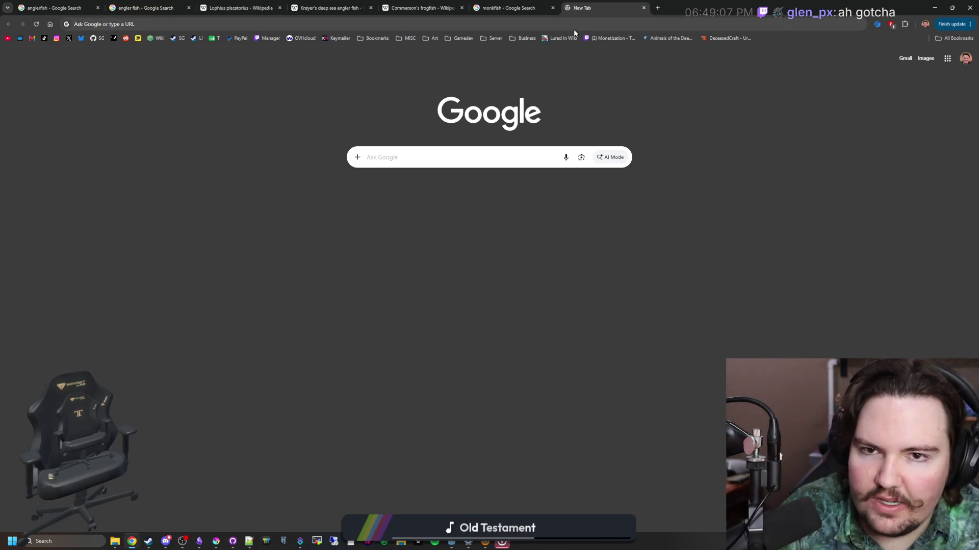
- Search 'transformice adventures' and open the game's Steam store page
type("transformice adventures")
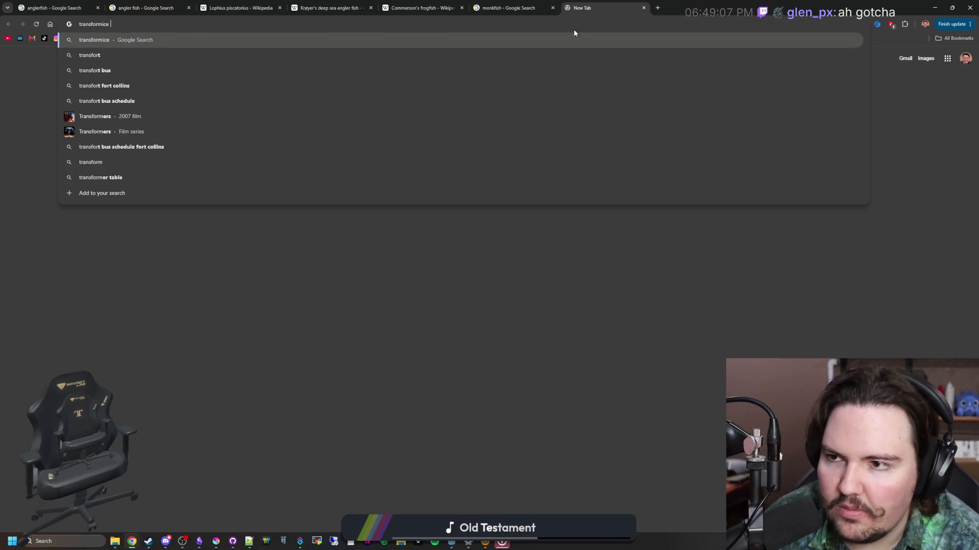
key("Return")
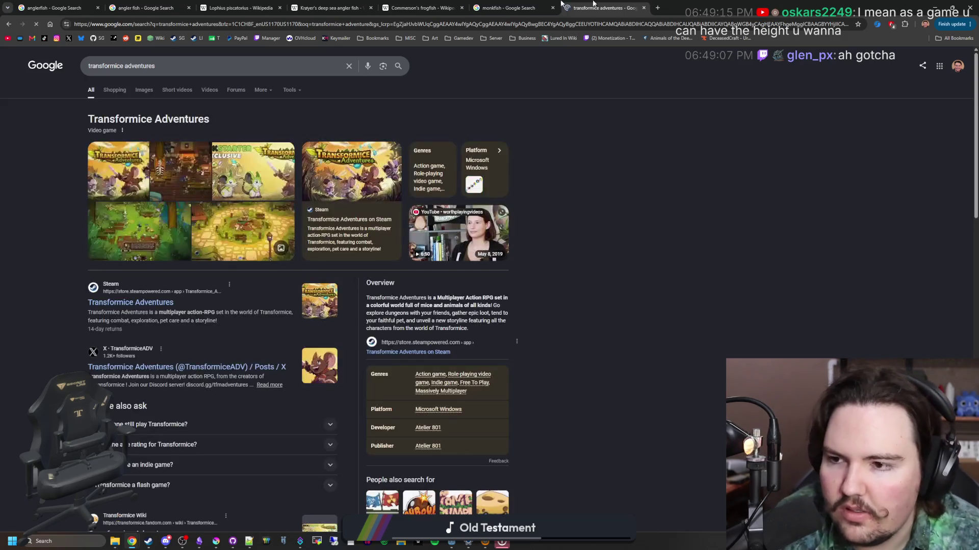
left_click(143, 304)
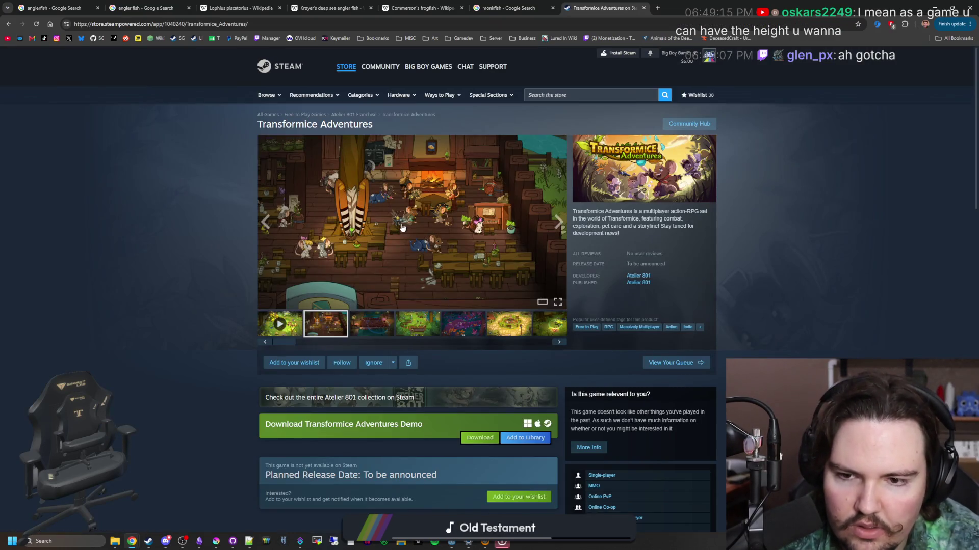
scroll(367, 421, "down", 4)
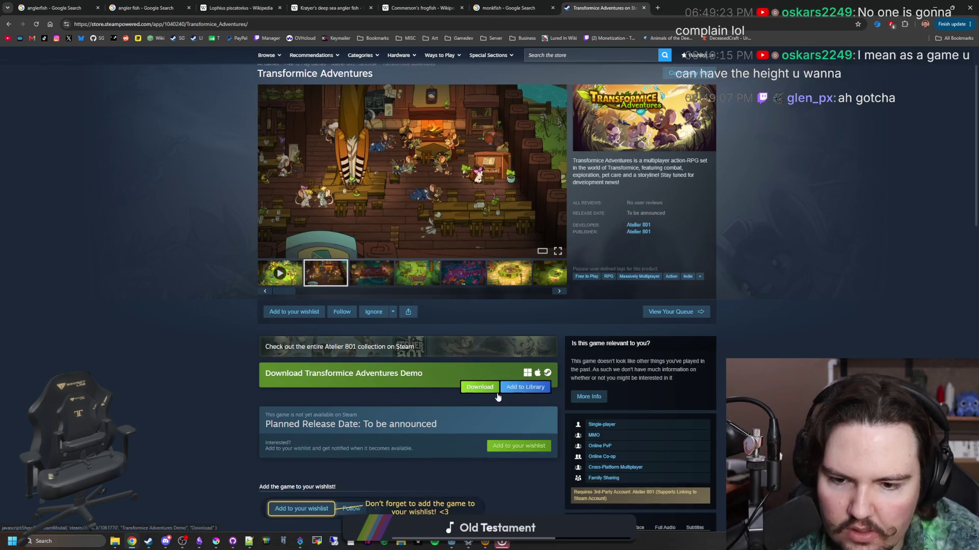
scroll(394, 332, "up", 4)
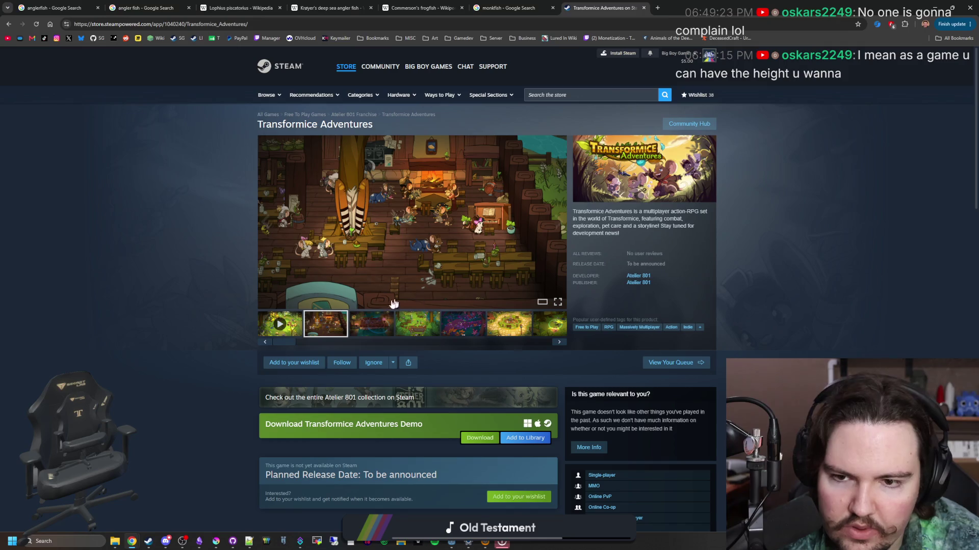
left_click(499, 248)
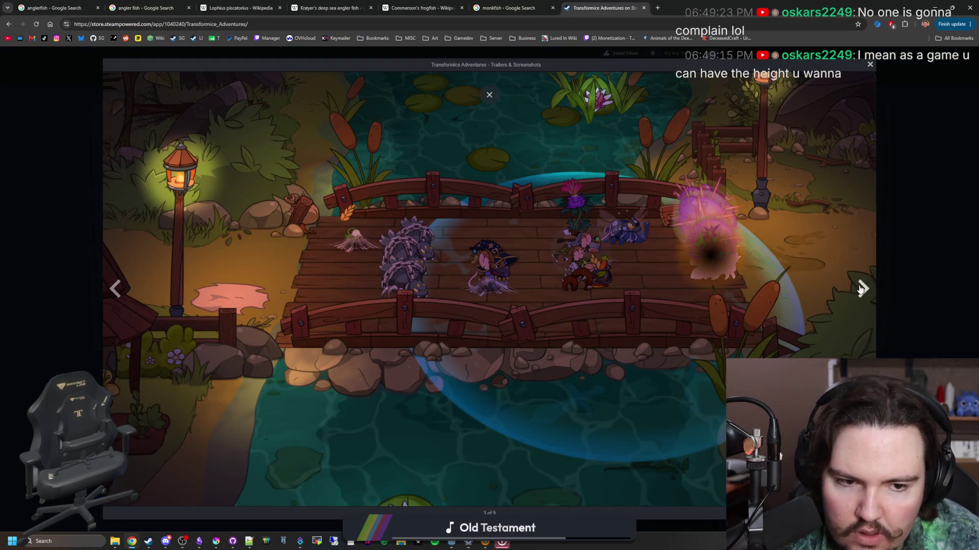
left_click(861, 288)
left_click(863, 287)
left_click(862, 287)
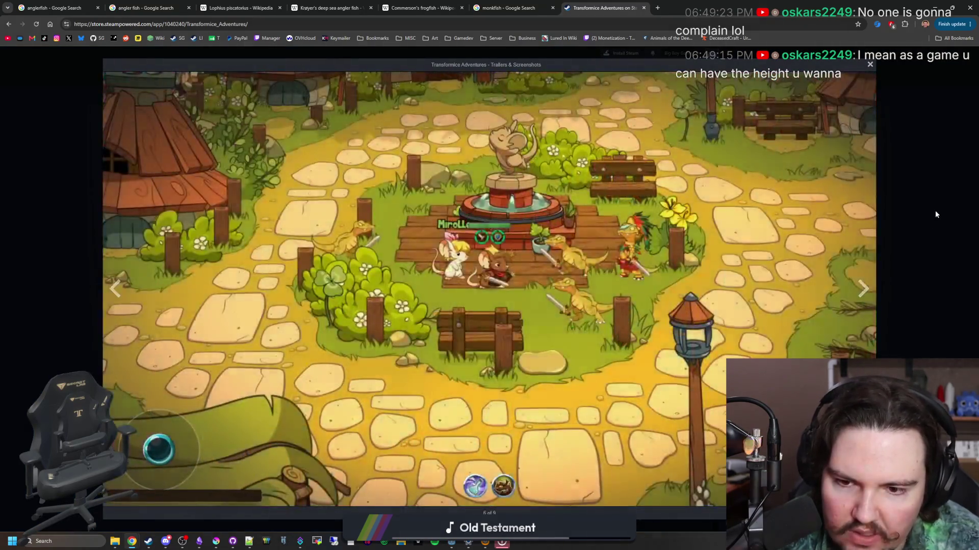
left_click(935, 215)
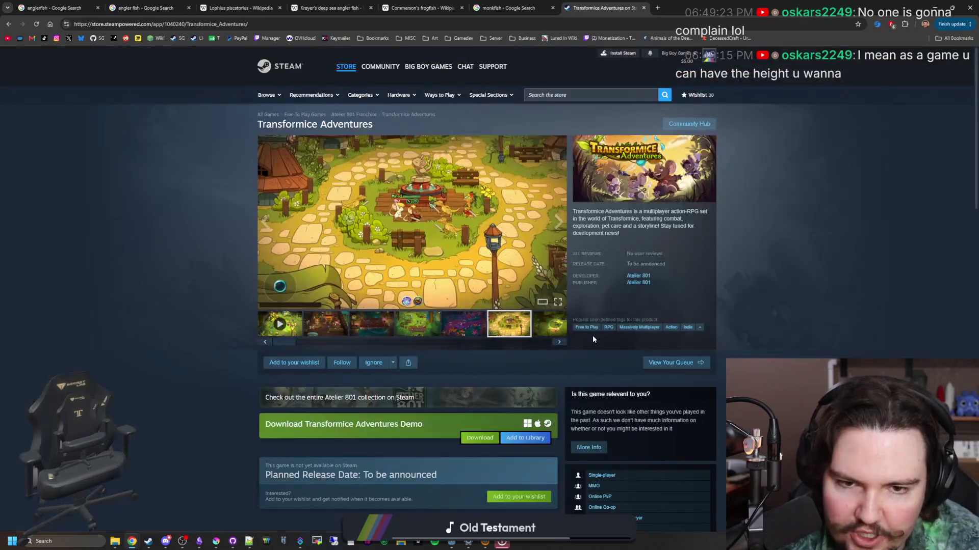
left_click(638, 276)
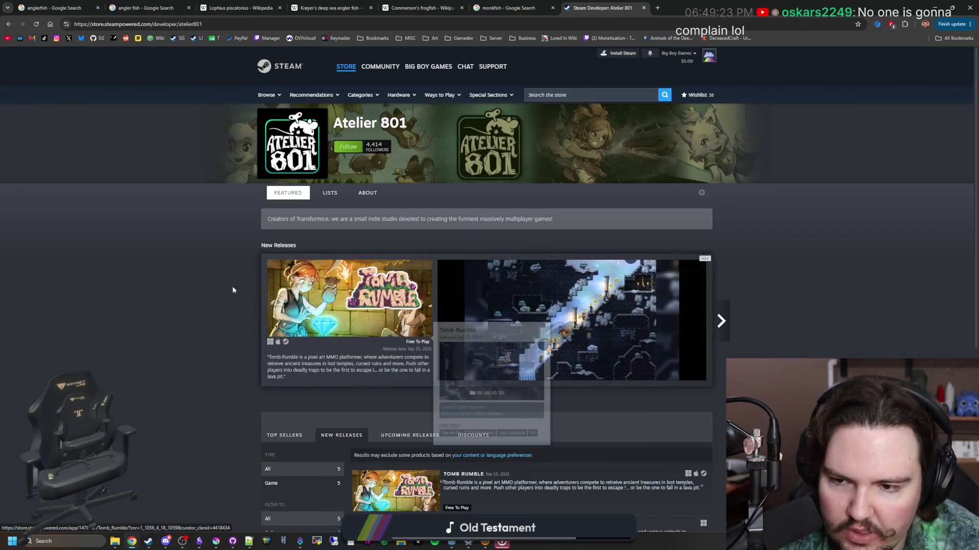
scroll(159, 302, "down", 4)
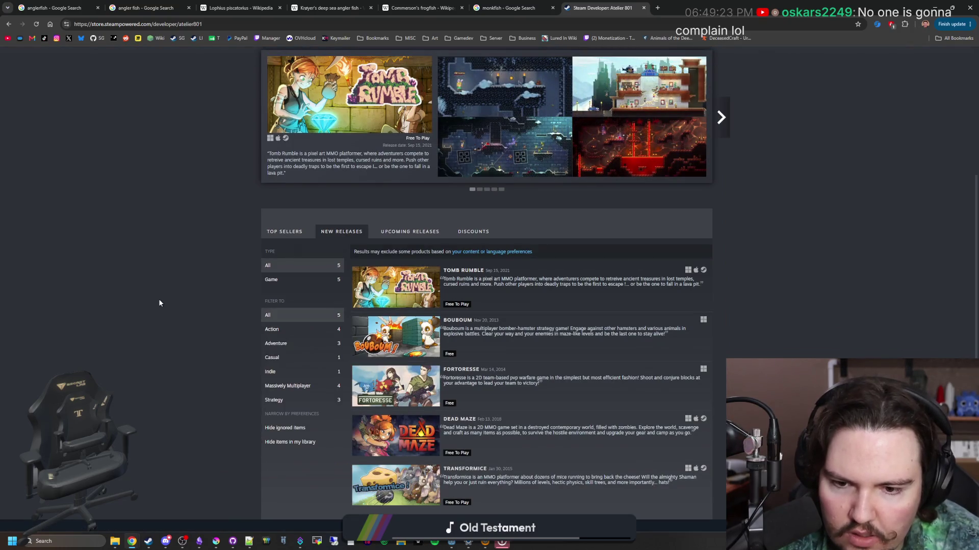
scroll(159, 303, "down", 1)
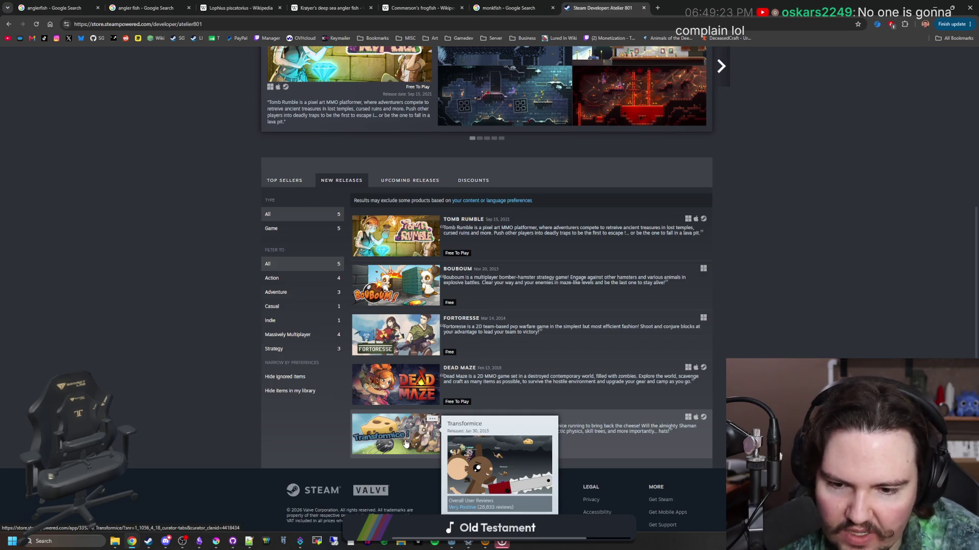
left_click(393, 181)
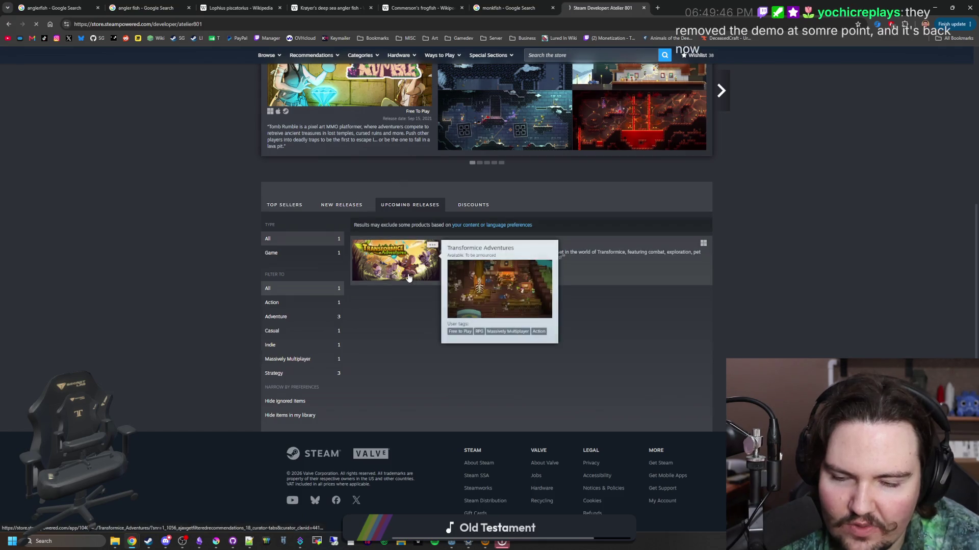
left_click(408, 275)
scroll(383, 347, "down", 5)
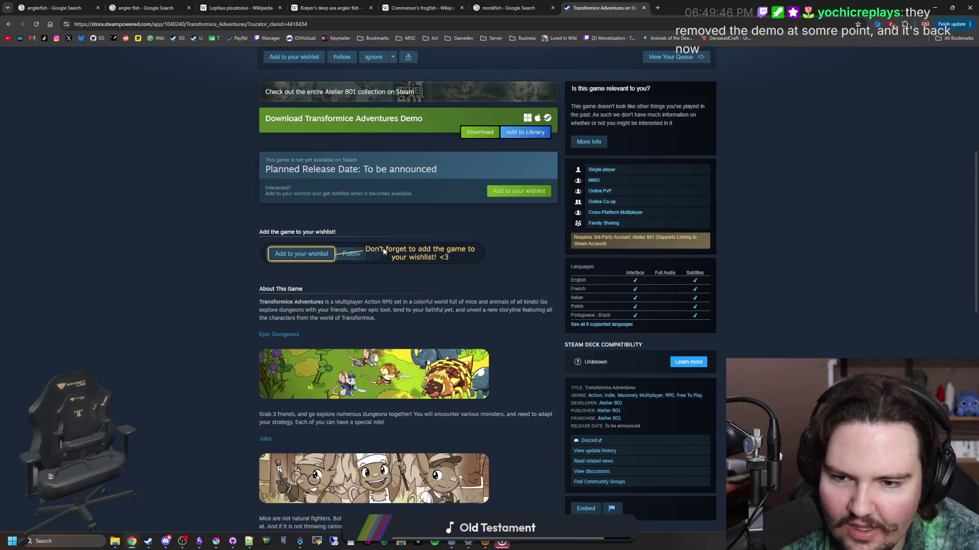
scroll(348, 264, "down", 4)
left_click(405, 395)
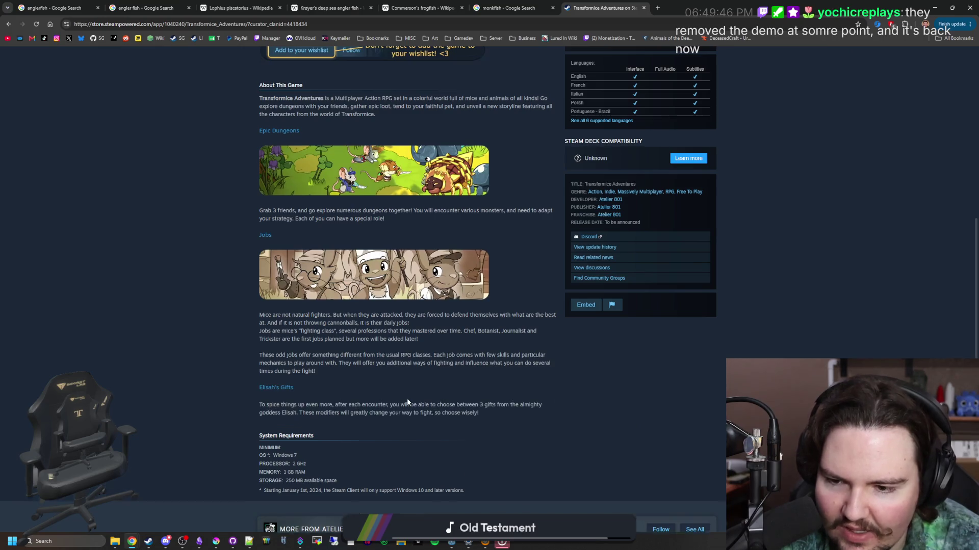
scroll(539, 339, "down", 13)
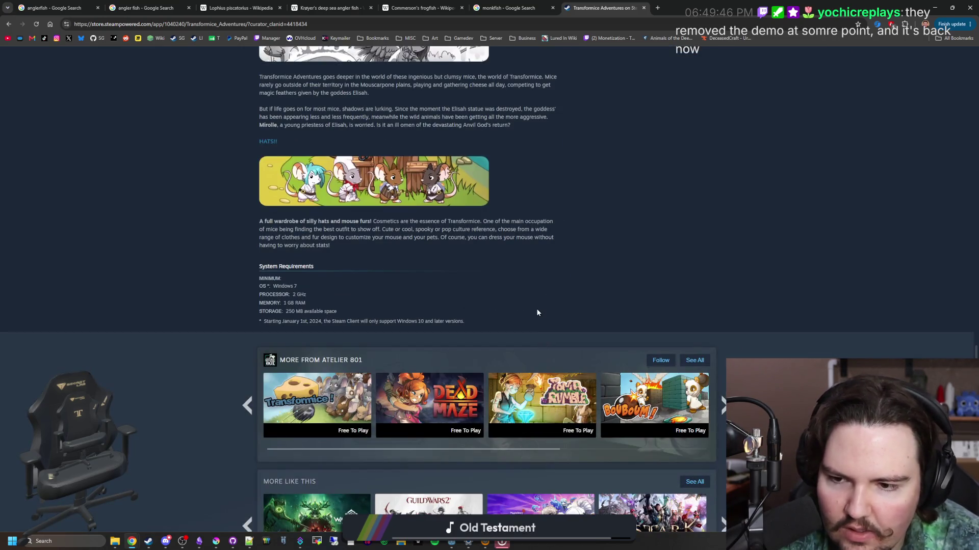
left_click_drag(279, 288, 298, 287)
left_click(300, 287)
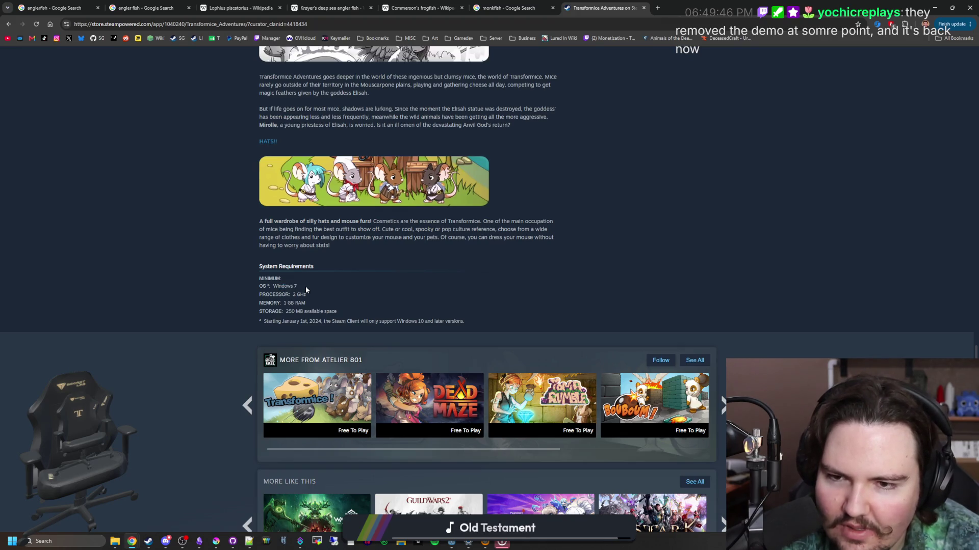
scroll(305, 287, "down", 6)
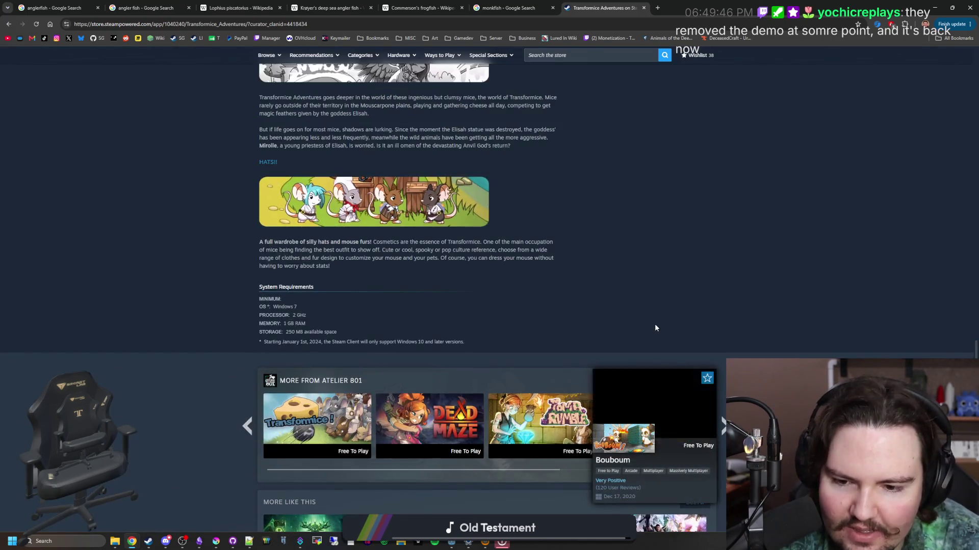
scroll(569, 277, "up", 10)
scroll(571, 281, "up", 8)
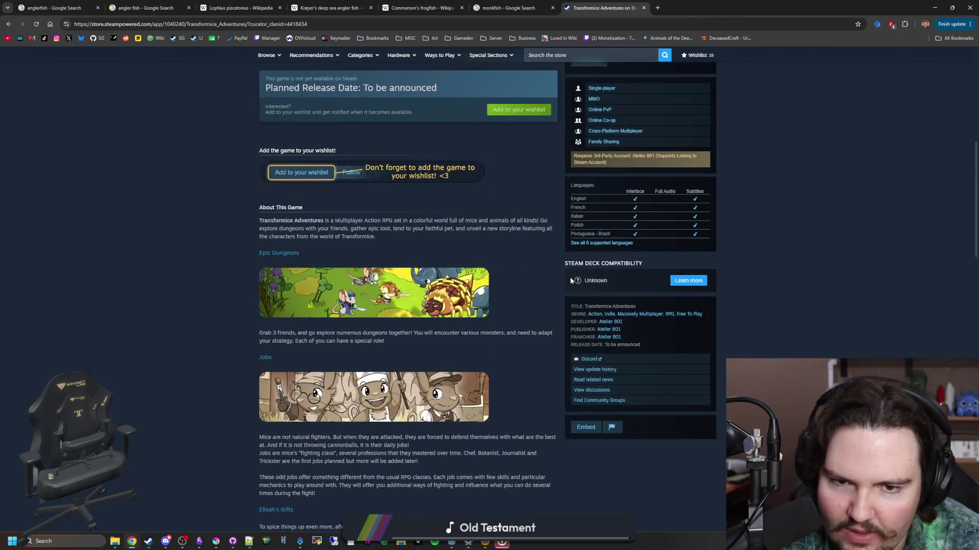
scroll(570, 281, "up", 4)
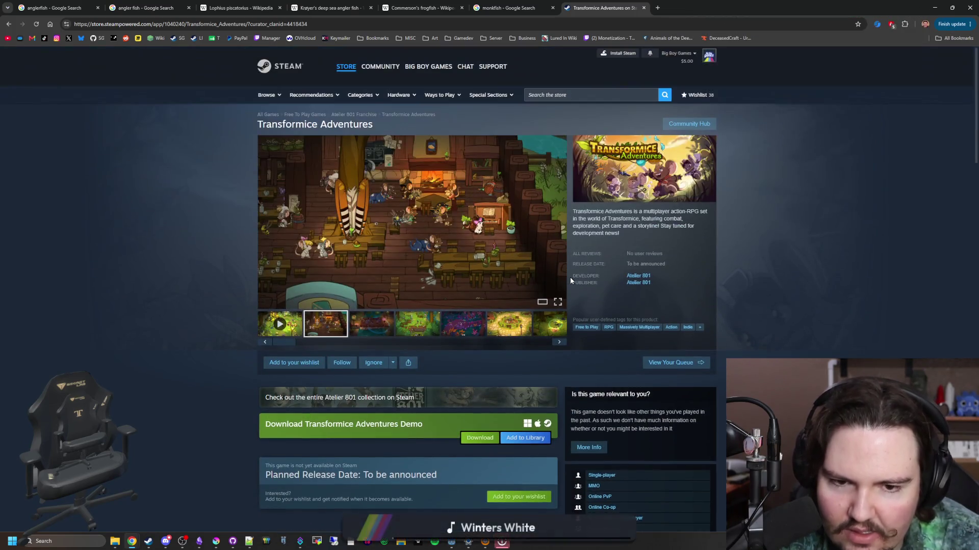
- Advance the gallery three screenshots and scroll down the page
left_click(558, 222)
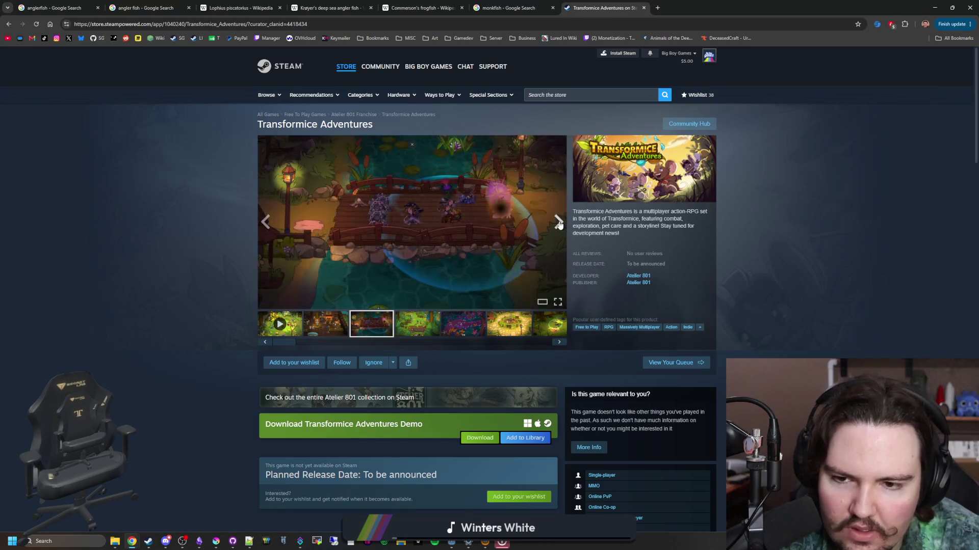
left_click(559, 223)
left_click(559, 222)
scroll(559, 225, "down", 2)
scroll(559, 224, "down", 1)
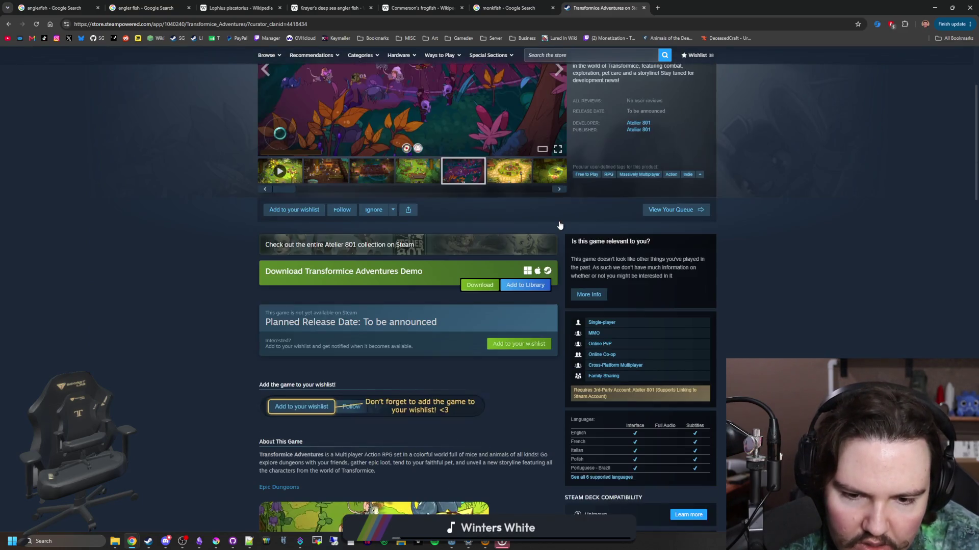
scroll(560, 224, "down", 3)
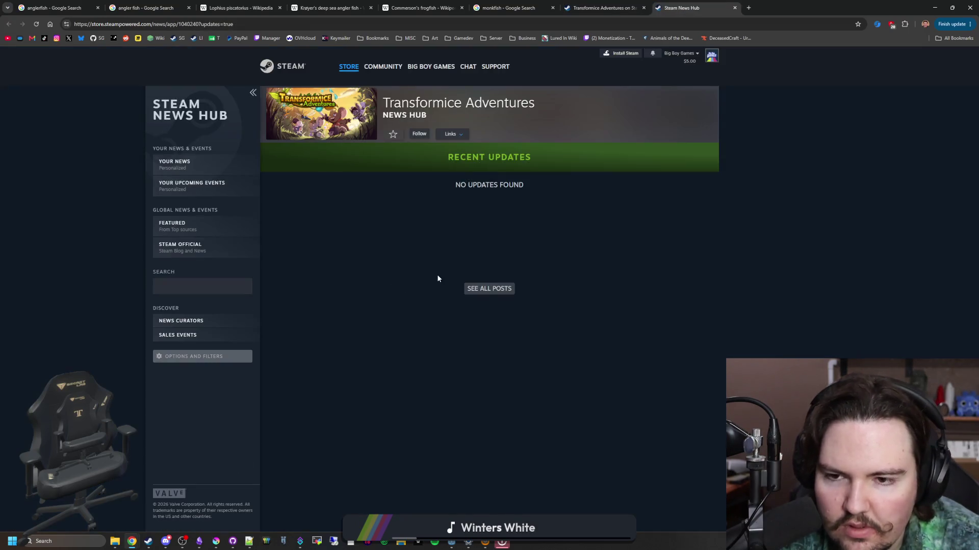
- Back on the store page, page through six full-size screenshots, close the viewer, and move the browser aside
key("ctrl+shift+Tab")
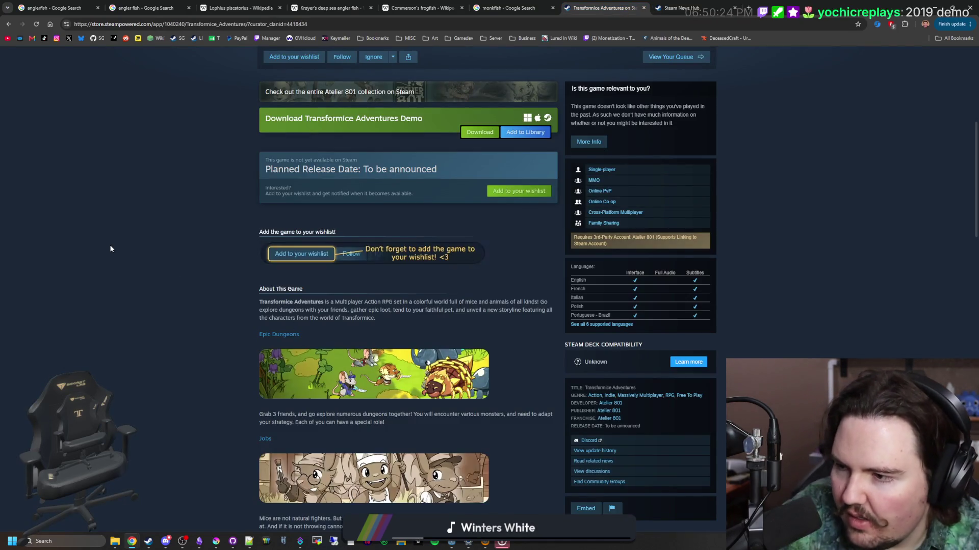
scroll(221, 297, "up", 5)
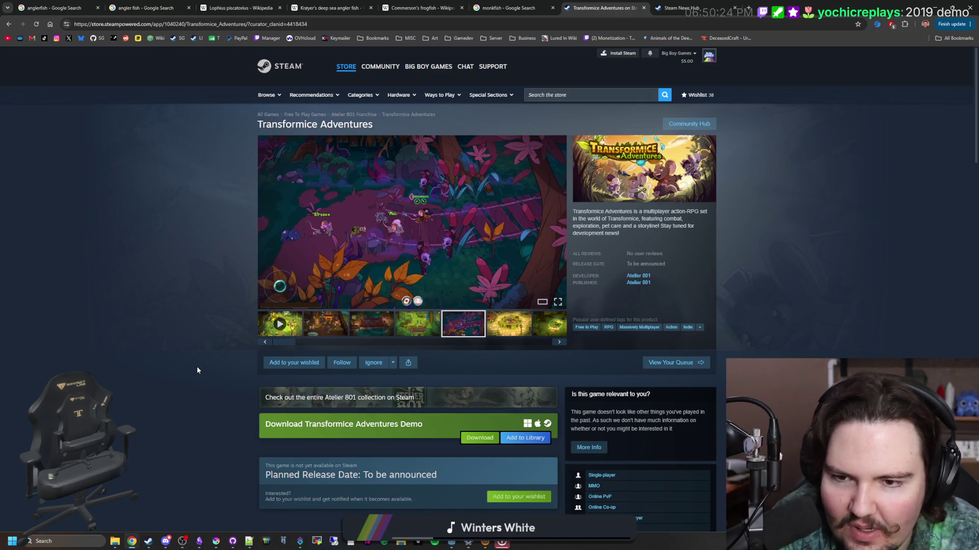
left_click(463, 224)
left_click(858, 287)
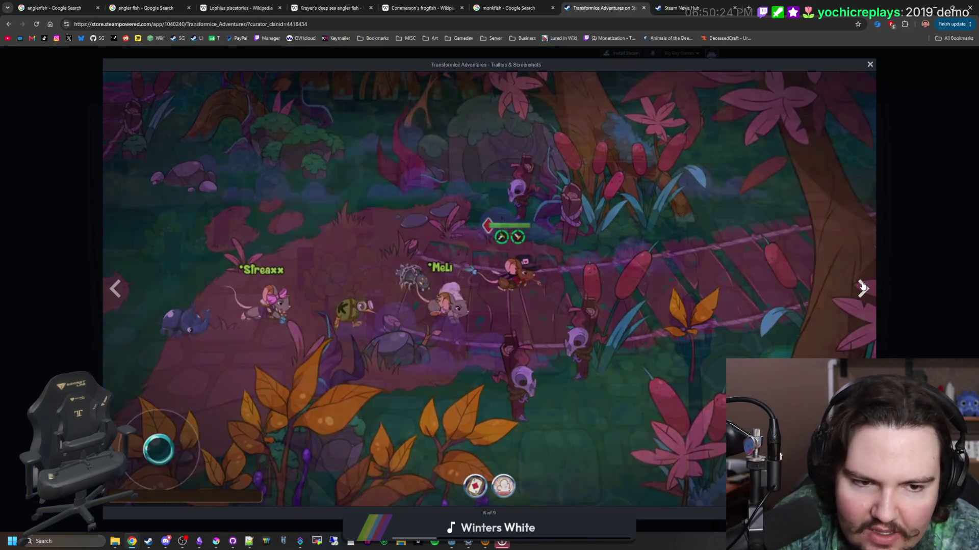
left_click(860, 287)
left_click(862, 286)
left_click(861, 286)
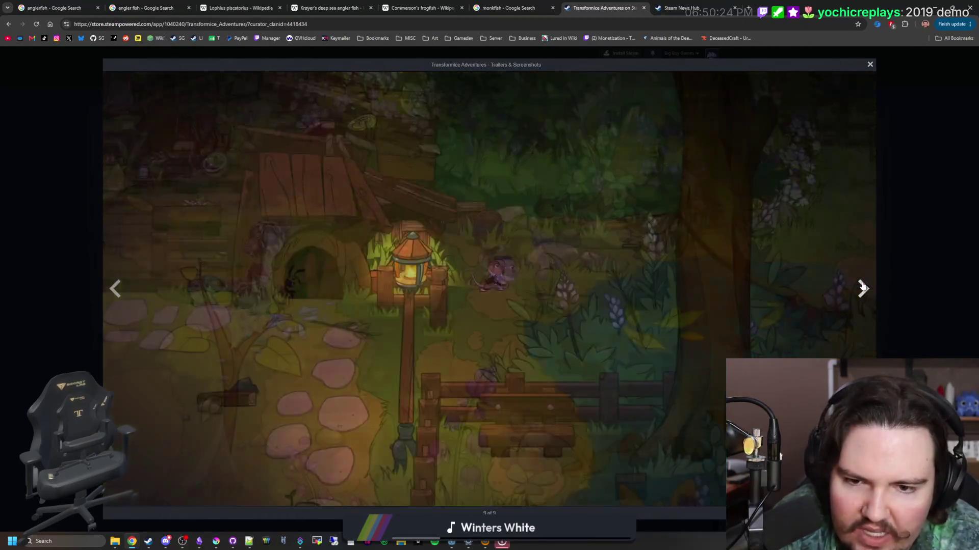
left_click(861, 286)
left_click(863, 286)
left_click(911, 251)
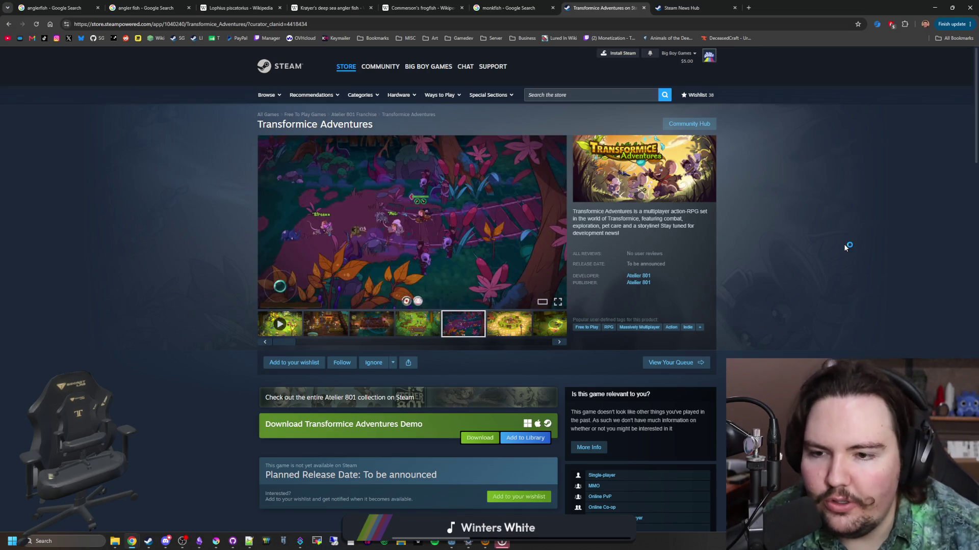
mouse_move(836, 6)
left_mouse_down()
mouse_move(615, 396)
mouse_move(614, 345)
left_mouse_up()
- Bring Krita in front of the notes and zoom into the icon_pressurized_water_research.png canister sprite
left_click(572, 348)
scroll(572, 345, "down", 2)
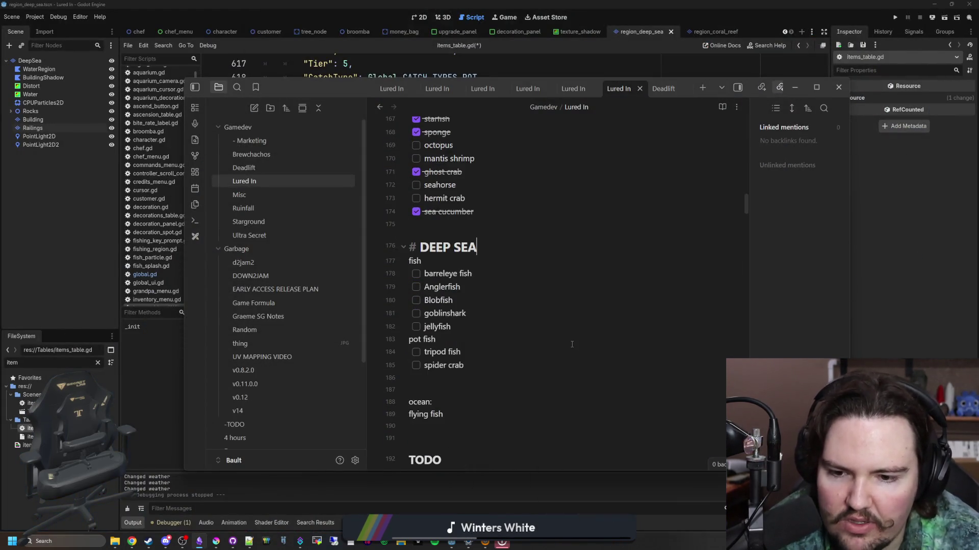
left_click(214, 543)
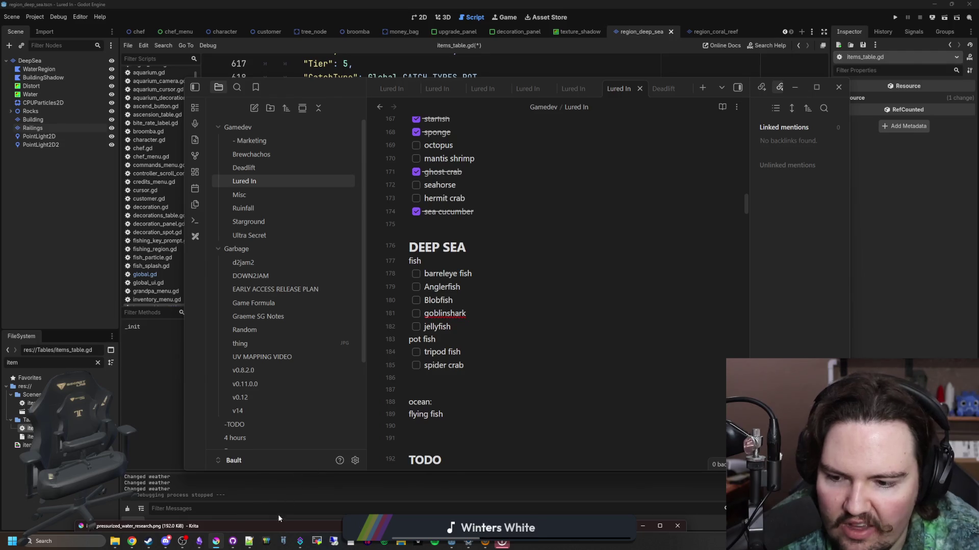
scroll(372, 255, "down", 3)
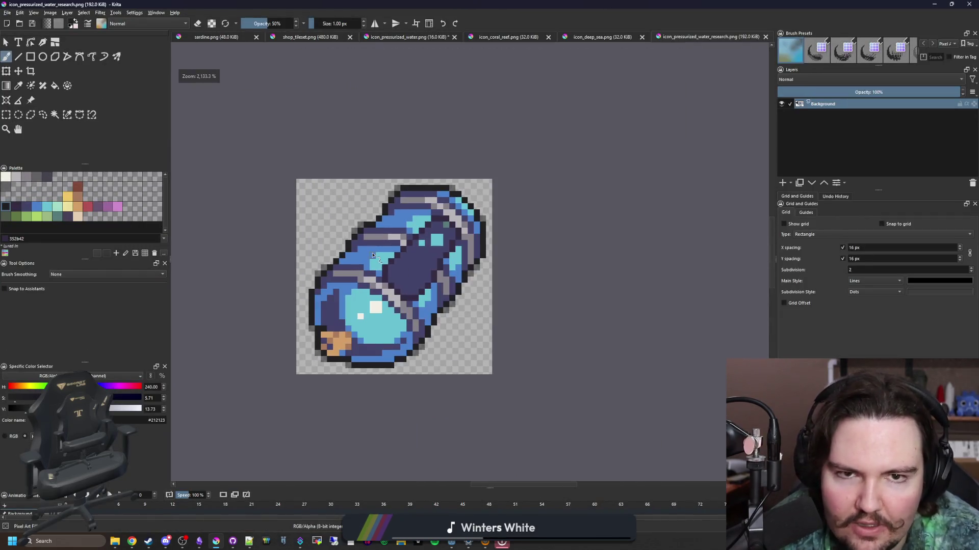
scroll(372, 255, "down", 4)
scroll(400, 138, "down", 2)
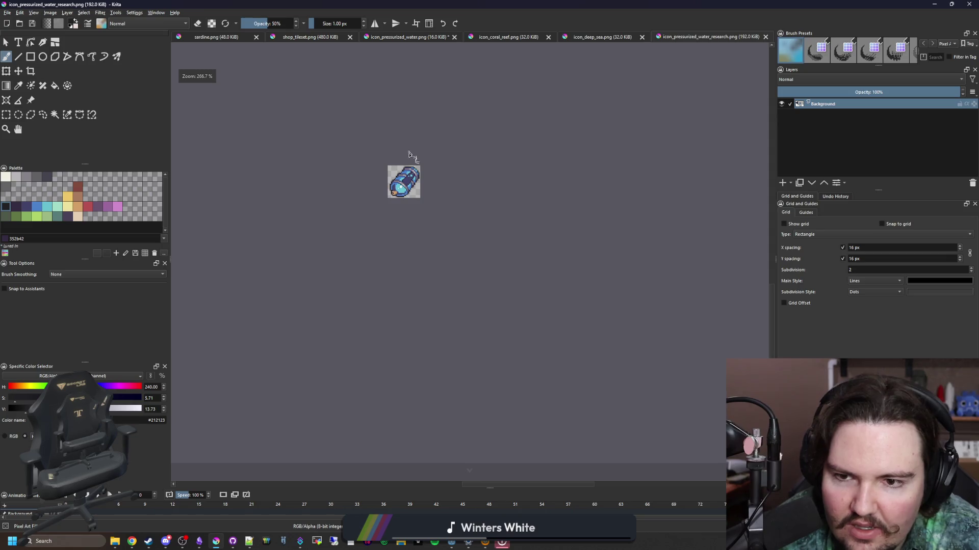
scroll(403, 153, "up", 6)
scroll(406, 184, "down", 1)
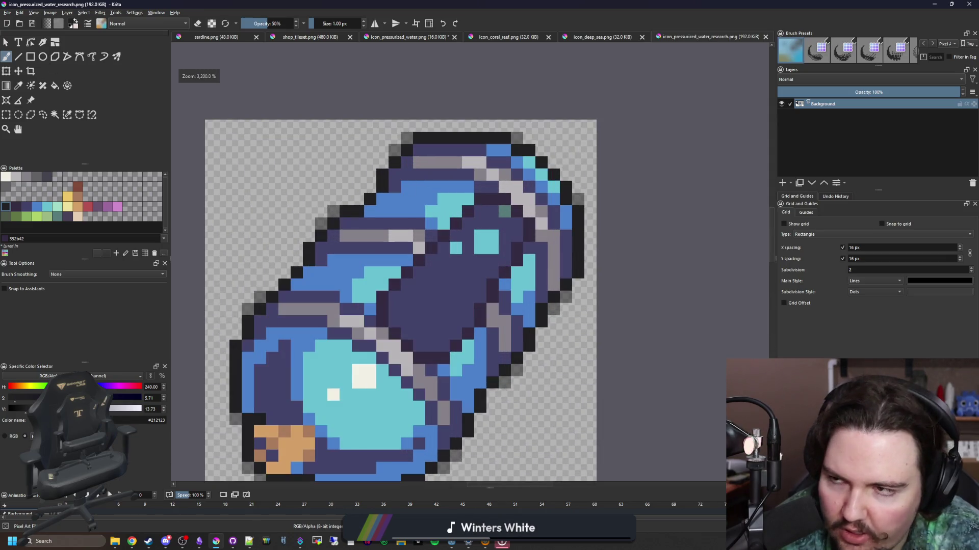
left_click(8, 12)
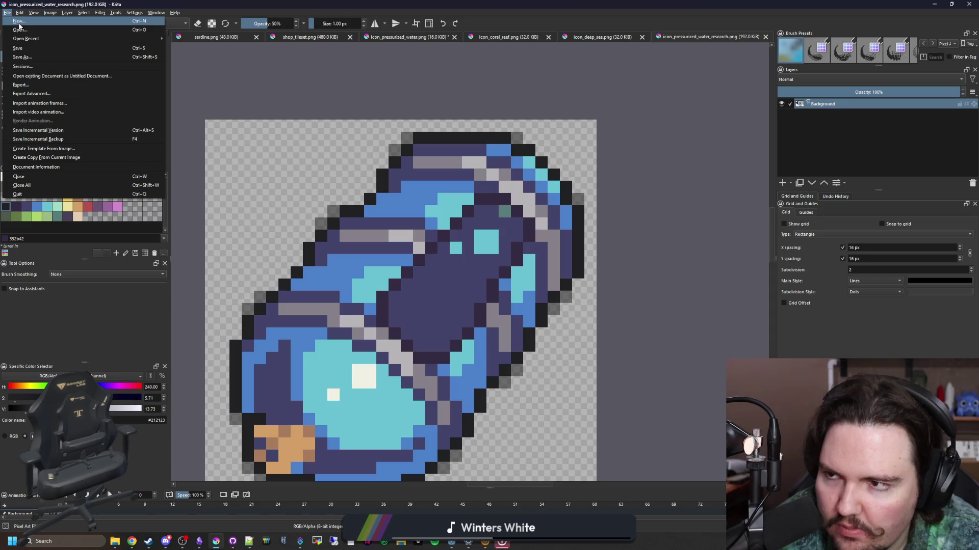
- Open board.kra from the Desktop, grouping files by type and filtering to Krita documents (*.kra)
left_click(19, 29)
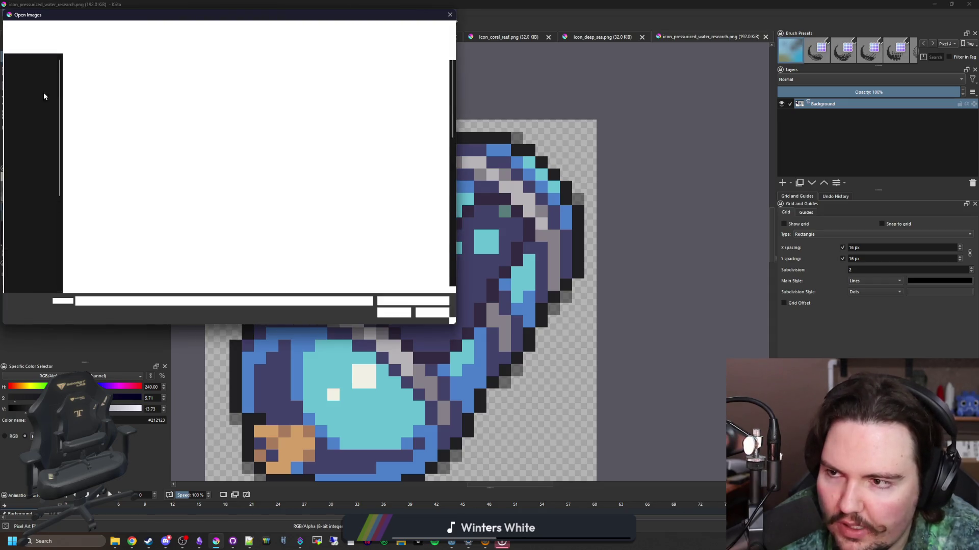
left_click(36, 99)
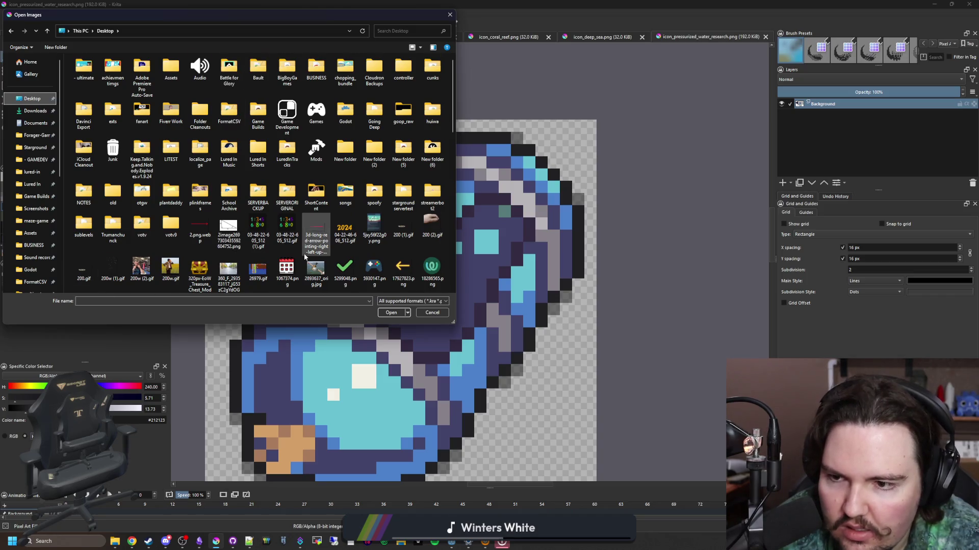
scroll(304, 257, "down", 3)
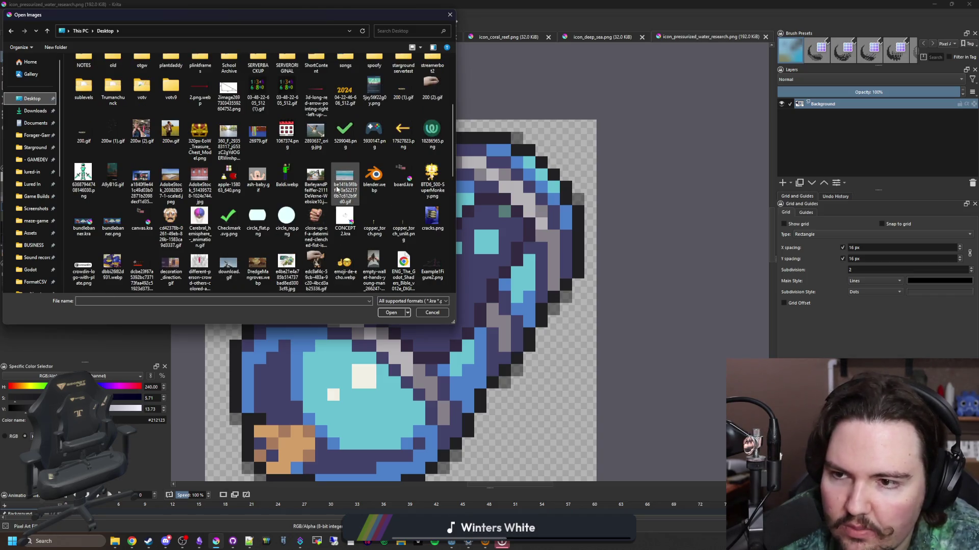
right_click(270, 152)
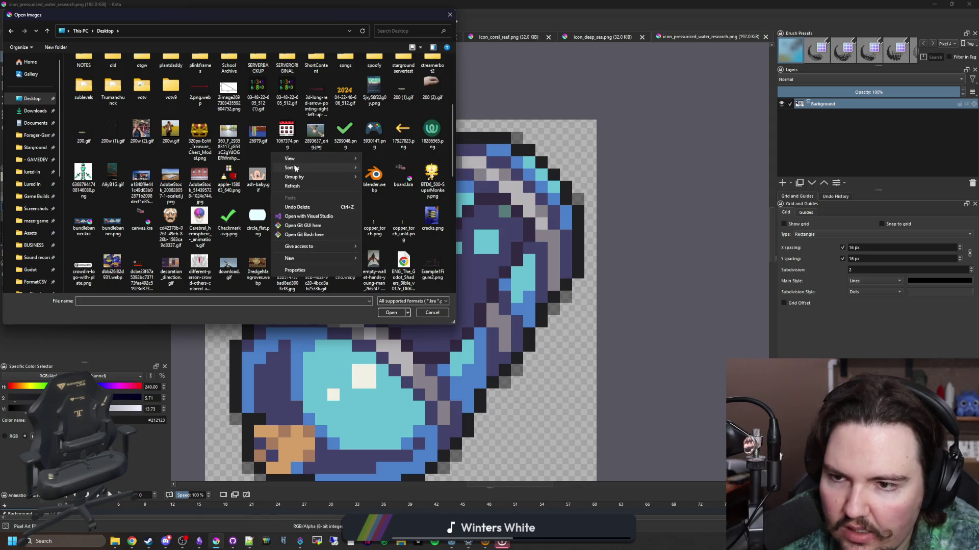
mouse_move(301, 169)
left_click(379, 187)
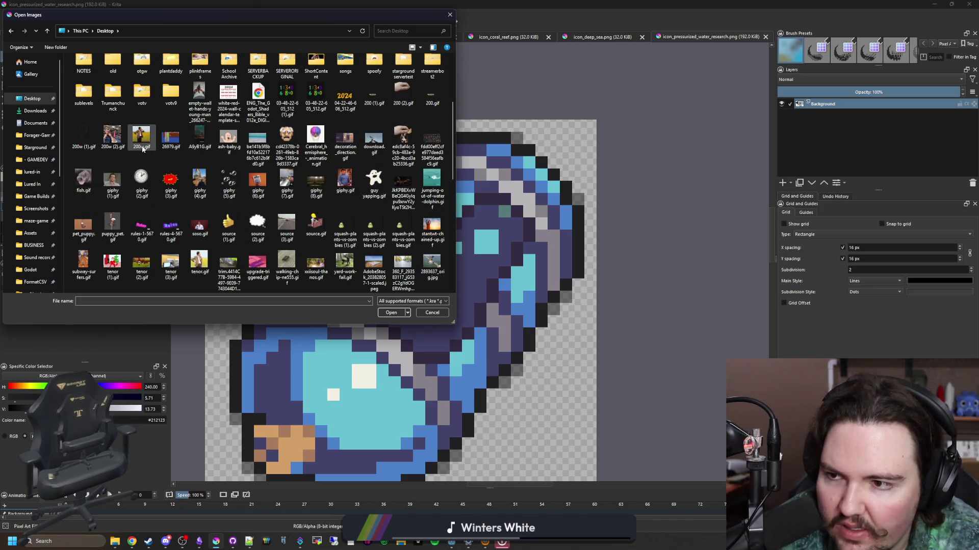
scroll(265, 240, "down", 8)
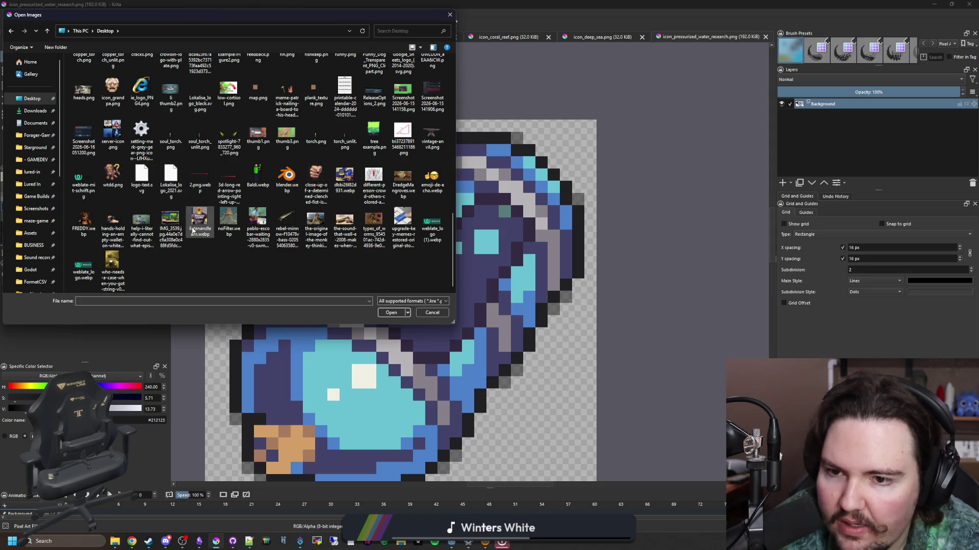
scroll(240, 251, "up", 3)
left_click(442, 302)
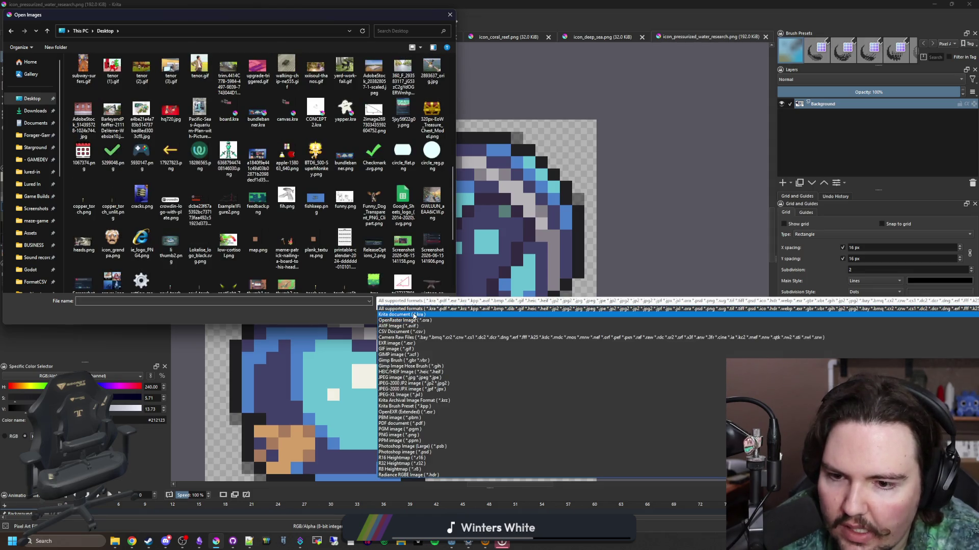
left_click(438, 315)
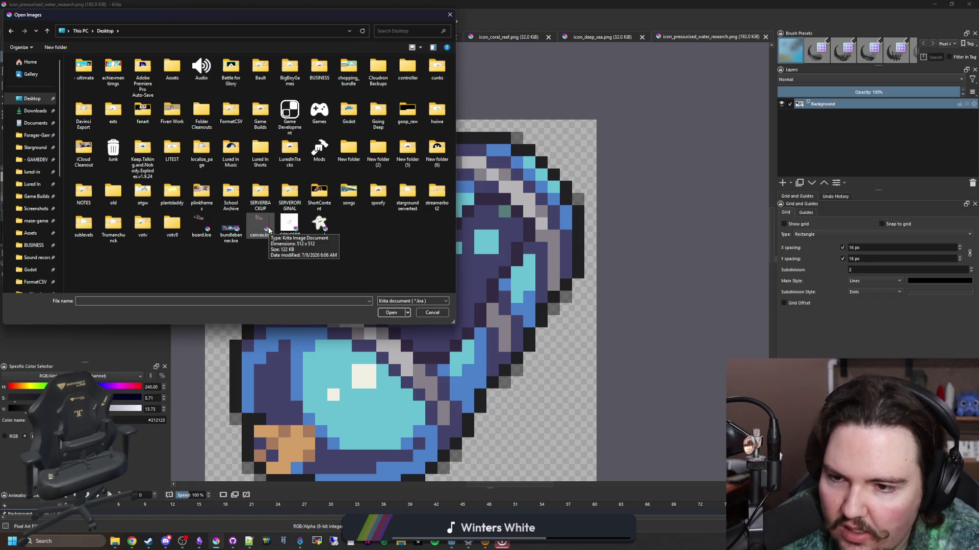
double_click(201, 227)
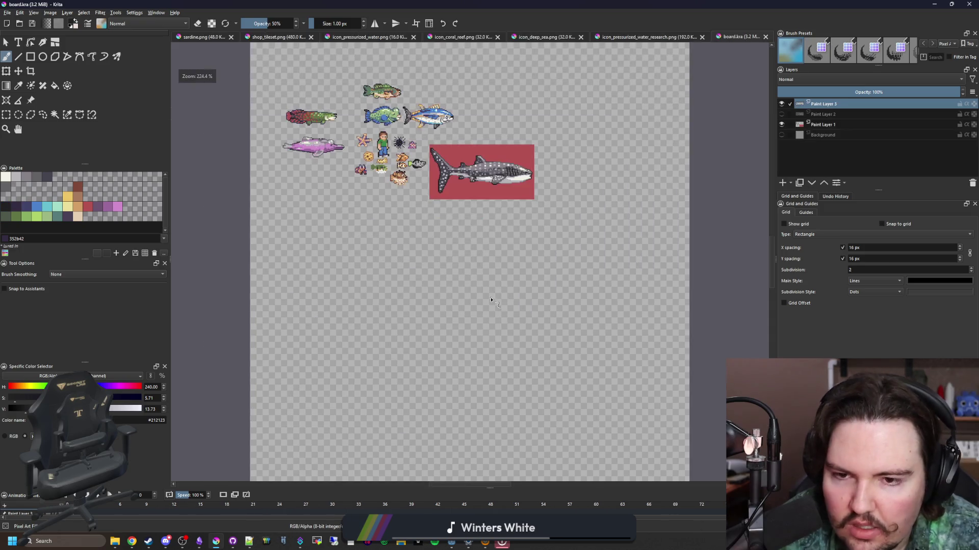
- Drag a small rectangular selection beside the green-shirted character sprite on the board
scroll(375, 106, "up", 2)
scroll(375, 106, "down", 2)
scroll(358, 249, "up", 4)
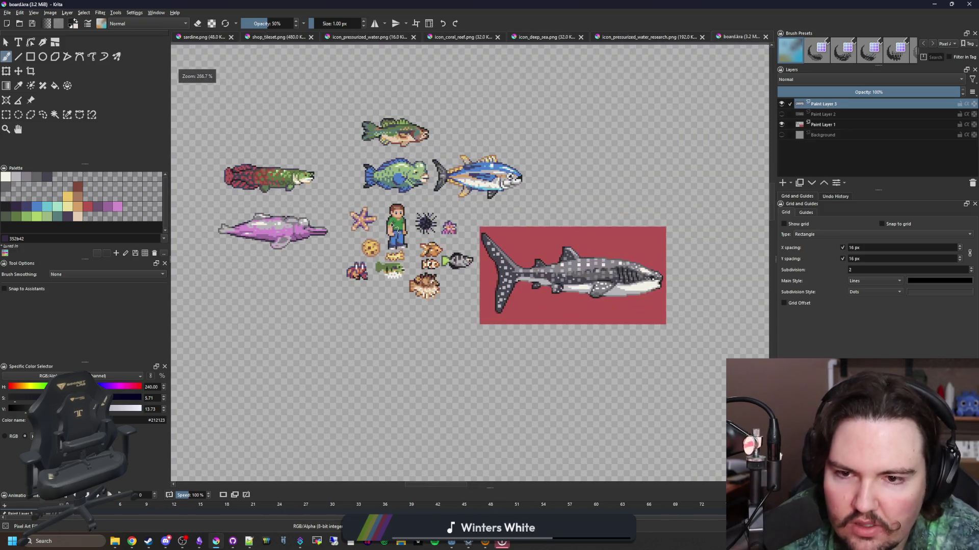
scroll(409, 227, "up", 3)
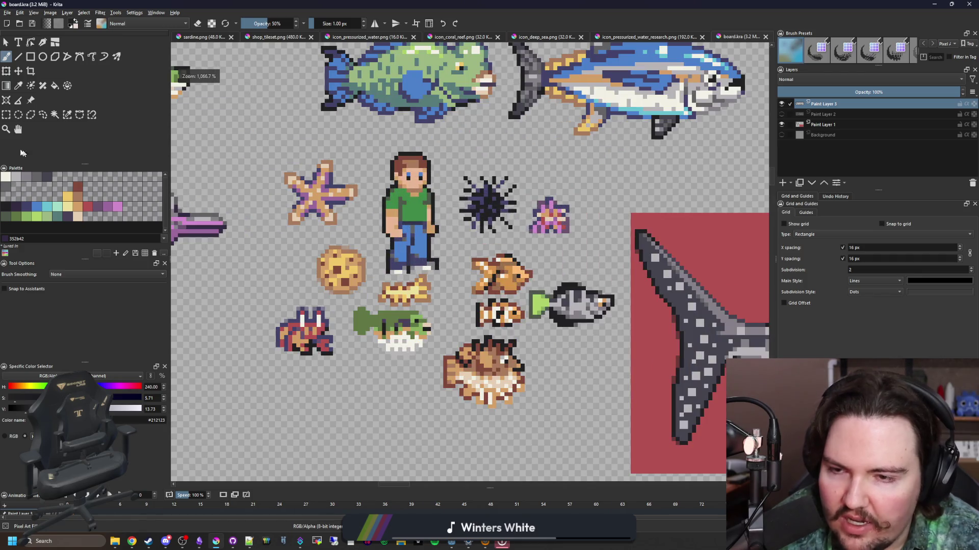
left_click(6, 115)
scroll(428, 392, "down", 5)
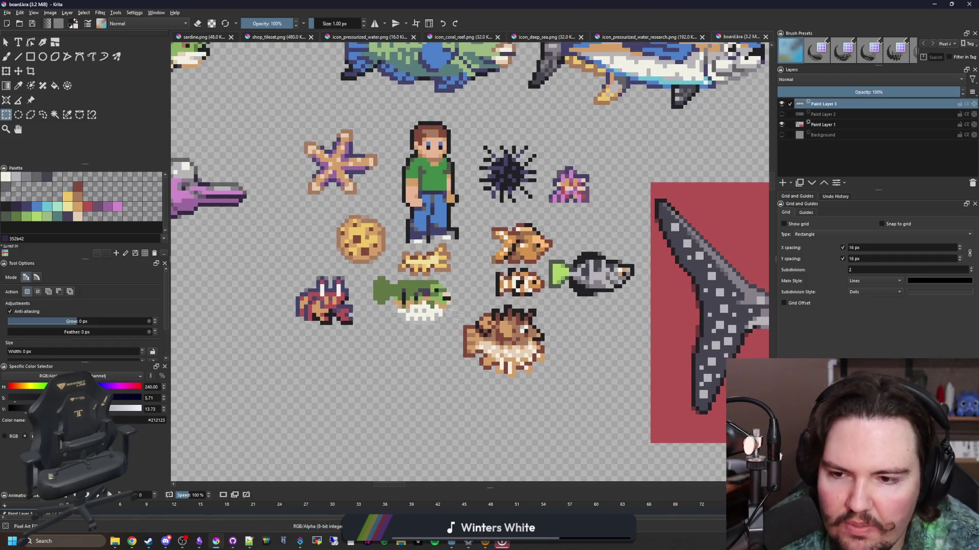
scroll(450, 245, "up", 3)
scroll(433, 181, "up", 3)
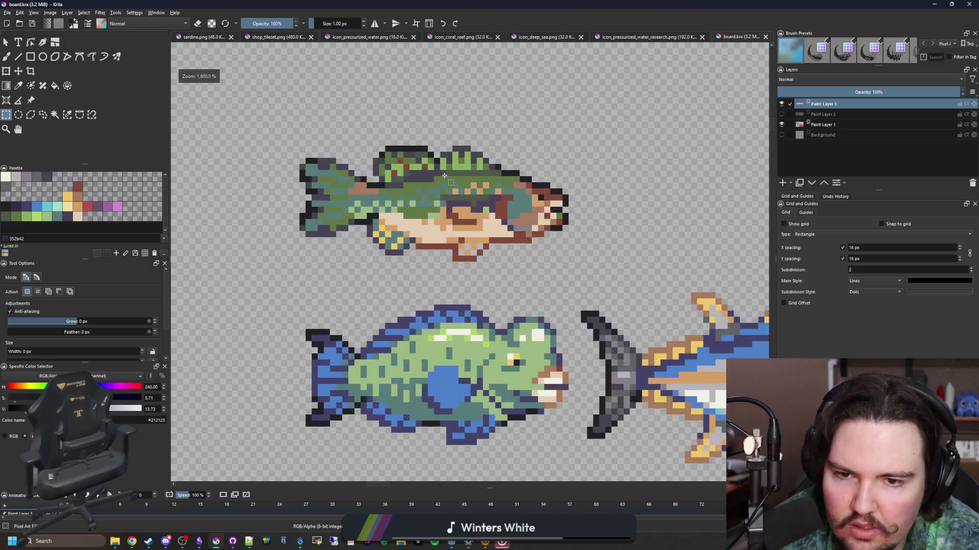
scroll(459, 306, "down", 4)
scroll(484, 366, "up", 1)
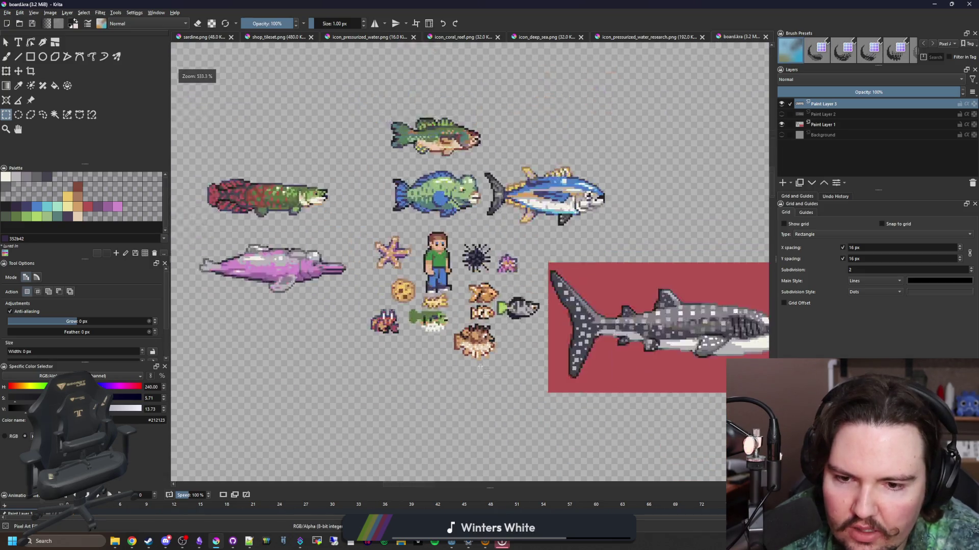
scroll(431, 378, "up", 3)
scroll(381, 328, "down", 4)
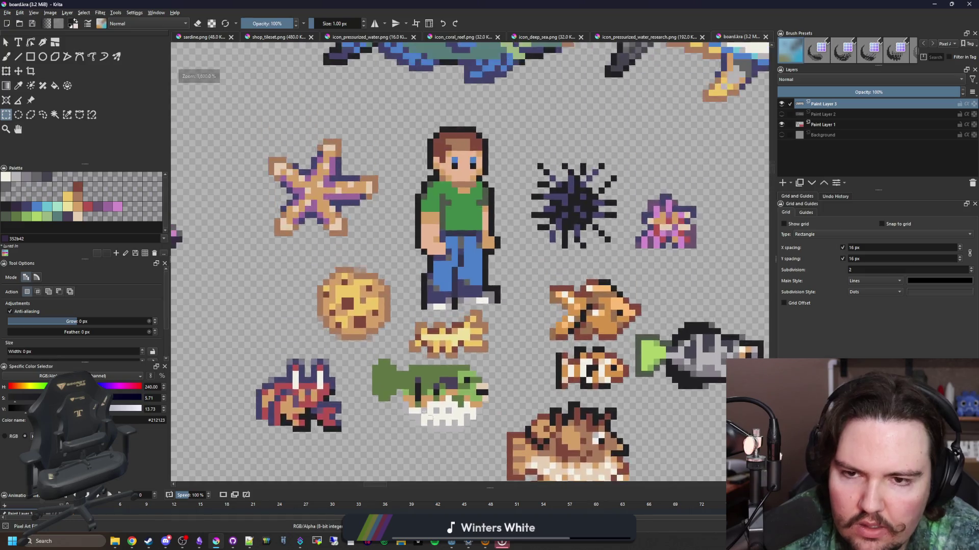
scroll(407, 286, "up", 3)
mouse_move(400, 295)
left_mouse_down()
mouse_move(488, 255)
mouse_move(525, 252)
mouse_move(526, 234)
left_mouse_up()
scroll(527, 315, "down", 2)
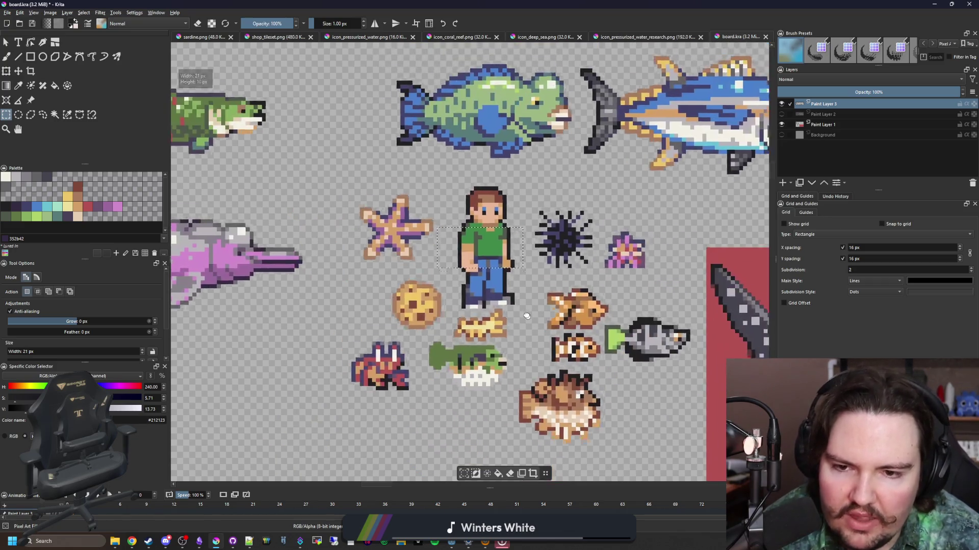
- Fill a rectangle below the sea-creature sprites with red #b45252, deselect, and return to Freehand Brush
left_click_drag(527, 316, 503, 214)
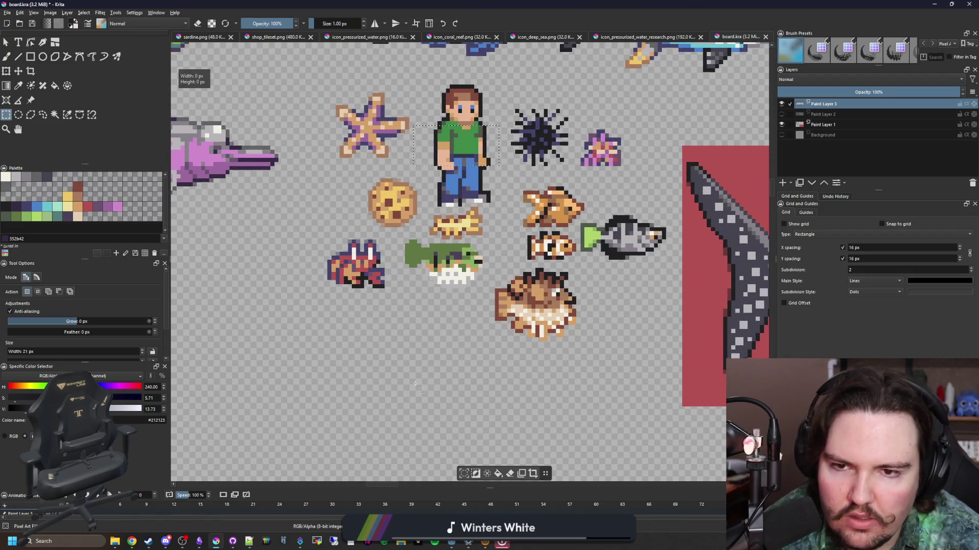
mouse_move(404, 402)
left_mouse_down()
mouse_move(502, 331)
mouse_move(502, 343)
left_mouse_up()
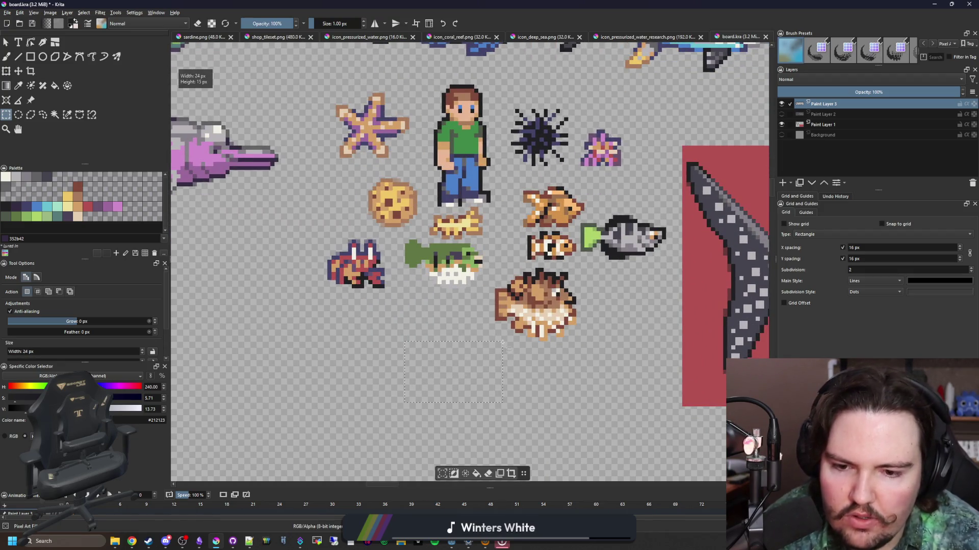
key("x")
key("f")
left_click(479, 360)
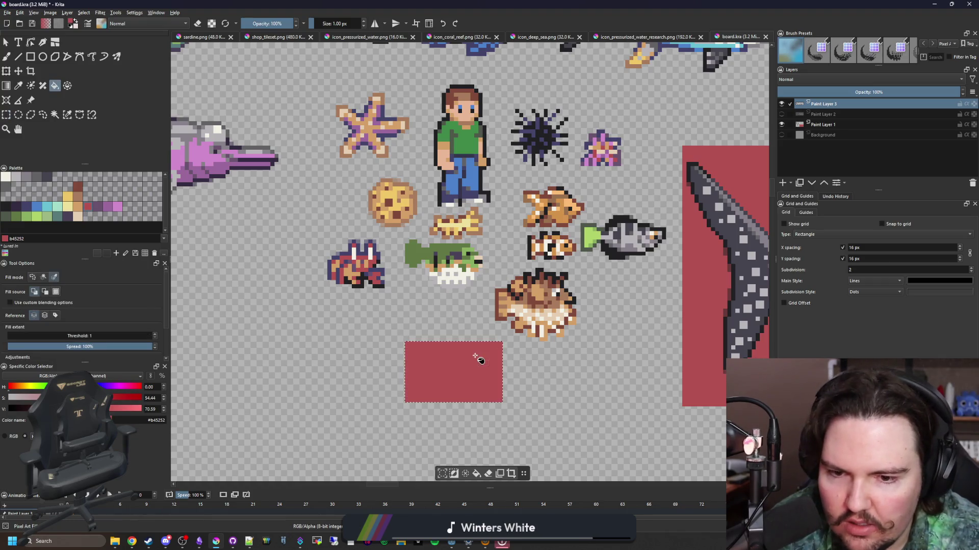
key("ctrl+shift+a")
scroll(477, 387, "up", 2)
scroll(476, 399, "down", 6)
key("b")
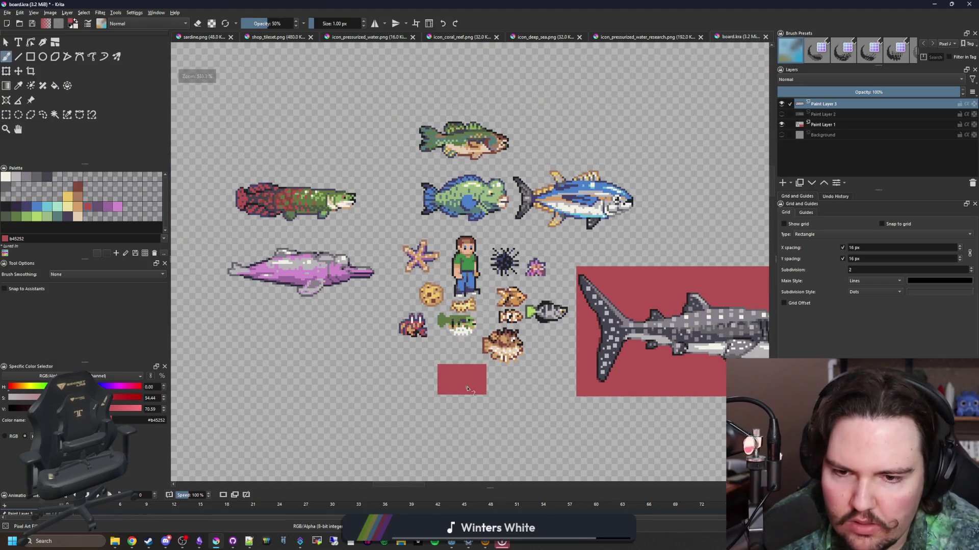
scroll(467, 389, "up", 6)
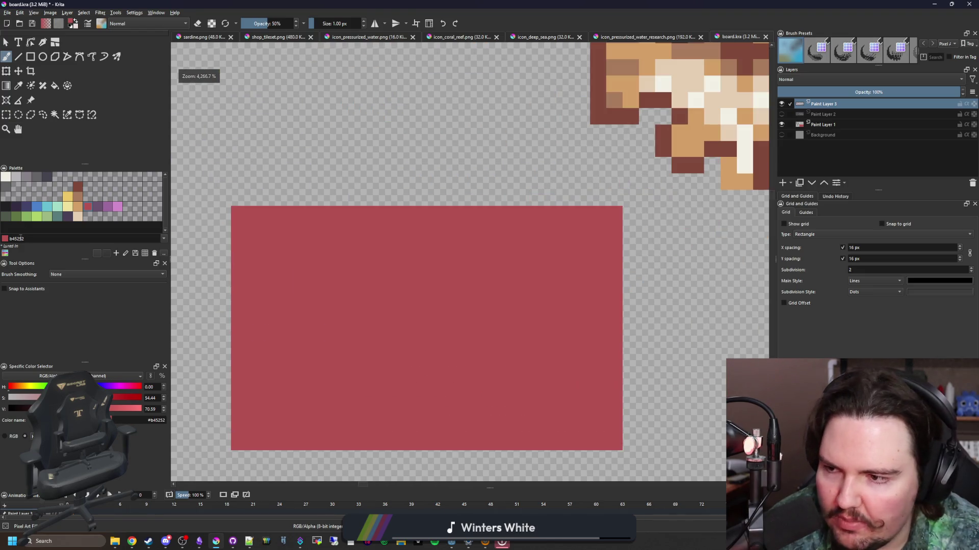
- Paint a #212123 vertical bar at 100% brush opacity near the red block's left edge
left_click(6, 207)
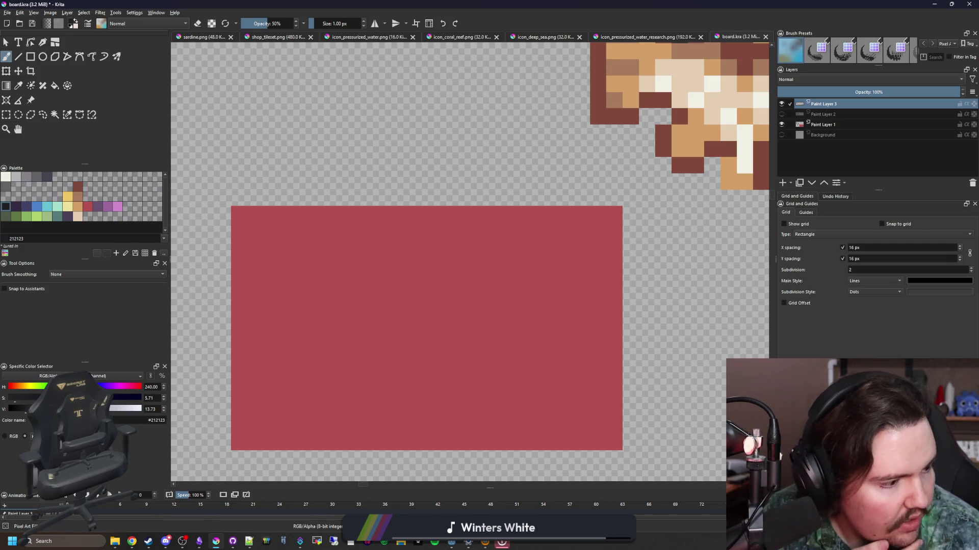
key("alt+Tab")
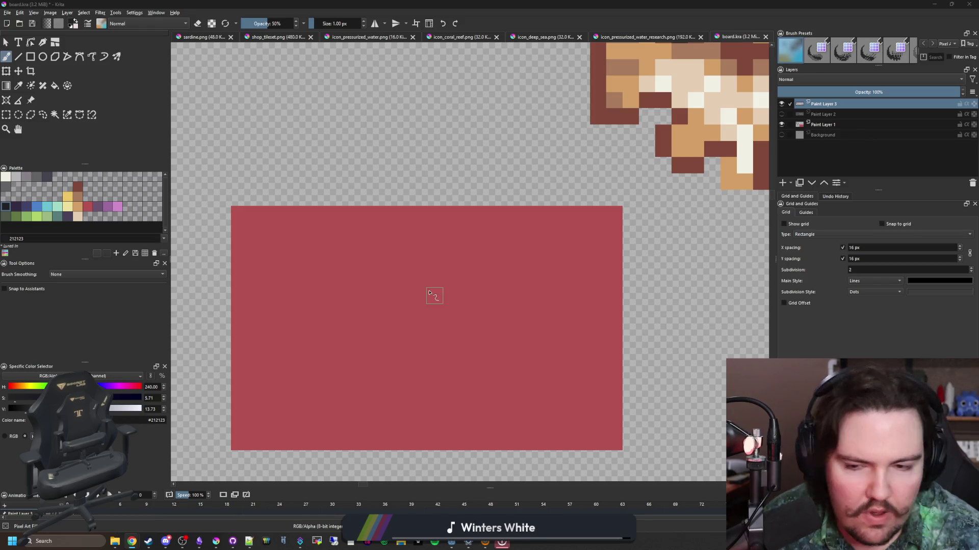
left_click_drag(428, 290, 498, 223)
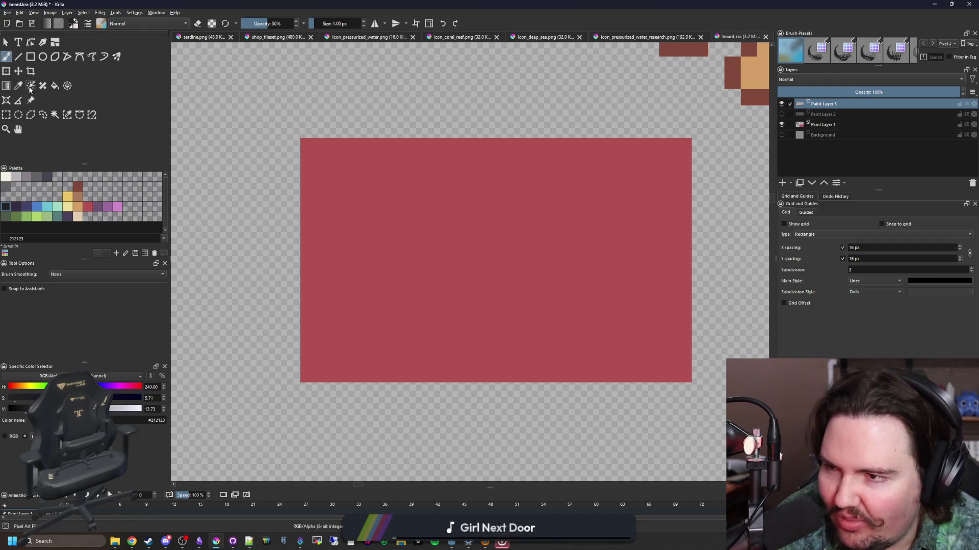
mouse_move(343, 229)
left_mouse_down()
mouse_move(351, 234)
mouse_move(269, 255)
mouse_move(228, 241)
left_mouse_up()
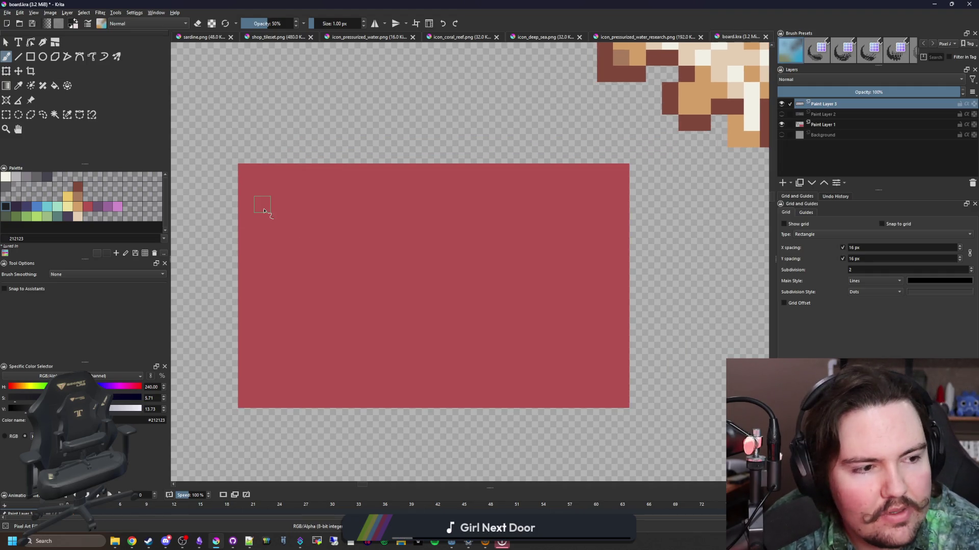
left_click(263, 204)
left_click(263, 221)
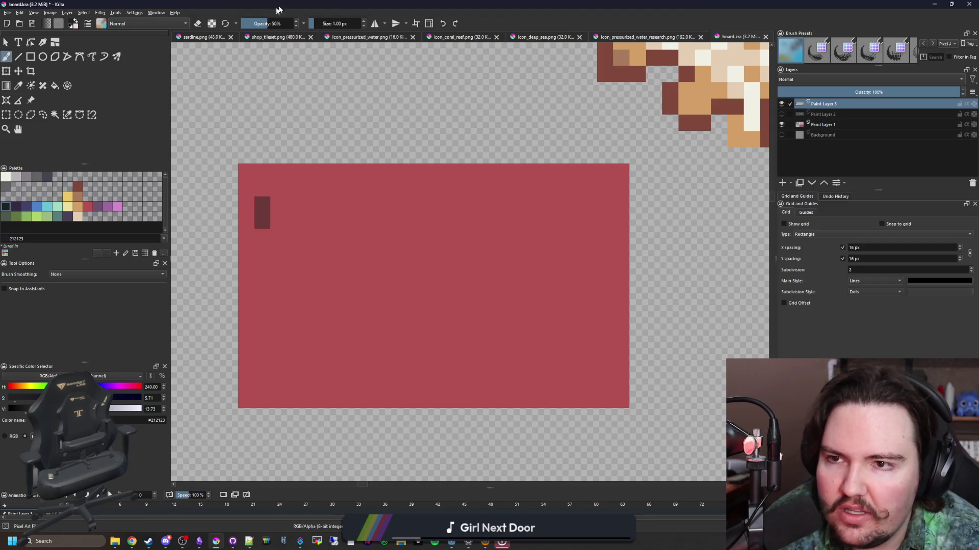
left_click_drag(270, 21, 301, 23)
left_click_drag(262, 201, 262, 244)
left_click(263, 253)
key("super+2")
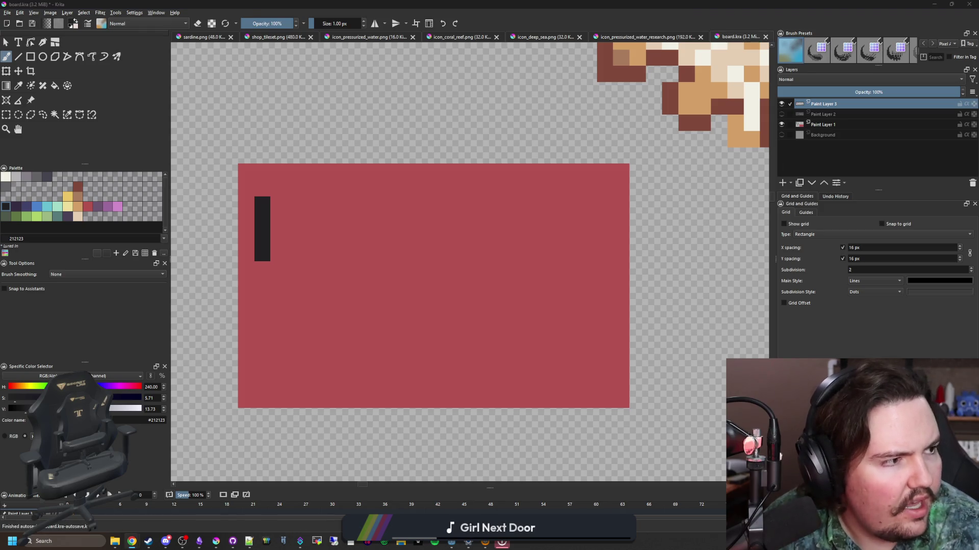
- Search Google Images for 'king crab'
type("king crab")
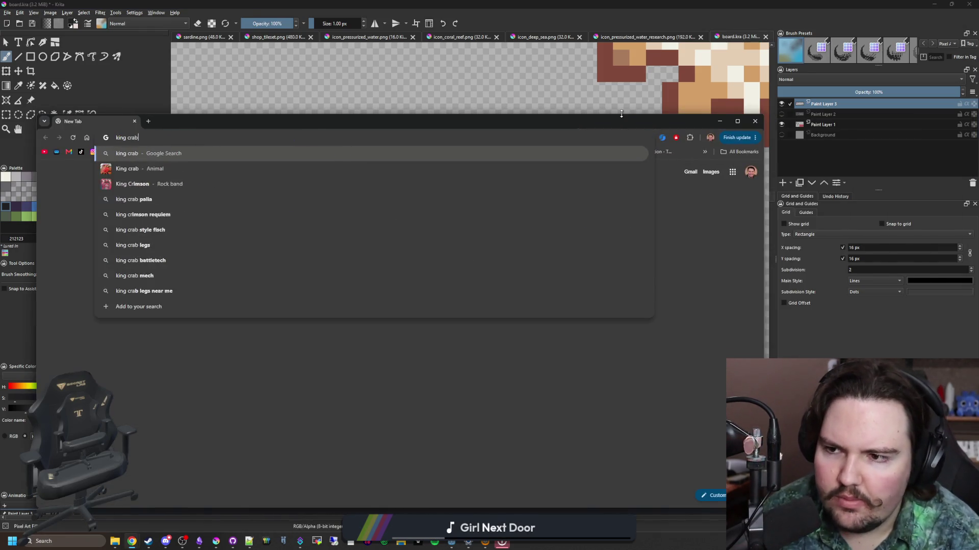
key("Return")
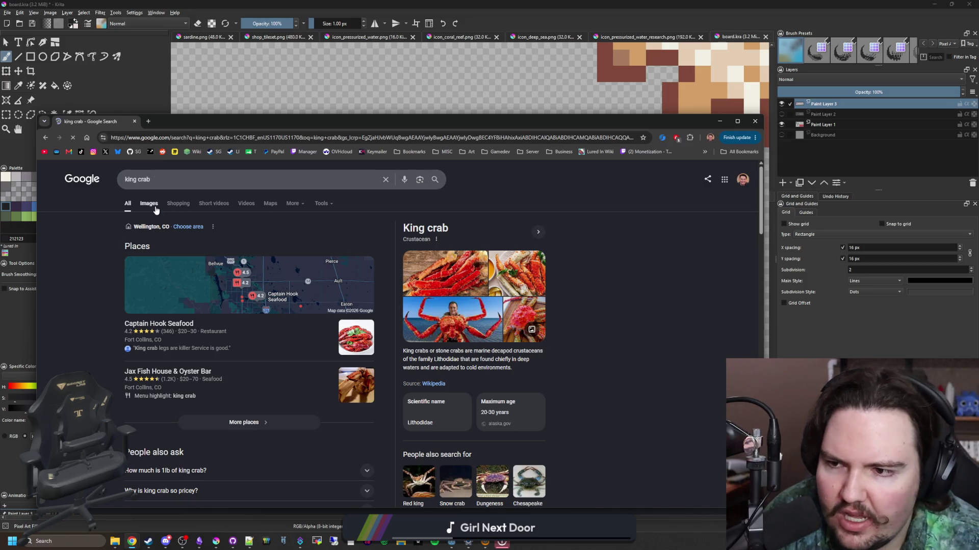
left_click(155, 208)
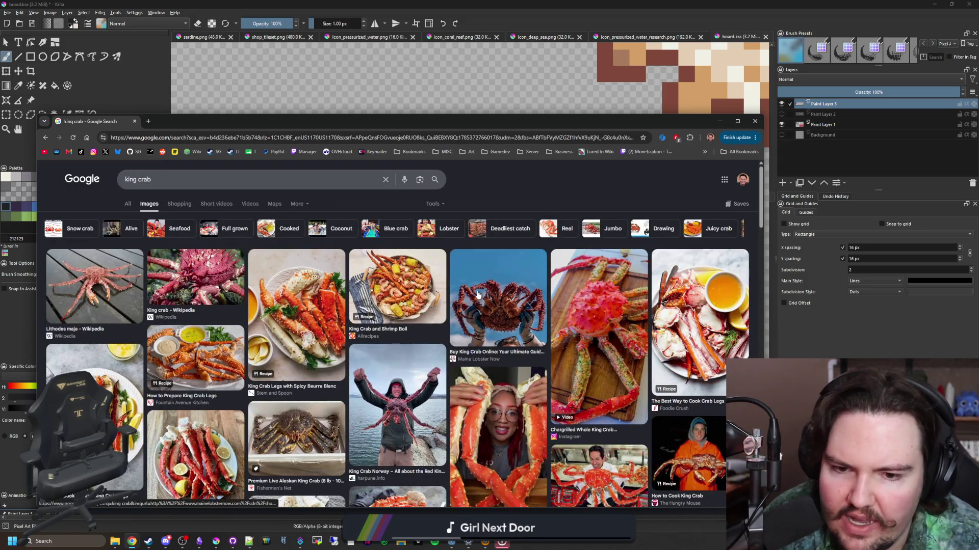
- Preview the Maine Lobster Now and Ruben's Grocery photos, then the Aquarium of the Pacific king crab
left_click(500, 321)
scroll(357, 322, "down", 3)
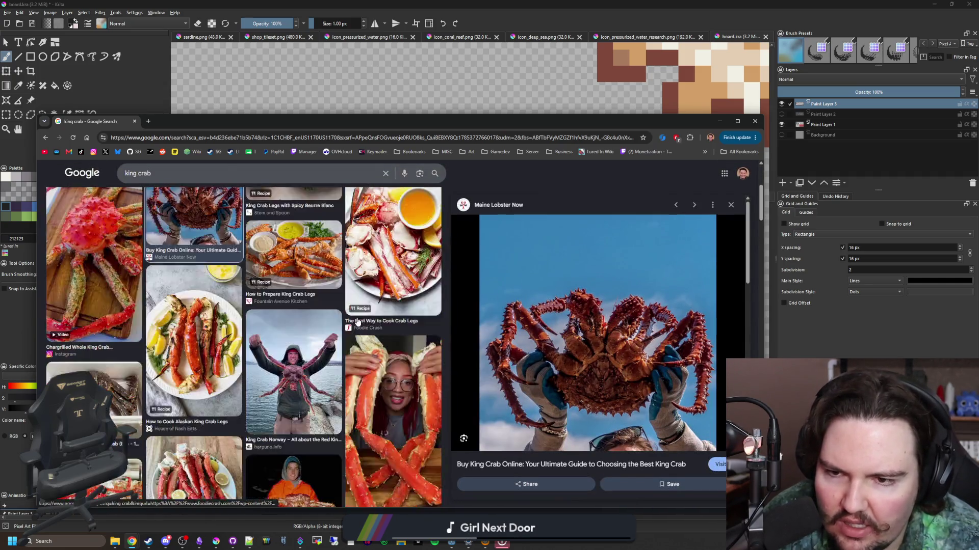
scroll(357, 322, "down", 3)
left_click(134, 351)
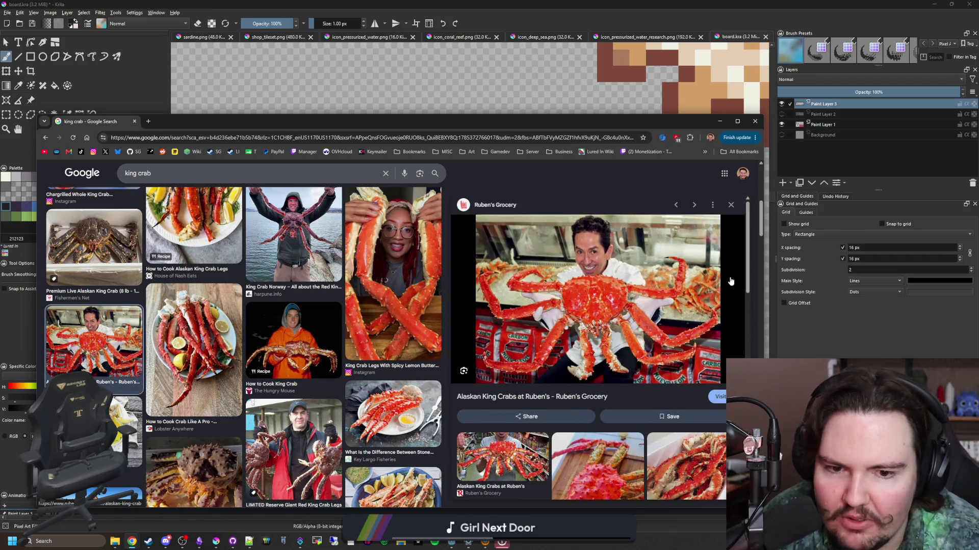
scroll(618, 293, "down", 2)
scroll(540, 315, "down", 2)
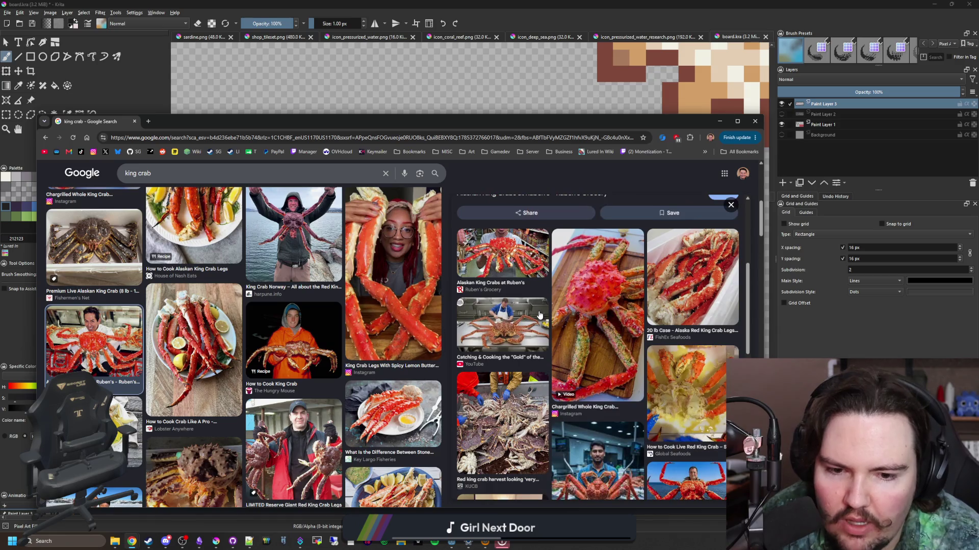
scroll(540, 315, "down", 5)
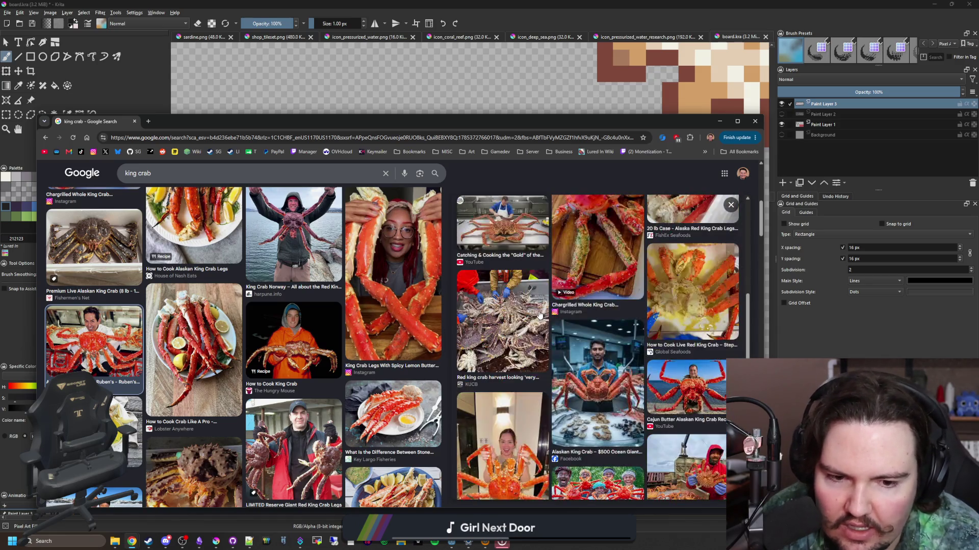
scroll(214, 326, "down", 10)
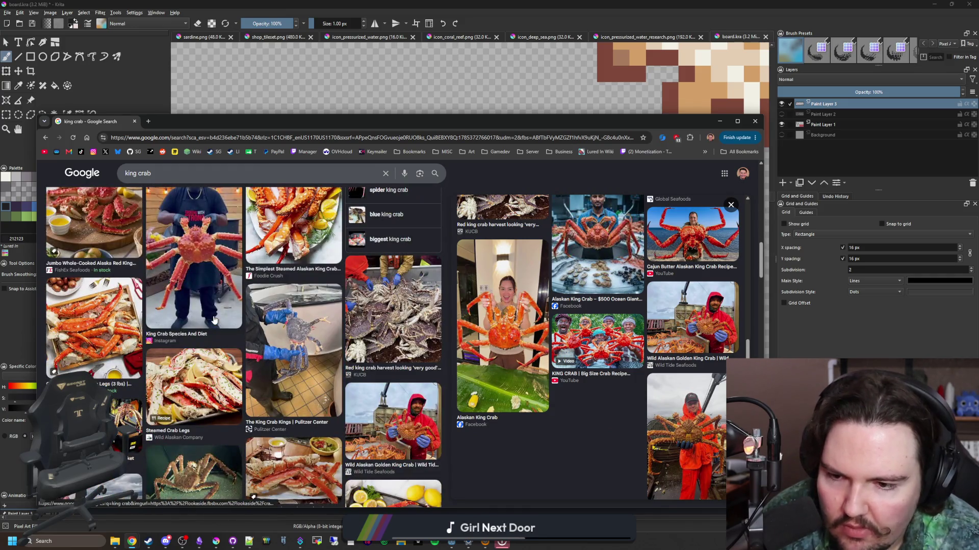
scroll(214, 320, "down", 2)
scroll(206, 248, "down", 2)
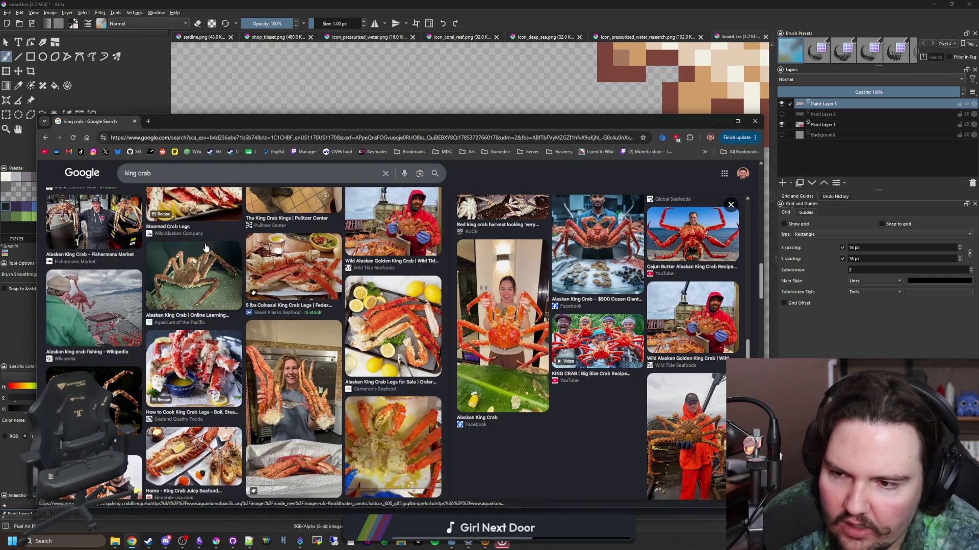
left_click(198, 275)
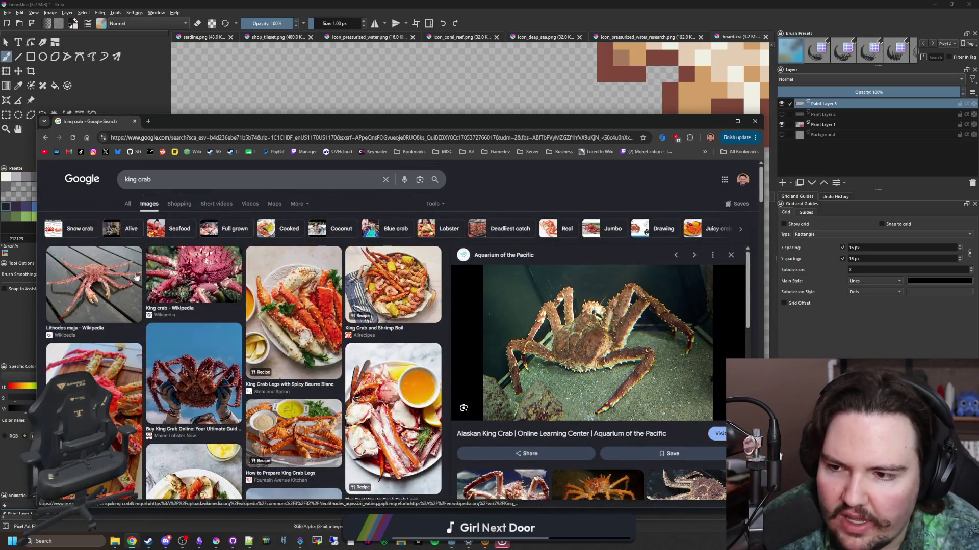
- Preview the Wikipedia, King Crab Norway, Species And Diet, Pulitzer Center and Wild Alaskan Golden photos
left_click(185, 263)
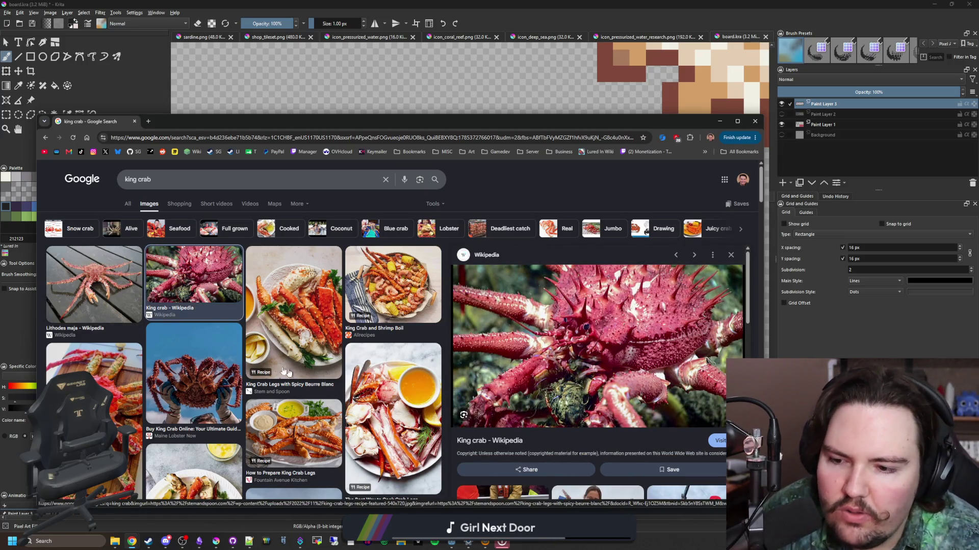
scroll(135, 382, "down", 2)
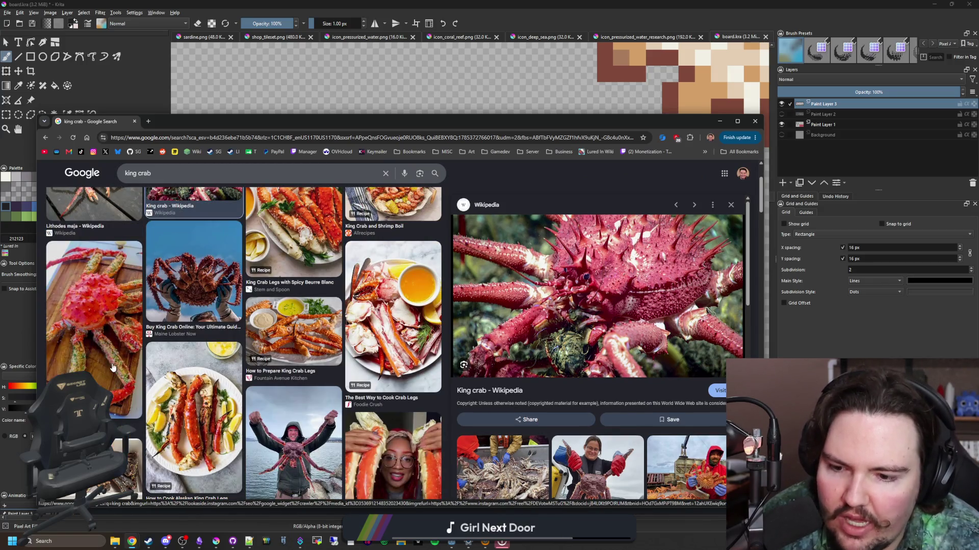
scroll(113, 367, "down", 2)
left_click(293, 353)
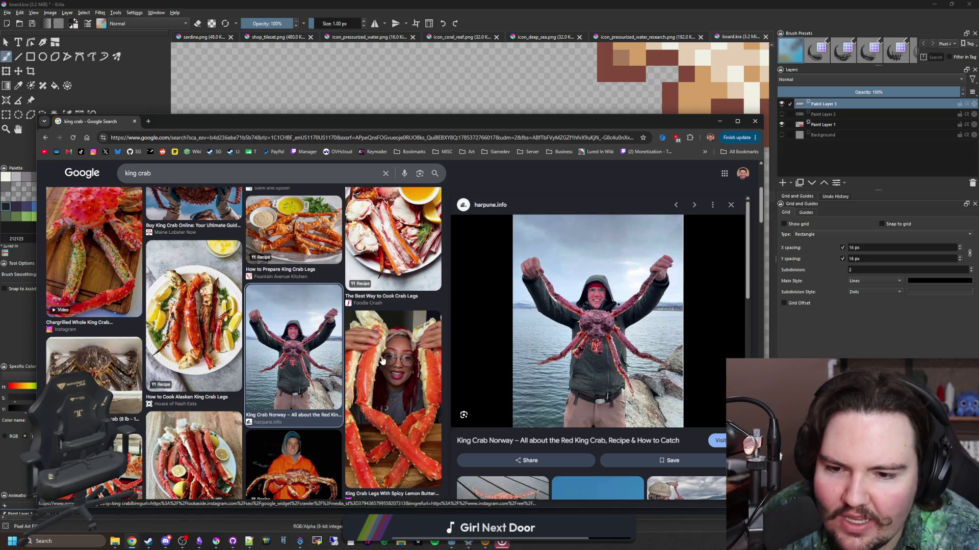
scroll(383, 360, "down", 5)
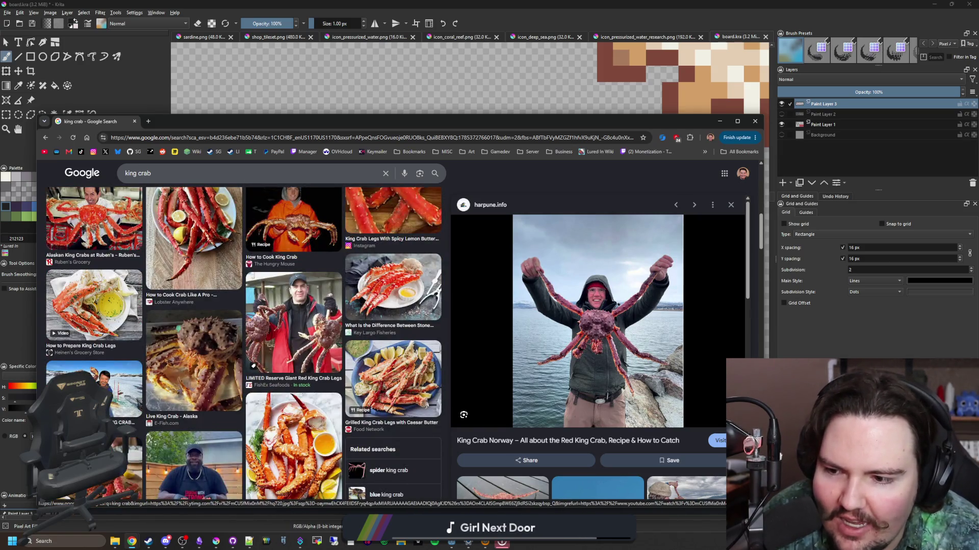
scroll(244, 343, "down", 1)
scroll(122, 369, "down", 3)
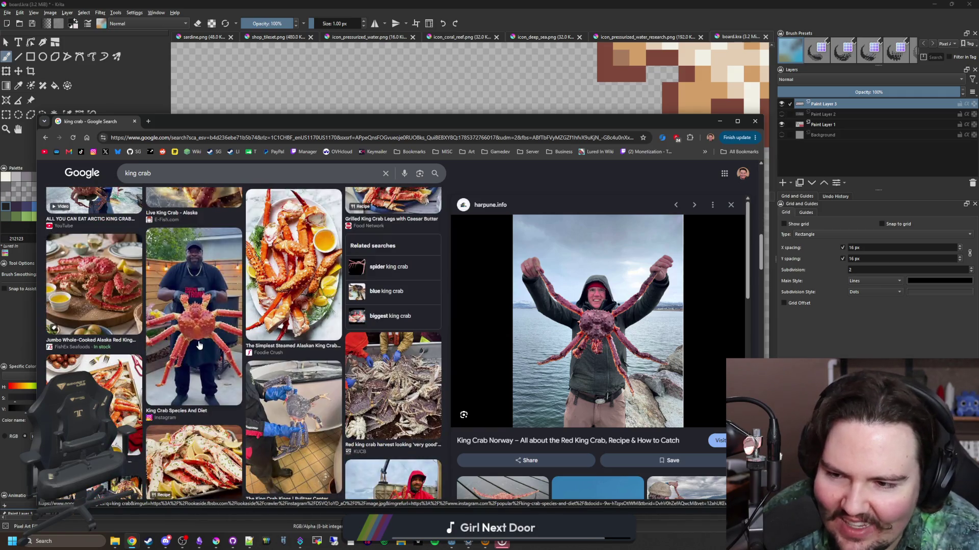
left_click(201, 326)
scroll(203, 338, "down", 2)
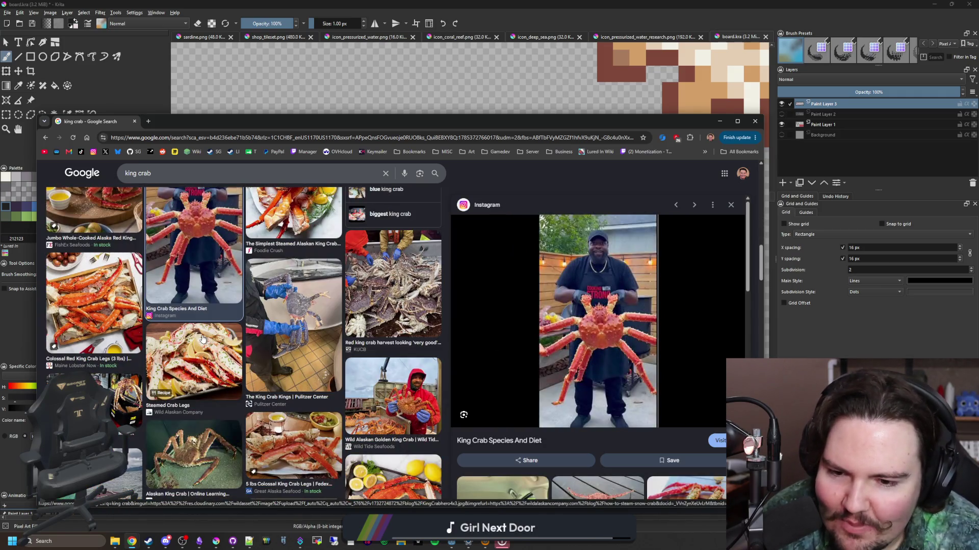
left_click(300, 329)
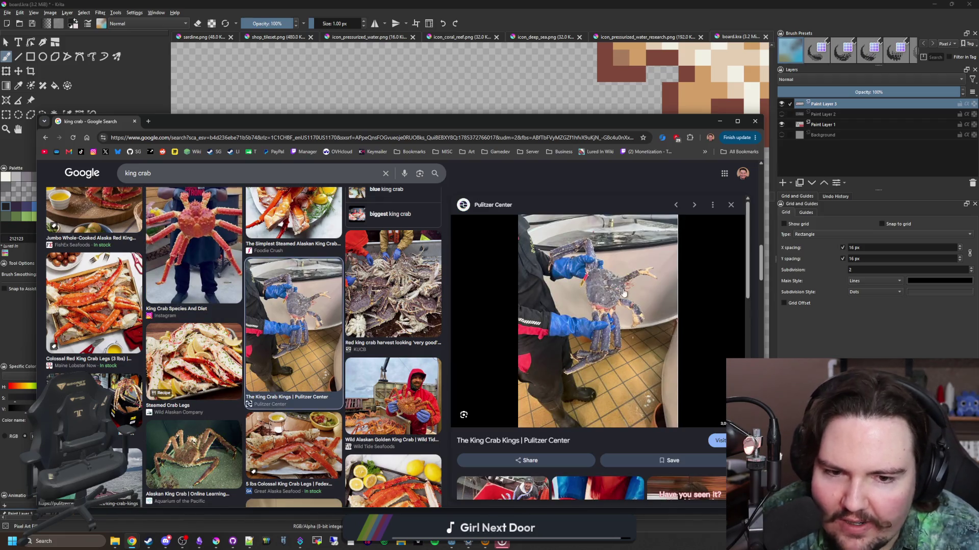
scroll(387, 284, "down", 2)
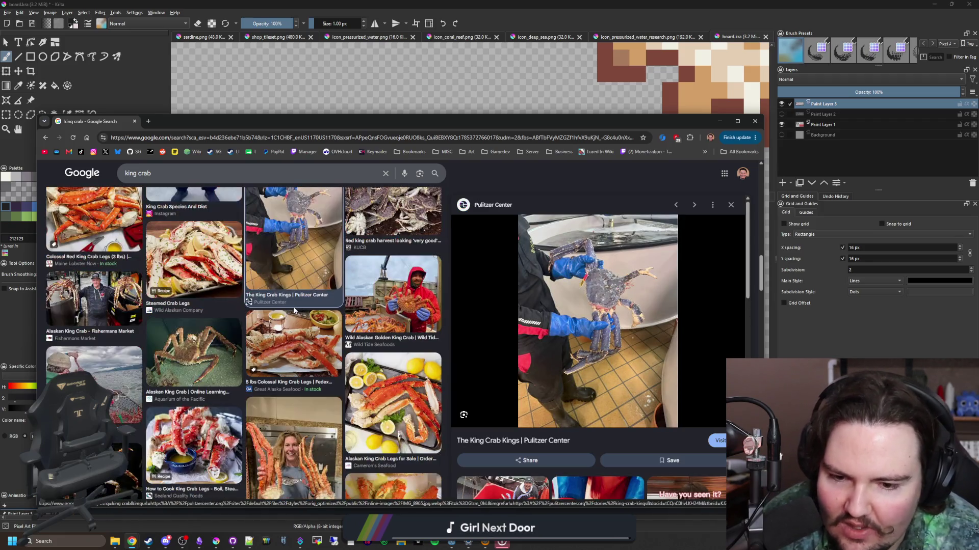
left_click(387, 284)
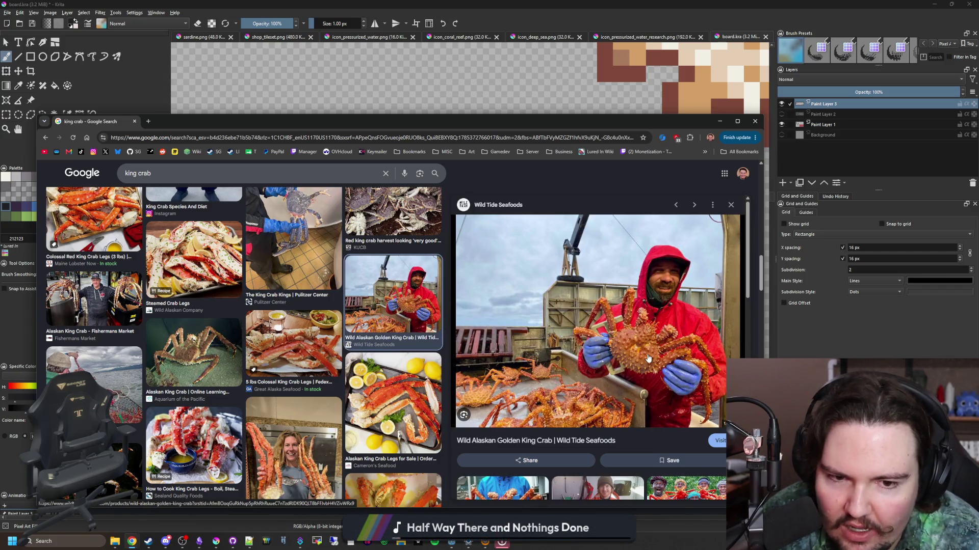
- Scroll further and preview the Instagram photo of an Alaskan Golden King Crab on a boat deck
scroll(286, 347, "down", 2)
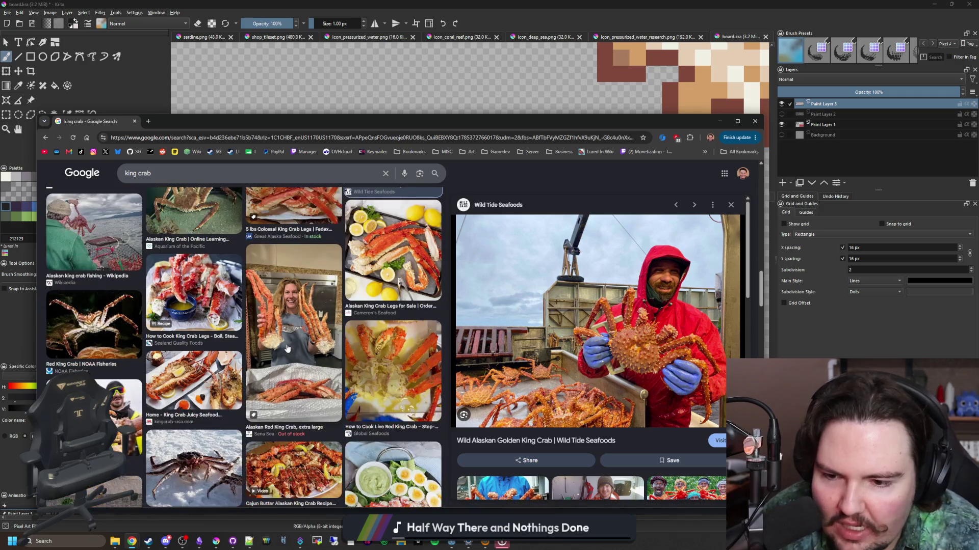
scroll(287, 349, "down", 1)
scroll(286, 349, "down", 3)
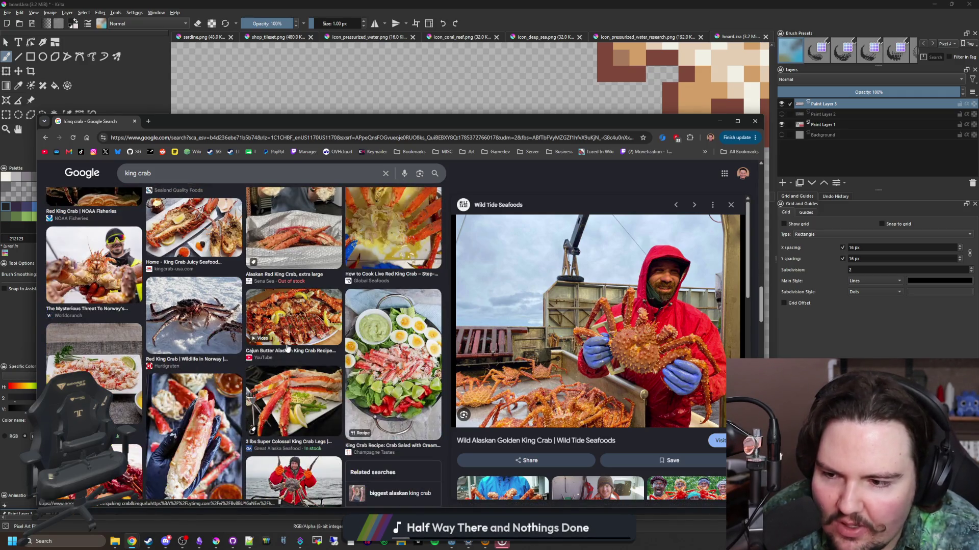
scroll(286, 349, "down", 3)
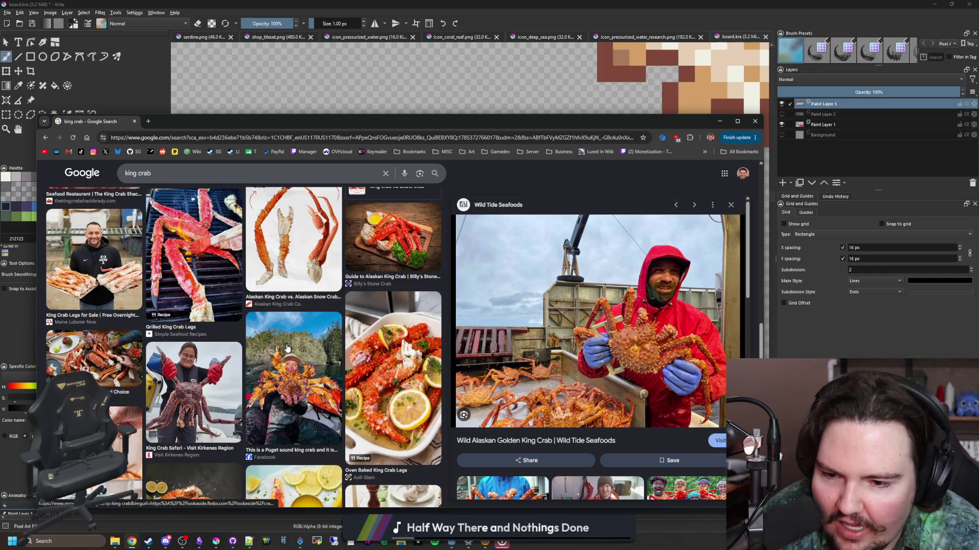
scroll(287, 348, "down", 4)
scroll(287, 349, "down", 8)
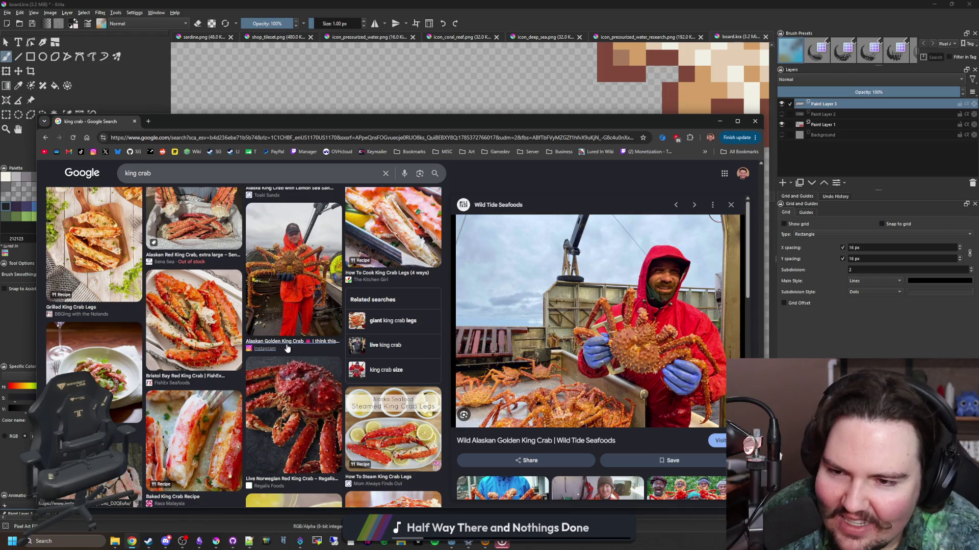
left_click(287, 349)
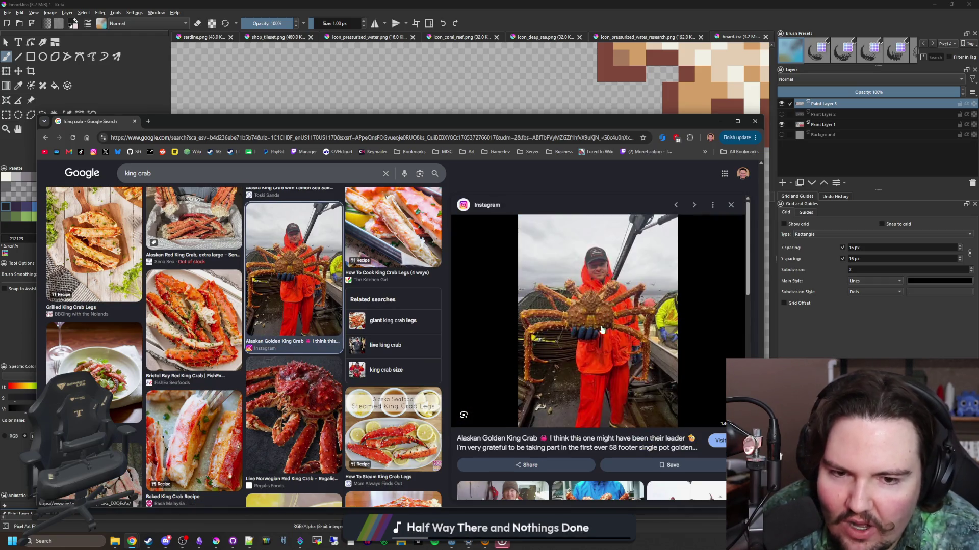
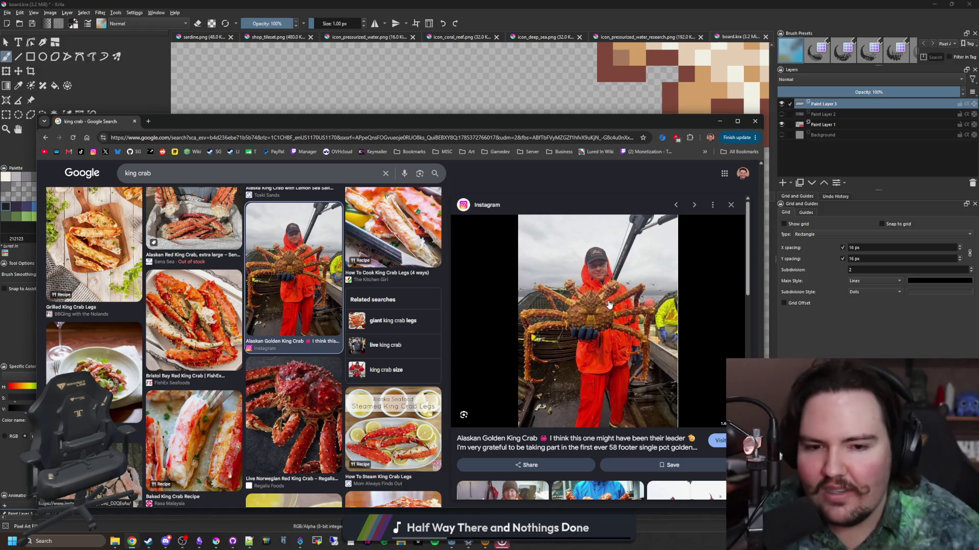
- Scroll the king crab image results and preview the 'King Crab Fishing in Norway' and 'King Crab in Norway' photos
scroll(318, 351, "down", 5)
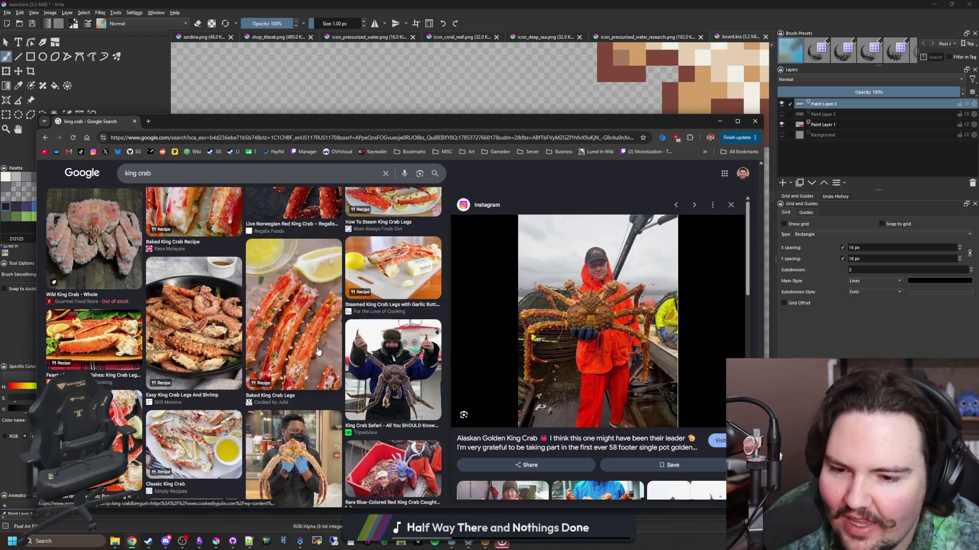
scroll(320, 371, "down", 3)
scroll(343, 328, "down", 3)
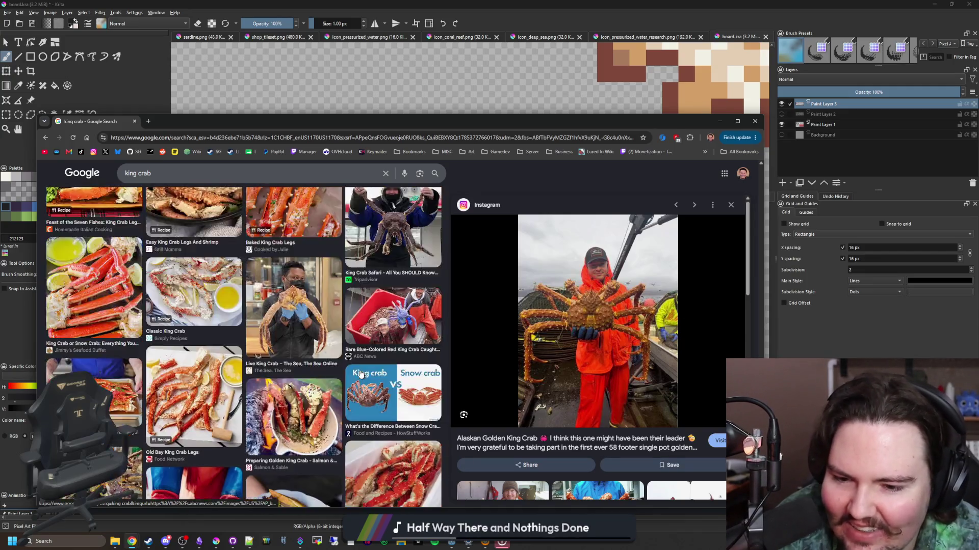
left_click(192, 372)
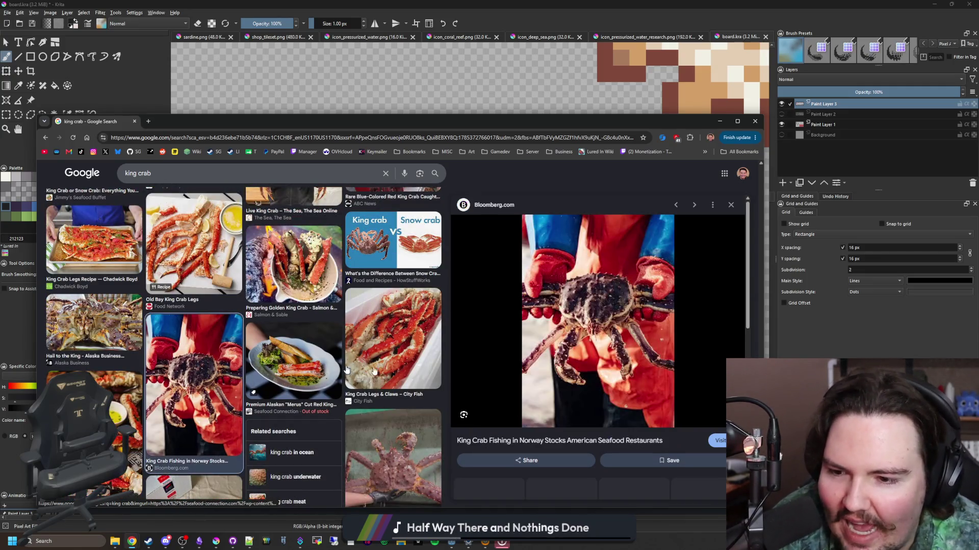
scroll(551, 344, "down", 3)
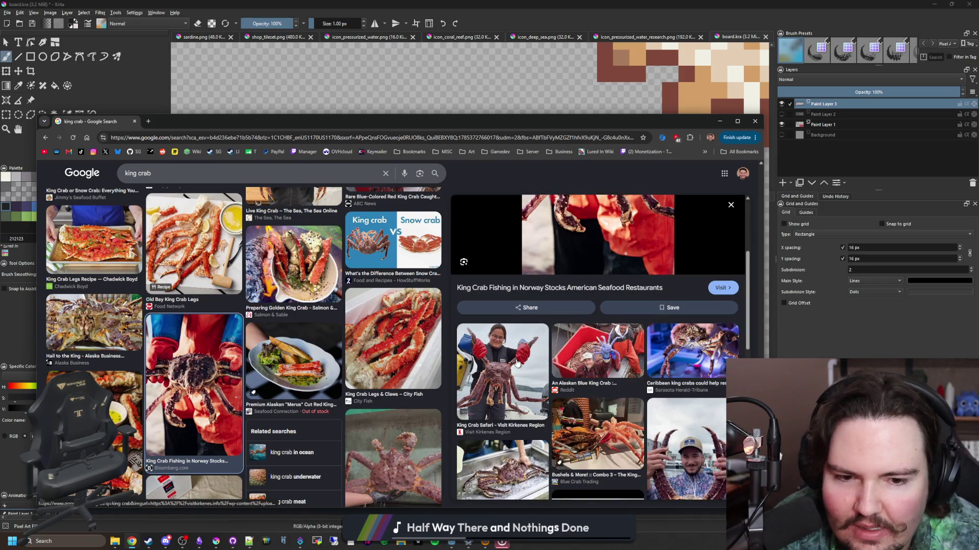
scroll(551, 341, "down", 2)
left_click(675, 363)
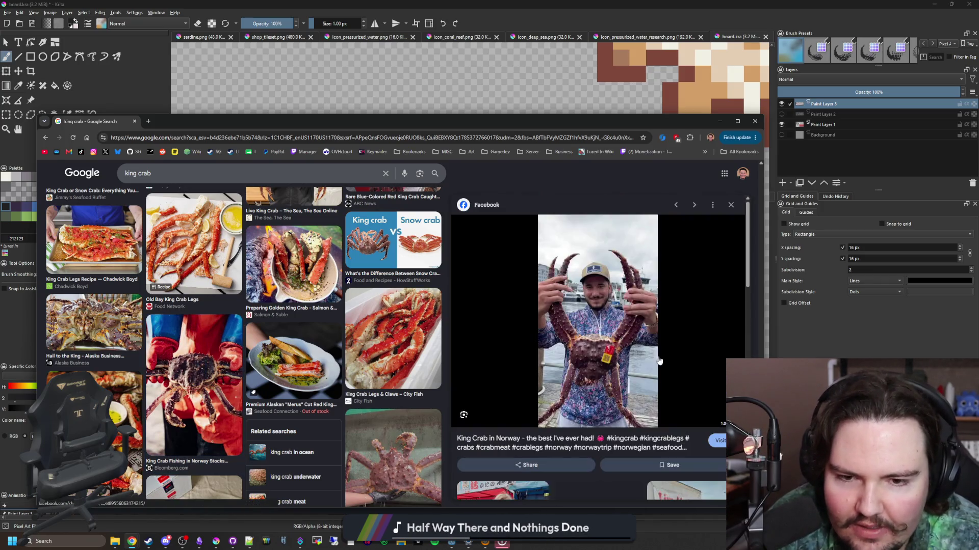
- Preview the Alaskan King Crab Rockefeller image, then bring the Krita fish board to the front
scroll(314, 299, "down", 5)
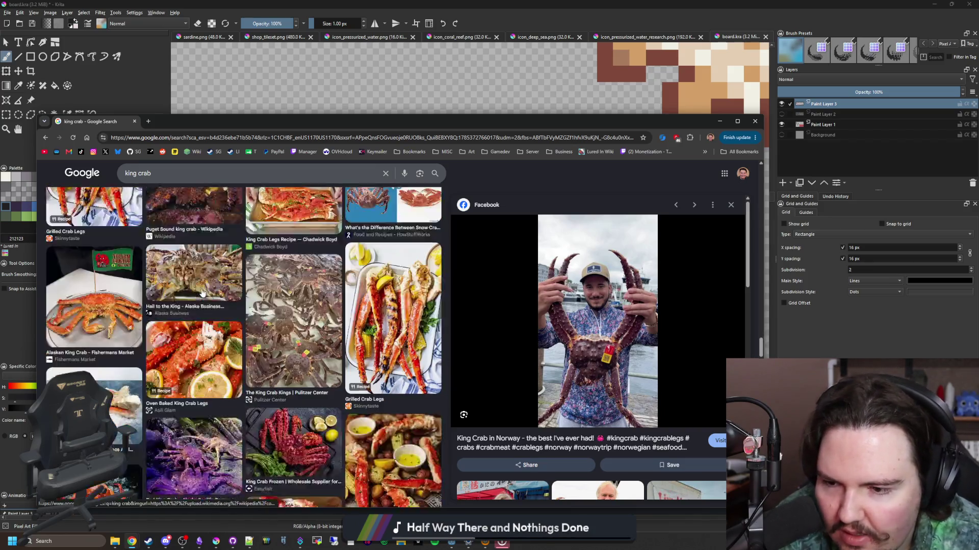
scroll(88, 270, "down", 2)
scroll(280, 347, "down", 2)
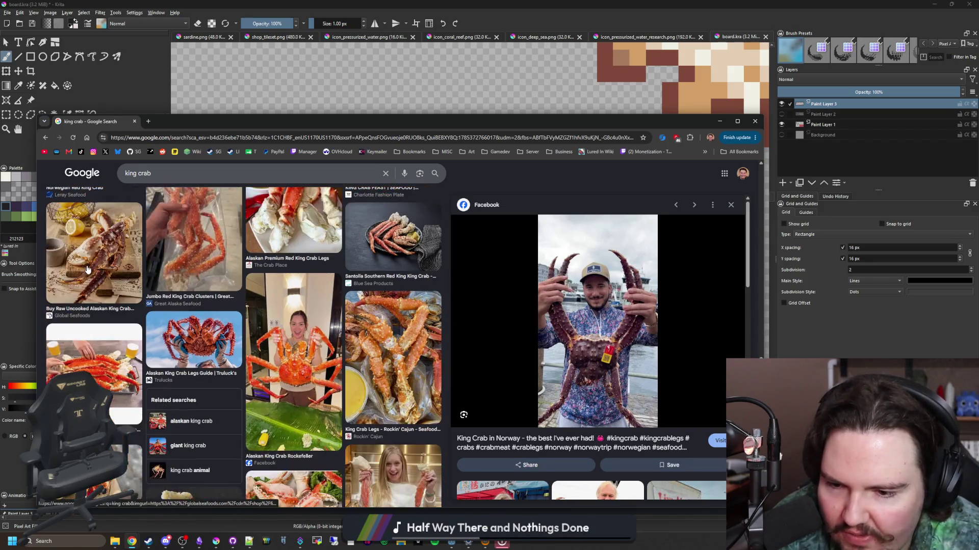
left_click(279, 347)
scroll(280, 347, "down", 8)
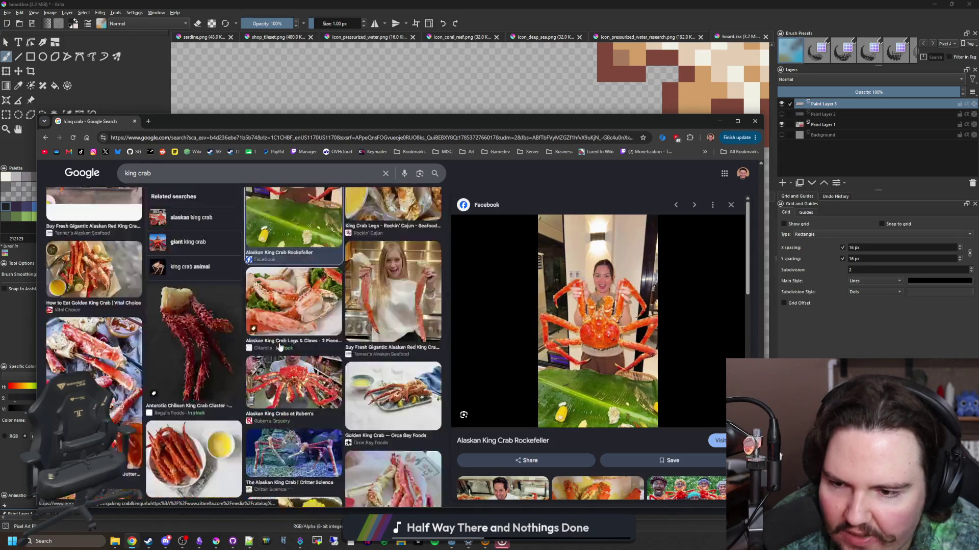
left_click(387, 109)
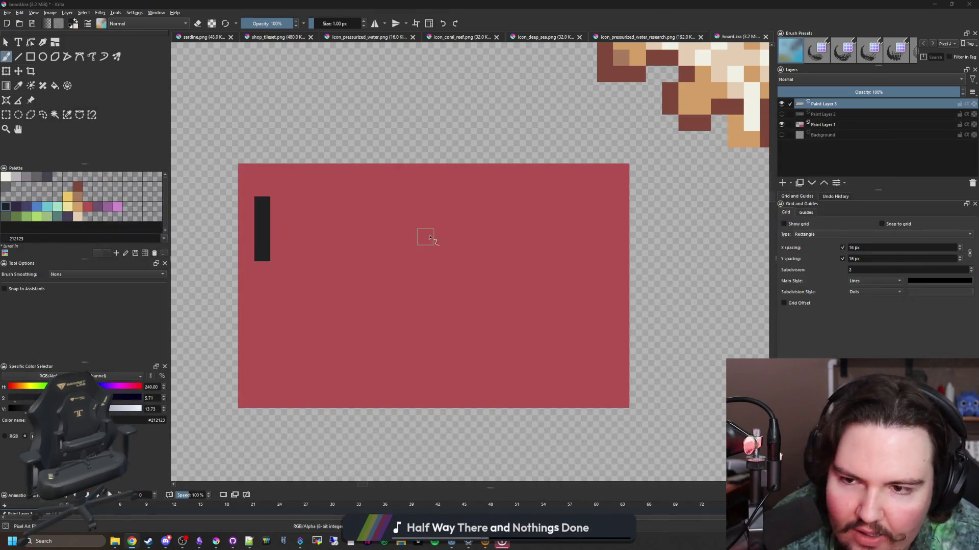
- Start opening an image and browse into the lured-in project's Sprites folder
scroll(321, 167, "down", 3)
scroll(434, 205, "up", 2)
scroll(389, 332, "up", 3)
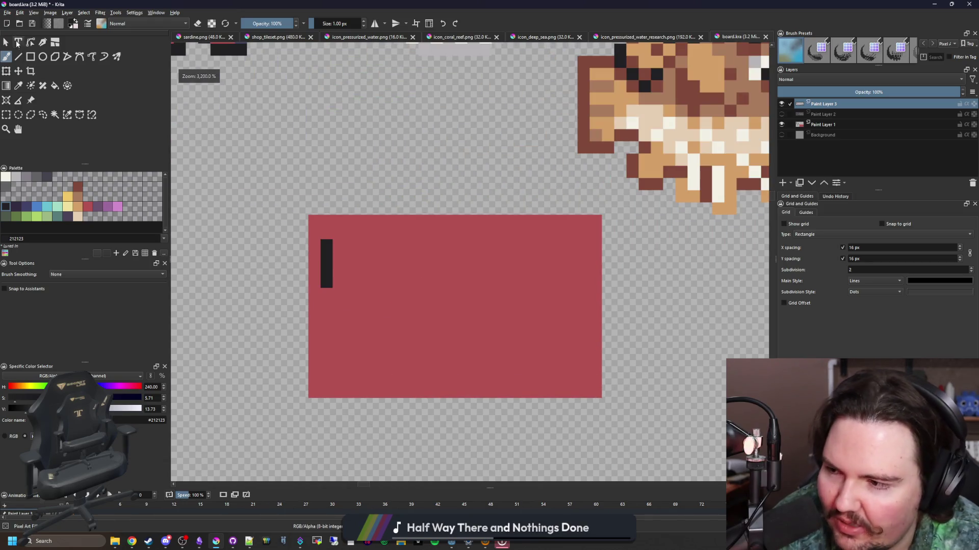
left_click(7, 12)
left_click(17, 30)
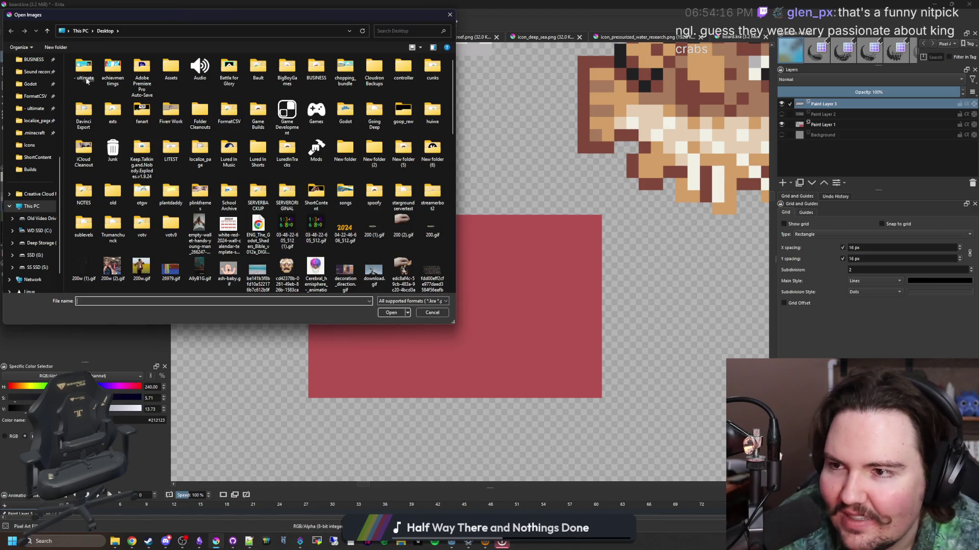
scroll(35, 135, "up", 5)
left_click(31, 172)
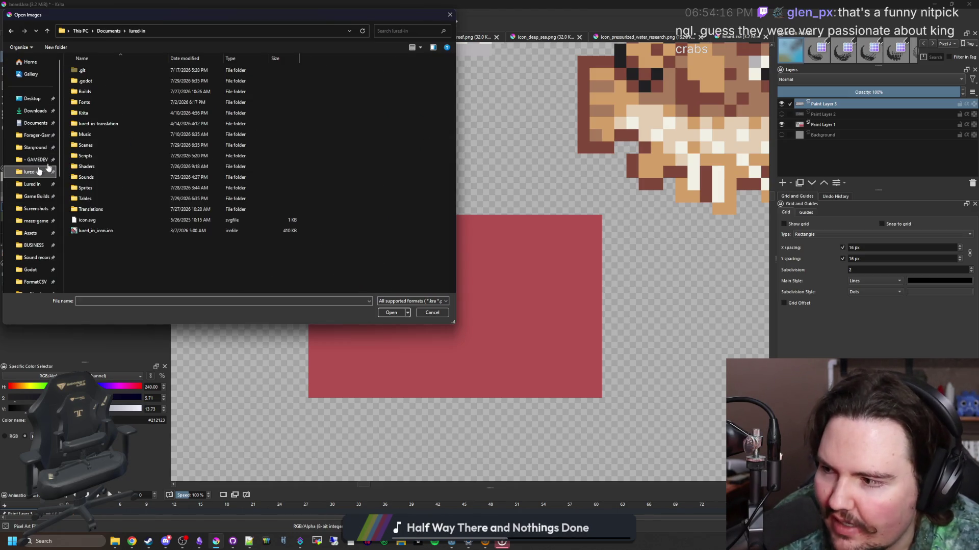
double_click(94, 190)
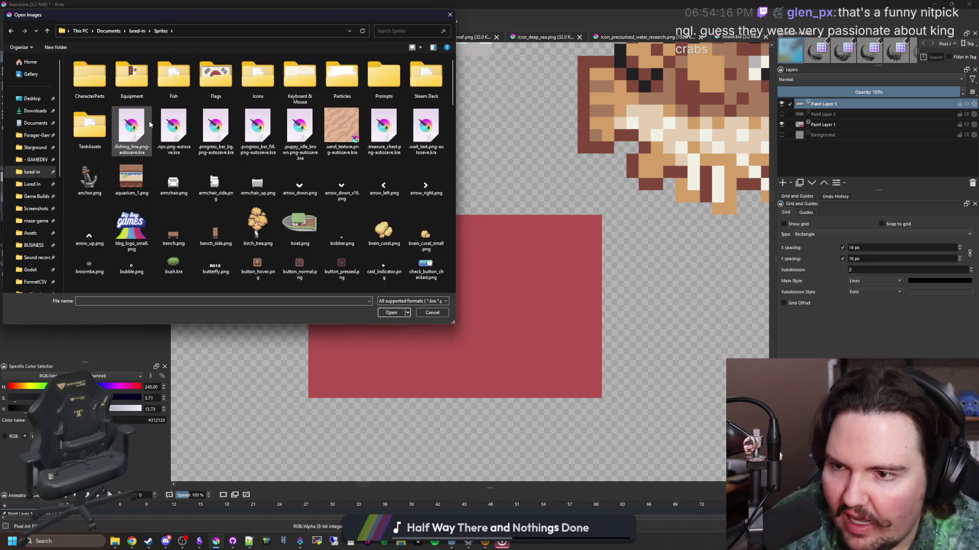
- Open red_king_crab.png from the Fish sprites folder
left_click(313, 118)
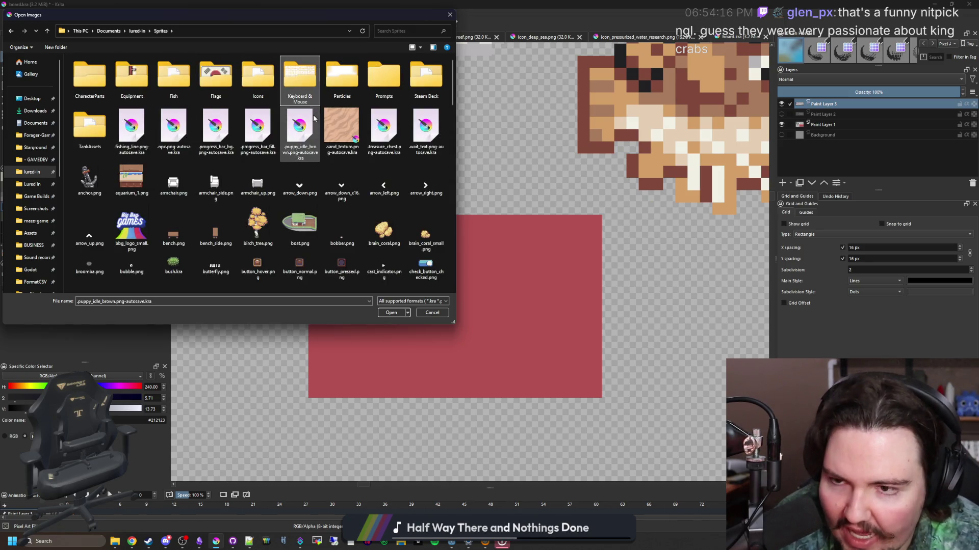
scroll(227, 191, "down", 5)
left_click(218, 214)
scroll(207, 166, "up", 5)
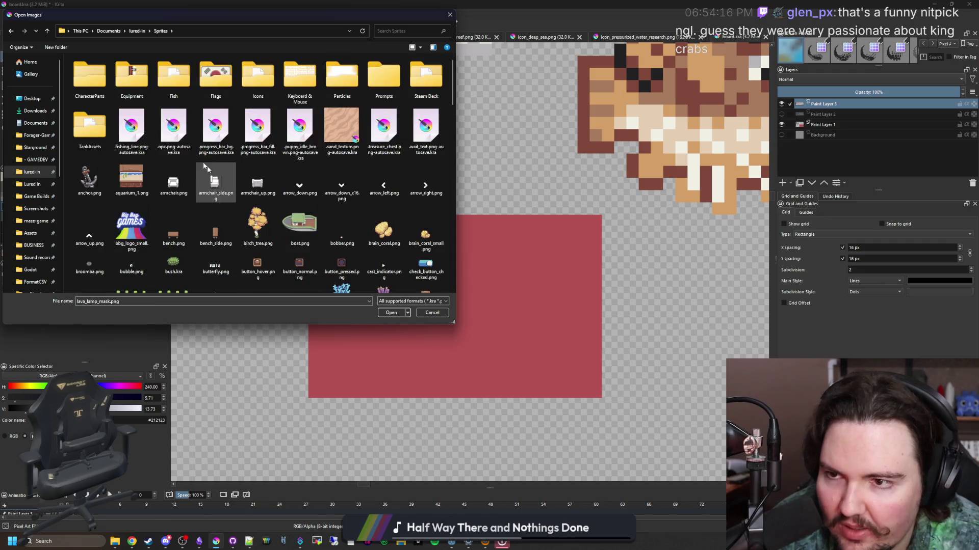
double_click(182, 85)
scroll(184, 138, "down", 3)
left_click(132, 118)
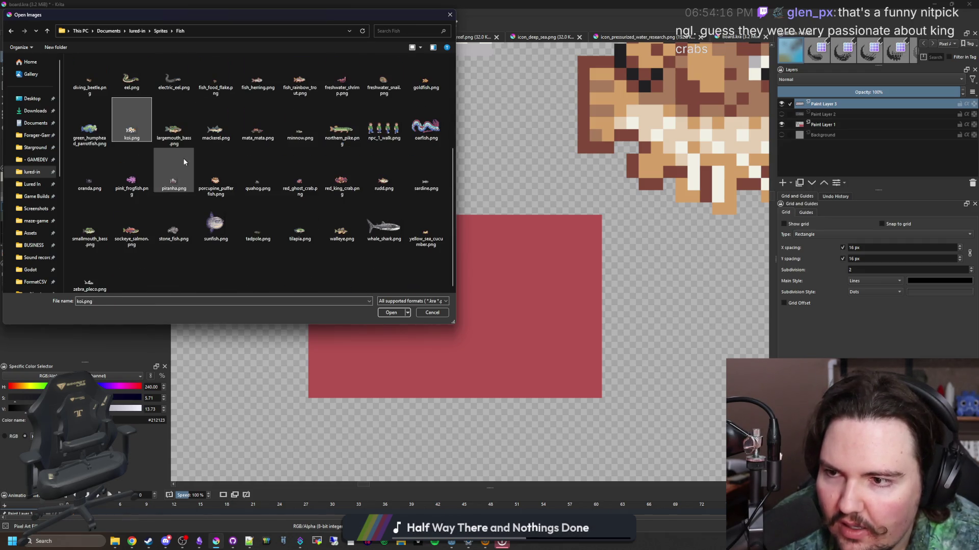
double_click(341, 176)
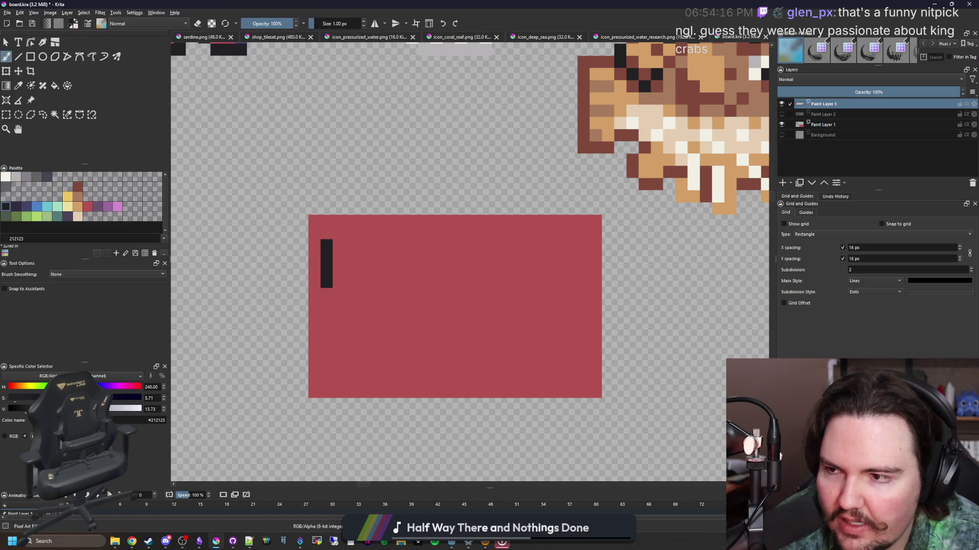
left_click(6, 115)
- Copy the whole red king crab sprite and paste it onto the board.kra fish board
left_click_drag(474, 329, 305, 218)
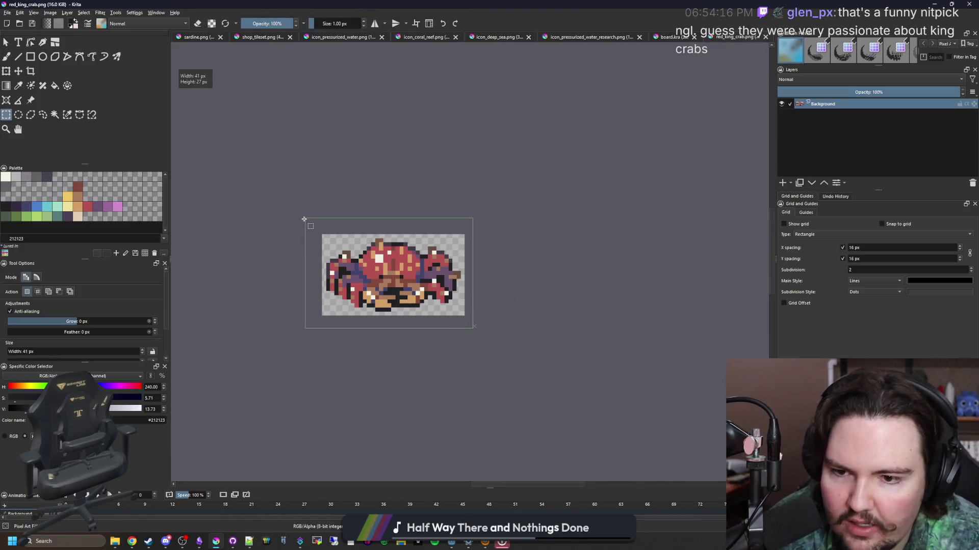
key("ctrl+c")
left_click(668, 37)
key("ctrl+v")
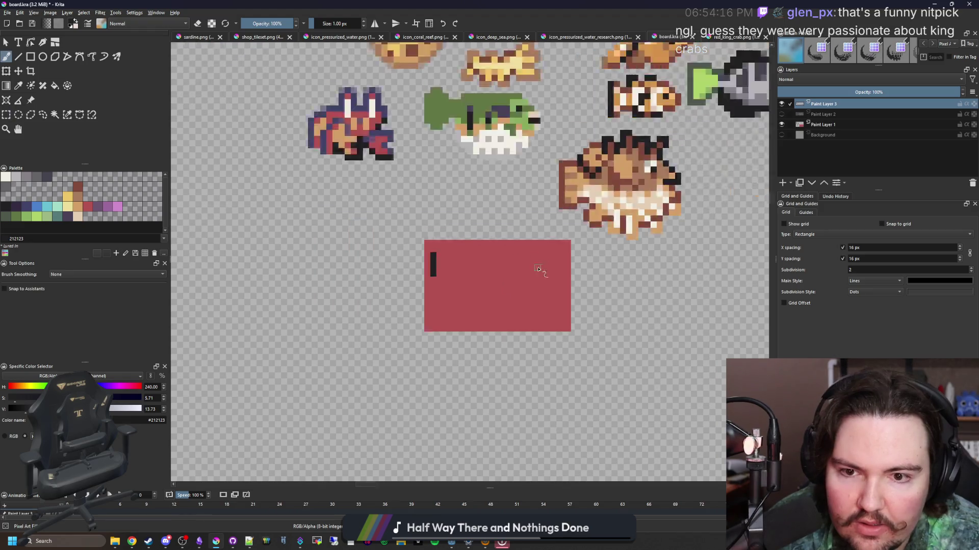
- Move the pasted crab beside the small crab, below the pink dolphin, and apply the placement
key("ctrl+t")
scroll(547, 216, "down", 3)
scroll(351, 125, "up", 2)
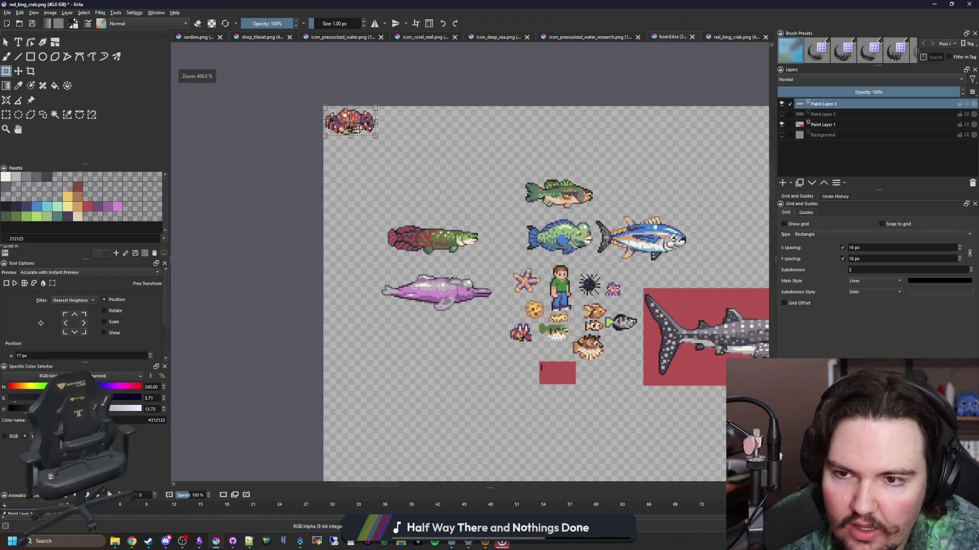
mouse_move(352, 125)
left_mouse_down()
mouse_move(561, 293)
mouse_move(530, 316)
mouse_move(566, 351)
mouse_move(621, 355)
left_mouse_up()
scroll(561, 294, "up", 4)
scroll(621, 355, "right", 5)
mouse_move(522, 299)
left_mouse_down()
mouse_move(558, 305)
mouse_move(428, 296)
mouse_move(469, 286)
left_mouse_up()
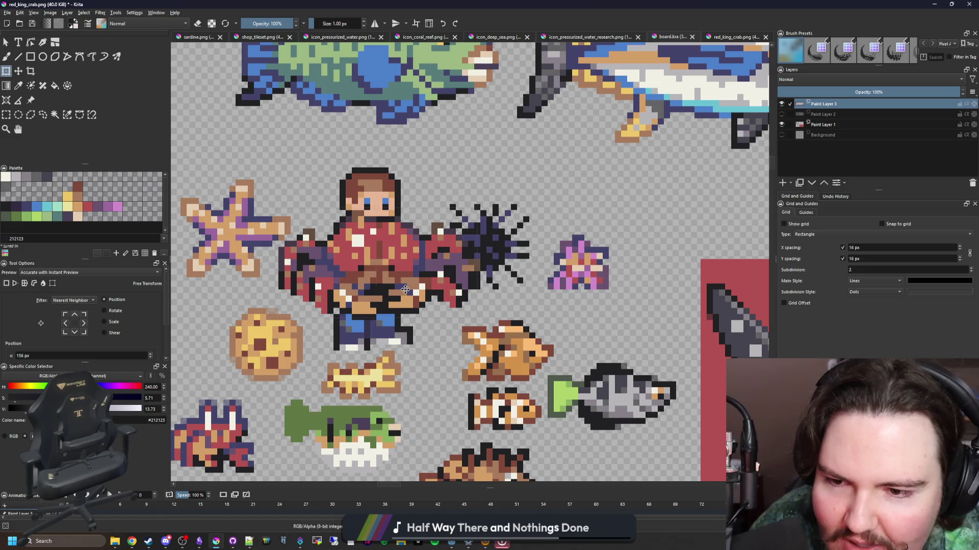
scroll(470, 273, "down", 2)
scroll(470, 274, "down", 1)
scroll(470, 274, "left", 1)
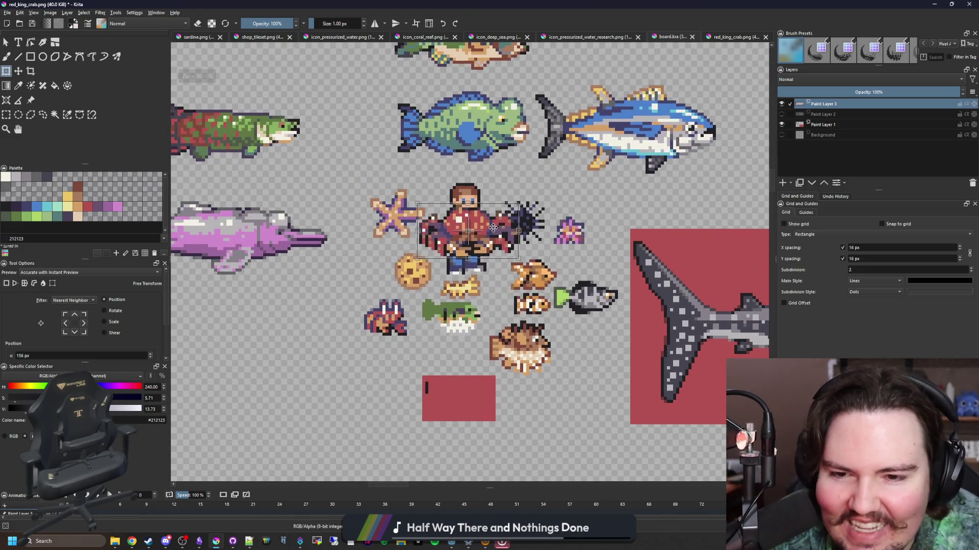
mouse_move(496, 227)
left_mouse_down()
mouse_move(314, 317)
mouse_move(330, 311)
mouse_move(334, 287)
left_mouse_up()
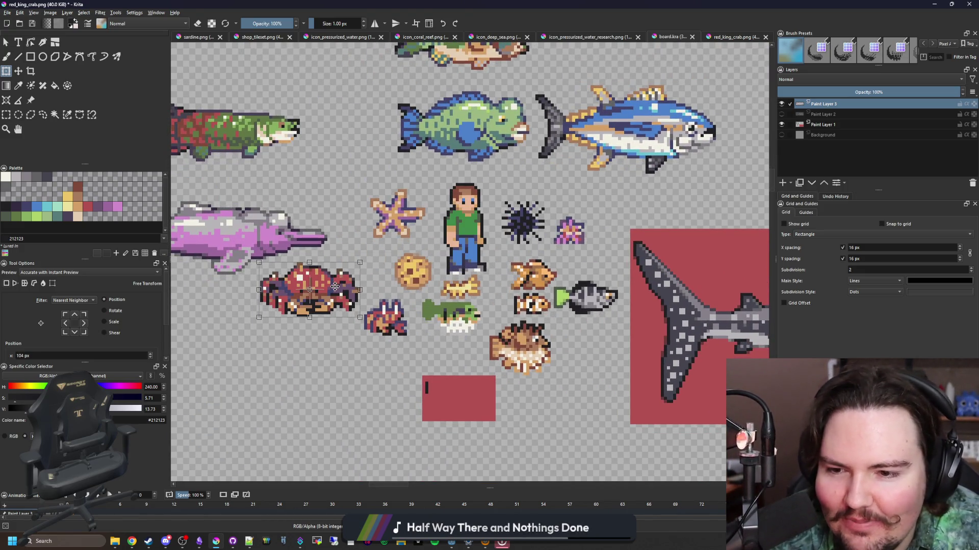
key("Return")
- Zoom in and out over the board to inspect the placed crab
scroll(390, 275, "down", 3)
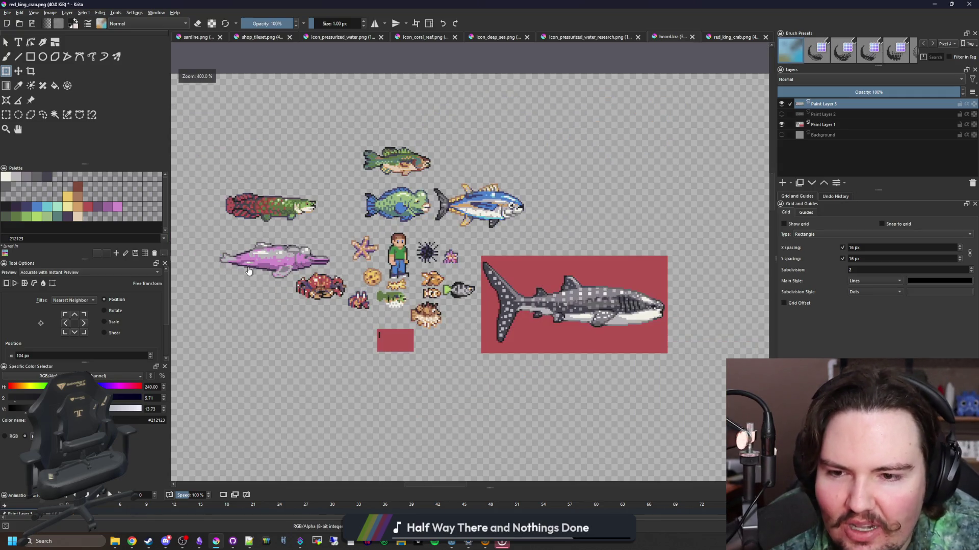
scroll(389, 275, "up", 2)
scroll(390, 275, "down", 1)
scroll(390, 275, "up", 2)
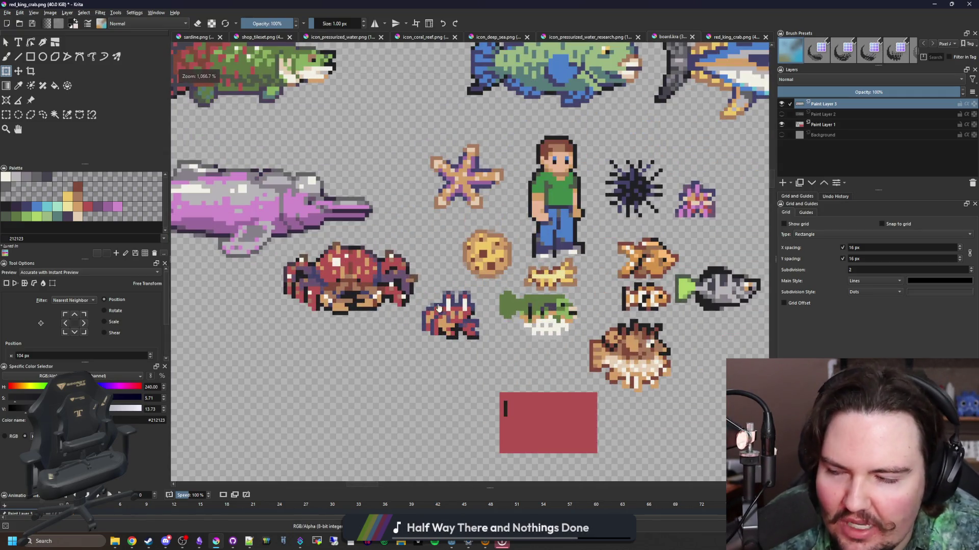
scroll(344, 296, "down", 2)
scroll(343, 295, "down", 2)
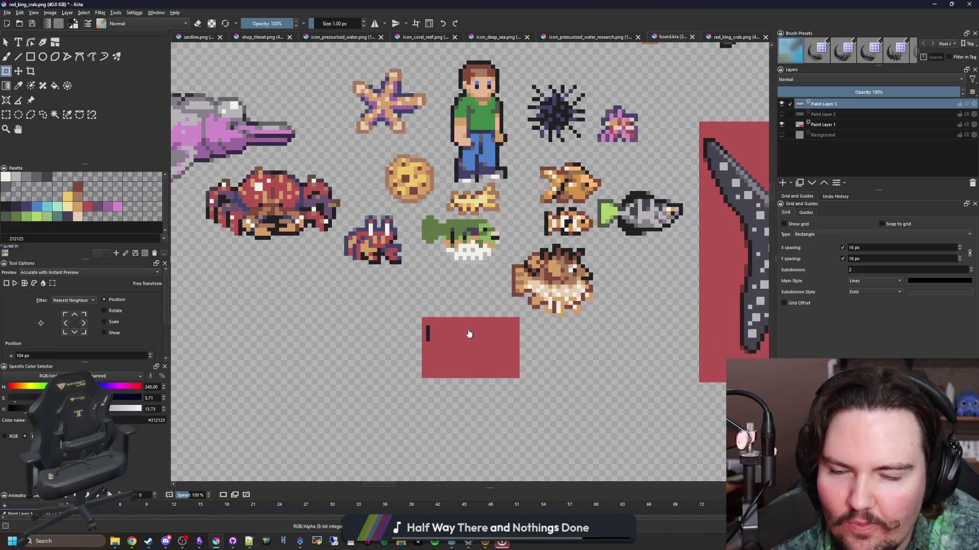
scroll(470, 335, "up", 1)
scroll(479, 347, "up", 1)
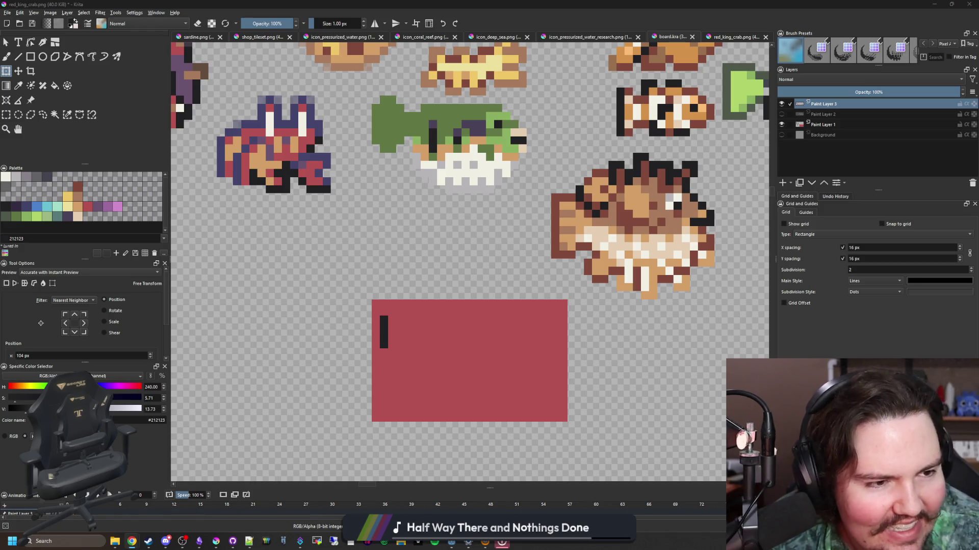
scroll(428, 293, "down", 2)
scroll(448, 288, "up", 2)
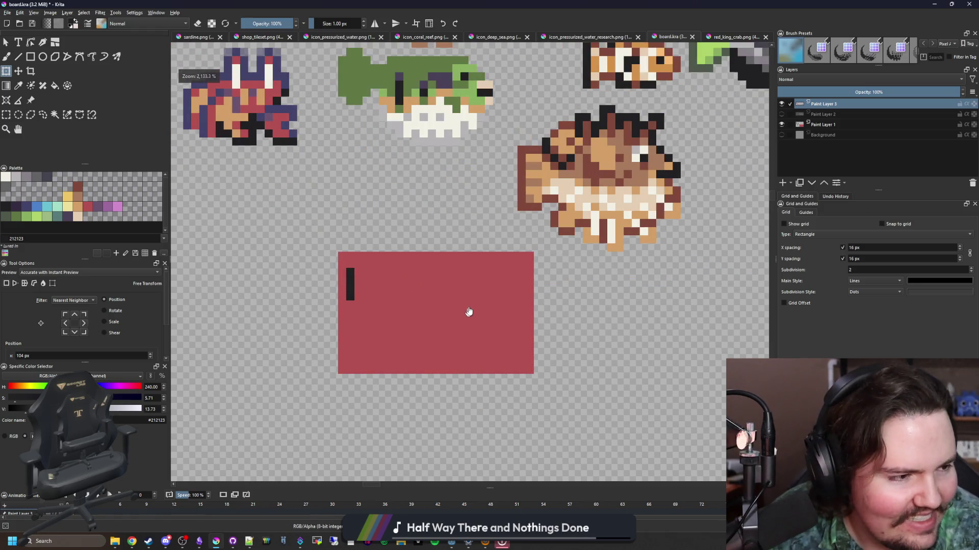
scroll(469, 312, "up", 2)
- With the freehand brush, paint the outline's dark bottom edge and a short vertical stroke
key("b")
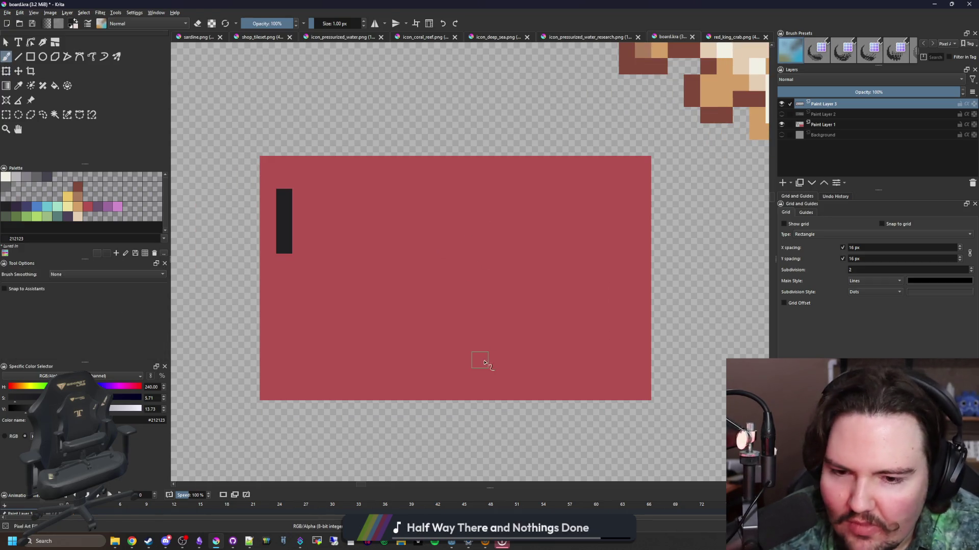
left_click_drag(474, 377, 566, 378)
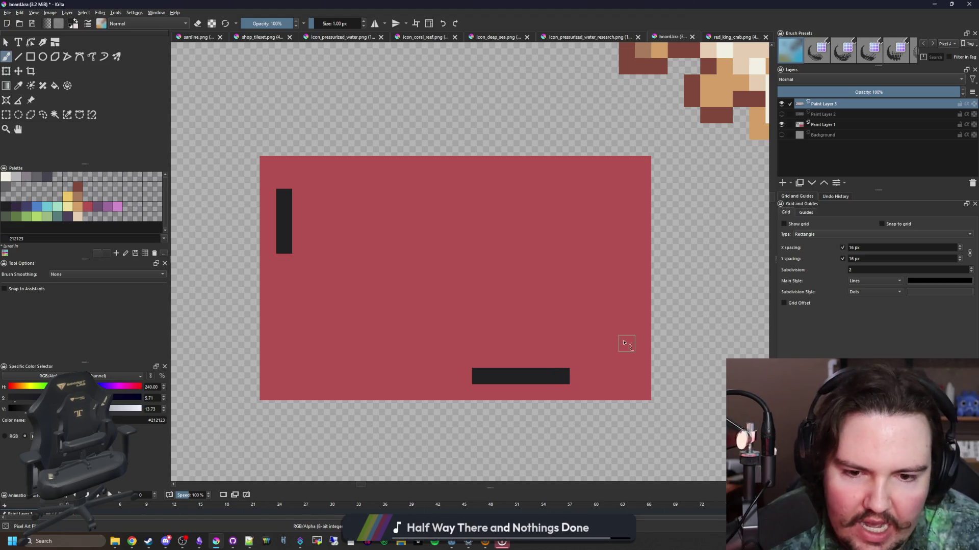
mouse_move(627, 302)
left_mouse_down()
mouse_move(627, 274)
mouse_move(611, 346)
mouse_move(561, 343)
mouse_move(561, 359)
left_mouse_up()
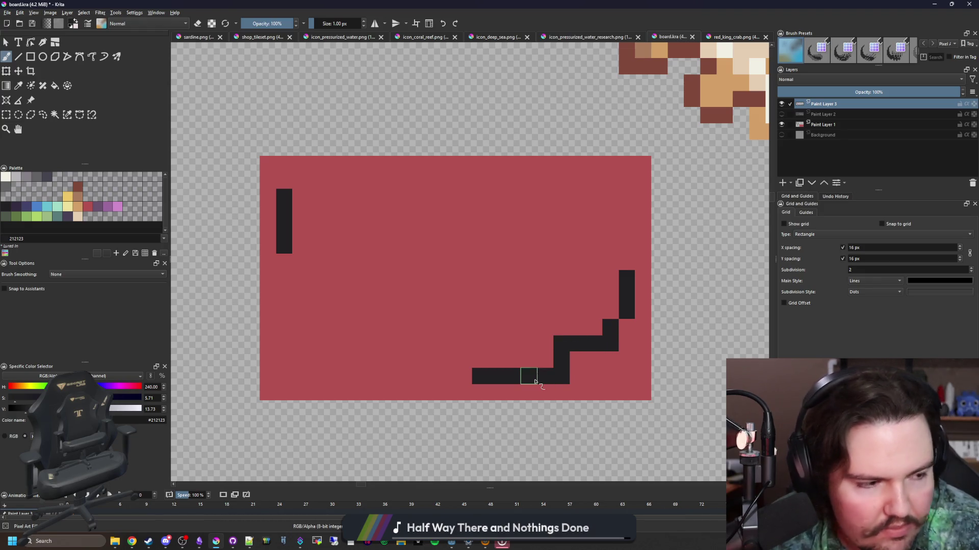
left_click(499, 389)
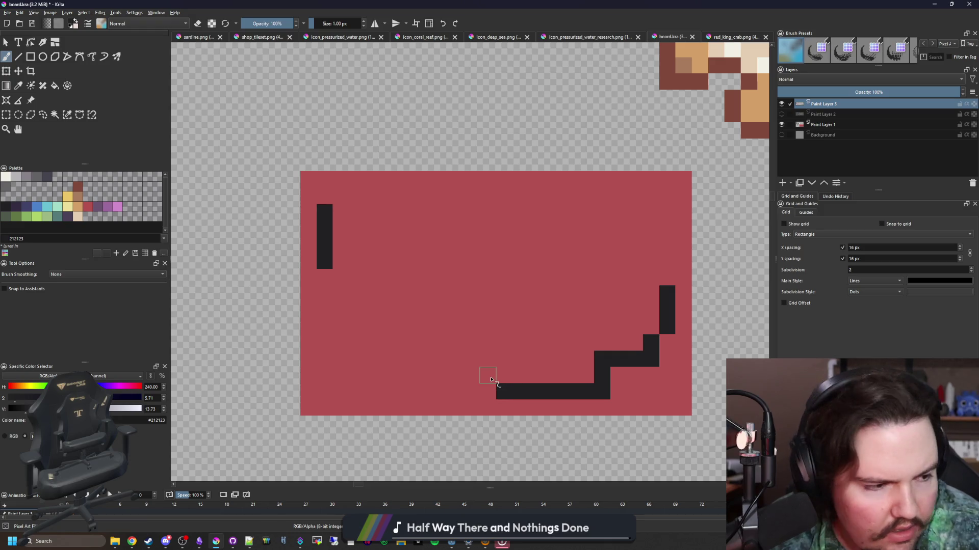
- Step the dark jaw line up and left in pixels, extending the left column
left_click(487, 376)
left_click(471, 375)
left_click(455, 358)
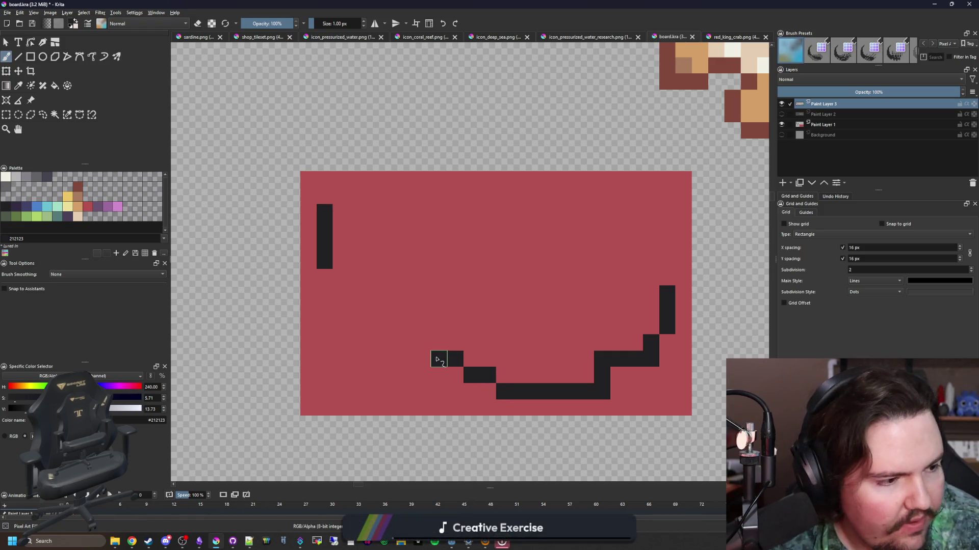
left_click(416, 344)
left_click(416, 328)
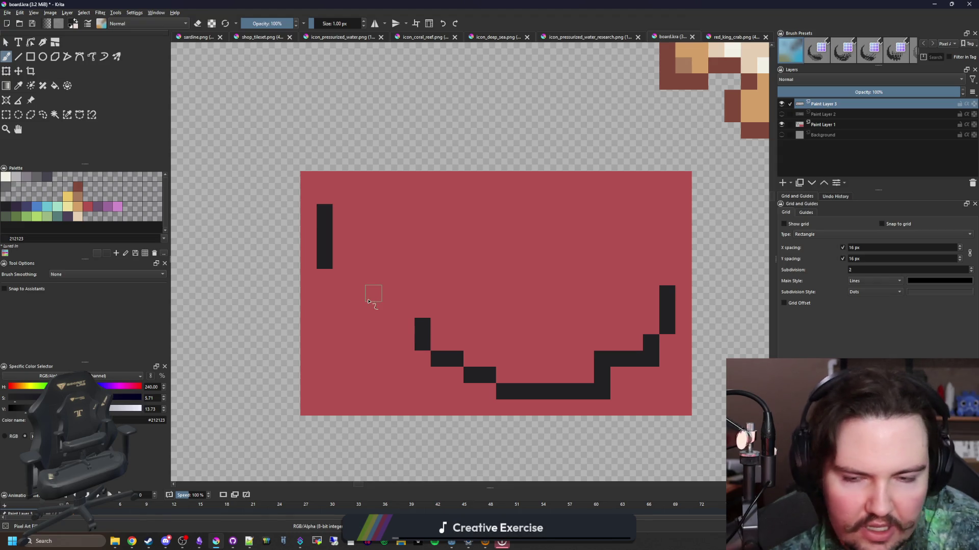
left_click(326, 275)
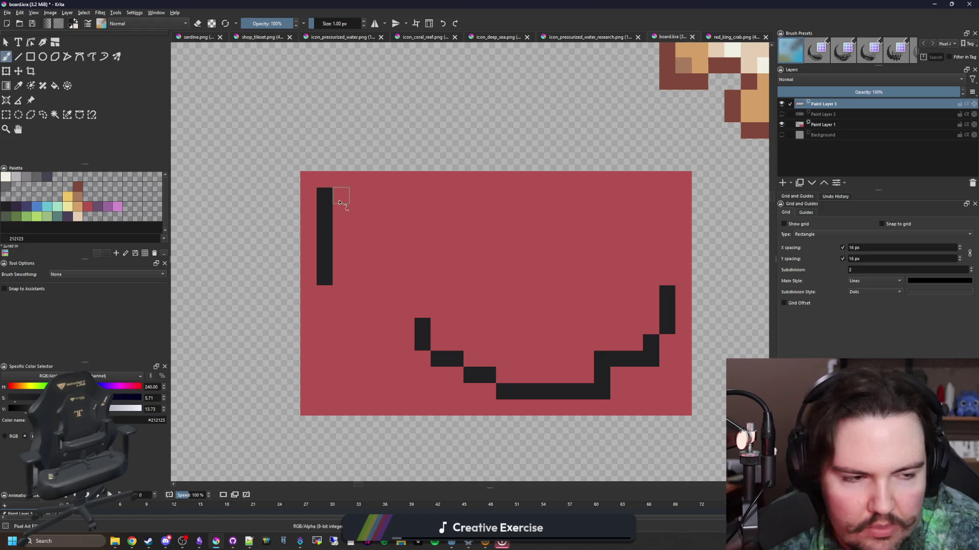
- Draw the inner jaw's upper edge and the top of the body to close the outline
mouse_move(379, 258)
left_mouse_down()
mouse_move(374, 227)
mouse_move(431, 311)
mouse_move(436, 277)
mouse_move(439, 357)
mouse_move(455, 357)
mouse_move(454, 310)
left_mouse_up()
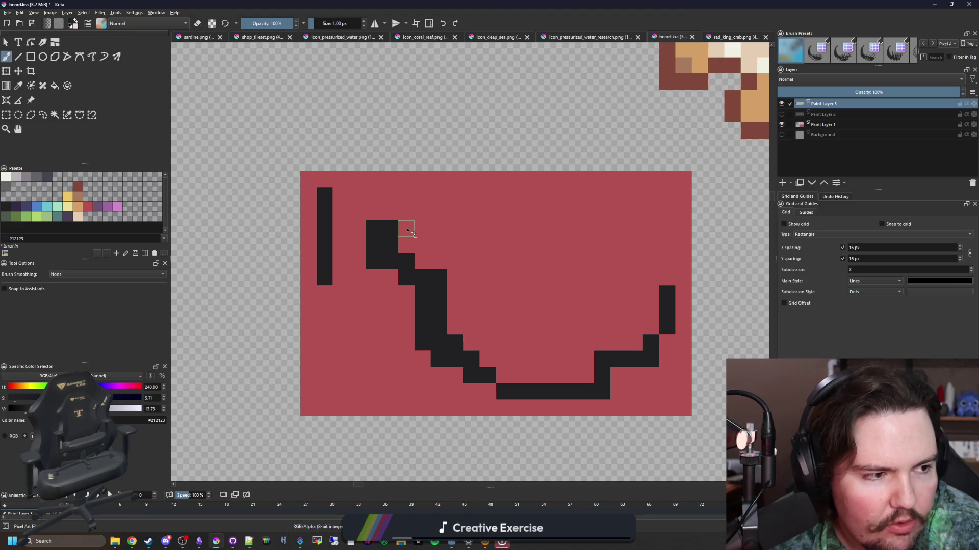
left_click_drag(501, 237, 418, 249)
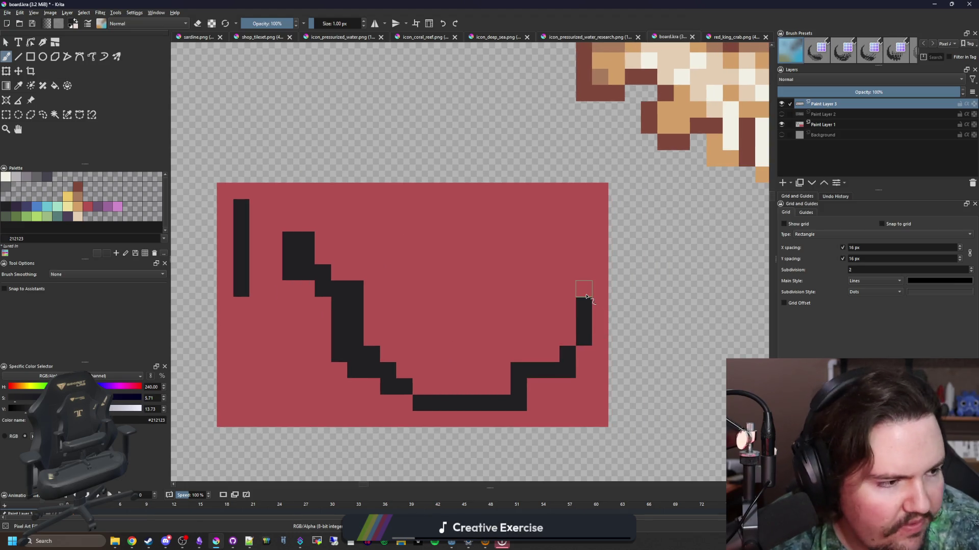
mouse_move(586, 297)
left_mouse_down()
mouse_move(456, 209)
mouse_move(465, 208)
mouse_move(372, 207)
mouse_move(371, 233)
left_mouse_up()
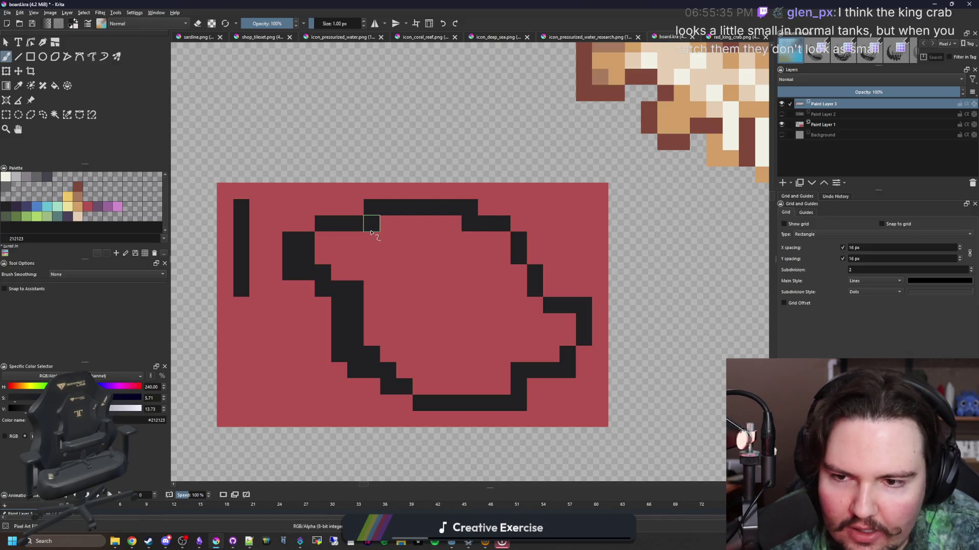
- Use the Fill tool with an adjusted fill mode to fill the fish outline solid dark
key("f")
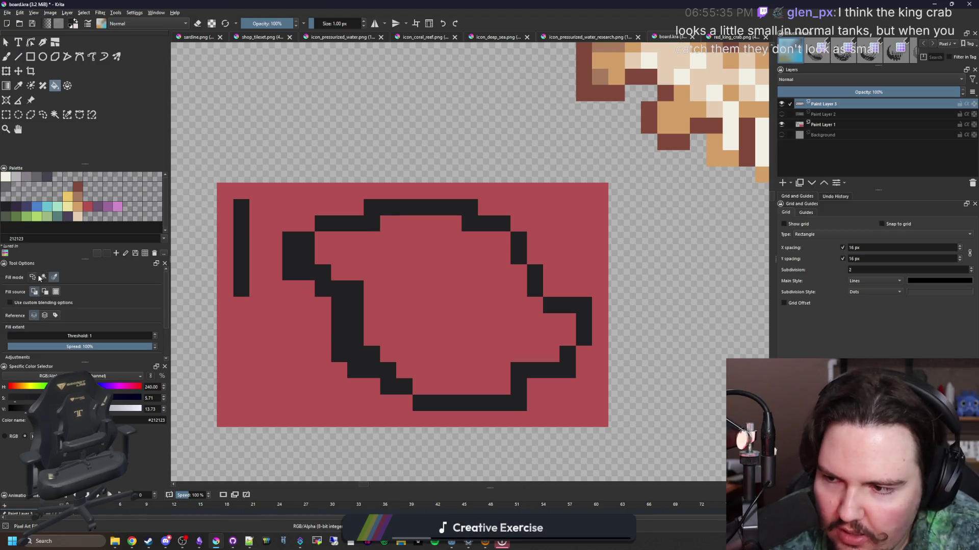
left_click(43, 278)
left_click(402, 321)
scroll(408, 326, "down", 5)
scroll(482, 298, "up", 4)
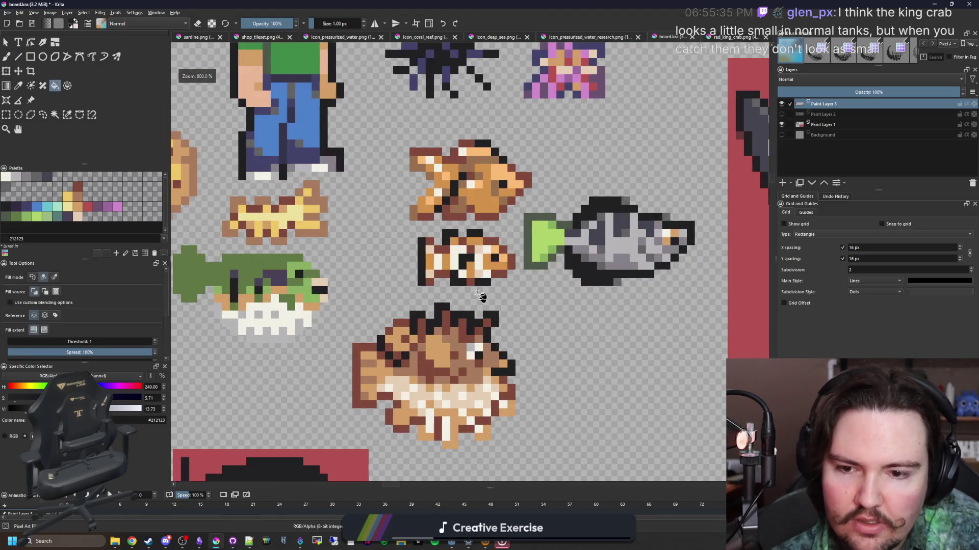
scroll(482, 298, "down", 2)
scroll(439, 258, "down", 2)
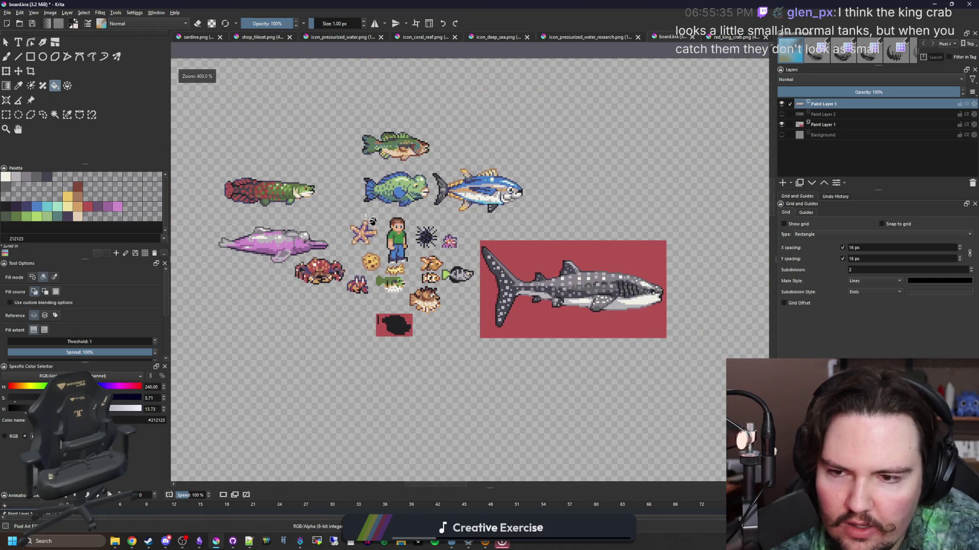
scroll(356, 280, "up", 3)
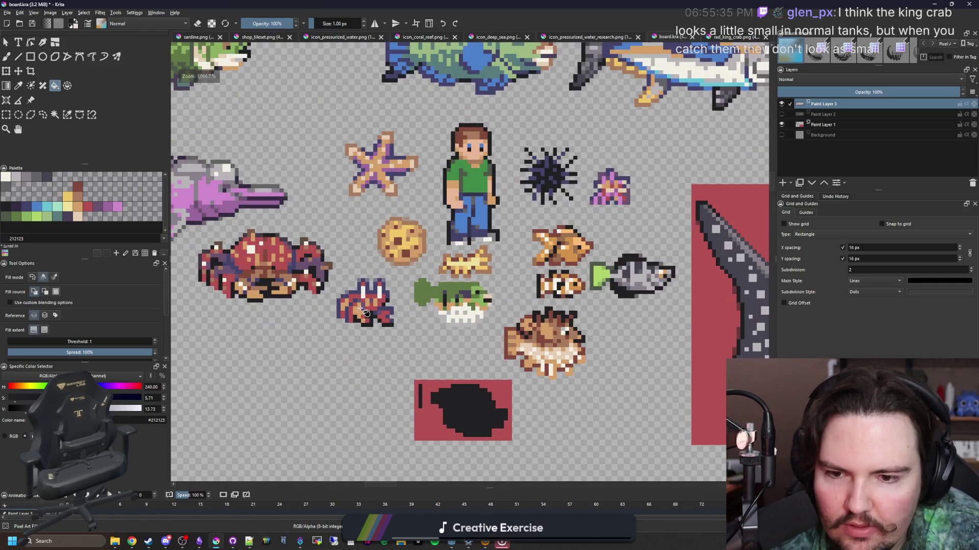
scroll(365, 312, "down", 8)
scroll(451, 308, "up", 9)
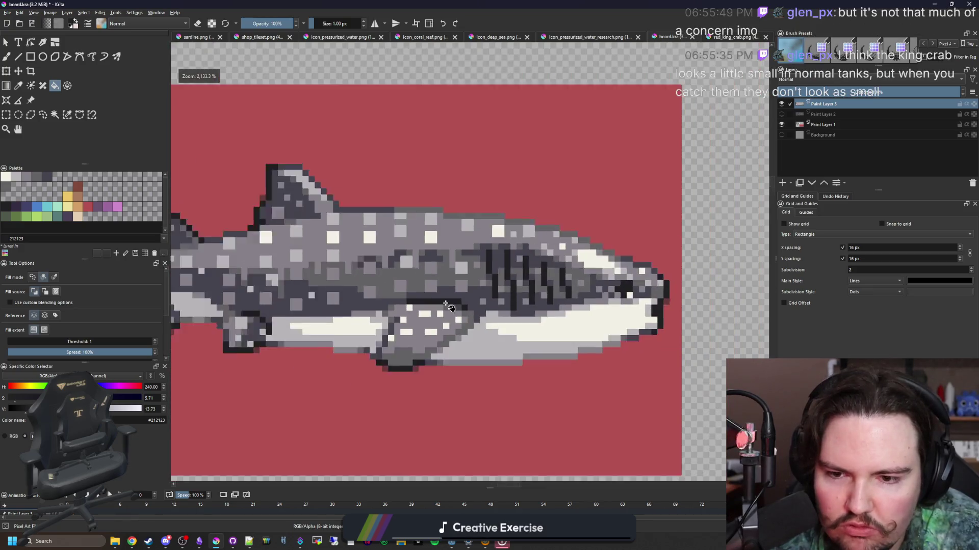
- Rectangle-select the whale shark panel to read its 123 × 65 px size, test a transform, then commit it
scroll(450, 308, "down", 6)
scroll(436, 295, "up", 4)
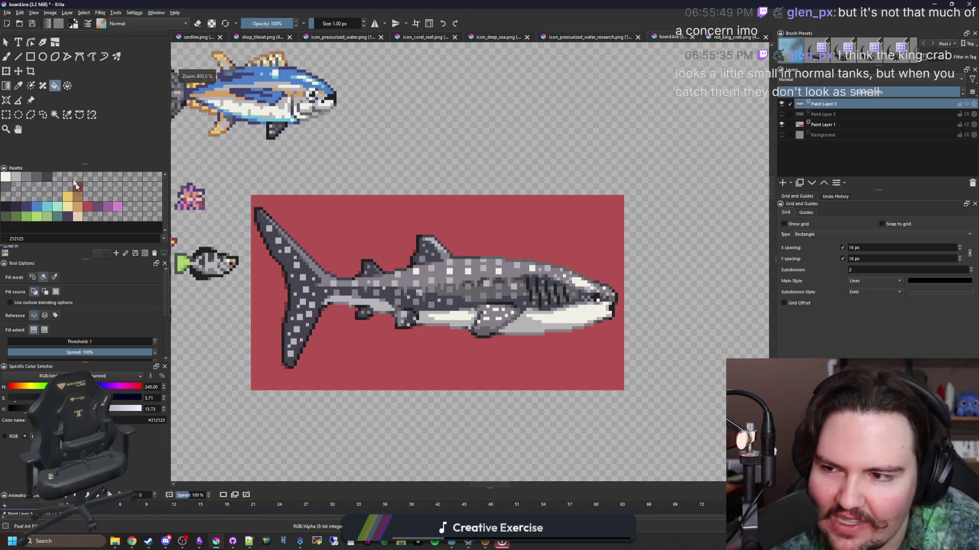
key("ctrl+r")
scroll(425, 306, "down", 5)
scroll(515, 290, "up", 3)
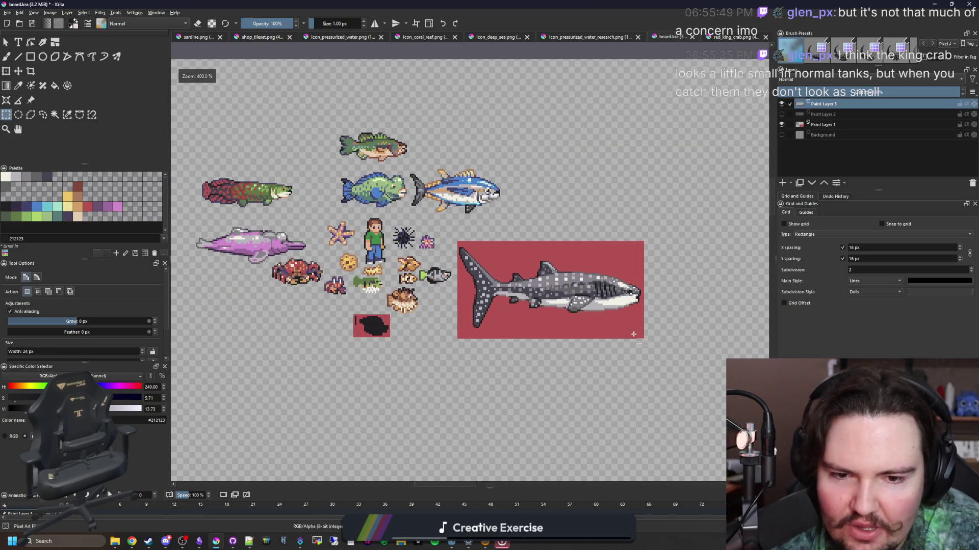
left_click_drag(645, 339, 457, 239)
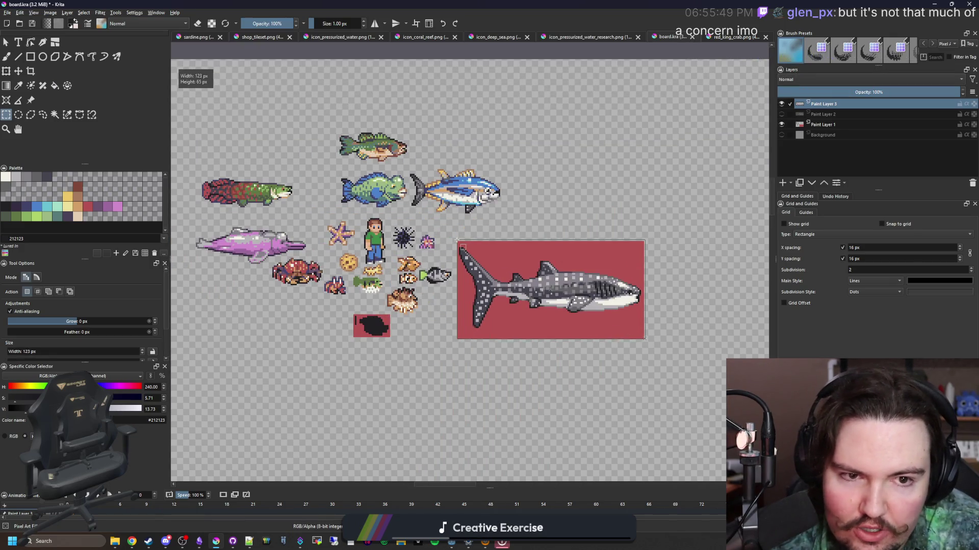
key("ctrl+t")
mouse_move(588, 292)
left_mouse_down()
mouse_move(392, 257)
mouse_move(493, 258)
mouse_move(589, 301)
left_mouse_up()
scroll(372, 243, "up", 3)
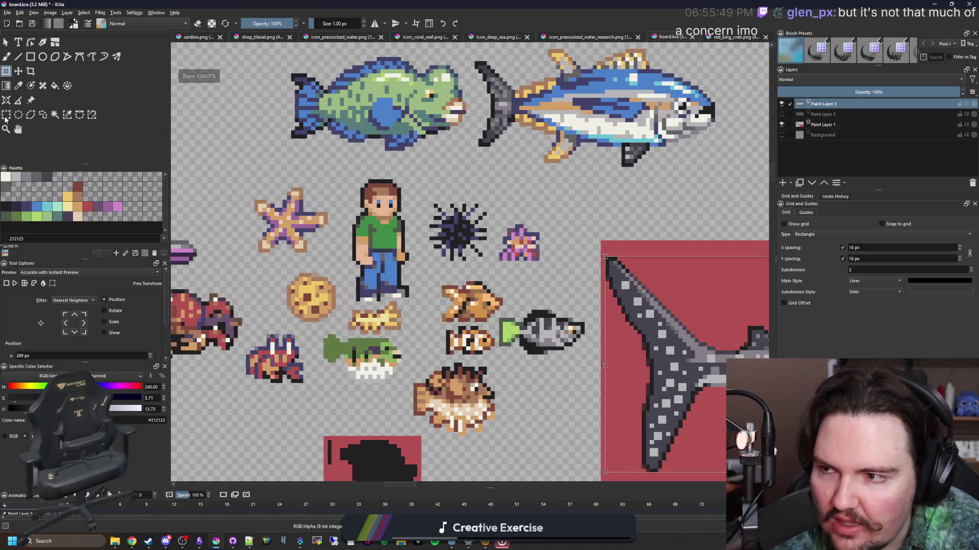
left_click(6, 115)
scroll(383, 292, "up", 2)
scroll(391, 300, "down", 6)
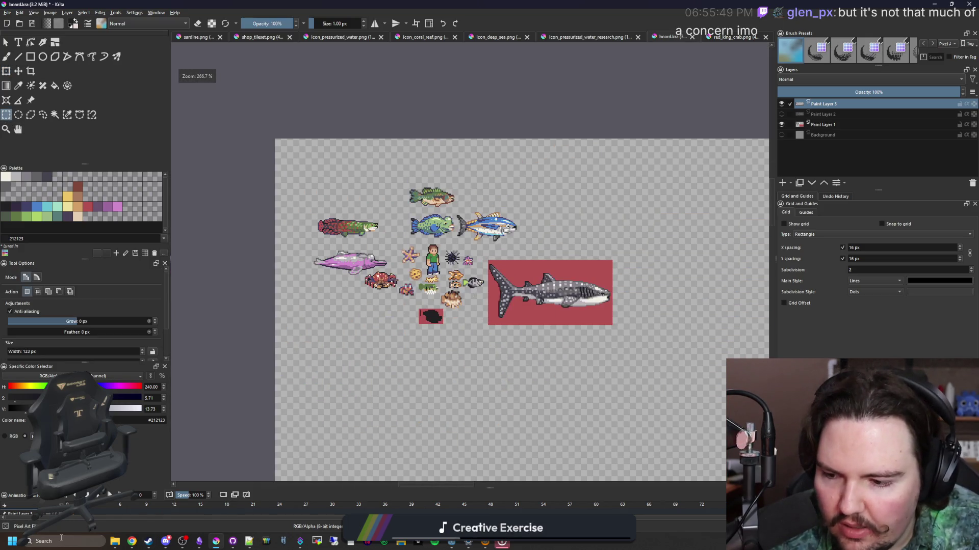
- Launch Windows Calculator from the system search
key("super")
type("calculator")
key("Return")
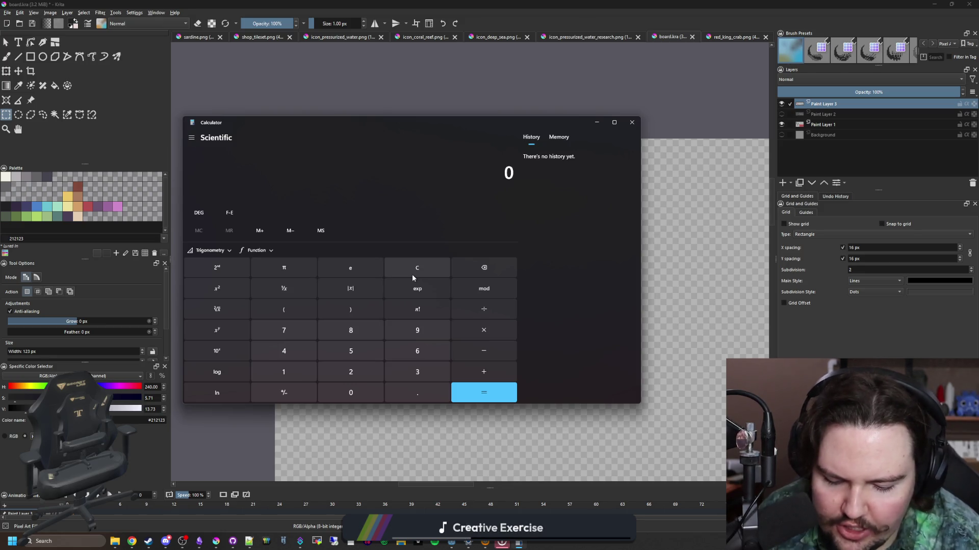
- Calculate 40 ÷ 6 (about 6.67), clear, then calculate 6.6 × 32 = 211.2
type("40/6")
key("Return")
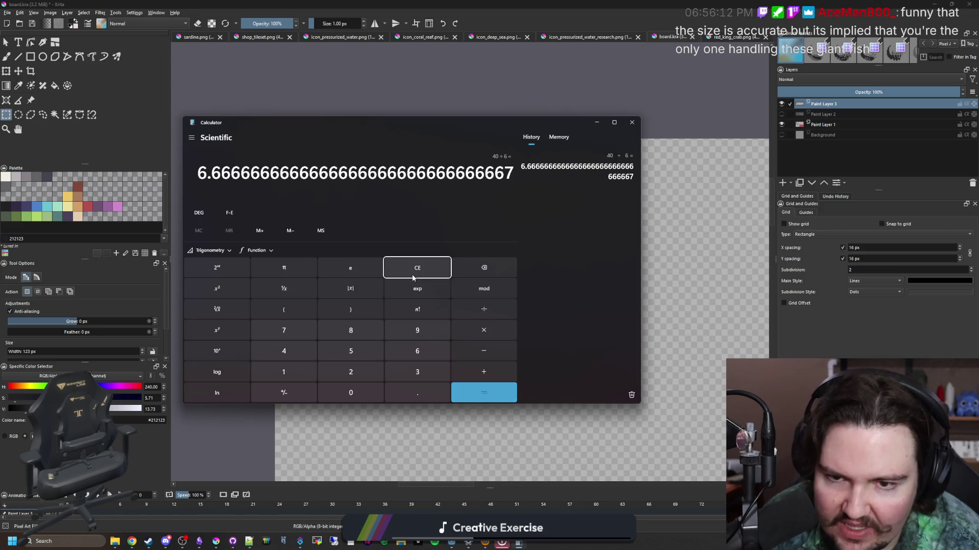
left_click(412, 277)
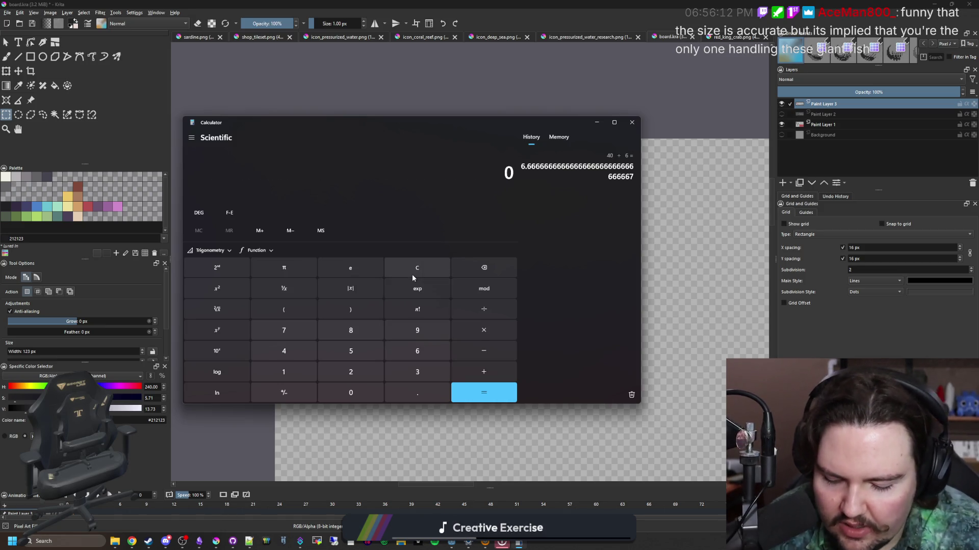
type("6.632")
key("Return")
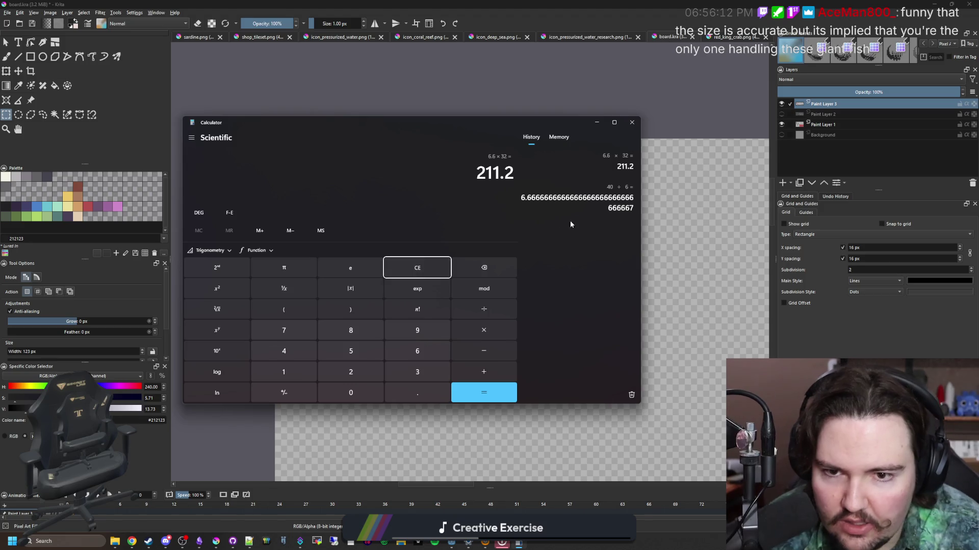
- Switch back to the Krita fish board
key("alt+Tab")
scroll(458, 245, "up", 5)
left_click(31, 56)
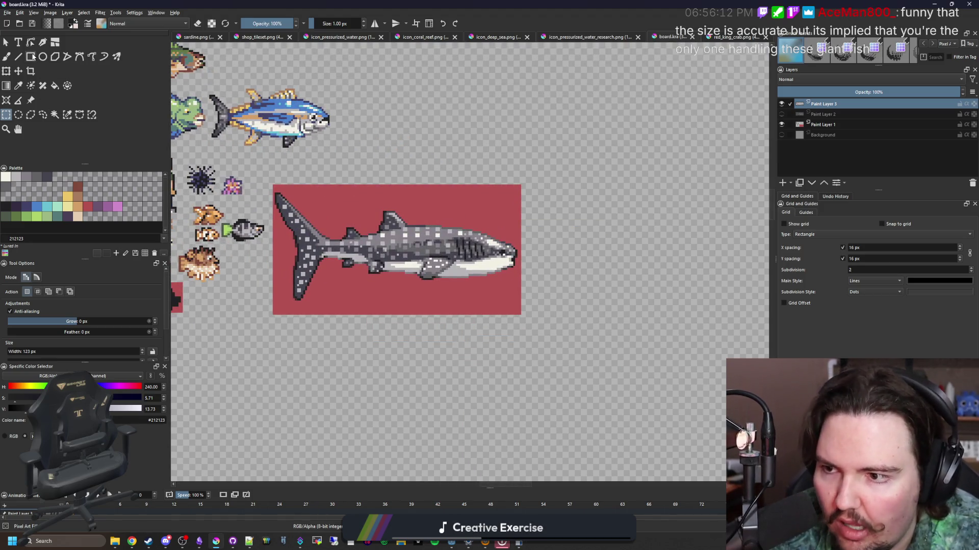
- Draw a pink 213 × 91 px rectangle below the whale shark panel
left_click(118, 206)
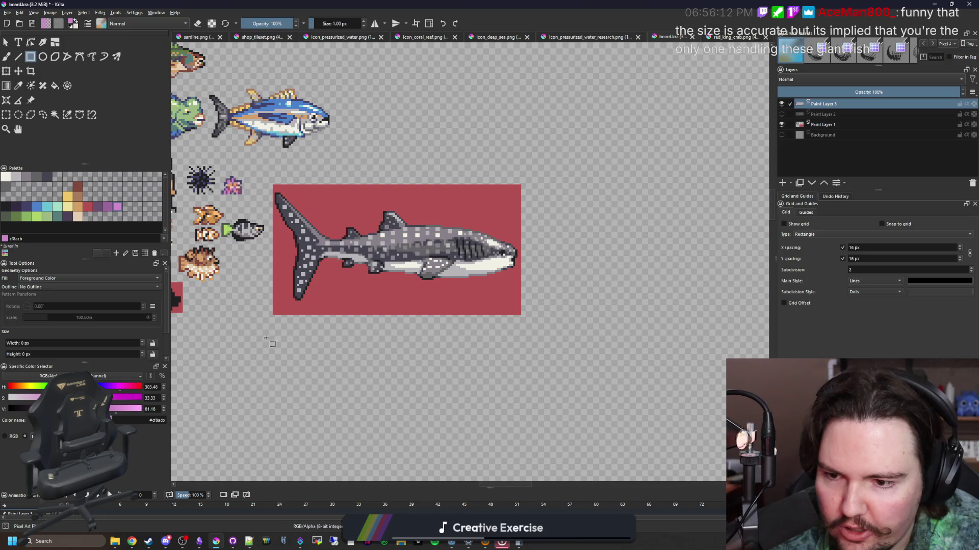
mouse_move(274, 336)
left_mouse_down()
mouse_move(710, 349)
mouse_move(670, 176)
mouse_move(234, 334)
mouse_move(232, 360)
left_mouse_up()
scroll(362, 306, "down", 4)
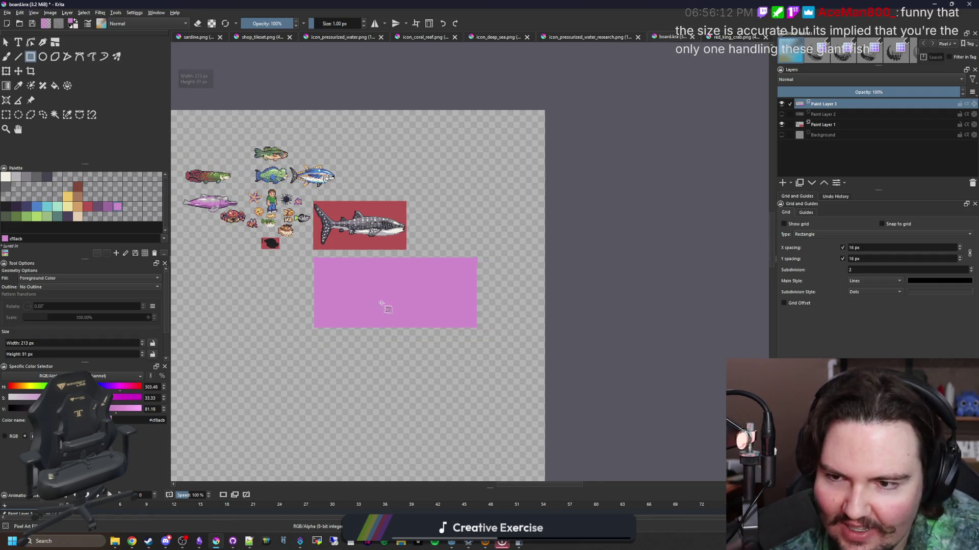
scroll(343, 287, "up", 3)
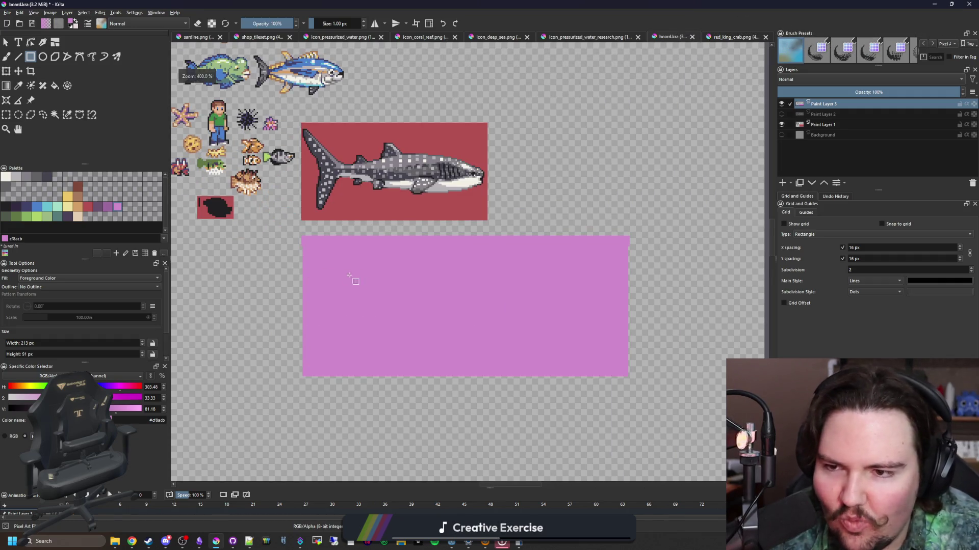
scroll(441, 309, "down", 1)
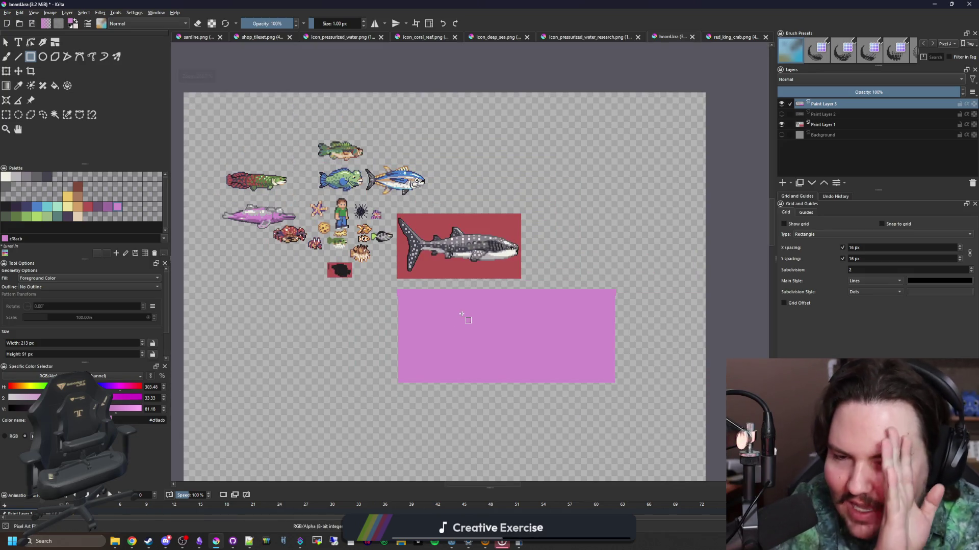
mouse_move(473, 319)
left_mouse_down()
mouse_move(469, 237)
mouse_move(524, 176)
left_mouse_up()
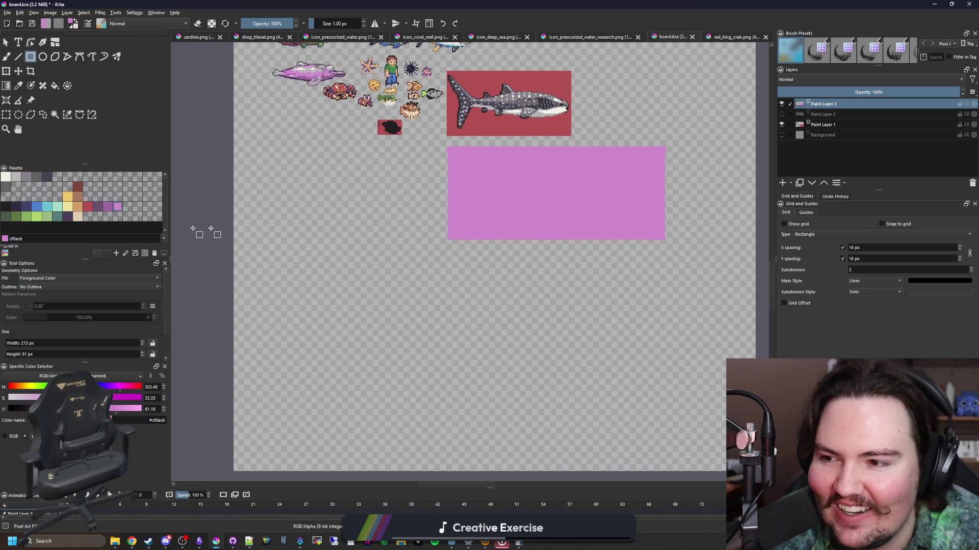
- Recheck 211.2 in Calculator, minimize it, and draw a larger 477 × 157 px pink rectangle
key("alt+Tab")
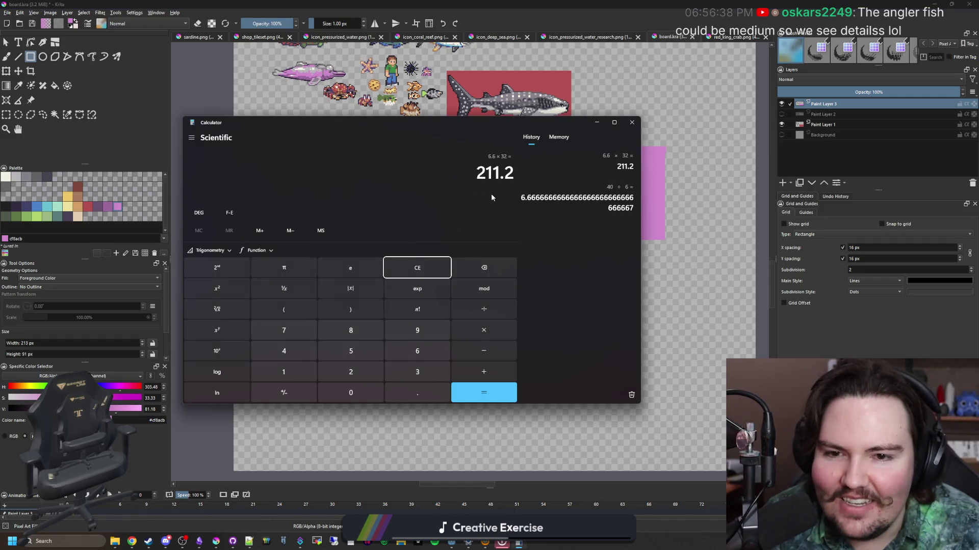
left_click(596, 122)
mouse_move(234, 258)
left_mouse_down()
mouse_move(215, 228)
mouse_move(683, 269)
mouse_move(705, 310)
mouse_move(710, 384)
left_mouse_up()
scroll(443, 336, "down", 4)
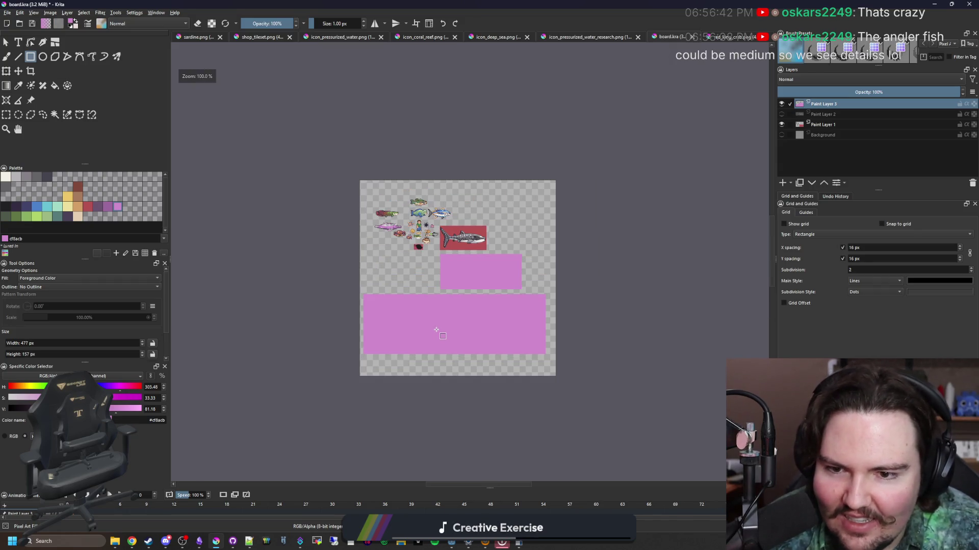
scroll(437, 329, "down", 2)
scroll(439, 326, "up", 5)
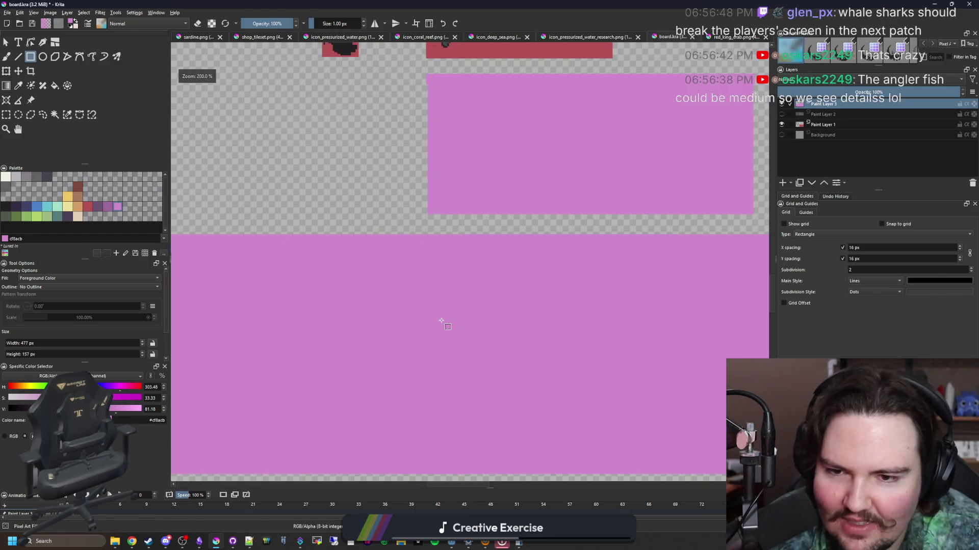
scroll(441, 321, "down", 2)
scroll(440, 289, "down", 2)
scroll(438, 310, "up", 3)
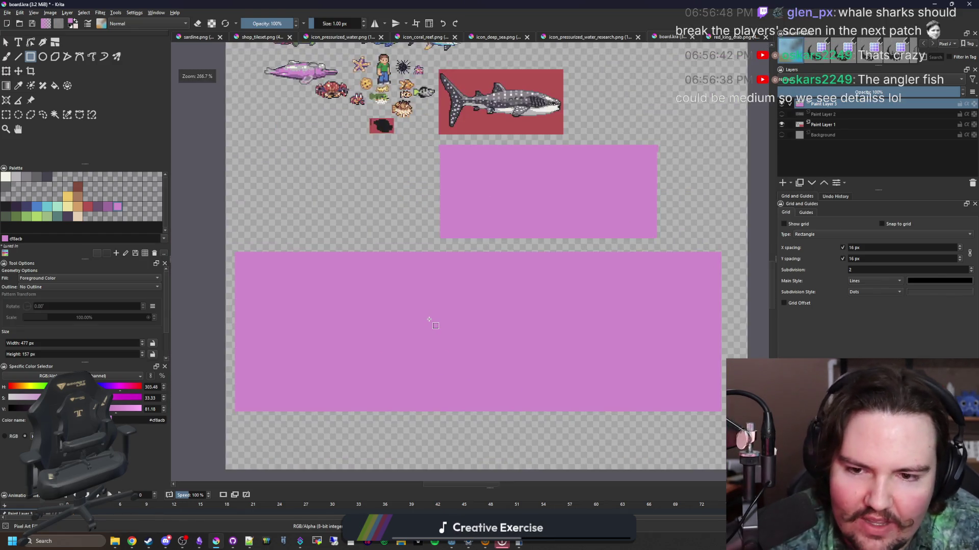
scroll(428, 285, "down", 2)
scroll(398, 150, "up", 4)
scroll(396, 147, "down", 8)
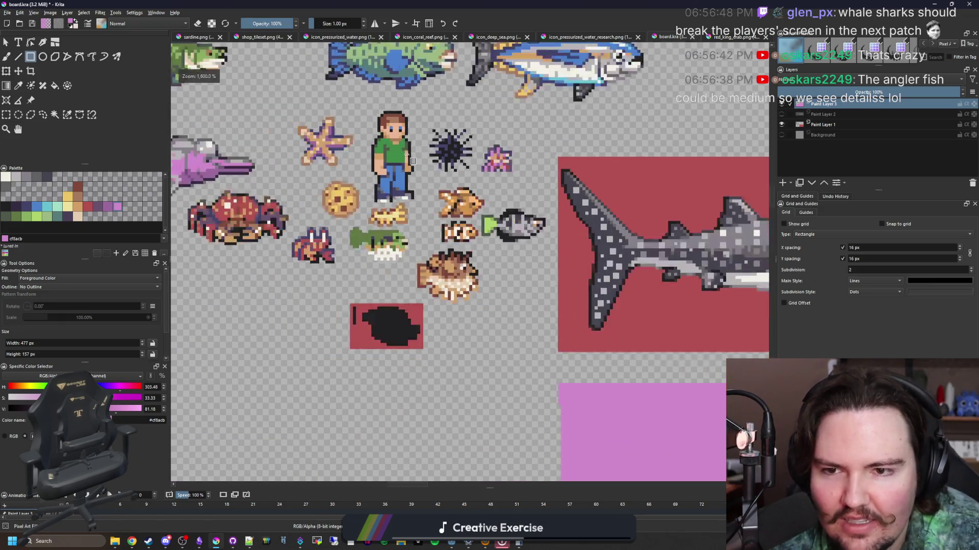
scroll(410, 197, "up", 1)
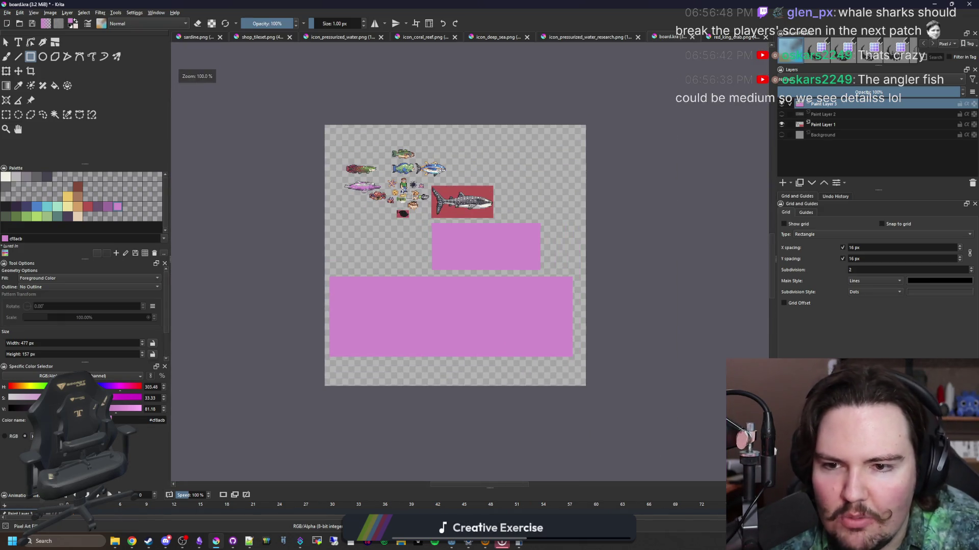
scroll(411, 286, "up", 2)
scroll(379, 219, "down", 1)
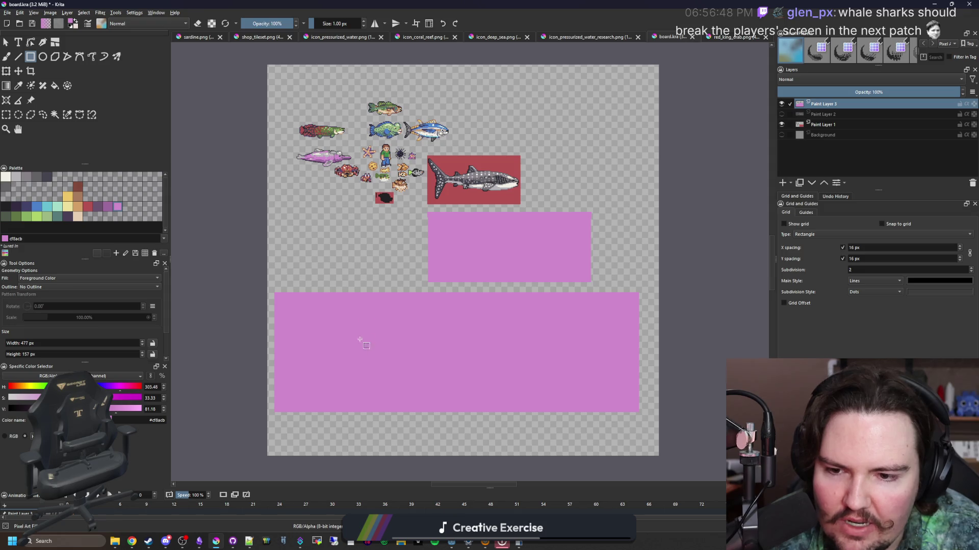
scroll(403, 132, "up", 5)
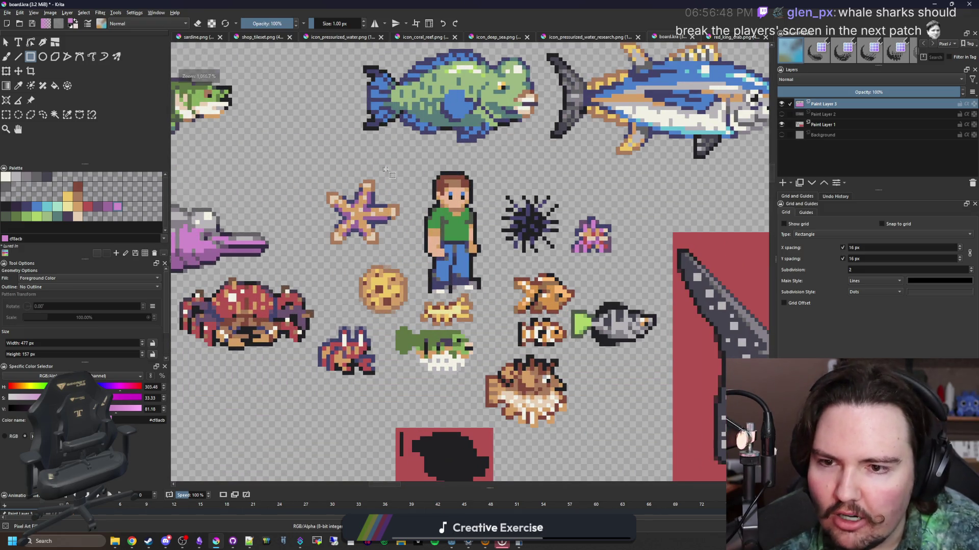
mouse_move(394, 169)
left_mouse_down()
mouse_move(321, 292)
mouse_move(268, 303)
left_mouse_up()
scroll(328, 312, "down", 5)
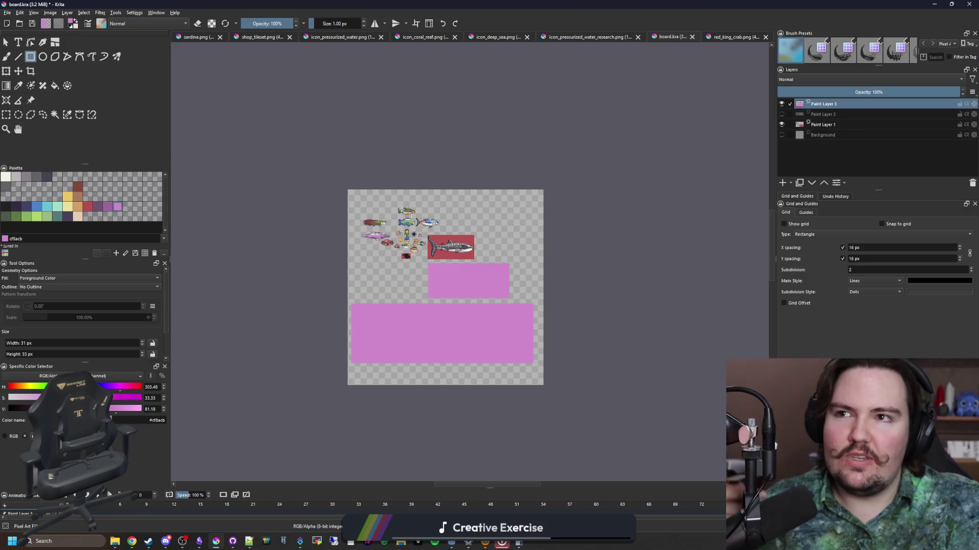
scroll(406, 214, "up", 5)
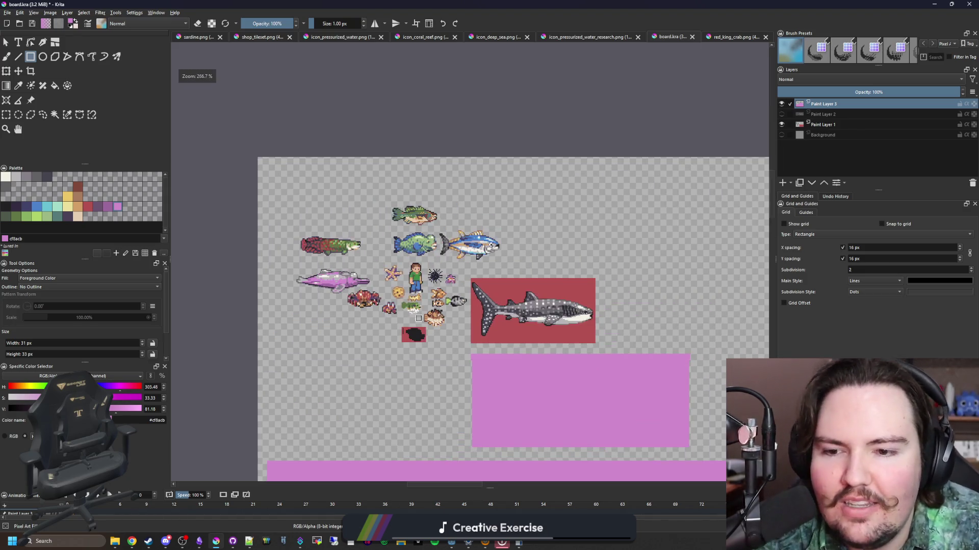
scroll(449, 301, "up", 8)
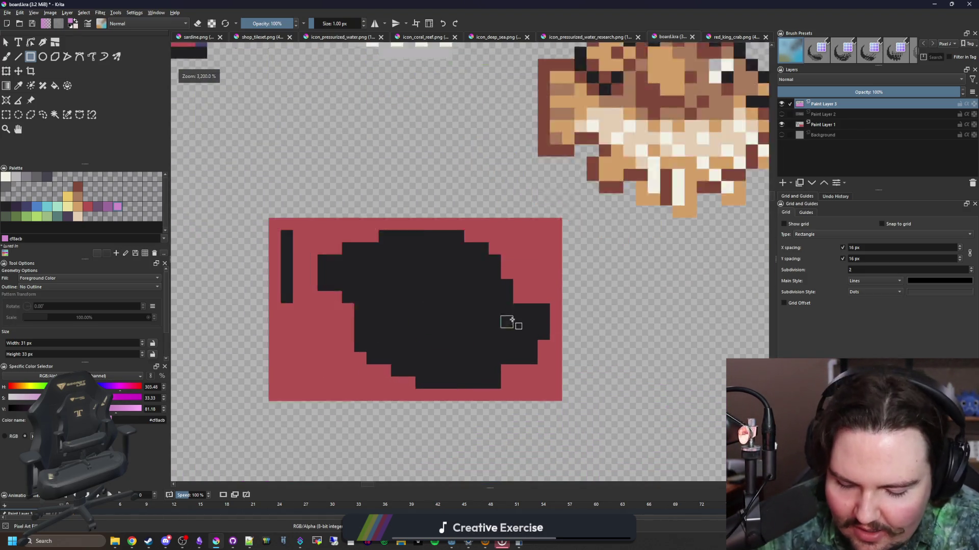
- Extend the left tail bar of the silhouette with dark pixels
key("p")
left_click(487, 316)
mouse_move(466, 309)
left_mouse_down()
mouse_move(480, 332)
mouse_move(389, 321)
left_mouse_up()
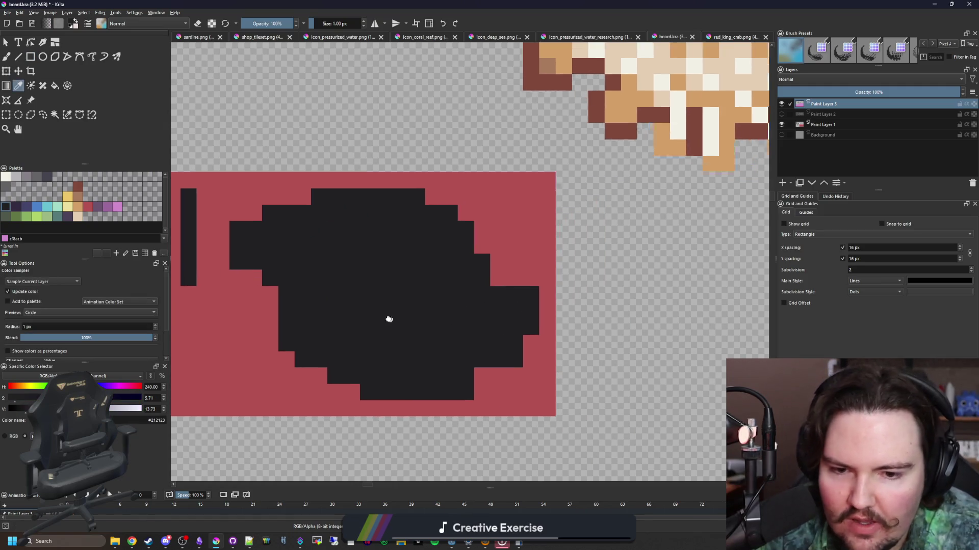
left_click(37, 177)
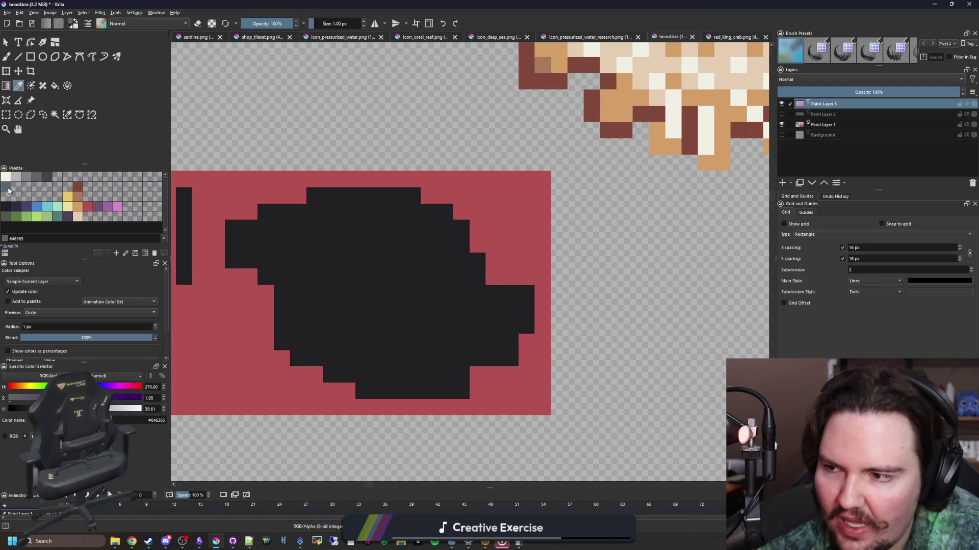
key("b")
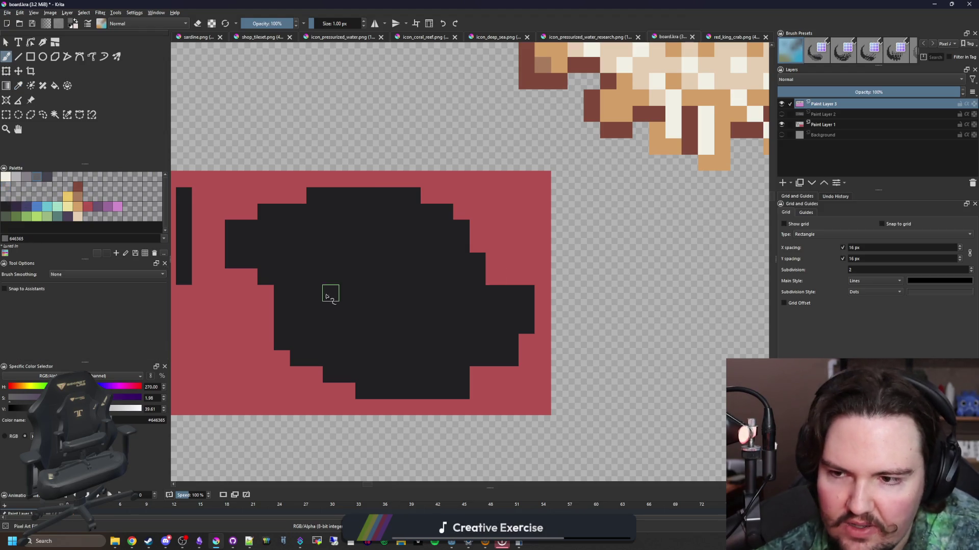
left_click_drag(326, 297, 477, 308)
left_click(337, 260, "ctrl")
mouse_move(347, 288)
left_mouse_down()
mouse_move(367, 288)
mouse_move(348, 256)
left_mouse_up()
- Paint the upper and lower tail prongs, restoring the left column to red
left_click(367, 224)
left_click(351, 211)
left_click(371, 198, "ctrl")
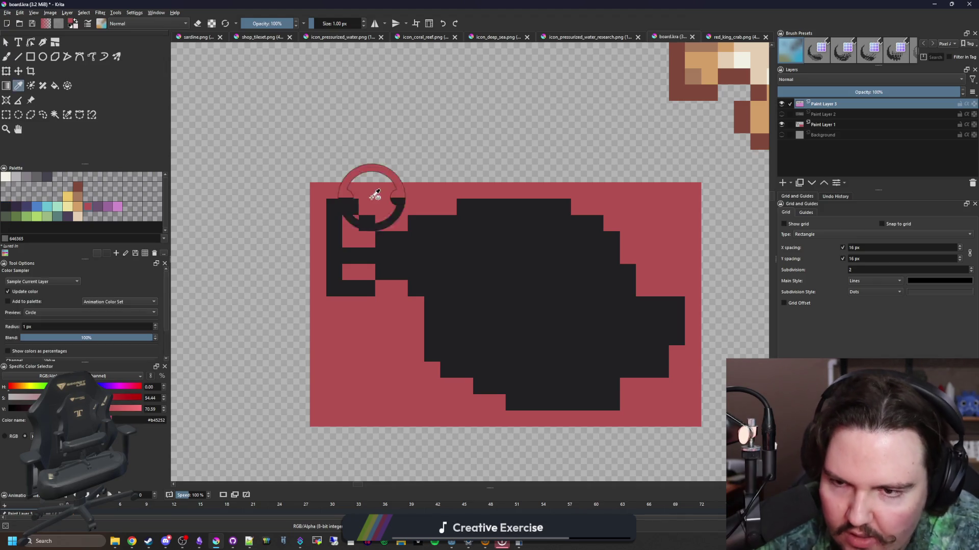
left_click_drag(334, 223, 334, 239)
left_click(342, 258, "ctrl")
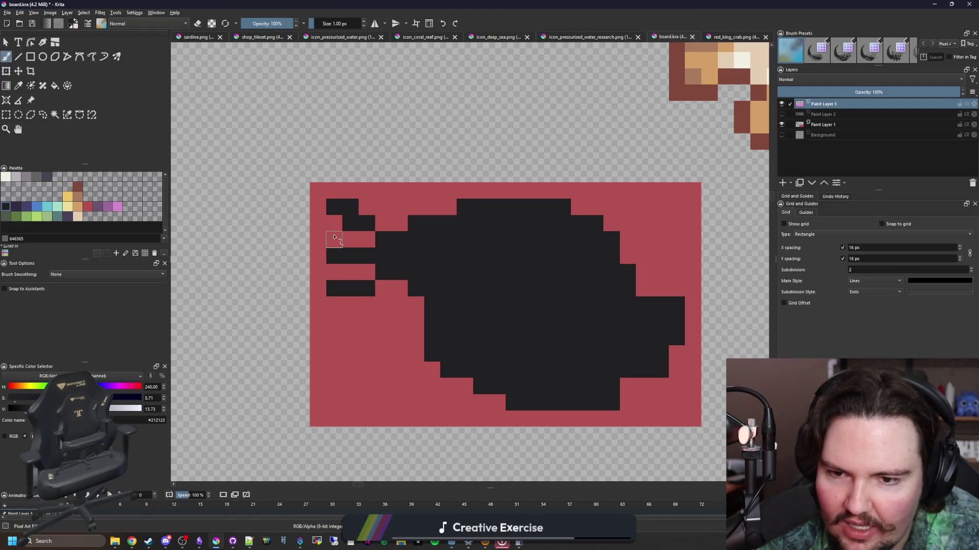
left_click(384, 229)
left_click(377, 288)
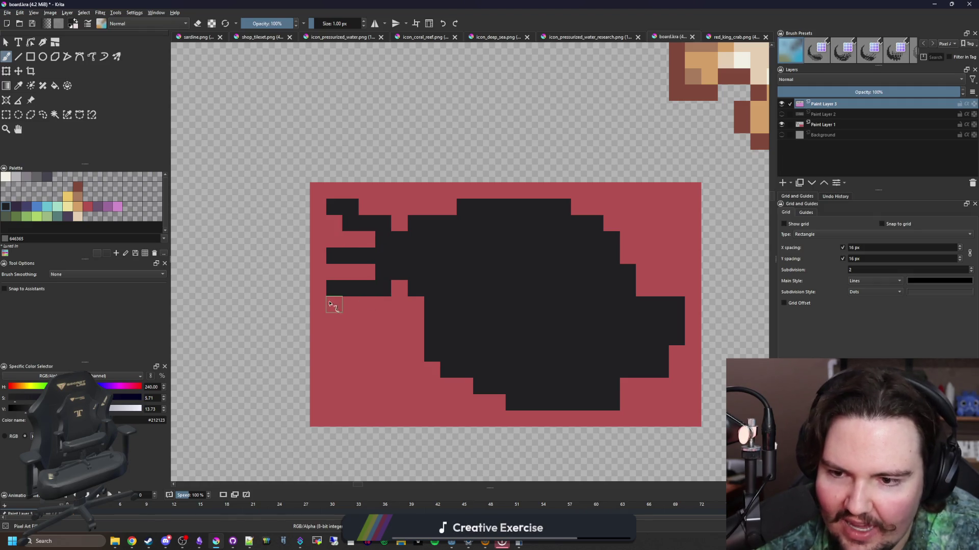
- Clean the stray dark pixels left of the body back to red
scroll(423, 276, "down", 1)
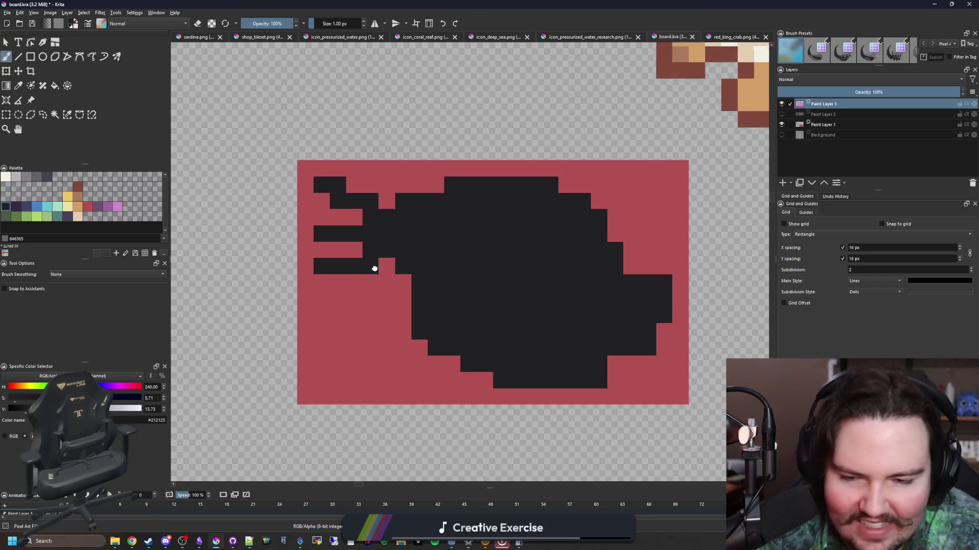
scroll(404, 296, "right", 2)
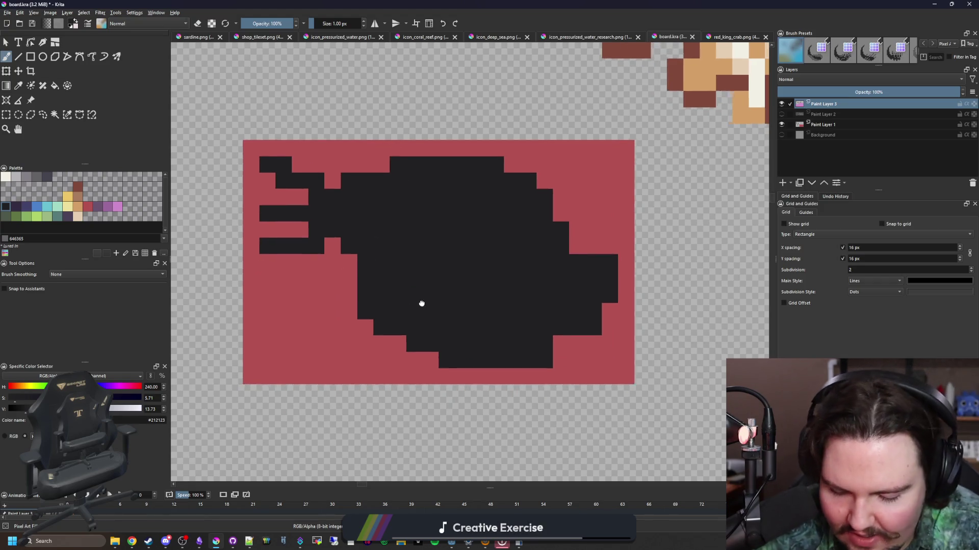
left_click(351, 293, "ctrl")
left_click(361, 285)
mouse_move(360, 286)
left_mouse_down()
mouse_move(378, 295)
mouse_move(375, 280)
mouse_move(389, 328)
mouse_move(431, 358)
left_mouse_up()
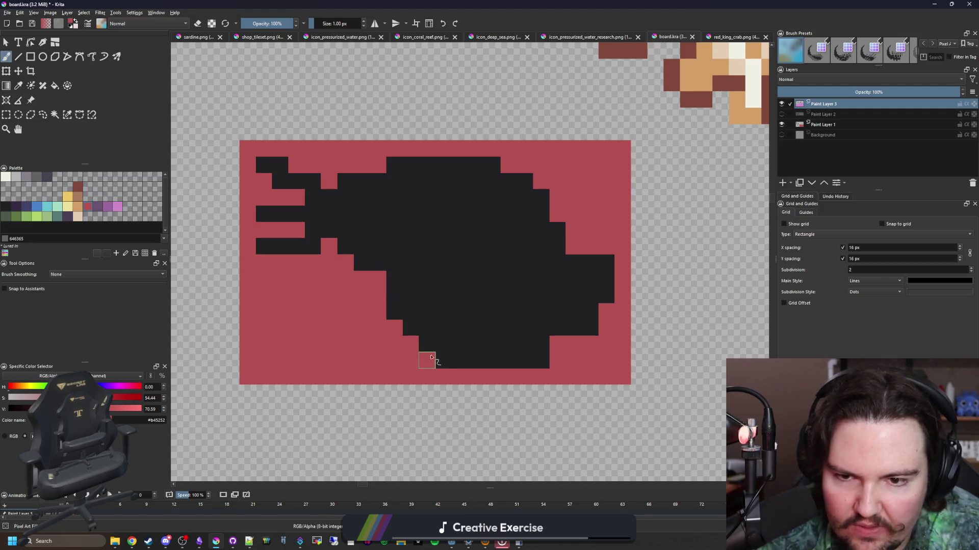
scroll(439, 360, "right", 2)
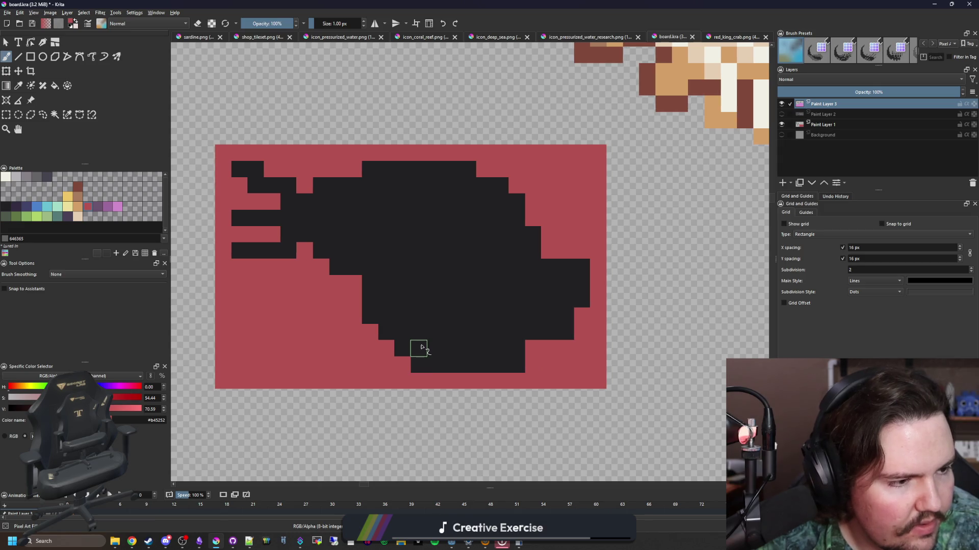
scroll(435, 337, "right", 2)
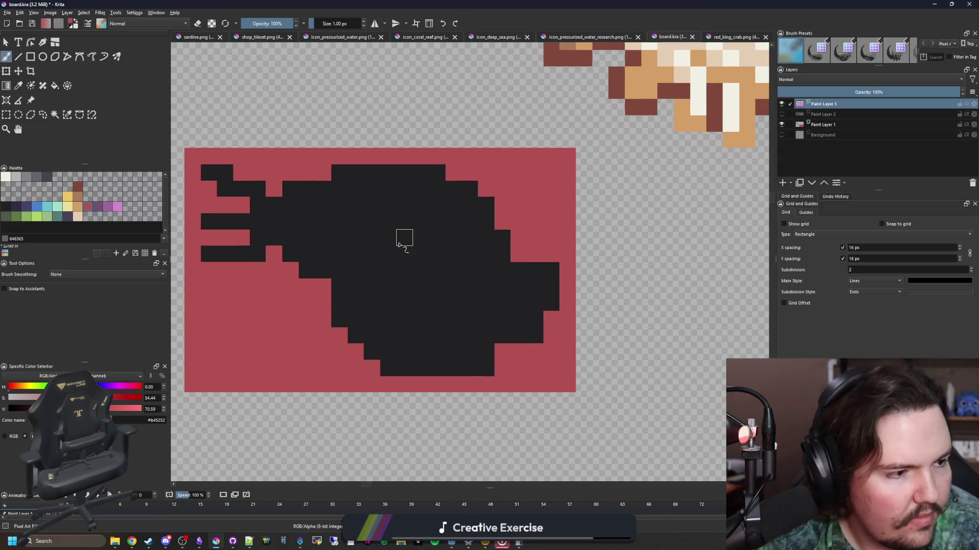
scroll(435, 245, "down", 1)
scroll(319, 229, "up", 1)
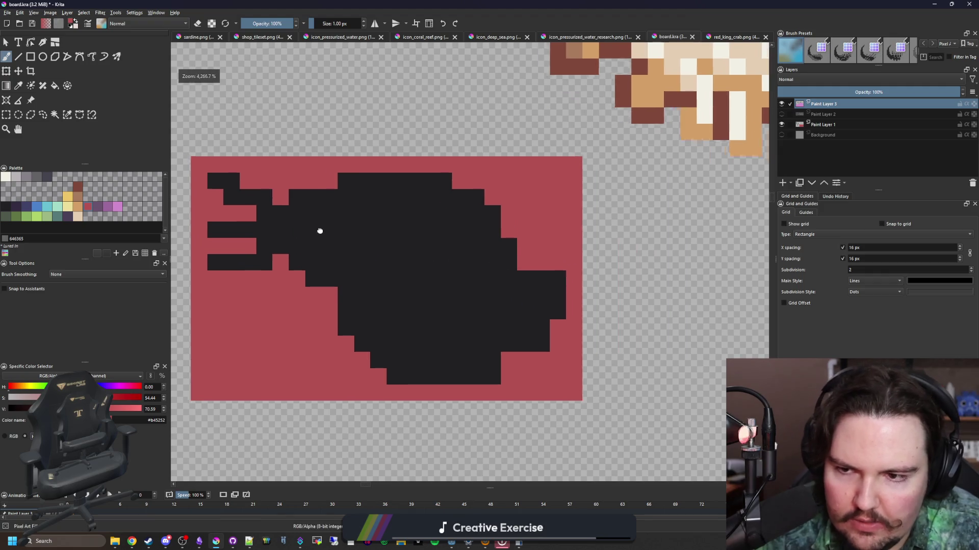
- Nudge the upper-left part of the silhouette down one pixel
key("ctrl+r")
mouse_move(212, 152)
left_mouse_down()
mouse_move(544, 273)
mouse_move(534, 277)
left_mouse_up()
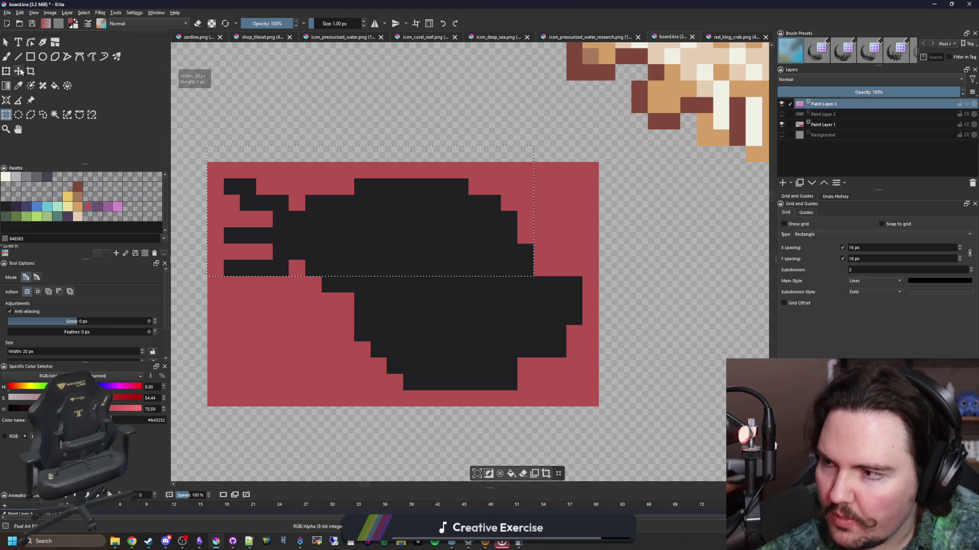
key("t")
key("Down")
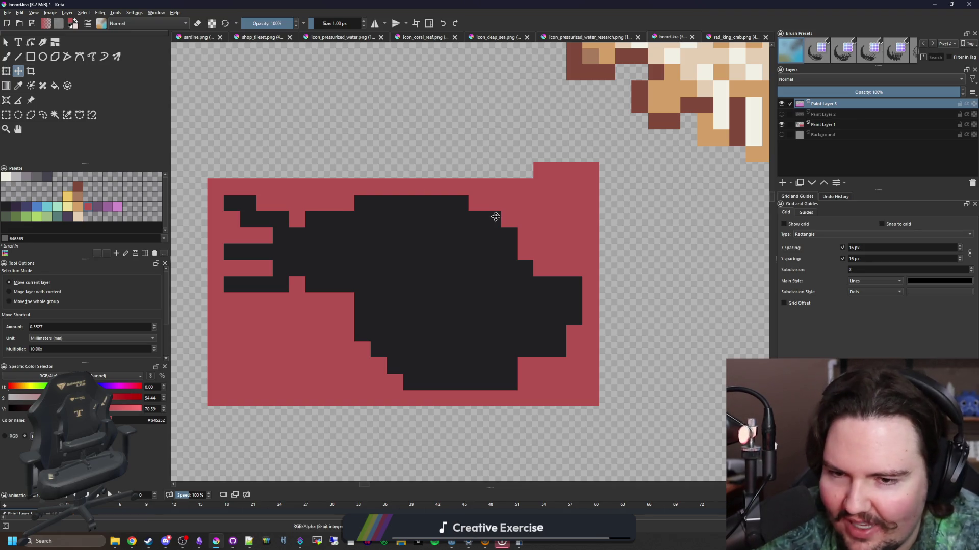
- Resample the dark silhouette colour and zoom out to review the whole fish sprite
key("p")
left_click(518, 298)
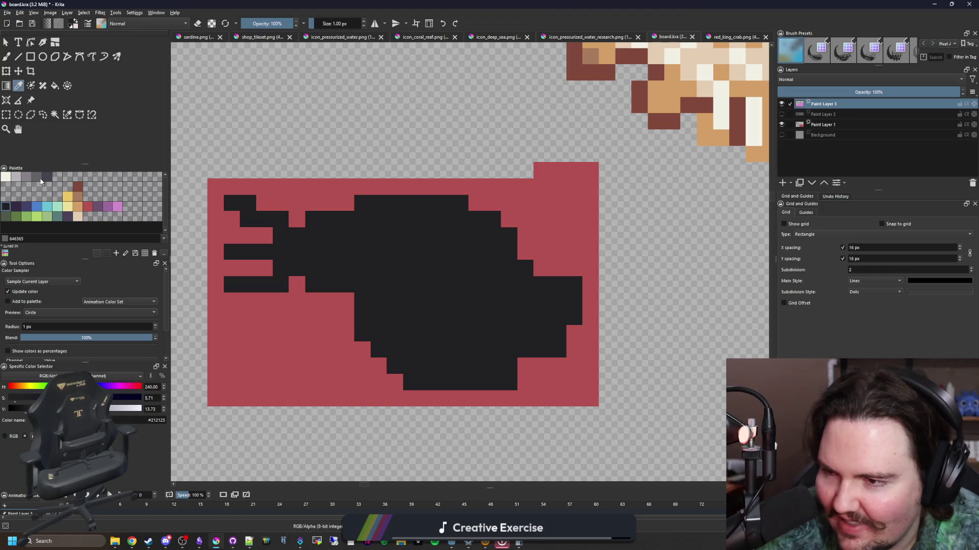
left_click(41, 181)
key("b")
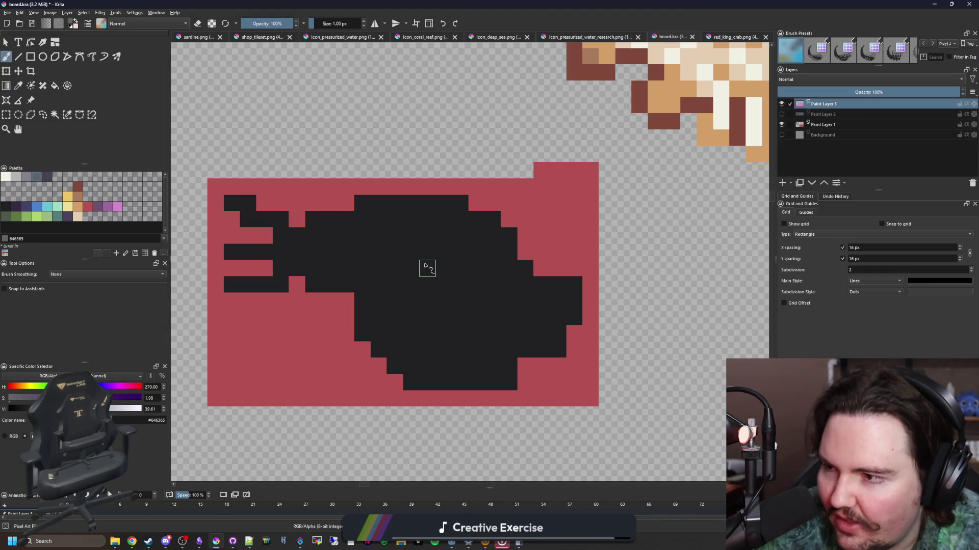
scroll(401, 324, "down", 5)
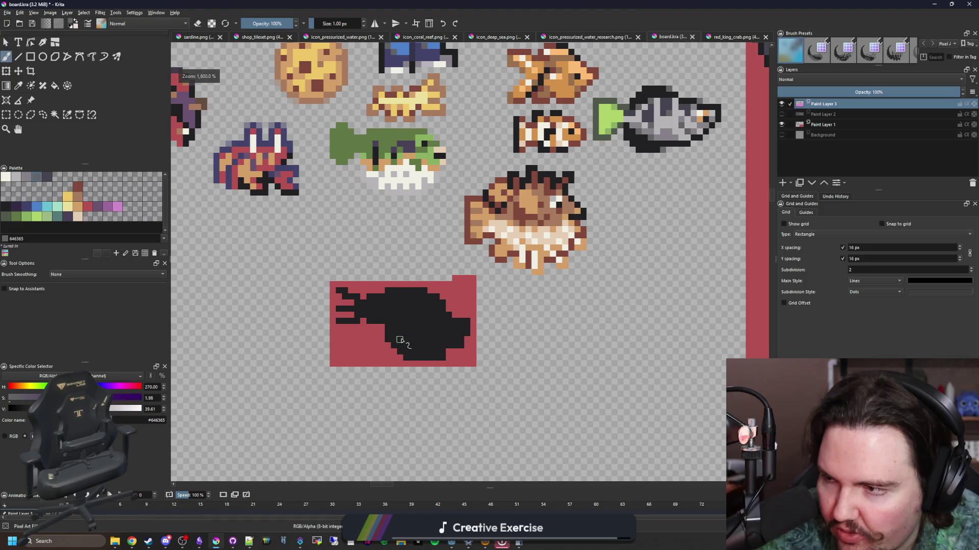
scroll(408, 337, "up", 2)
scroll(434, 324, "down", 3)
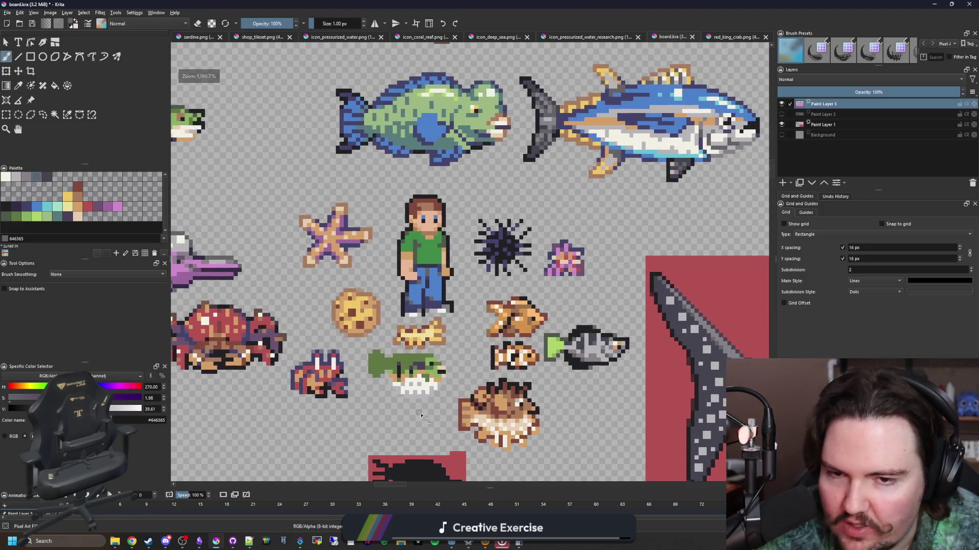
scroll(460, 375, "down", 2)
scroll(379, 351, "up", 2)
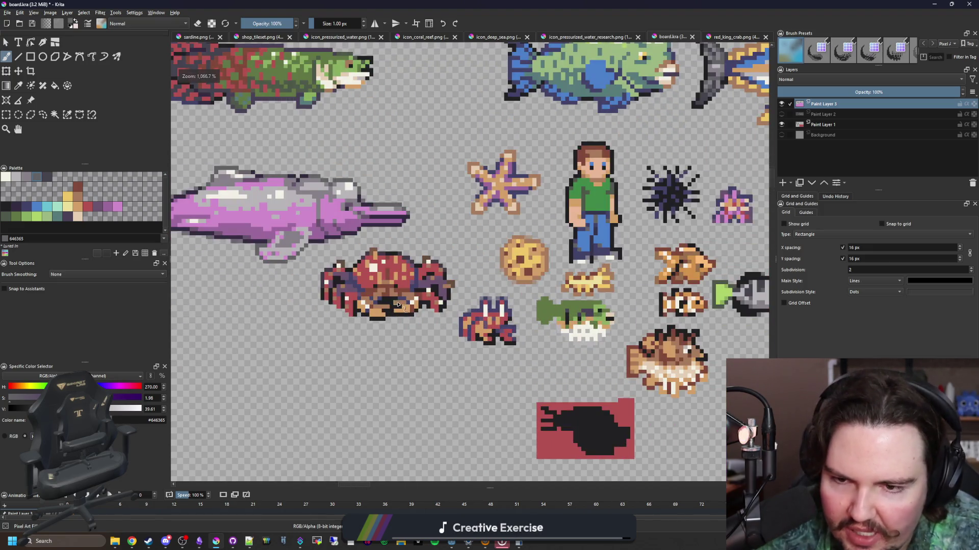
scroll(398, 304, "down", 2)
scroll(377, 306, "up", 5)
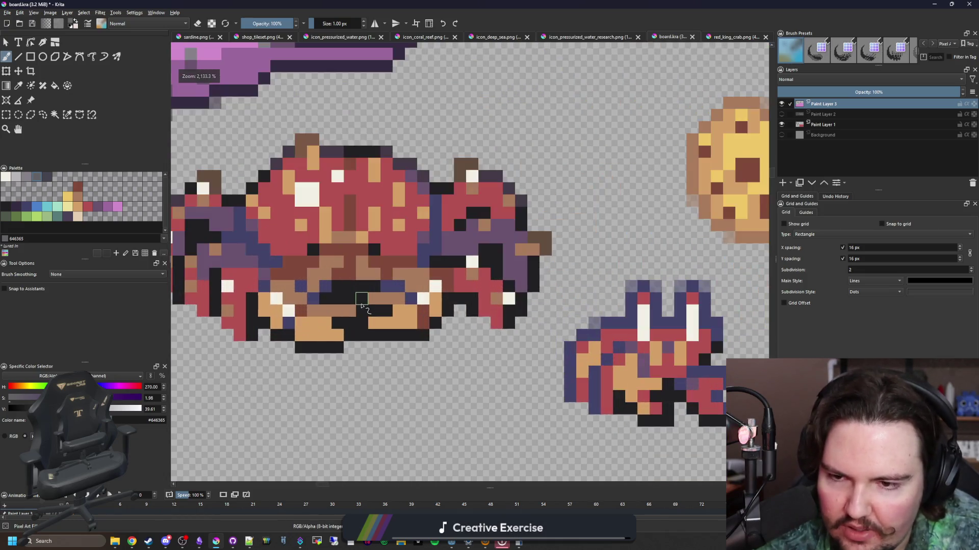
scroll(361, 306, "down", 6)
scroll(367, 311, "up", 8)
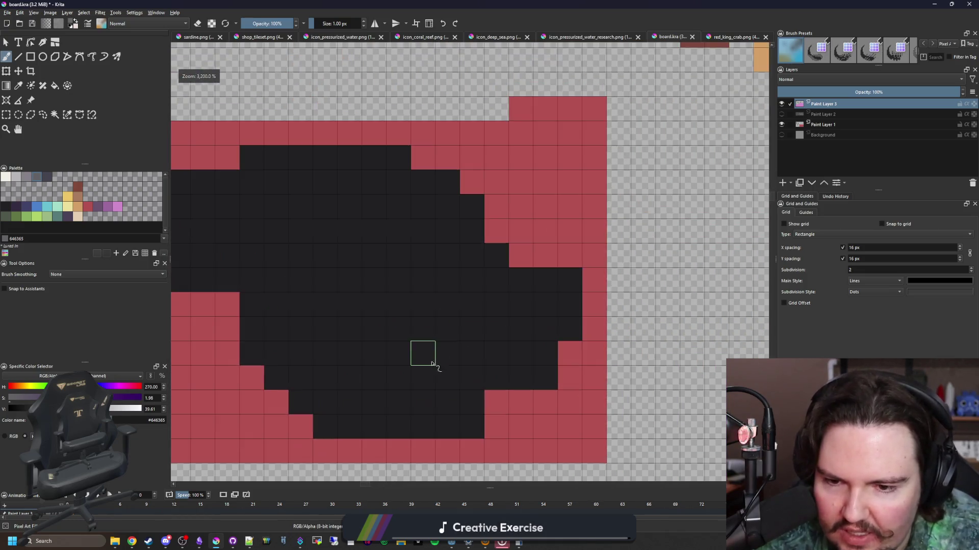
scroll(431, 363, "down", 2)
scroll(465, 339, "up", 1)
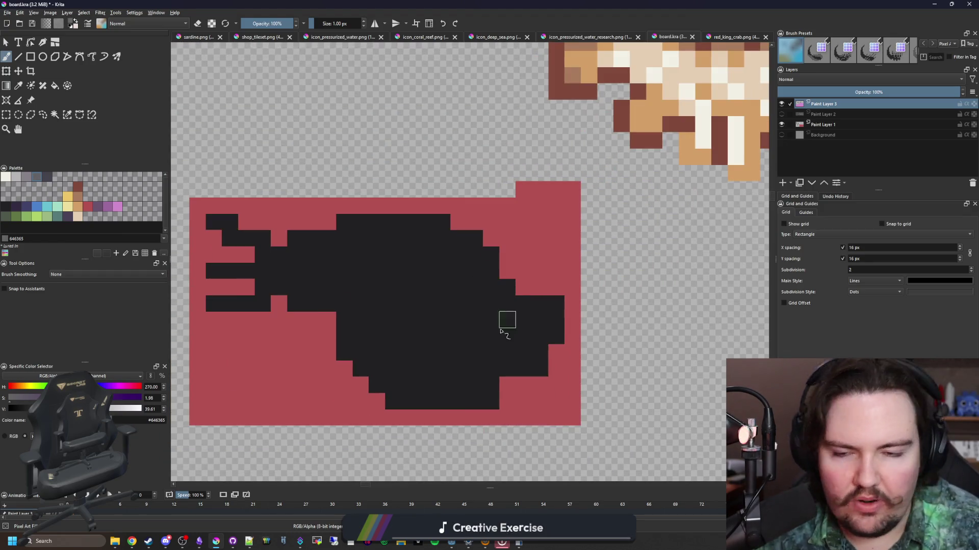
left_click_drag(485, 300, 491, 282)
scroll(492, 281, "up", 1)
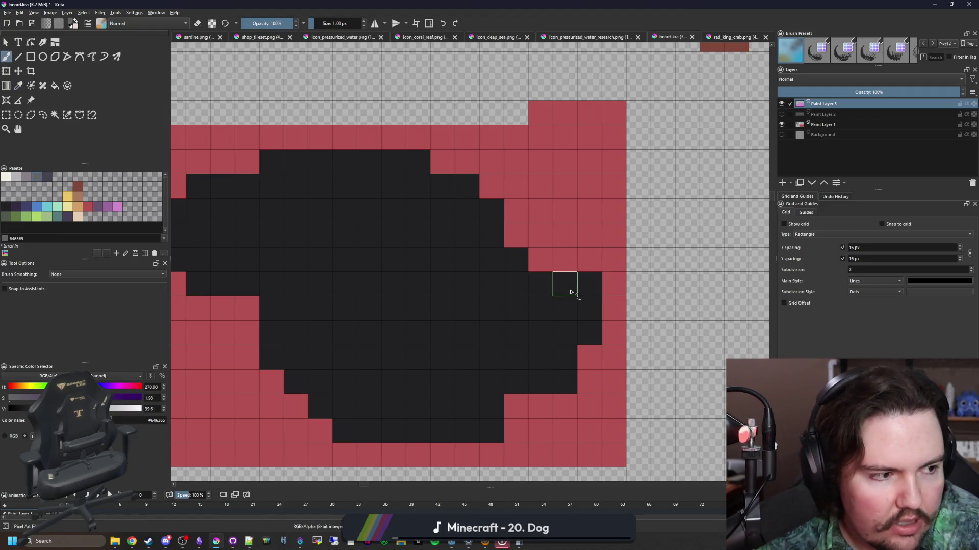
scroll(571, 292, "down", 3)
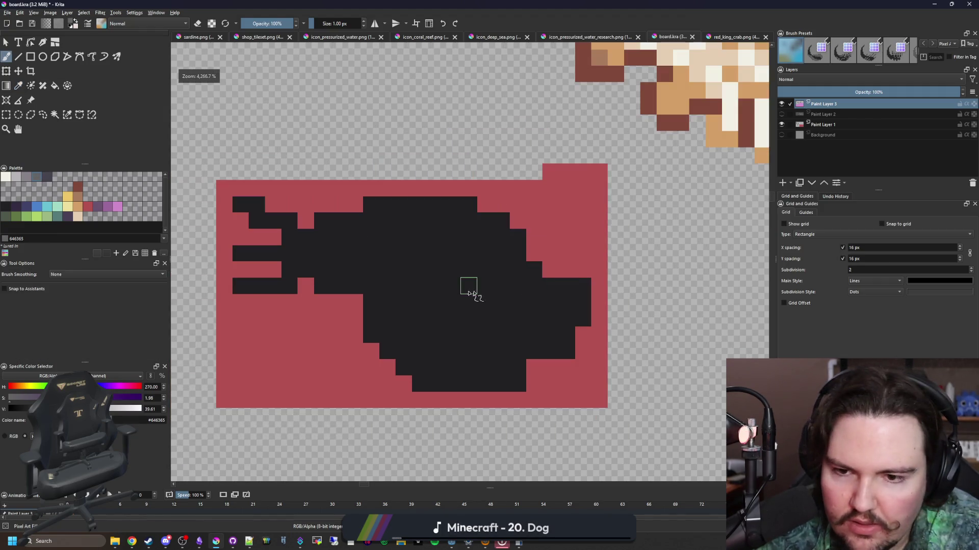
- Fill the fish silhouette with dark slate grey #45444f
key("f")
left_click(387, 234)
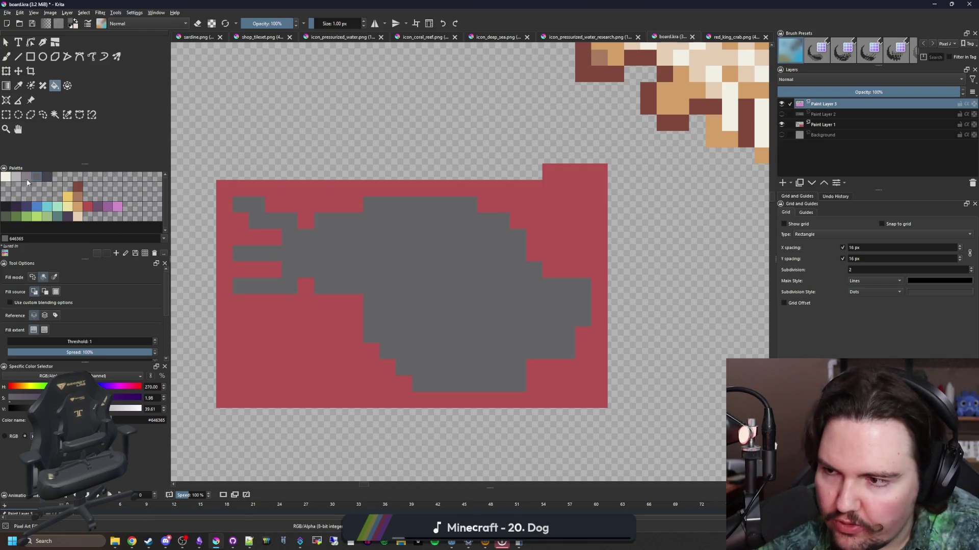
left_click(47, 177)
left_click(411, 270)
- Paint the near-black #212123 open mouth at the front of the head
left_click(10, 206)
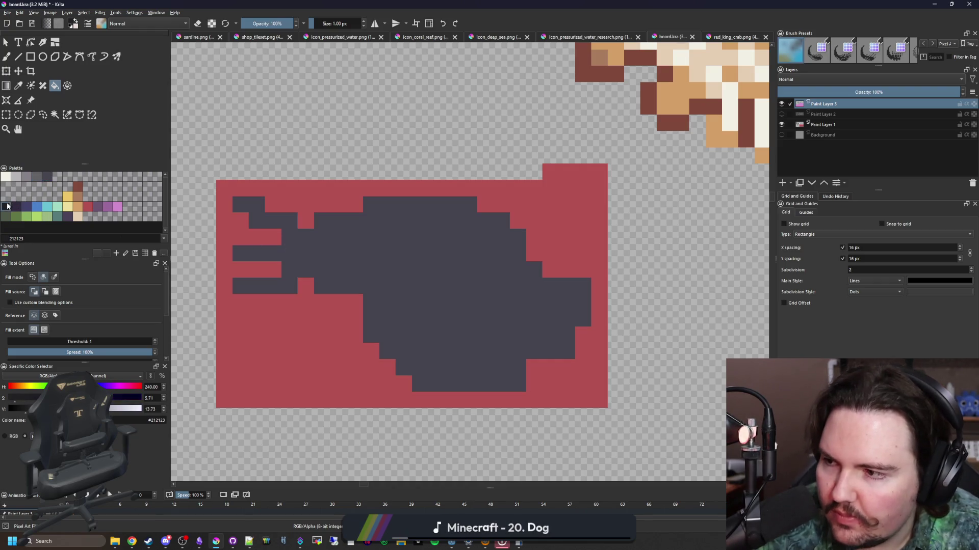
key("b")
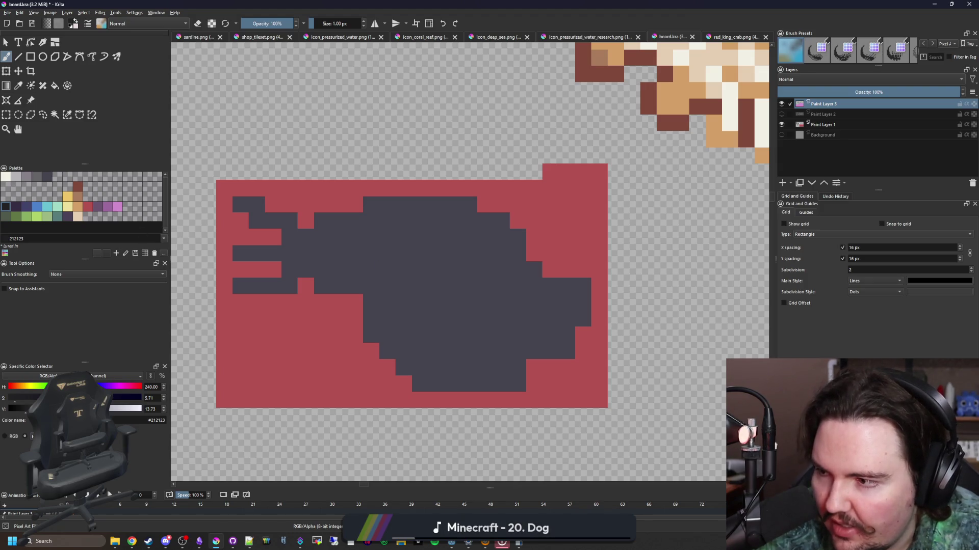
scroll(433, 291, "down", 1)
scroll(458, 311, "up", 3)
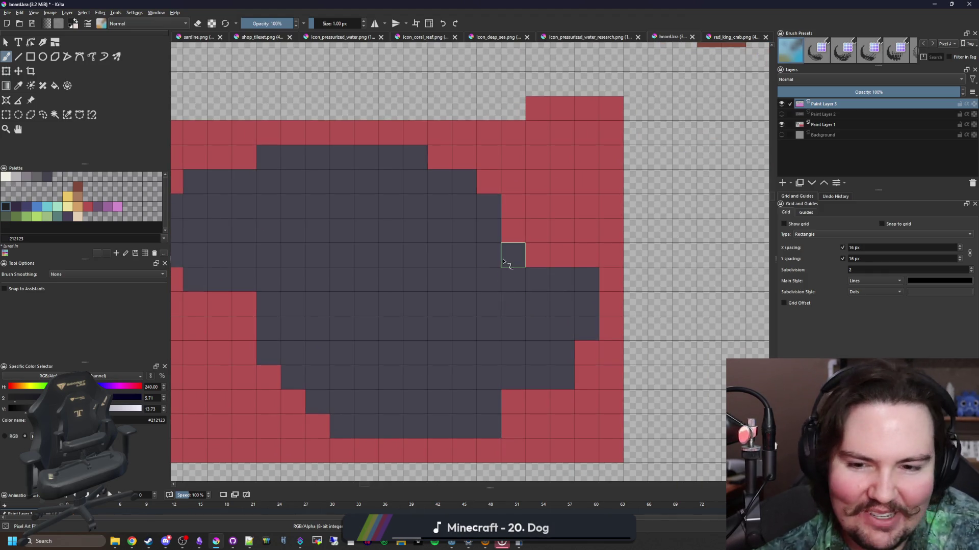
left_click_drag(524, 237, 507, 257)
left_click(539, 265)
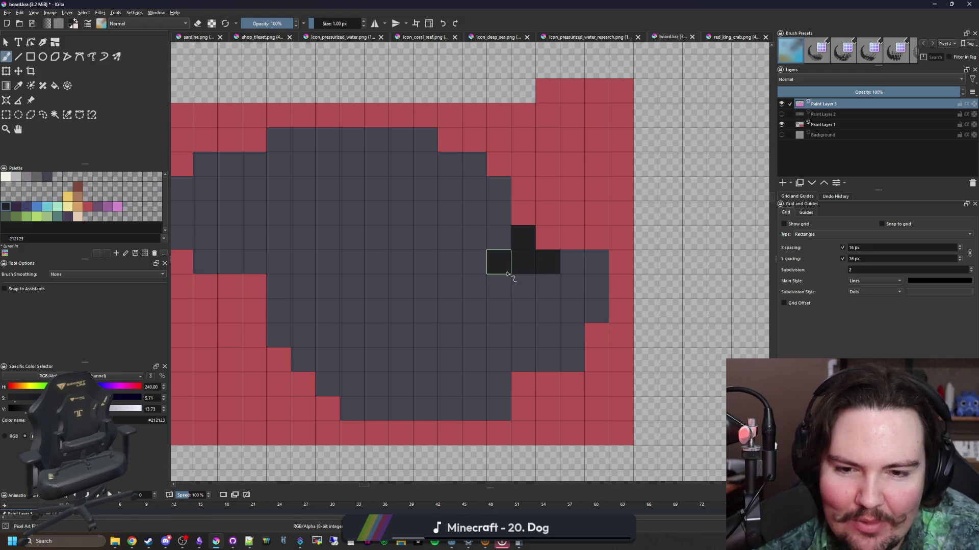
mouse_move(498, 281)
left_mouse_down()
mouse_move(448, 310)
mouse_move(449, 282)
mouse_move(489, 242)
mouse_move(448, 225)
mouse_move(428, 240)
mouse_move(425, 336)
left_mouse_up()
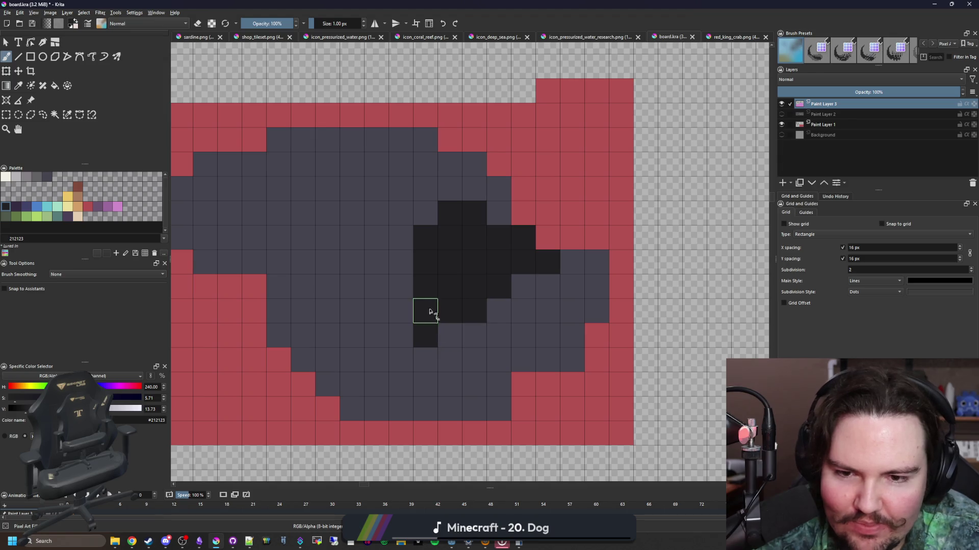
scroll(426, 313, "down", 2)
scroll(460, 270, "up", 1)
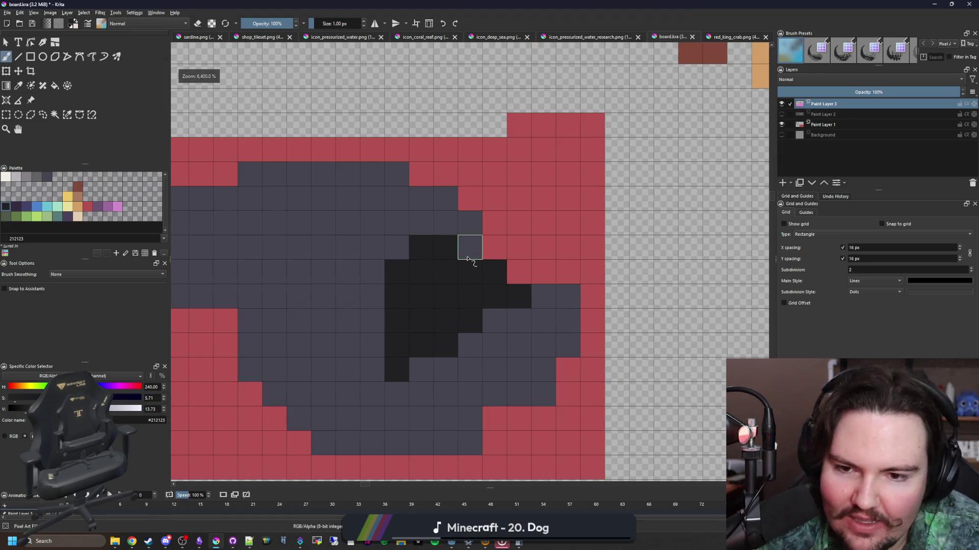
left_click_drag(466, 245, 448, 295)
scroll(449, 295, "down", 5)
scroll(443, 313, "up", 5)
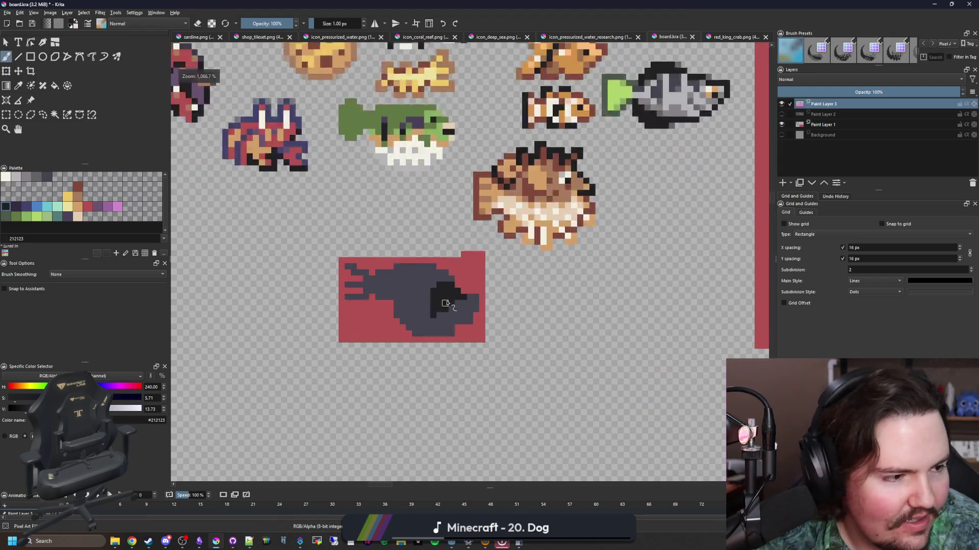
- Paint a stray body pixel below the fish back to the red backdrop
left_click(485, 344, "ctrl")
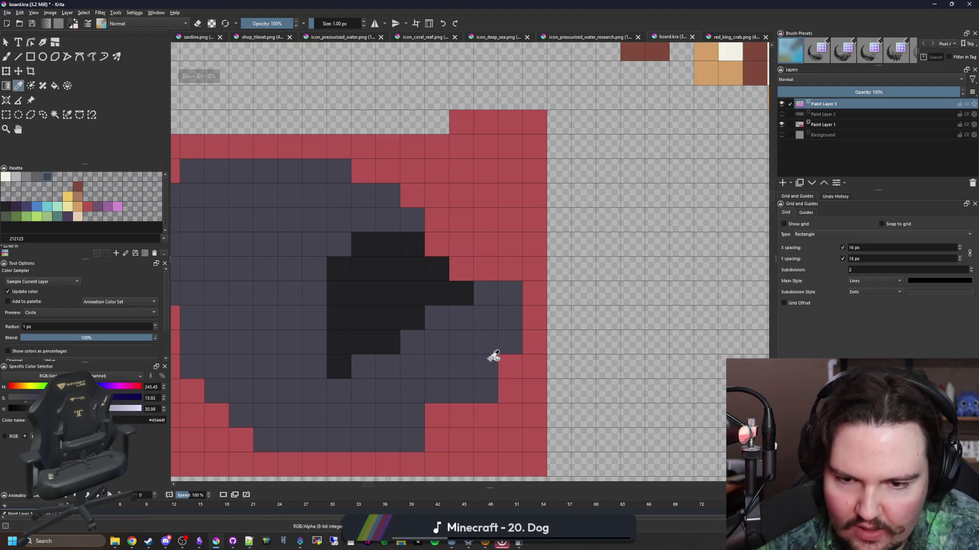
left_click(510, 390, "ctrl")
left_click(484, 392)
scroll(485, 393, "down", 3)
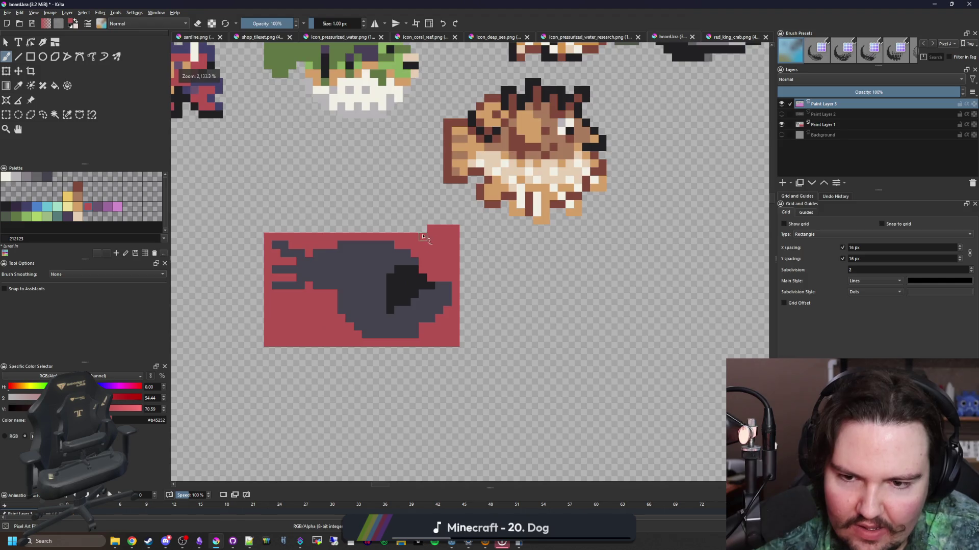
scroll(401, 278, "up", 3)
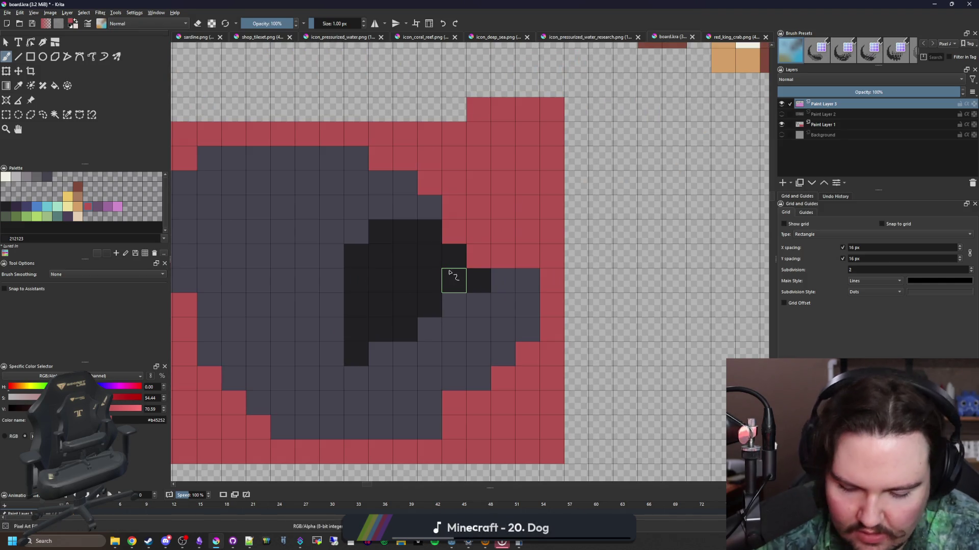
- Enlarge the near-black mouth with a few more dark pixels at its edges
left_click(426, 283, "ctrl")
left_click(502, 281)
mouse_move(484, 301)
left_mouse_down()
mouse_move(429, 329)
mouse_move(476, 310)
left_mouse_up()
left_click(478, 255)
left_click(454, 236)
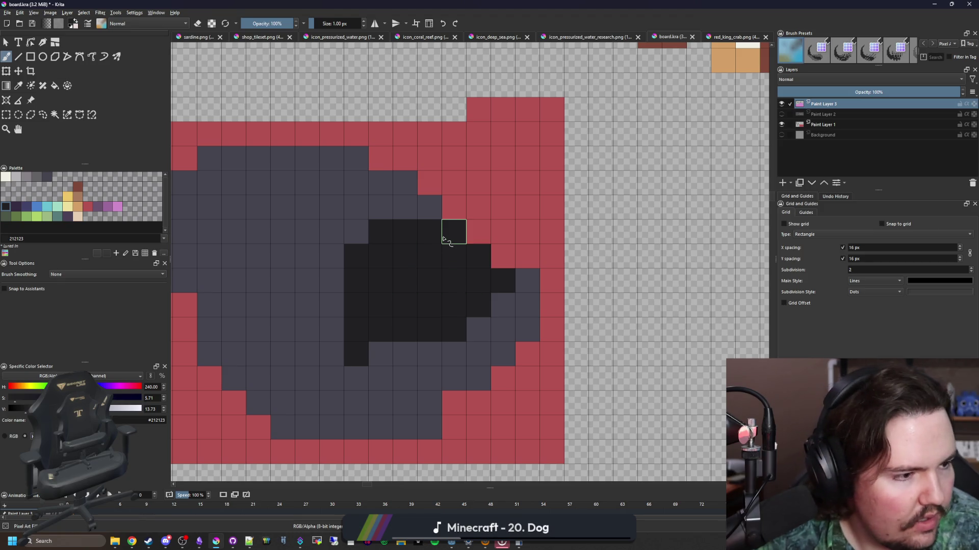
- Round the head by painting red pixels beside the mouth slate grey
mouse_move(445, 233)
left_mouse_down()
mouse_move(461, 266)
mouse_move(445, 216)
left_mouse_up()
left_click(445, 231, "ctrl")
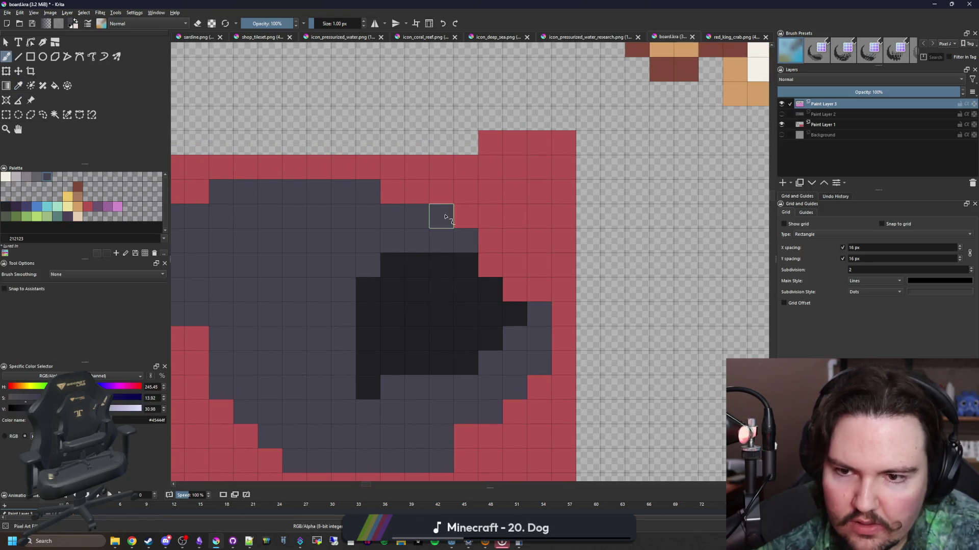
left_click(402, 201)
scroll(476, 295, "down", 4)
scroll(476, 295, "up", 4)
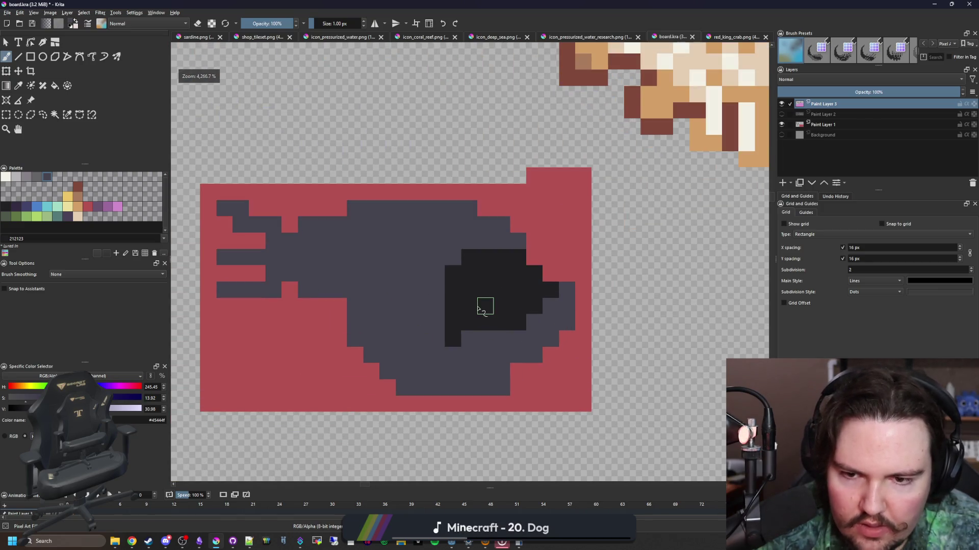
left_click(7, 177)
- Paint white pixels for the anglerfish's two eyes
left_click(439, 257)
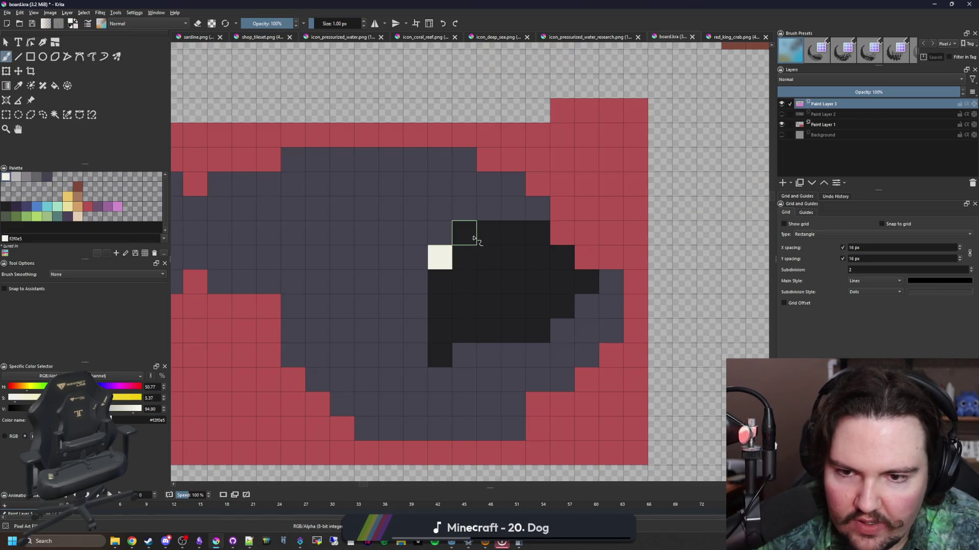
left_click(465, 233)
left_click(513, 234)
left_click(512, 257)
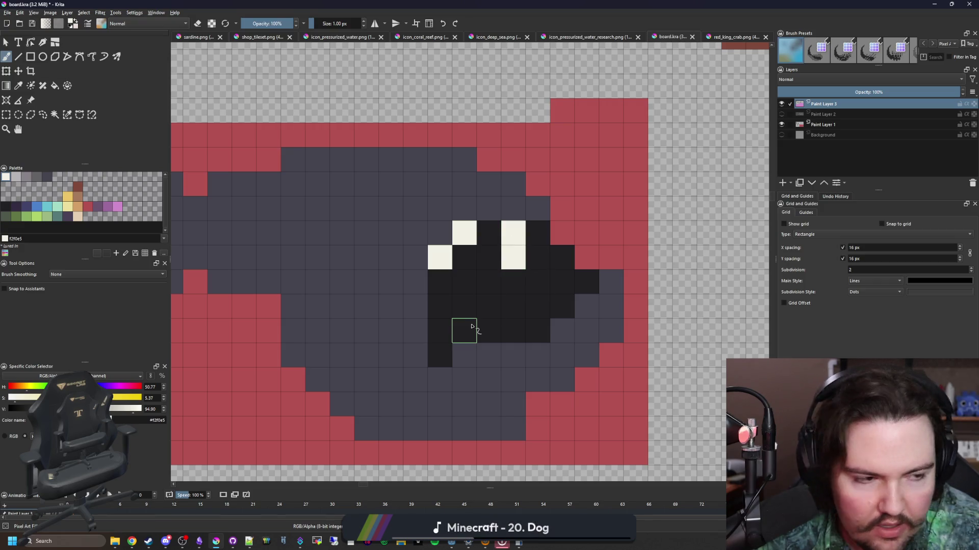
- Add white teeth inside the mouth and a white pixel above the right eye
left_click(512, 307)
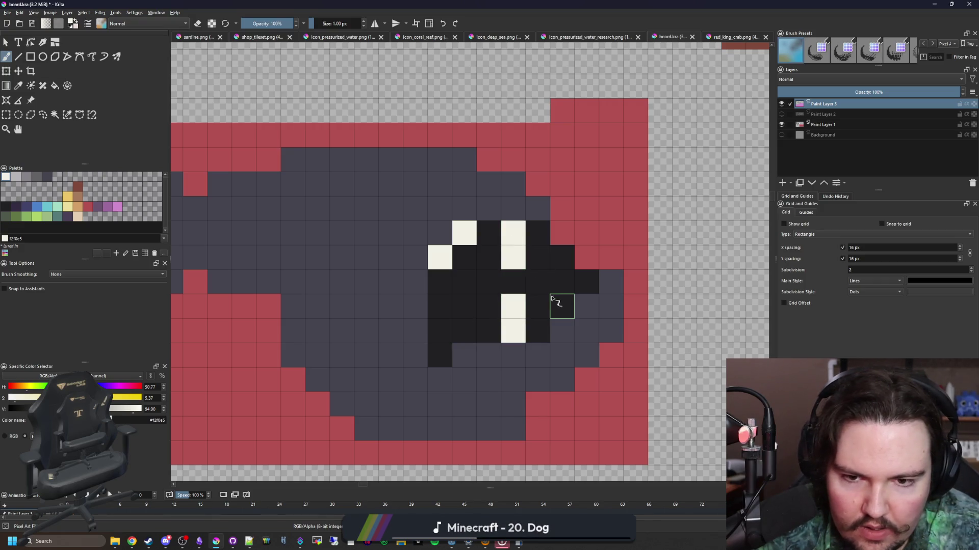
left_click(561, 306)
left_click(562, 282)
left_click(464, 331)
left_click(440, 355)
scroll(439, 357, "down", 5)
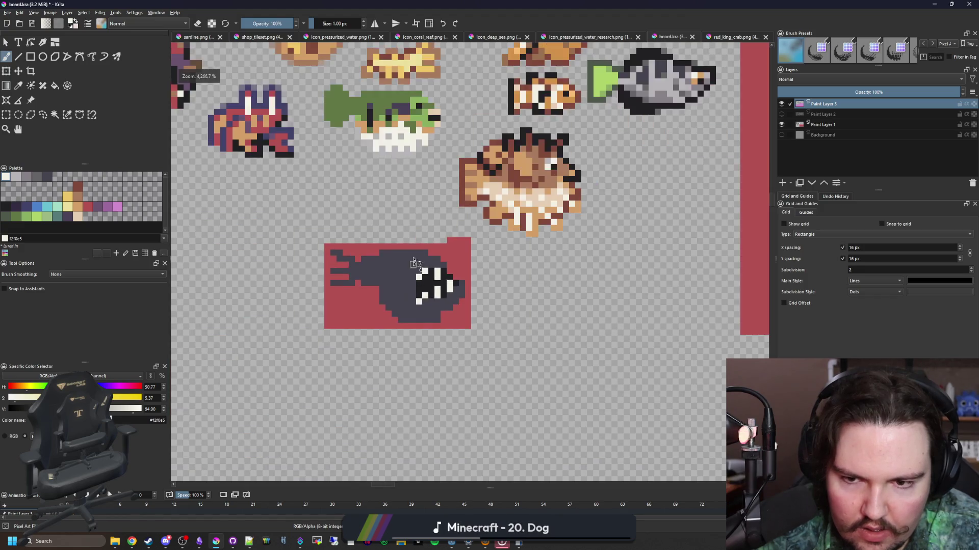
scroll(439, 242, "up", 5)
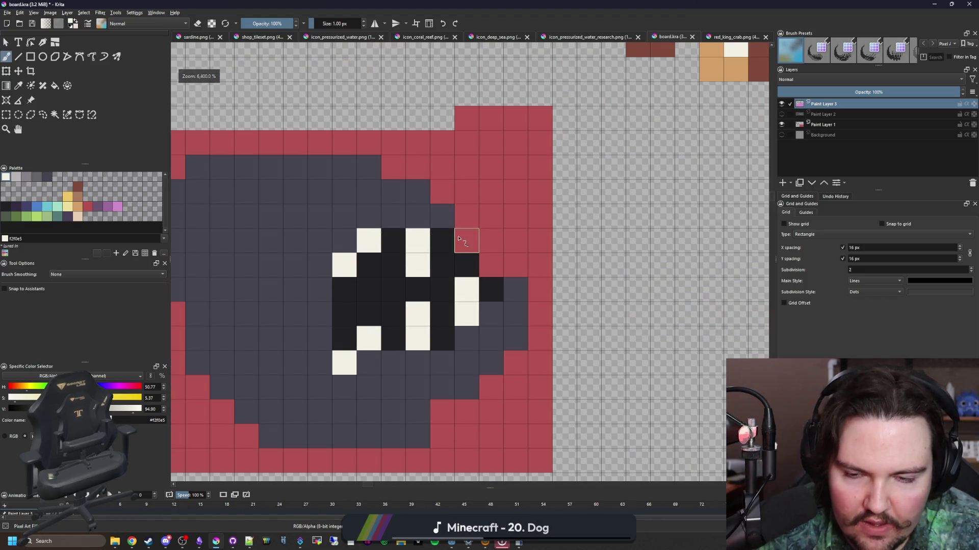
left_click(442, 217)
scroll(432, 326, "down", 6)
scroll(432, 342, "up", 6)
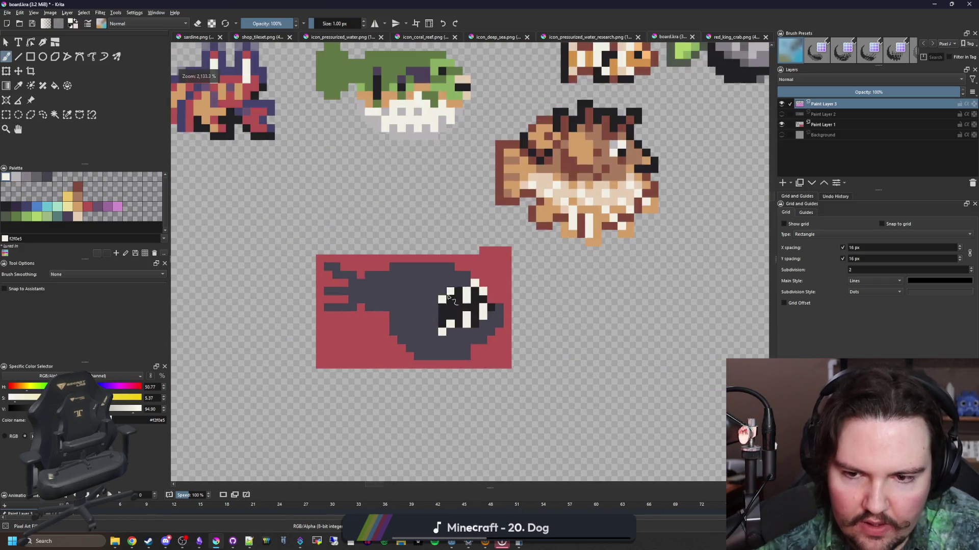
left_click(408, 263)
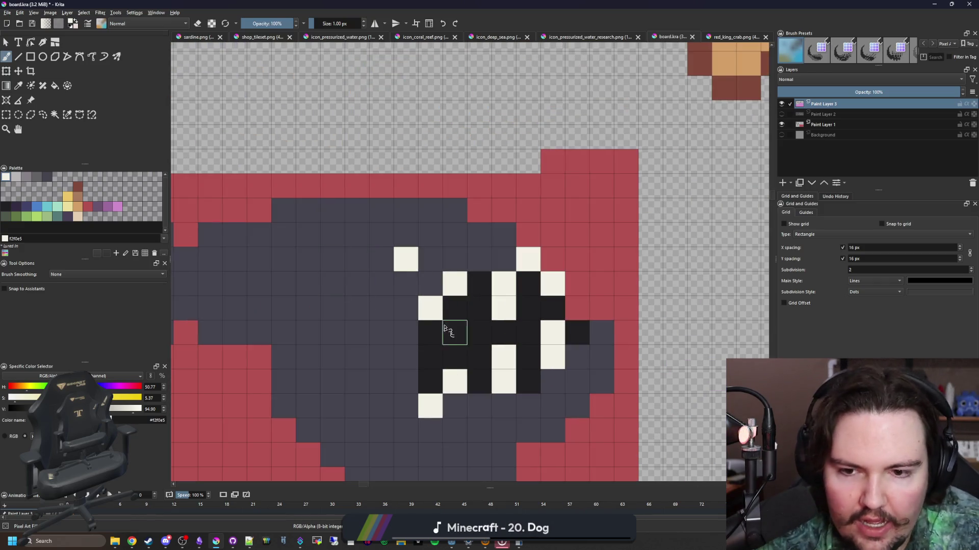
scroll(463, 321, "down", 3)
scroll(415, 312, "up", 3)
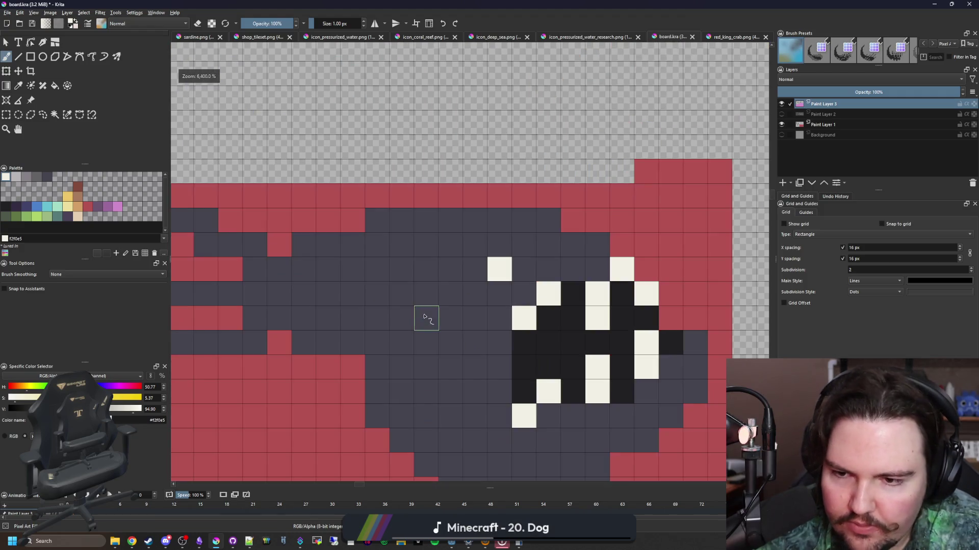
scroll(480, 219, "down", 3)
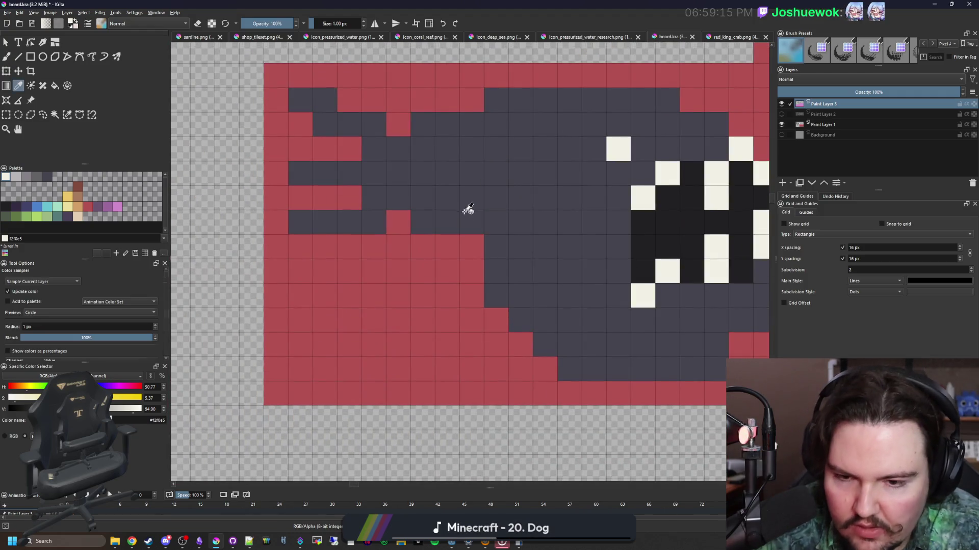
- Paint a near-black fin below the body, cleaning stray pixels with the red backdrop colour
left_click(481, 218, "ctrl")
scroll(480, 219, "up", 3)
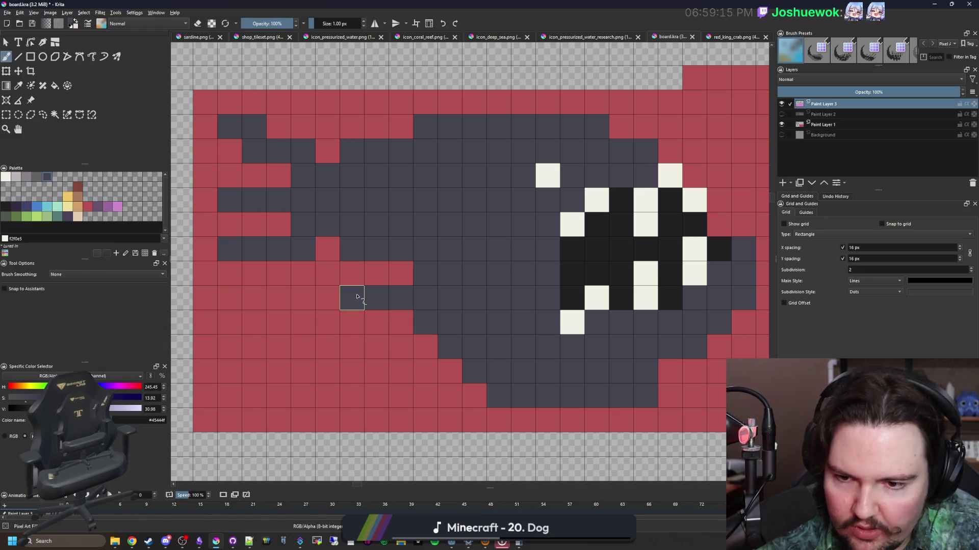
left_click(563, 259, "ctrl")
left_click_drag(400, 295, 380, 294)
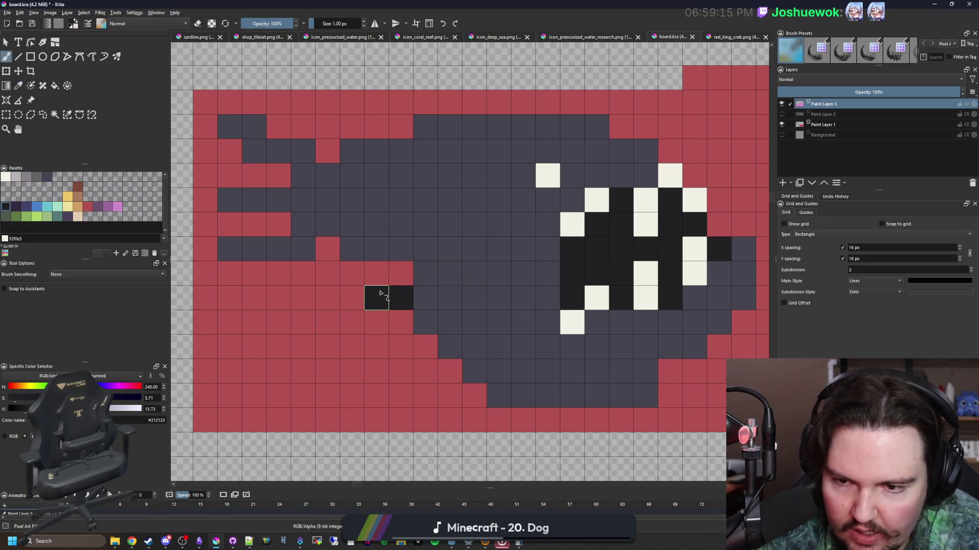
mouse_move(400, 327)
left_mouse_down()
mouse_move(376, 347)
mouse_move(338, 338)
mouse_move(344, 384)
mouse_move(328, 389)
mouse_move(341, 392)
left_mouse_up()
left_click(401, 273)
scroll(377, 346, "down", 3)
scroll(378, 342, "up", 3)
scroll(375, 366, "down", 3)
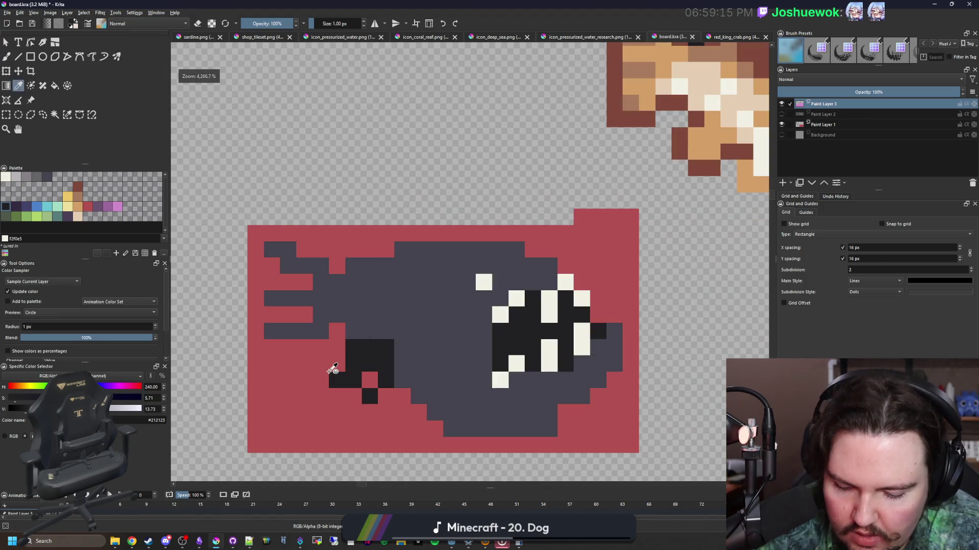
left_click(331, 370, "ctrl")
scroll(337, 375, "up", 3)
mouse_move(360, 379)
left_mouse_down()
mouse_move(352, 357)
mouse_move(382, 353)
mouse_move(343, 362)
left_mouse_up()
left_click(408, 354, "ctrl")
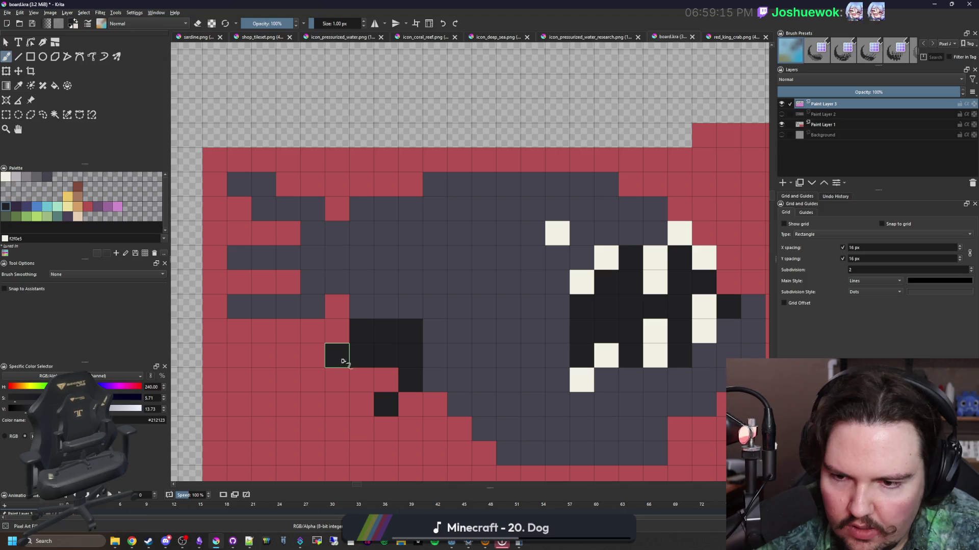
- Paint near-black stripes and fin rays across the tail fin
left_click(386, 379, "ctrl")
scroll(322, 319, "down", 3)
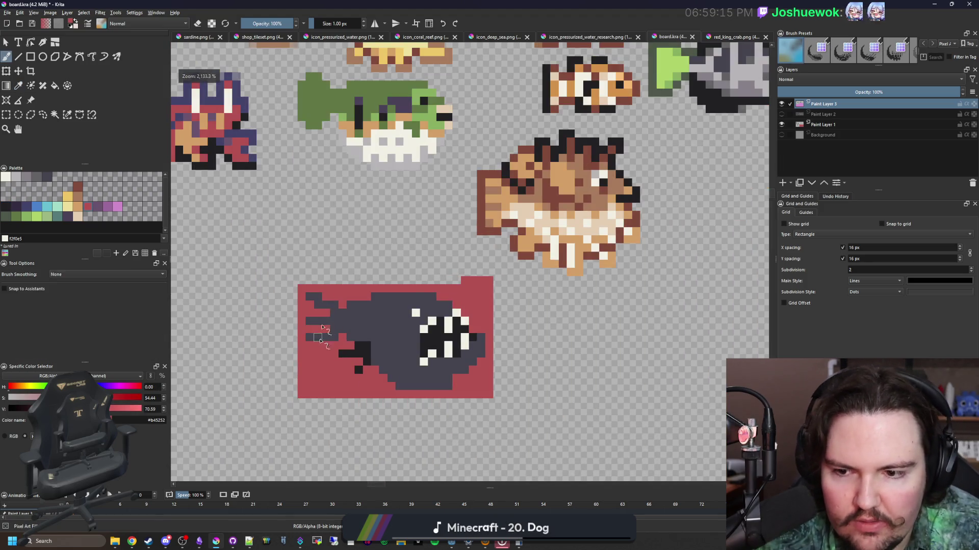
scroll(321, 336, "up", 3)
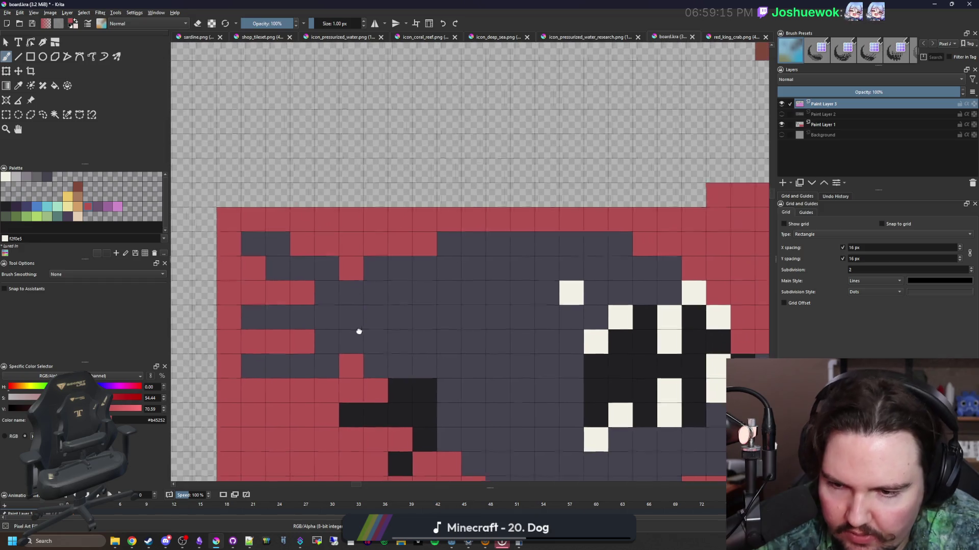
left_click(360, 407, "ctrl")
left_click_drag(322, 363, 257, 367)
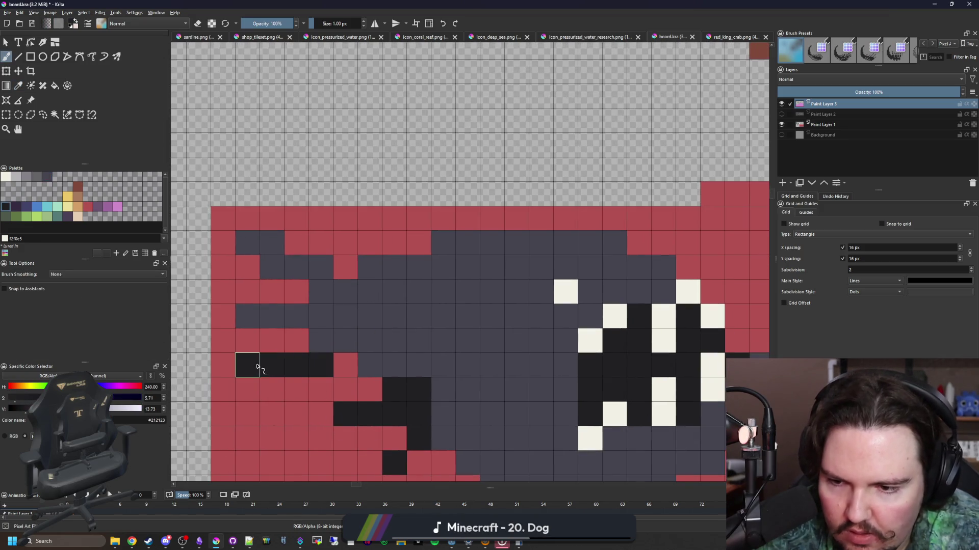
mouse_move(321, 341)
left_mouse_down()
mouse_move(317, 280)
mouse_move(246, 242)
left_mouse_up()
left_click_drag(300, 316, 242, 316)
scroll(272, 278, "down", 3)
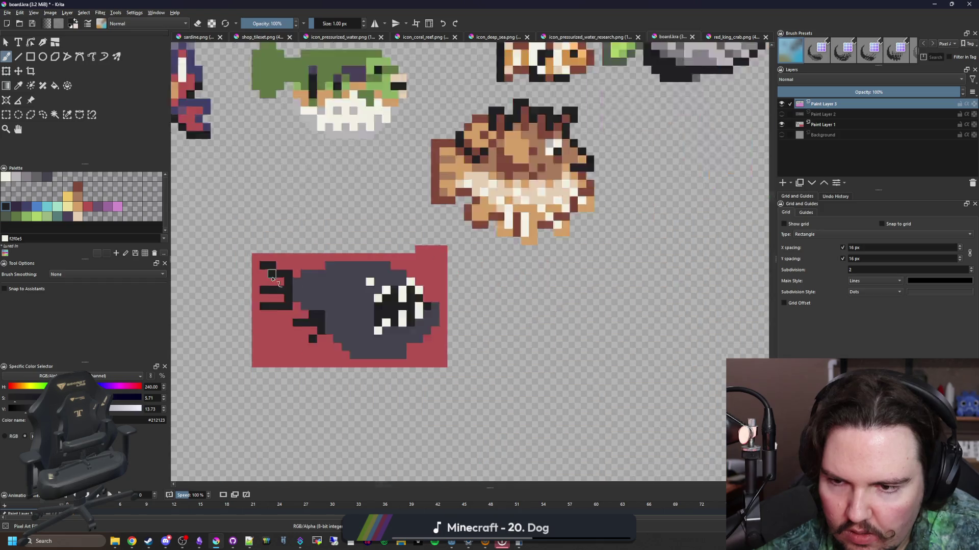
scroll(273, 277, "down", 3)
scroll(275, 280, "up", 5)
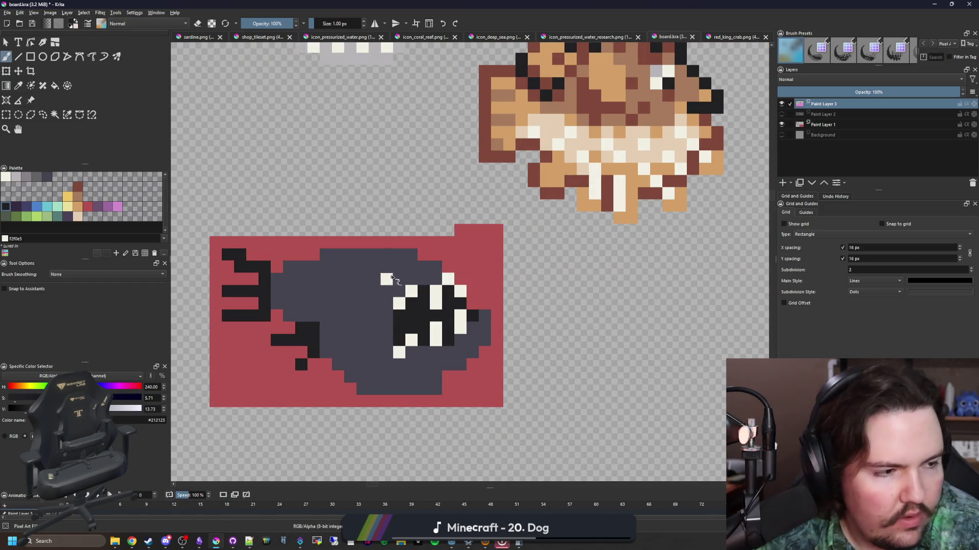
scroll(391, 278, "up", 1)
scroll(433, 331, "down", 7)
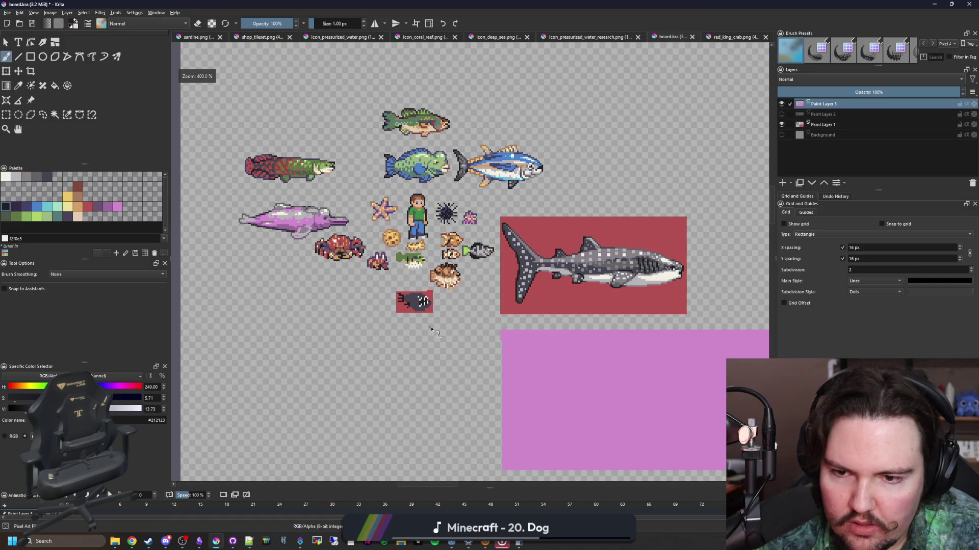
scroll(420, 295, "up", 8)
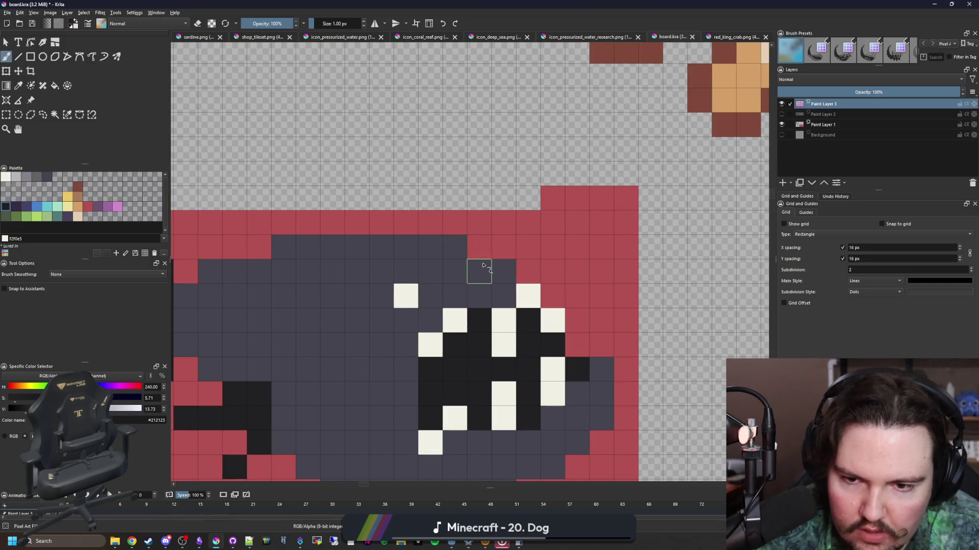
- Paint a dark lure stalk above the head ending in an off-white bulb
left_click_drag(483, 265, 453, 208)
left_click(428, 177)
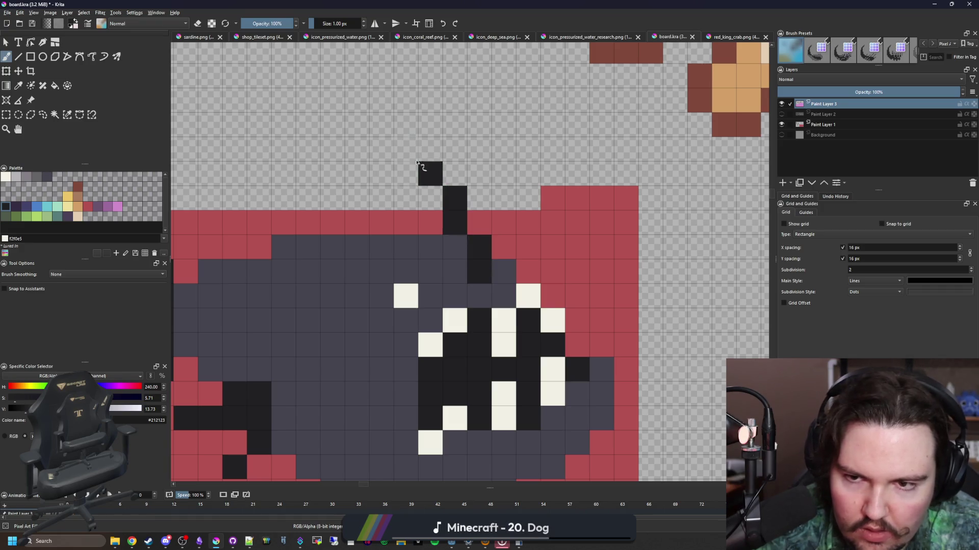
key("x")
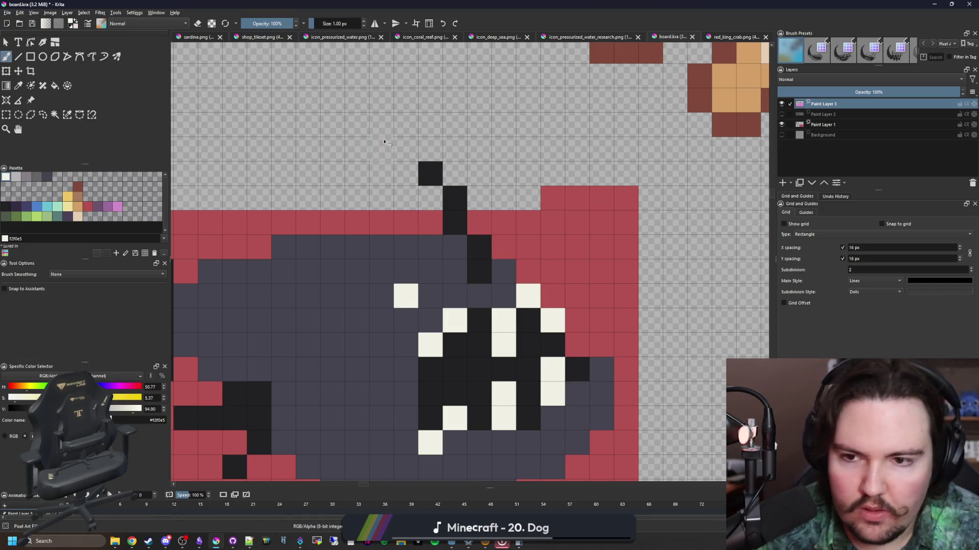
mouse_move(403, 148)
left_mouse_down()
mouse_move(429, 149)
mouse_move(407, 173)
left_mouse_up()
scroll(433, 276, "down", 3)
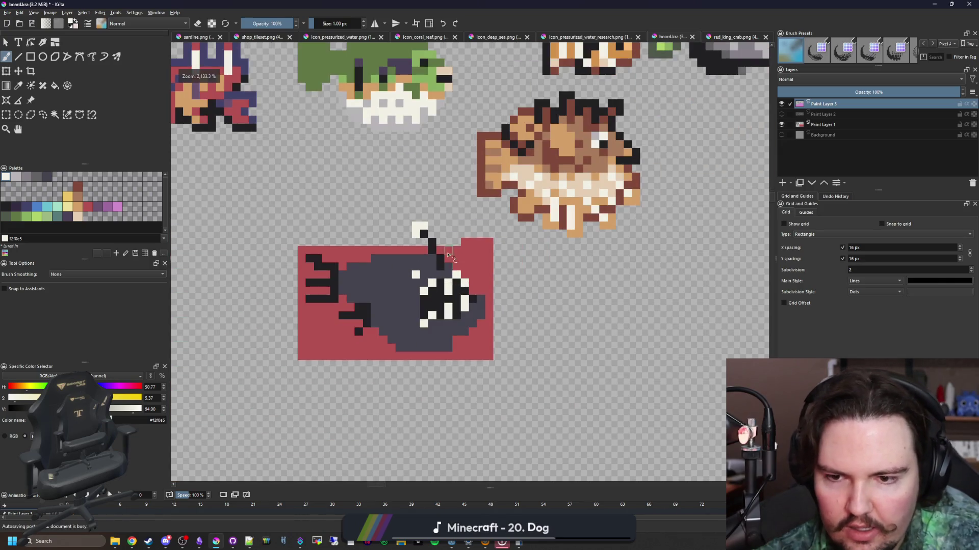
scroll(422, 237, "up", 2)
- Tidy the body outline, repainting edge cells red and a few cells grey
key("p")
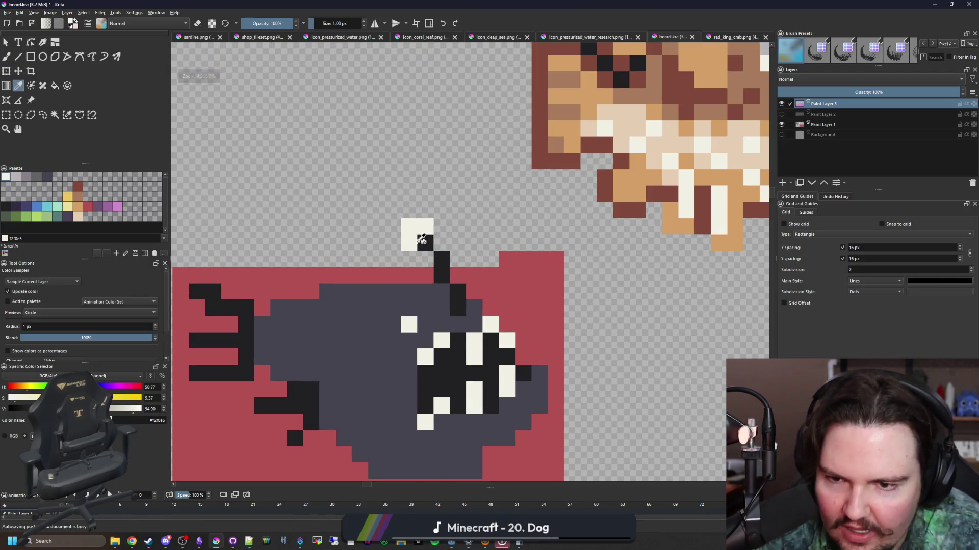
scroll(464, 199, "up", 1)
scroll(480, 282, "up", 1)
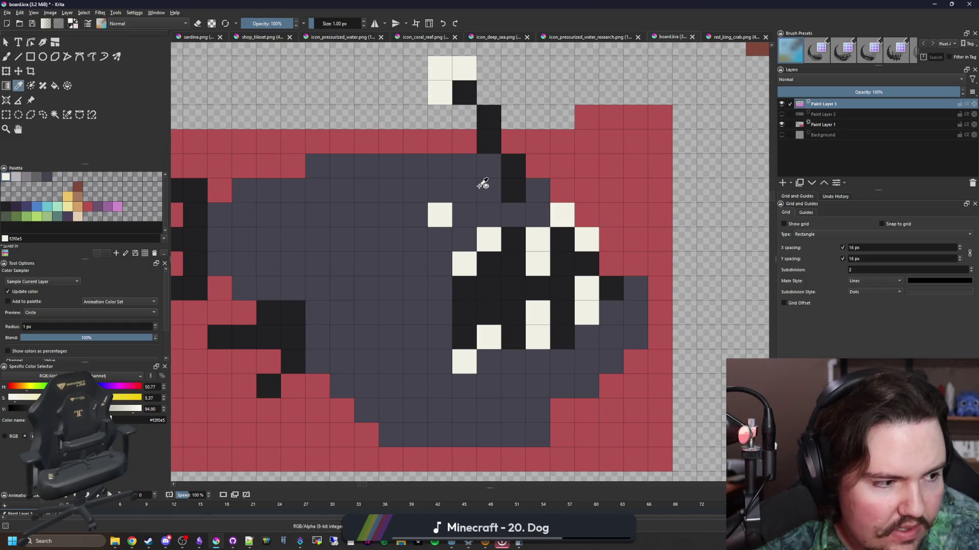
left_click_drag(346, 175, 476, 197)
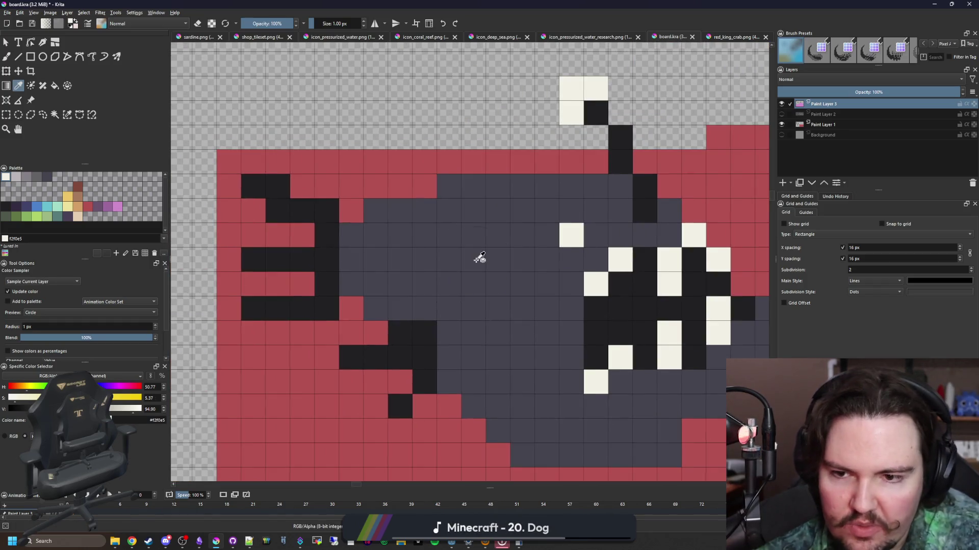
left_click(404, 328)
left_click_drag(489, 258, 408, 274)
key("b")
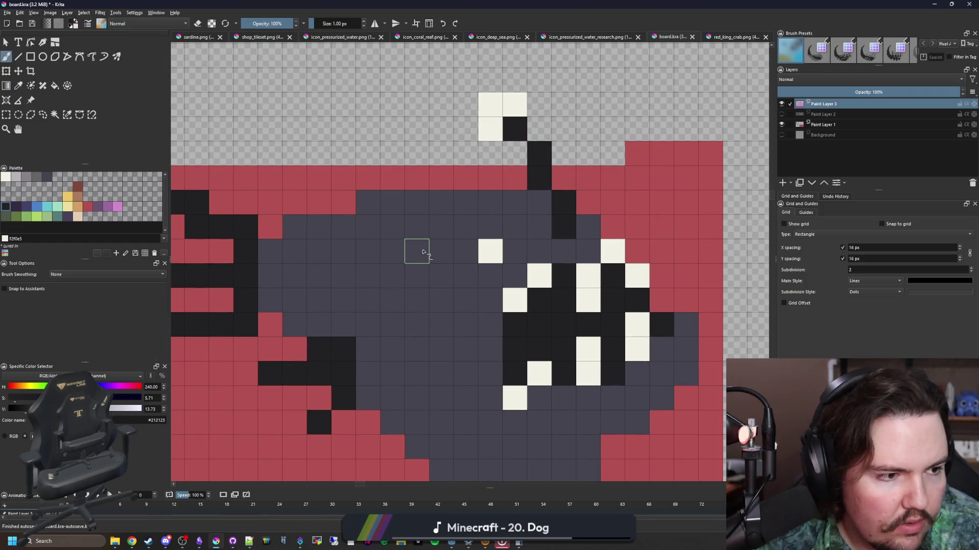
mouse_move(417, 248)
left_mouse_down()
mouse_move(383, 250)
mouse_move(379, 239)
left_mouse_up()
left_click(317, 193, "ctrl")
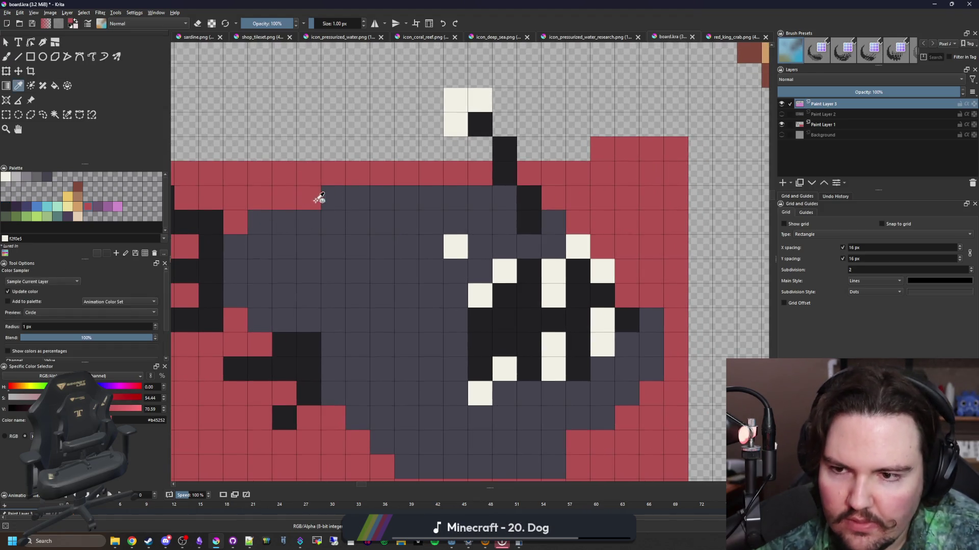
left_click_drag(356, 296, 401, 287)
left_click_drag(377, 214, 363, 214)
left_click_drag(293, 224, 280, 219)
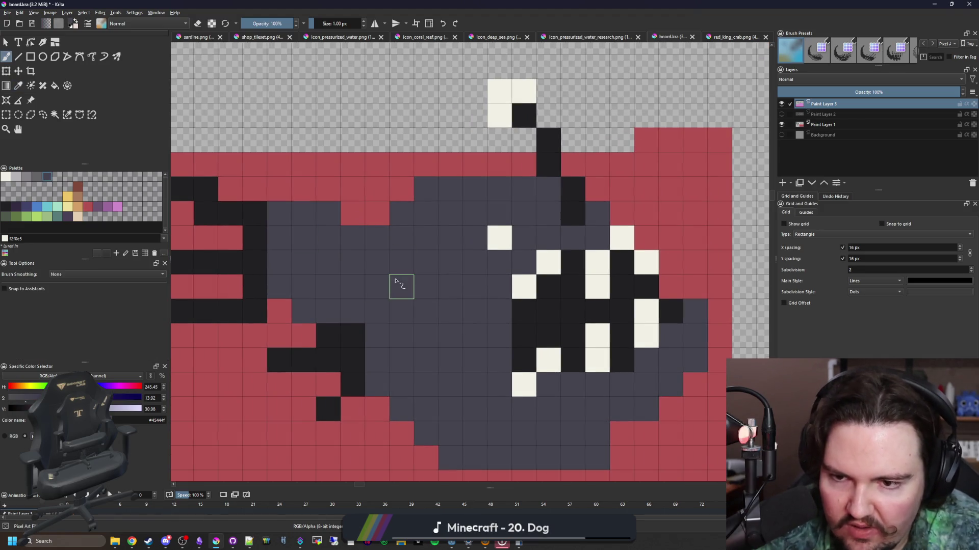
- Add dark diagonal pixels and a near-black line across the upper back
left_click(518, 303, "ctrl")
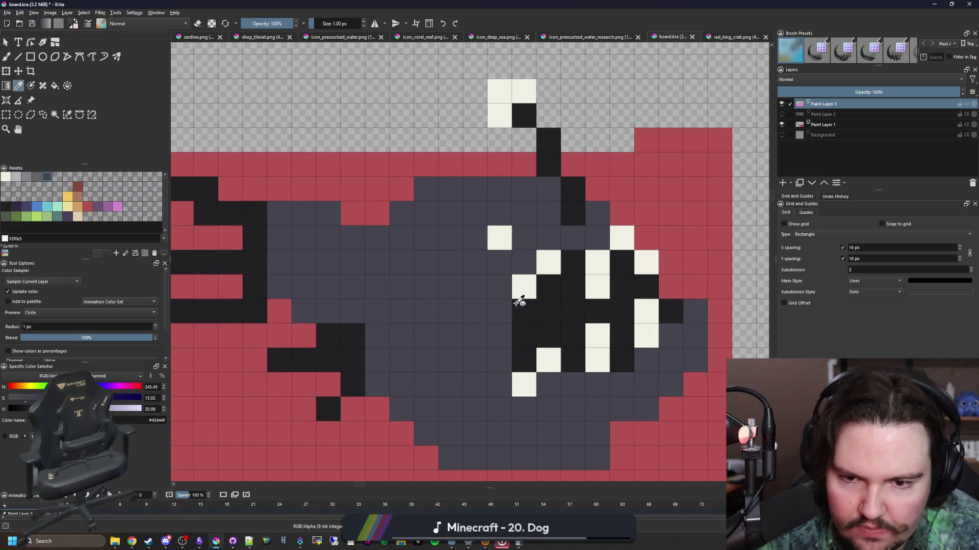
left_click(417, 266)
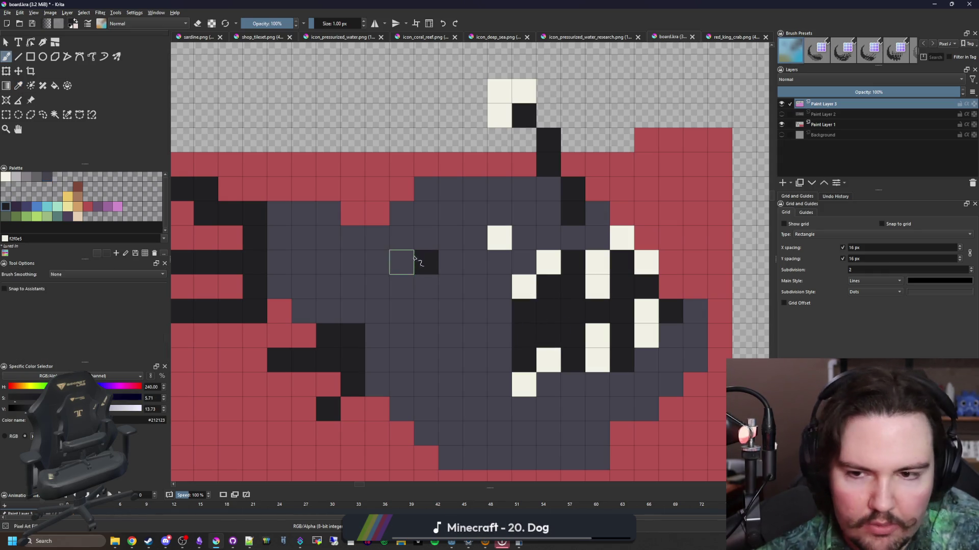
left_click(402, 238)
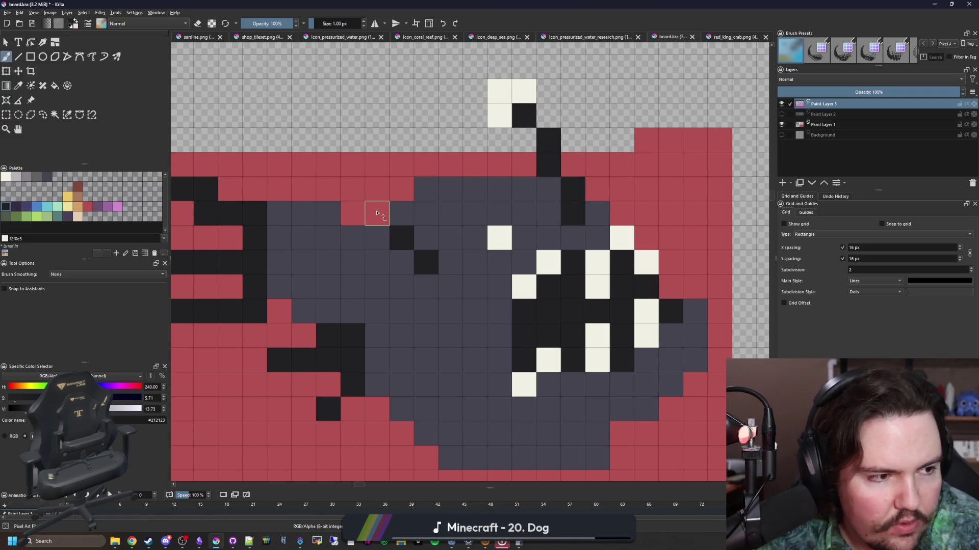
mouse_move(377, 213)
left_mouse_down()
mouse_move(374, 192)
mouse_move(357, 232)
mouse_move(339, 235)
mouse_move(339, 257)
mouse_move(376, 236)
mouse_move(378, 280)
mouse_move(435, 295)
mouse_move(399, 308)
mouse_move(328, 282)
mouse_move(404, 234)
mouse_move(448, 262)
mouse_move(376, 284)
left_mouse_up()
scroll(376, 284, "down", 3)
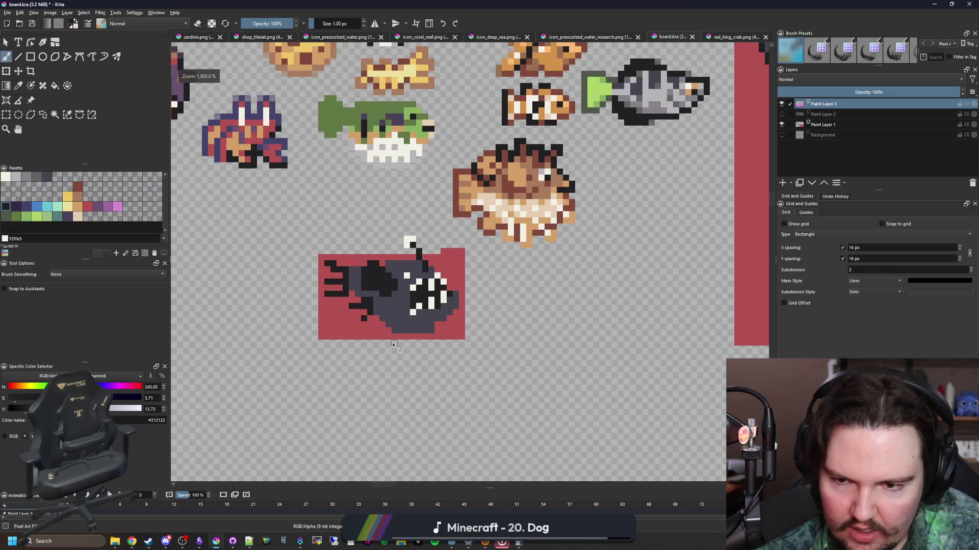
- Repaint a row of back cells grey #45444f and fill two more cells black #212123
scroll(388, 303, "up", 4)
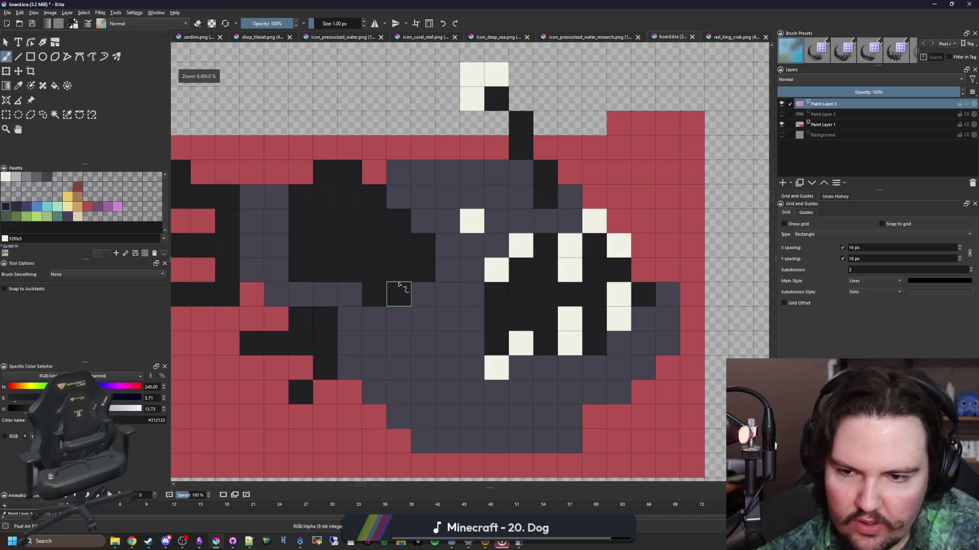
left_click(476, 306, "ctrl")
mouse_move(421, 299)
left_mouse_down()
mouse_move(437, 321)
mouse_move(387, 295)
mouse_move(341, 295)
left_mouse_up()
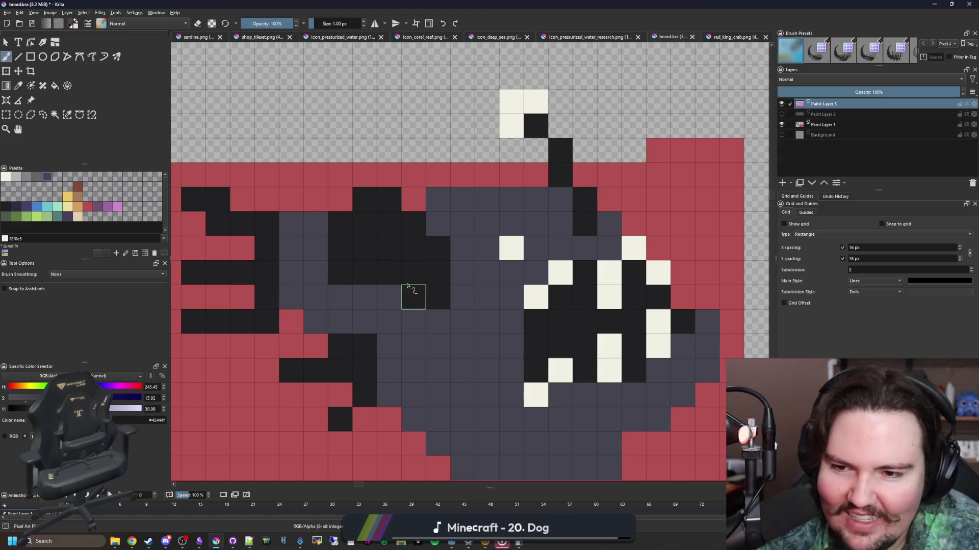
left_click(366, 258, "ctrl")
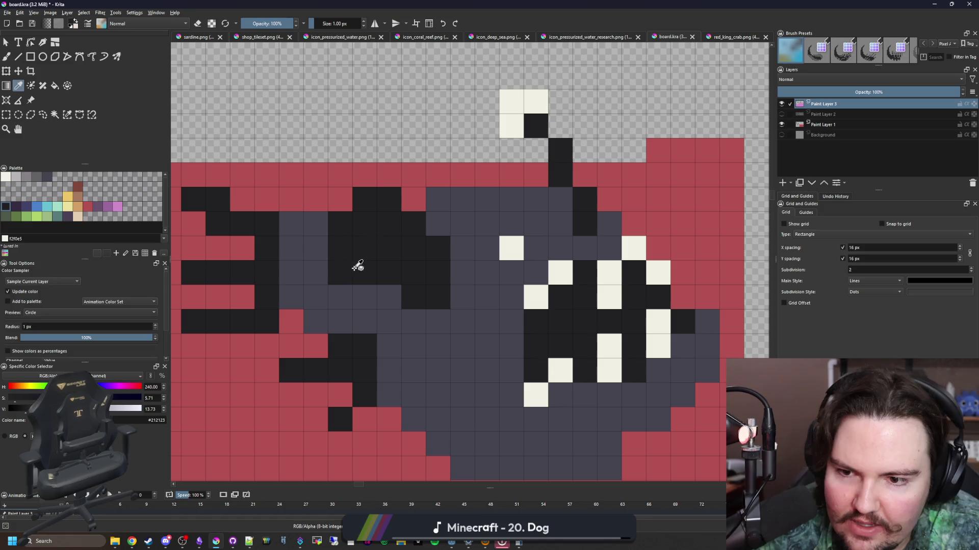
left_click_drag(316, 250, 316, 223)
scroll(380, 257, "down", 5)
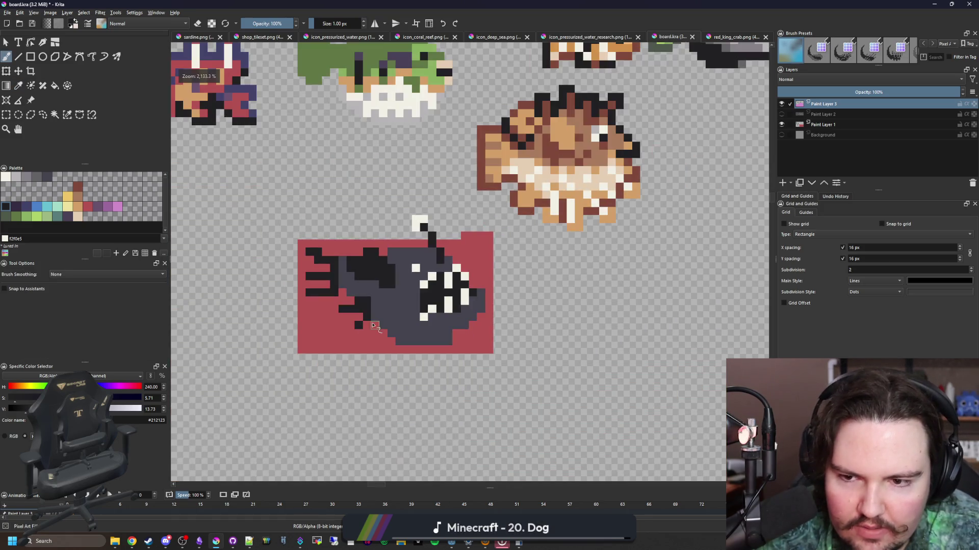
scroll(380, 259, "up", 5)
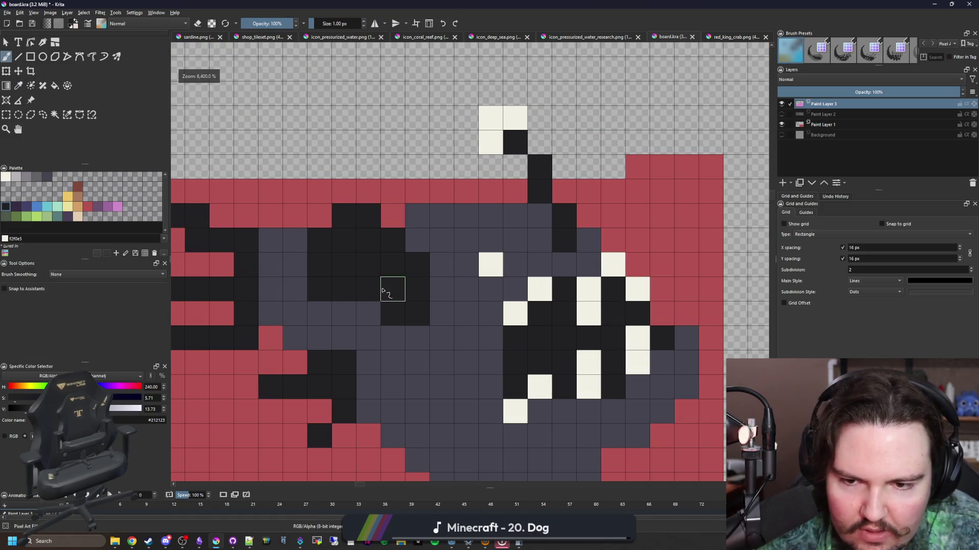
mouse_move(384, 289)
left_mouse_down()
mouse_move(391, 321)
mouse_move(361, 225)
mouse_move(380, 215)
left_mouse_up()
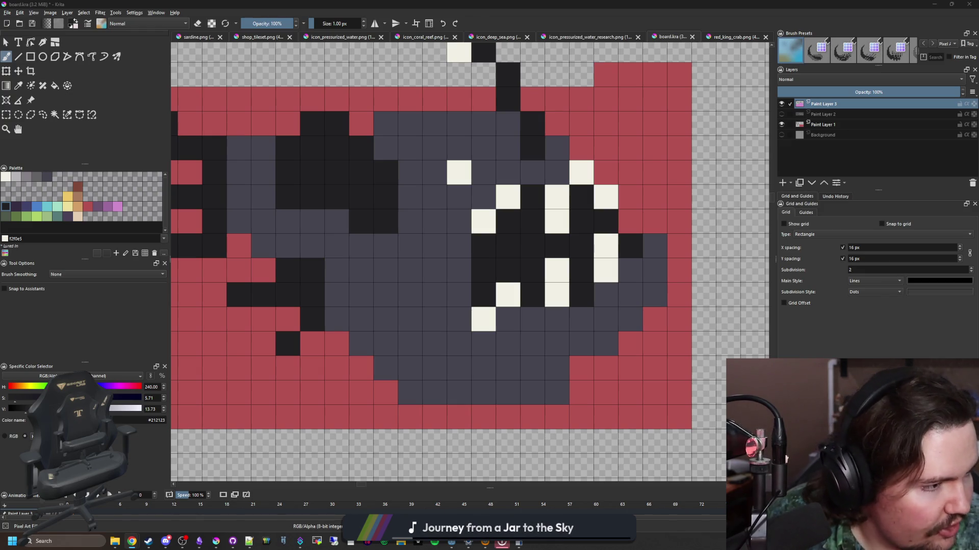
key("p")
left_click_drag(497, 242, 478, 215)
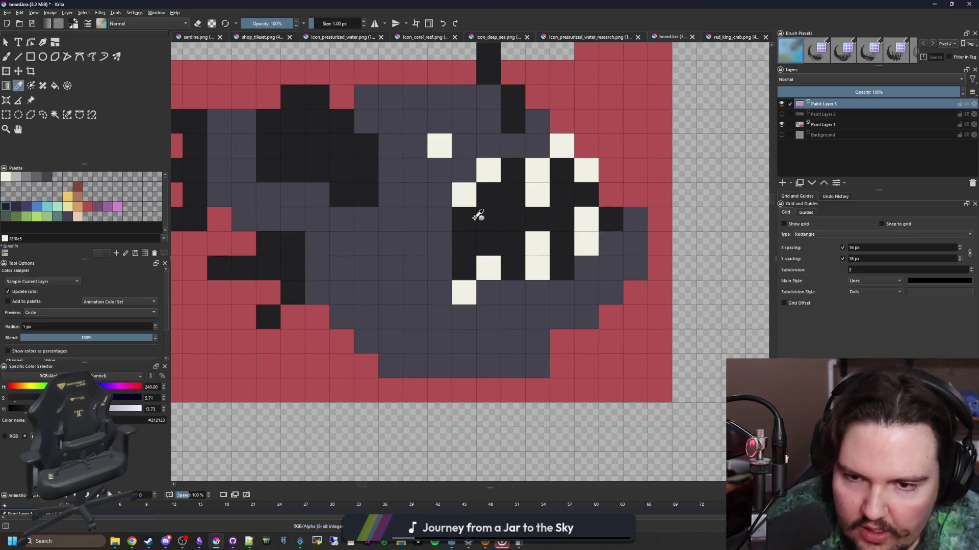
- Fill the body with lighter palette grey and add dark-grey diagonal and belly shading
left_click(47, 177)
scroll(382, 255, "down", 3)
key("f")
left_click(381, 274)
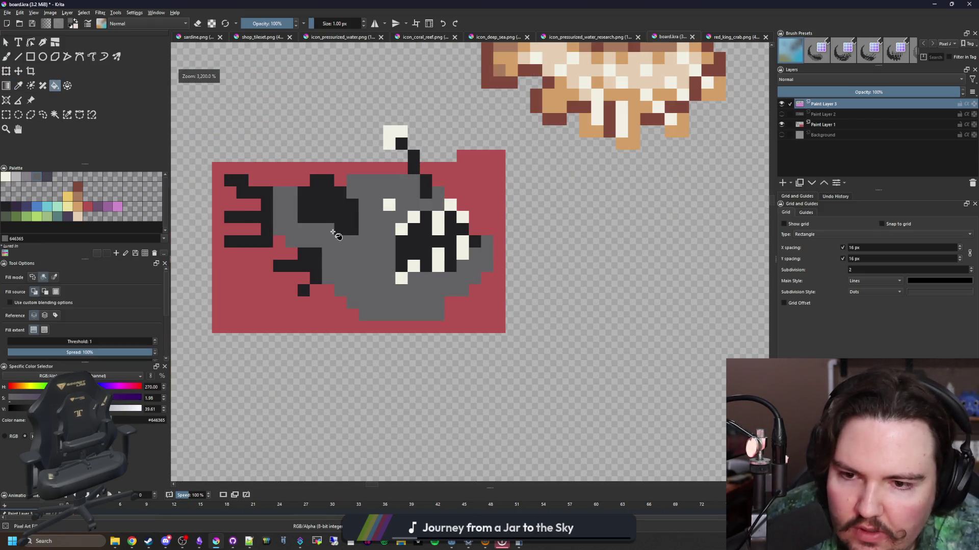
scroll(336, 235, "up", 3)
left_click(47, 178)
key("b")
mouse_move(347, 252)
left_mouse_down()
mouse_move(350, 301)
mouse_move(420, 374)
left_mouse_up()
key("ctrl+z")
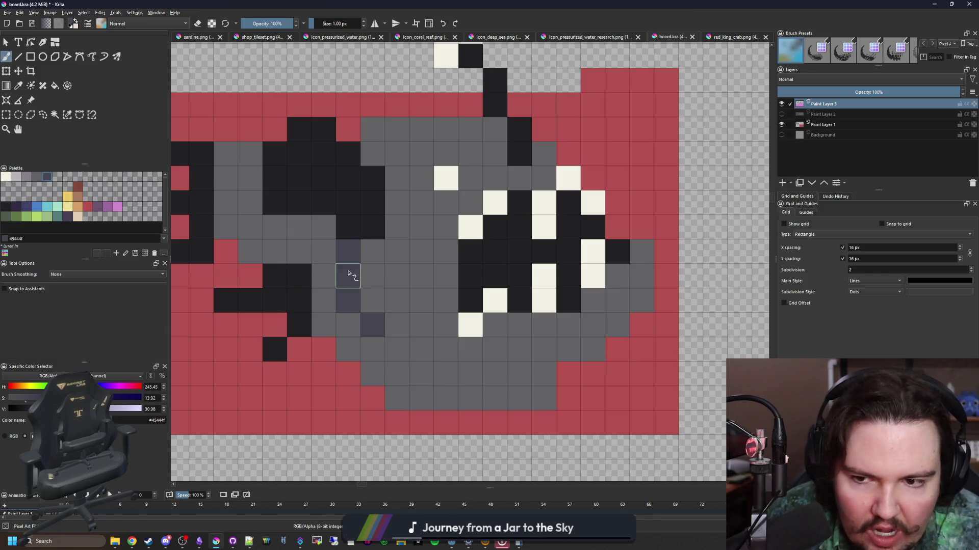
left_click(372, 251)
mouse_move(368, 268)
left_mouse_down()
mouse_move(395, 299)
mouse_move(397, 323)
left_mouse_up()
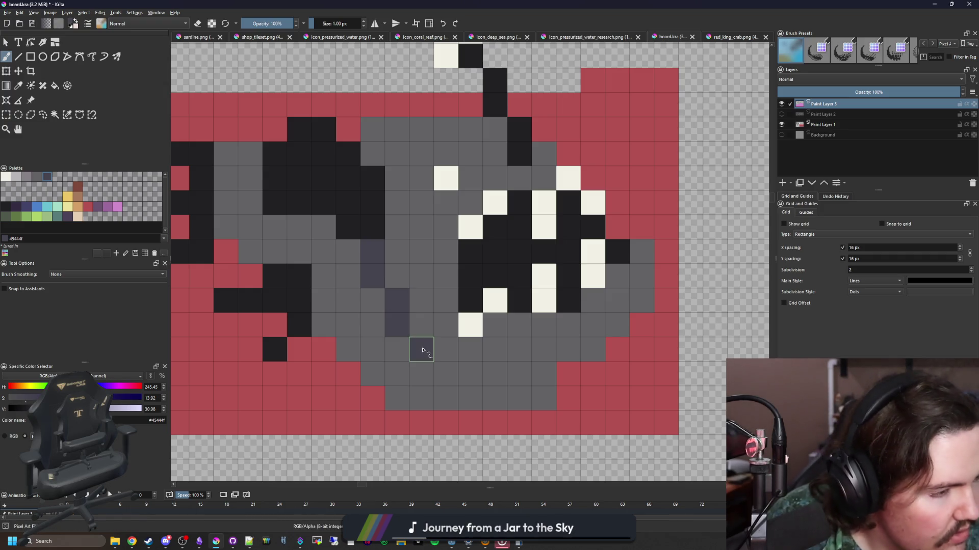
mouse_move(395, 345)
left_mouse_down()
mouse_move(396, 376)
mouse_move(434, 399)
mouse_move(459, 401)
mouse_move(421, 375)
left_mouse_up()
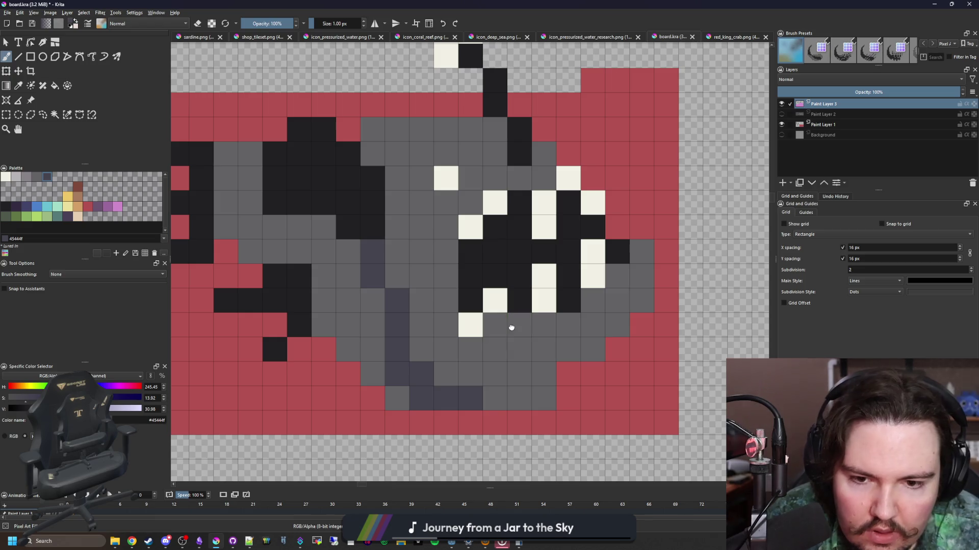
- Paint near-black spike cells along the top of the fish's back
scroll(562, 359, "right", 1)
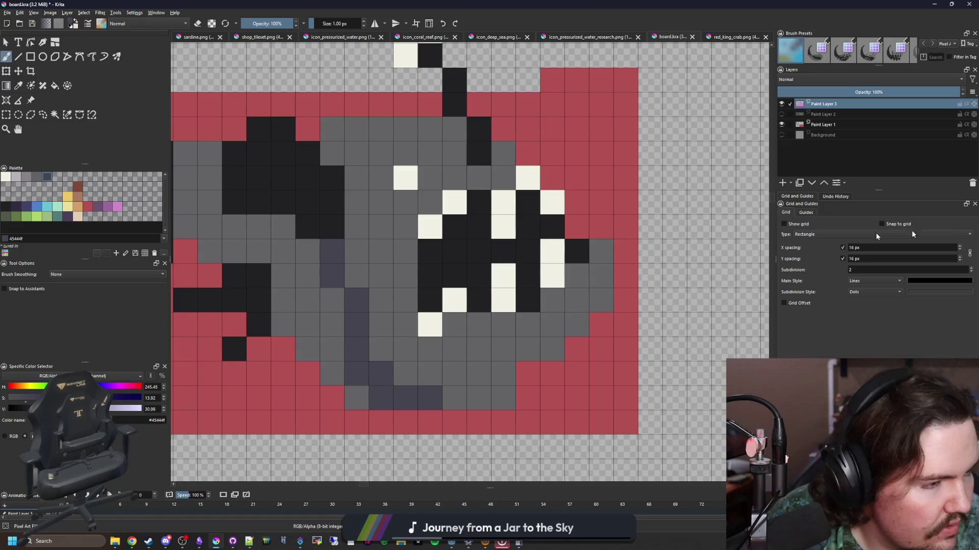
left_click_drag(502, 215, 529, 260)
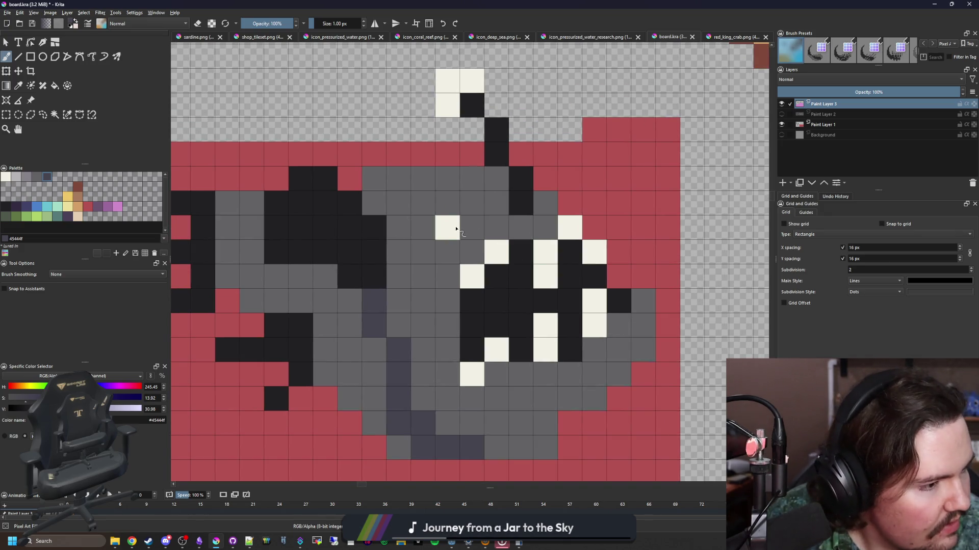
left_click_drag(471, 306, 614, 335)
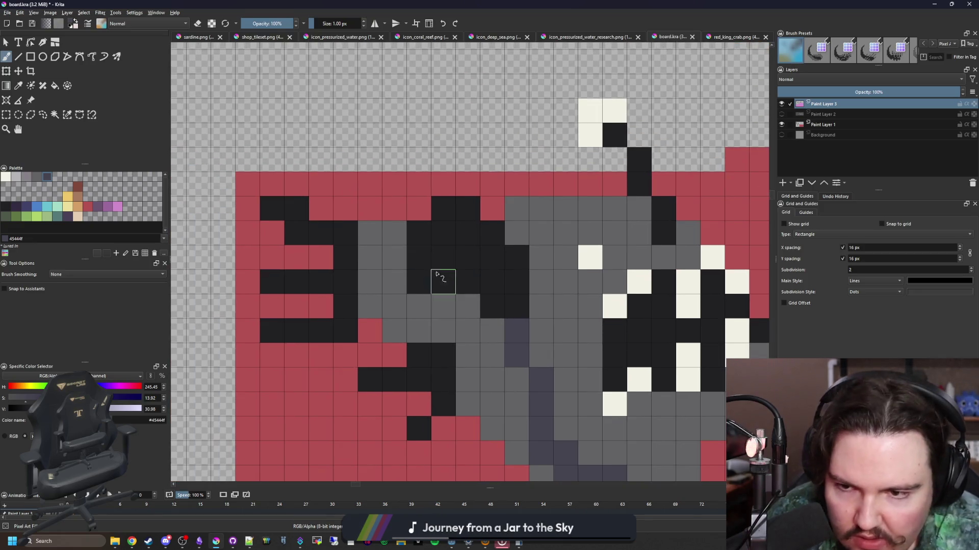
left_click(436, 264, "ctrl")
left_click_drag(394, 209, 400, 186)
left_click(443, 184)
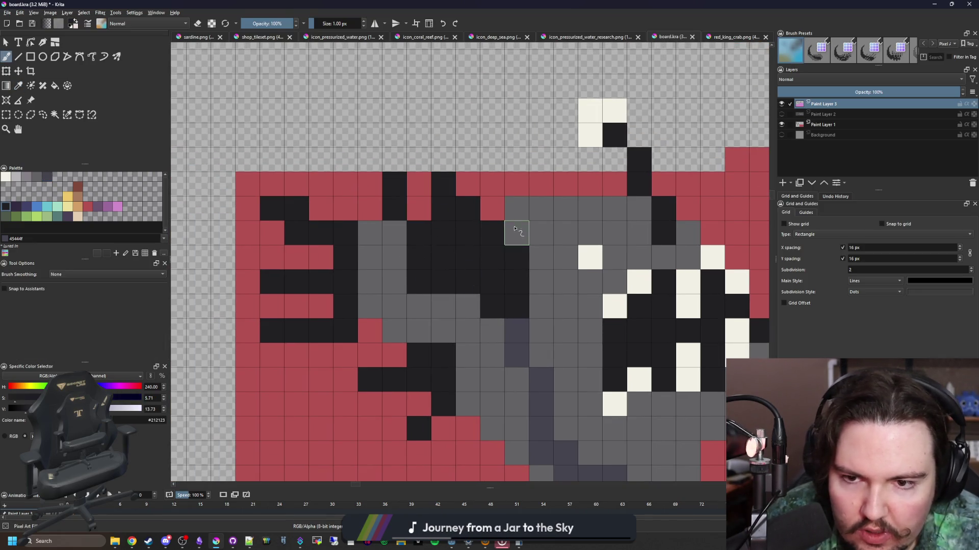
left_click(517, 184)
left_click(492, 159)
left_click(492, 184)
scroll(443, 257, "down", 5)
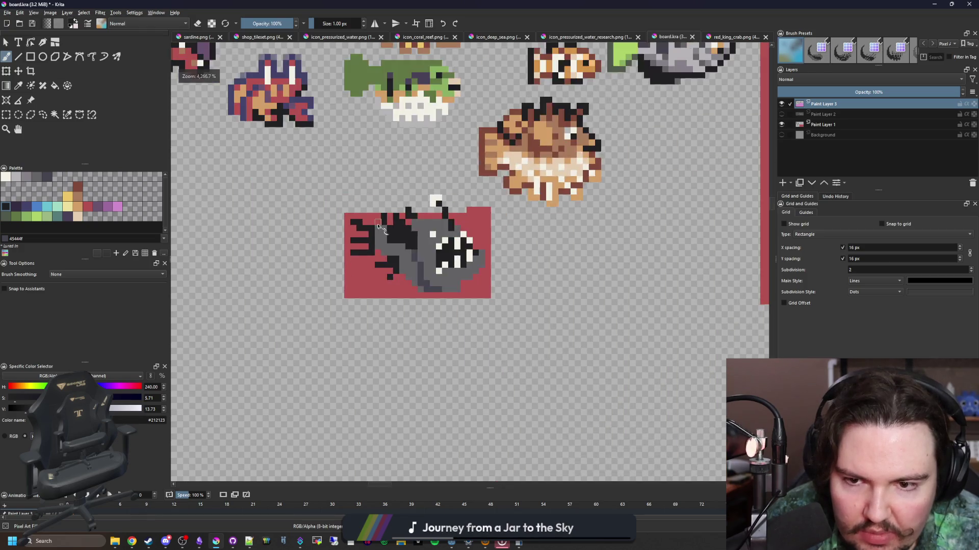
- Sample the grey-purple #45444f and brush over black body cells with it
scroll(423, 255, "down", 4)
scroll(407, 252, "up", 7)
scroll(401, 251, "down", 4)
scroll(401, 252, "up", 4)
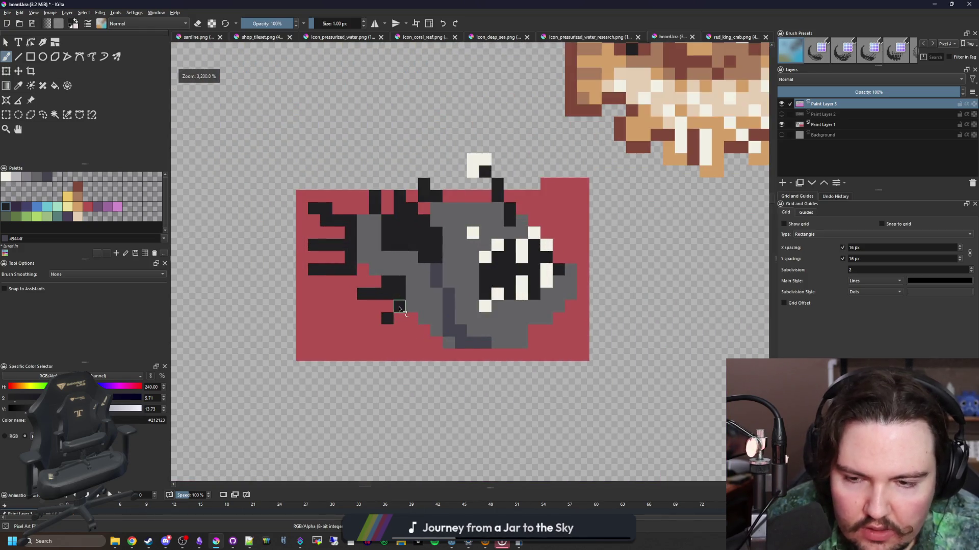
scroll(402, 254, "down", 2)
scroll(402, 259, "up", 3)
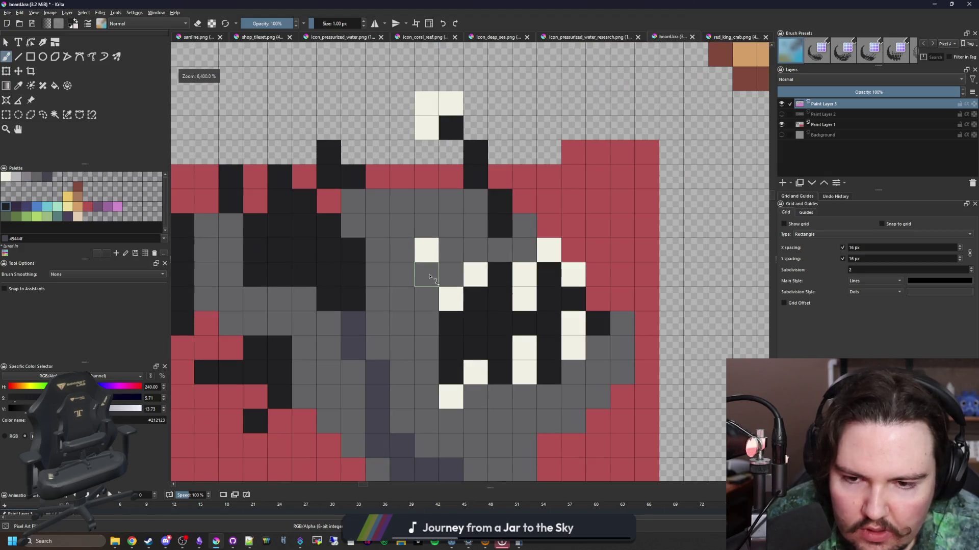
scroll(477, 296, "down", 1)
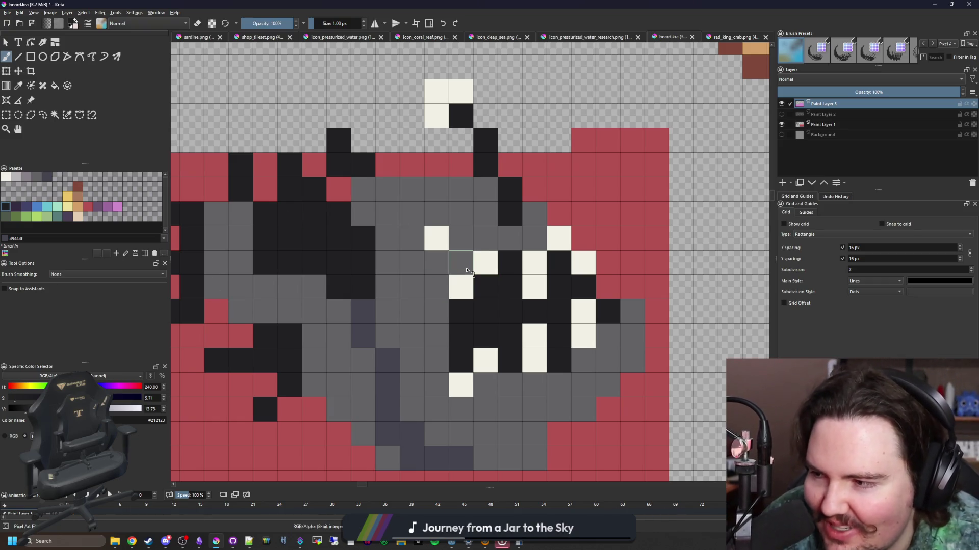
scroll(510, 280, "down", 2)
scroll(510, 280, "up", 1)
key("p")
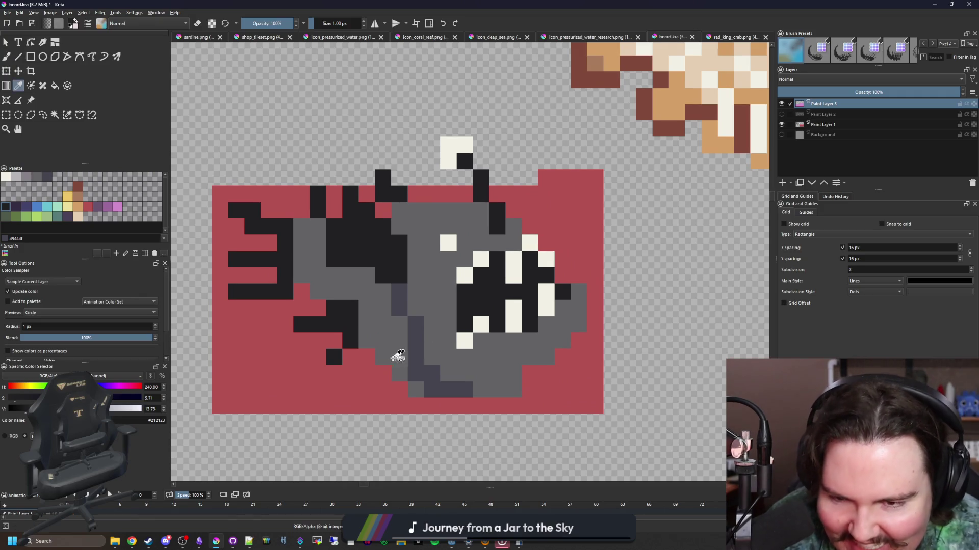
scroll(400, 312, "up", 2)
left_click(510, 308)
scroll(510, 309, "up", 1)
key("b")
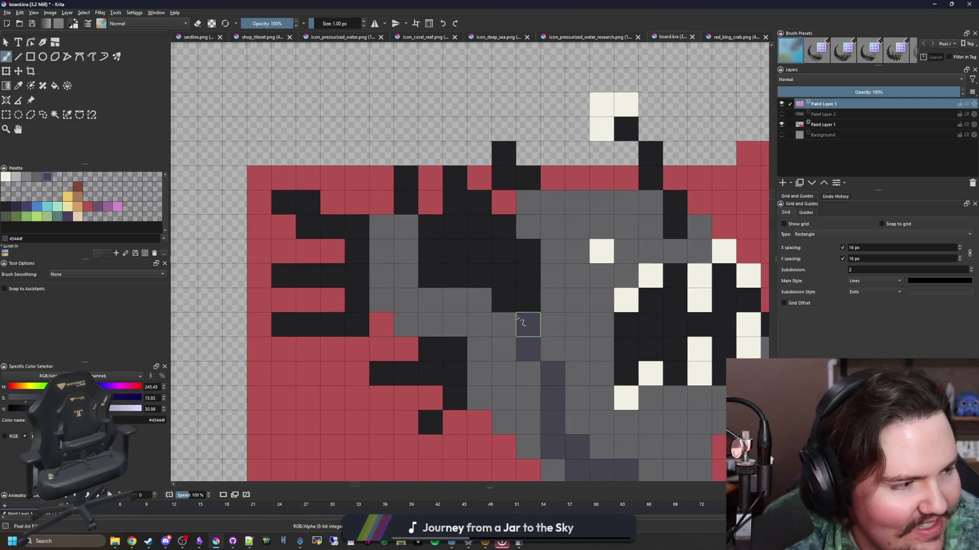
mouse_move(530, 301)
left_mouse_down()
mouse_move(507, 297)
mouse_move(525, 271)
left_mouse_up()
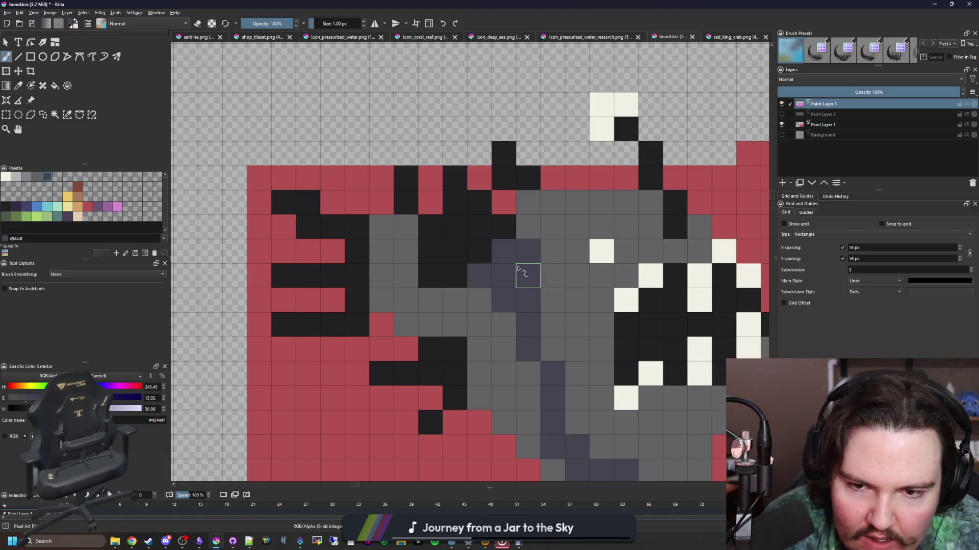
key("p")
left_click_drag(516, 227, 504, 241)
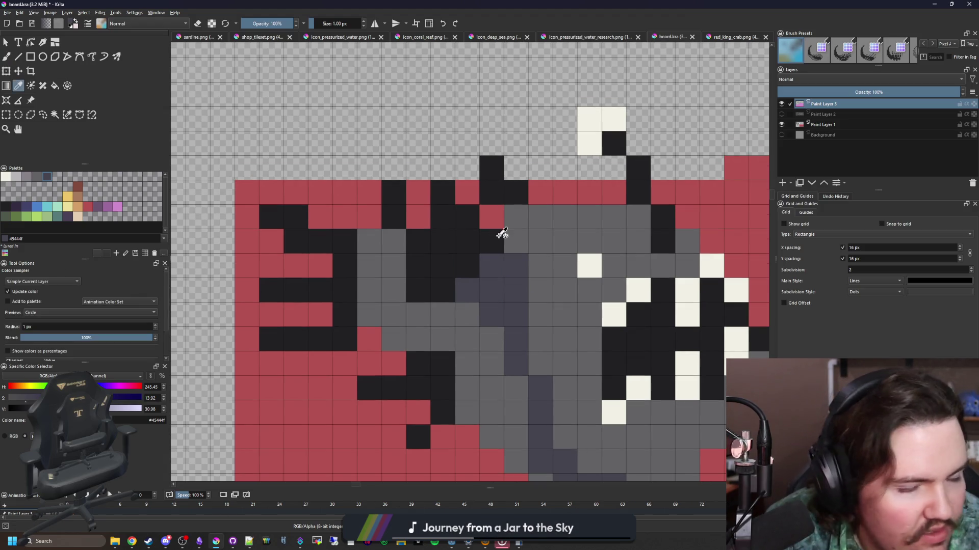
- Flood-fill the black fin strips, centre patch and top spikes in grey-purple
scroll(433, 291, "down", 4)
scroll(413, 278, "up", 4)
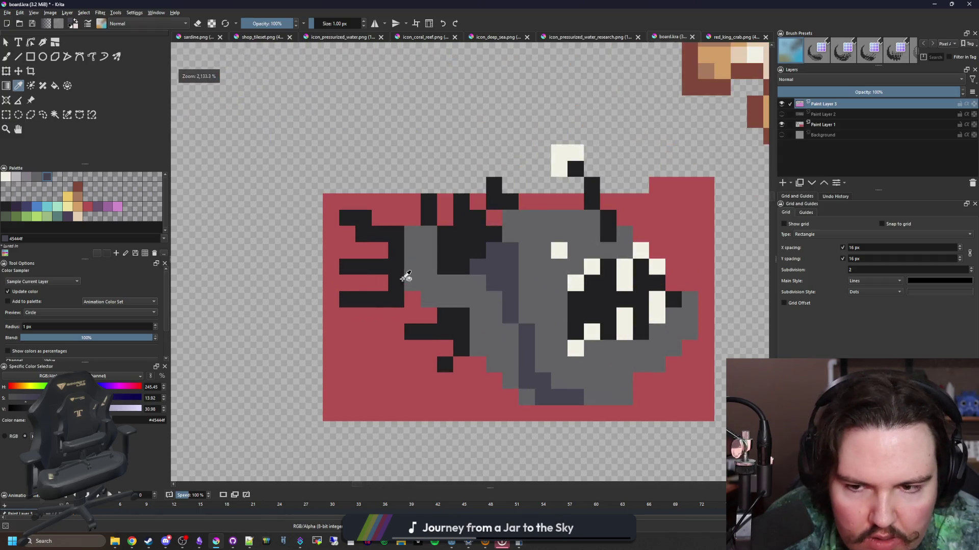
key("f")
left_click(380, 280)
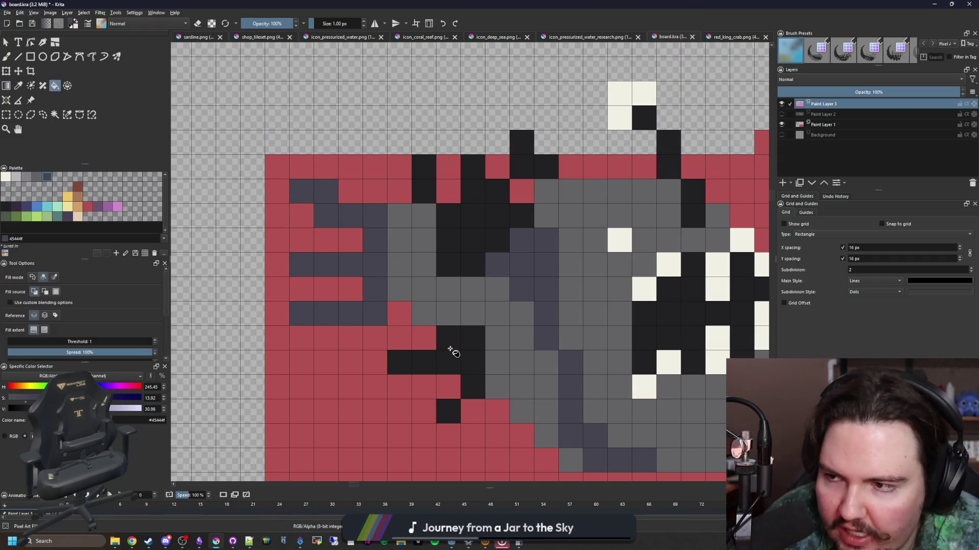
left_click(453, 352)
scroll(377, 234, "down", 2)
scroll(377, 233, "up", 2)
left_click(358, 237)
left_click(316, 212)
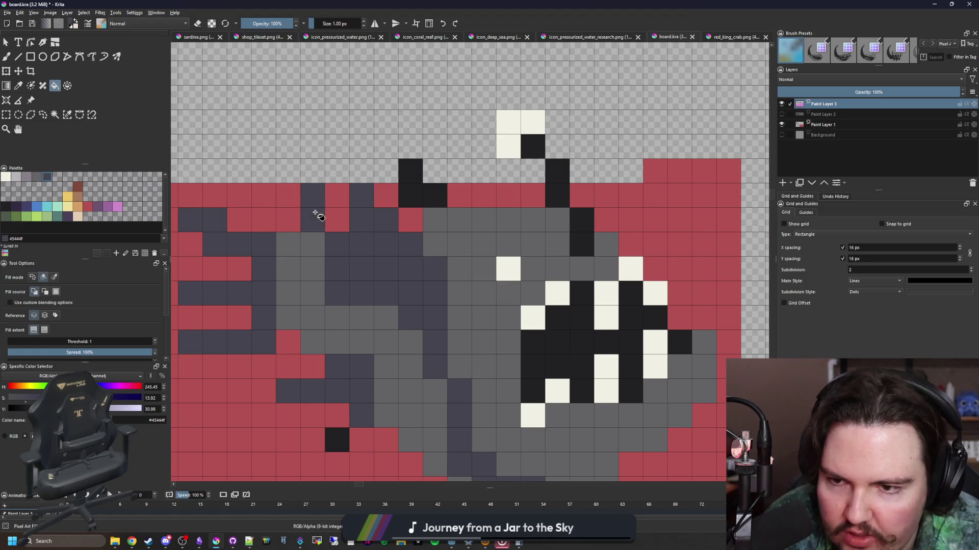
left_click(414, 199)
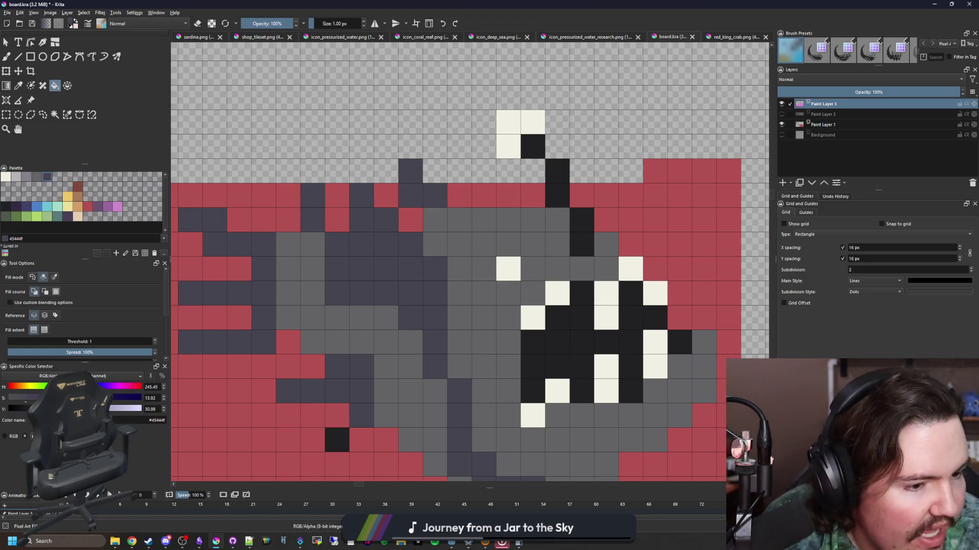
key("alt+Tab")
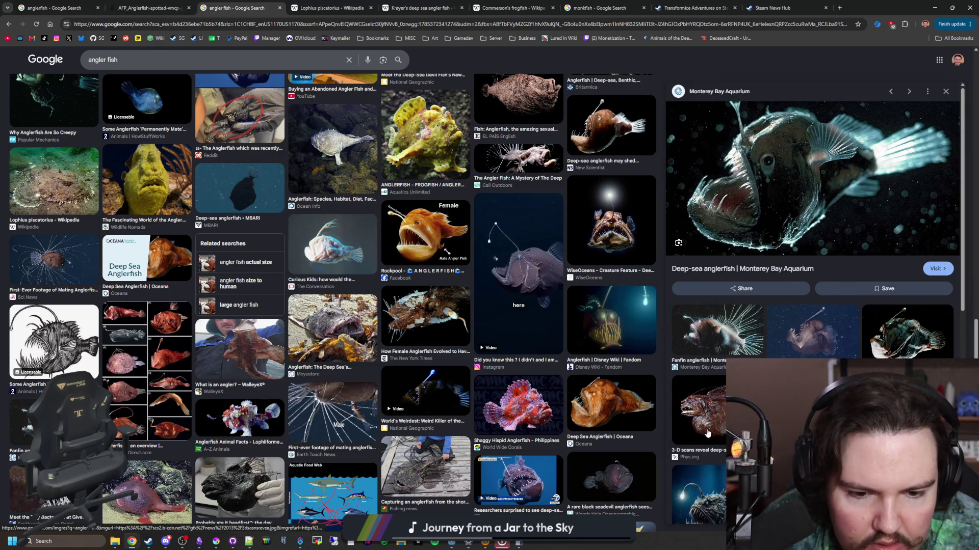
- Compare the Phys.org 3-D scan, female anglerfish photo and male-versus-female size chart, then return to Krita
left_click(698, 408)
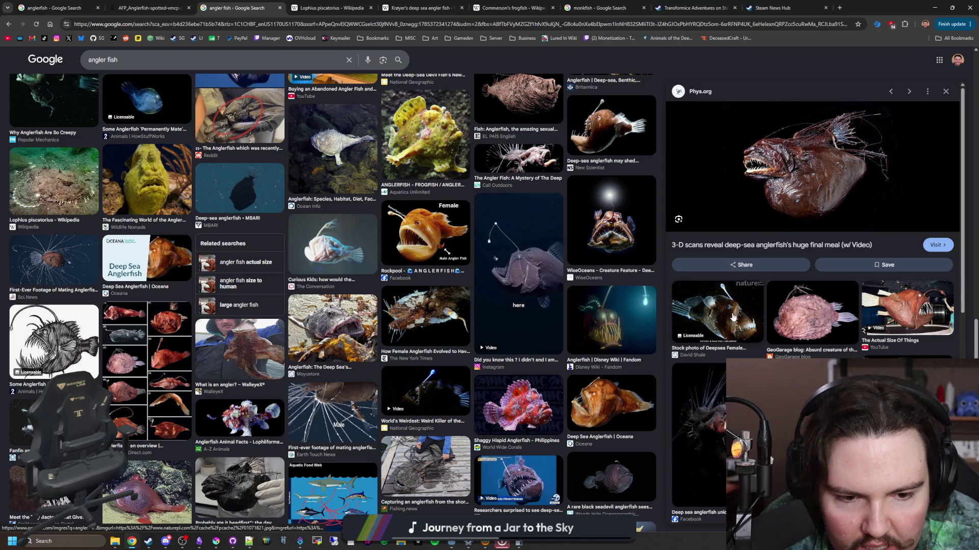
left_click(733, 318)
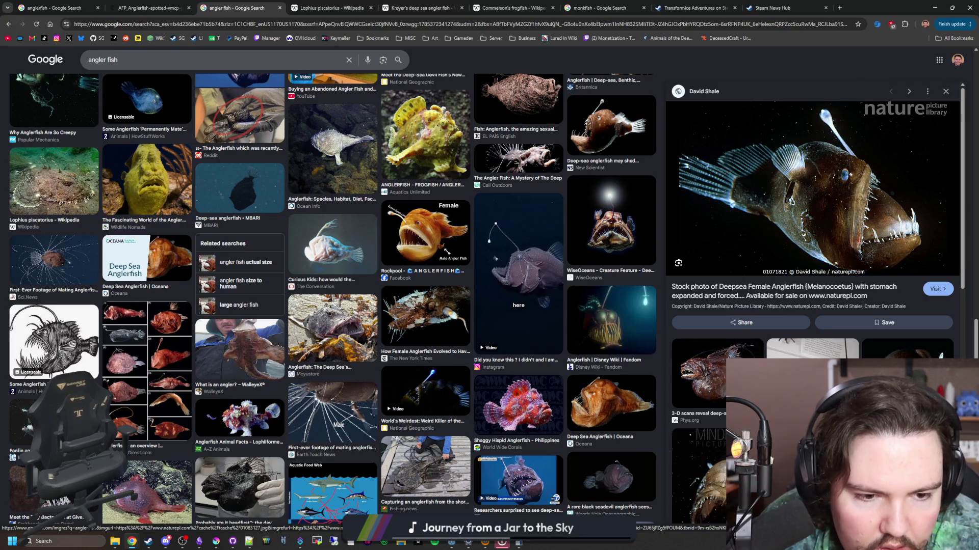
scroll(406, 197, "up", 10)
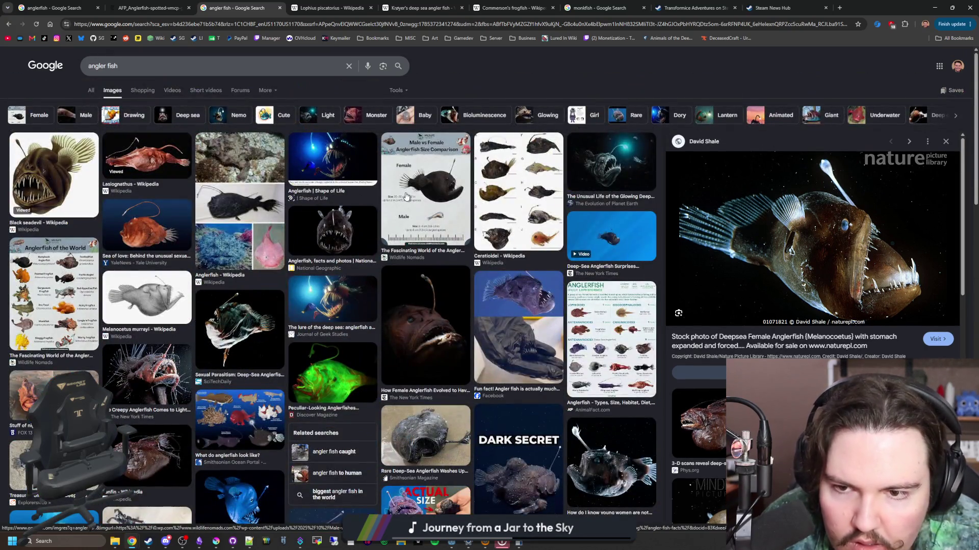
left_click(406, 196)
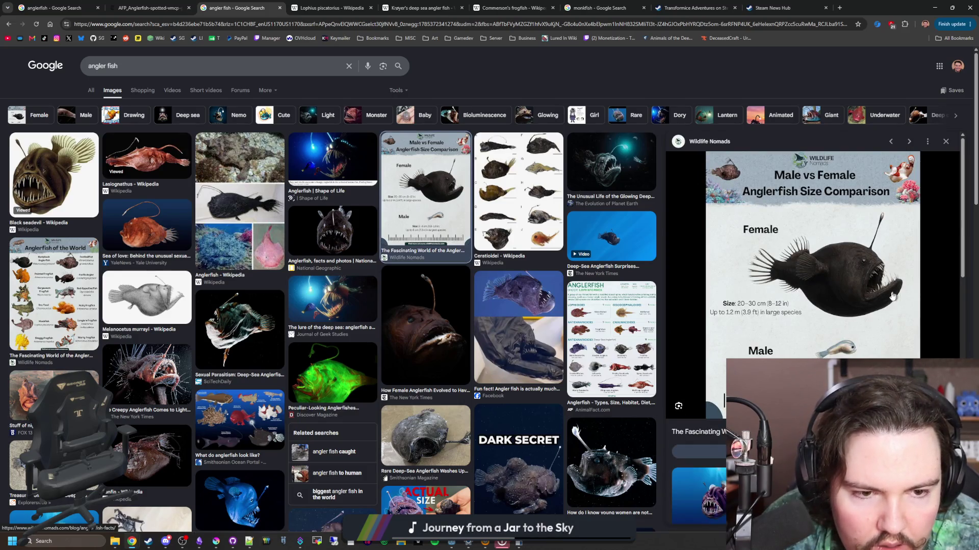
key("alt+Tab")
scroll(640, 321, "down", 3)
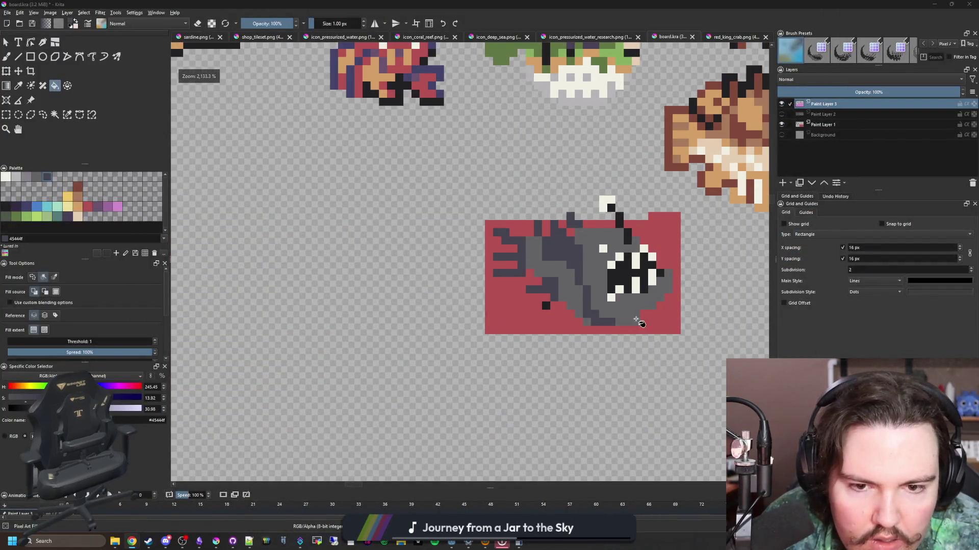
- Sample the fish's mid grey and paint a row of dark cells with it
scroll(506, 296, "up", 2)
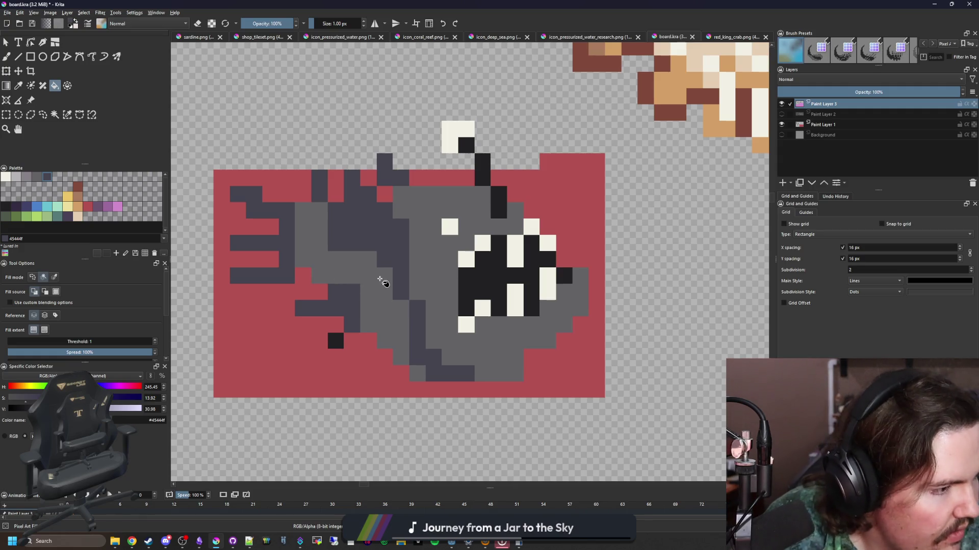
scroll(383, 284, "up", 4)
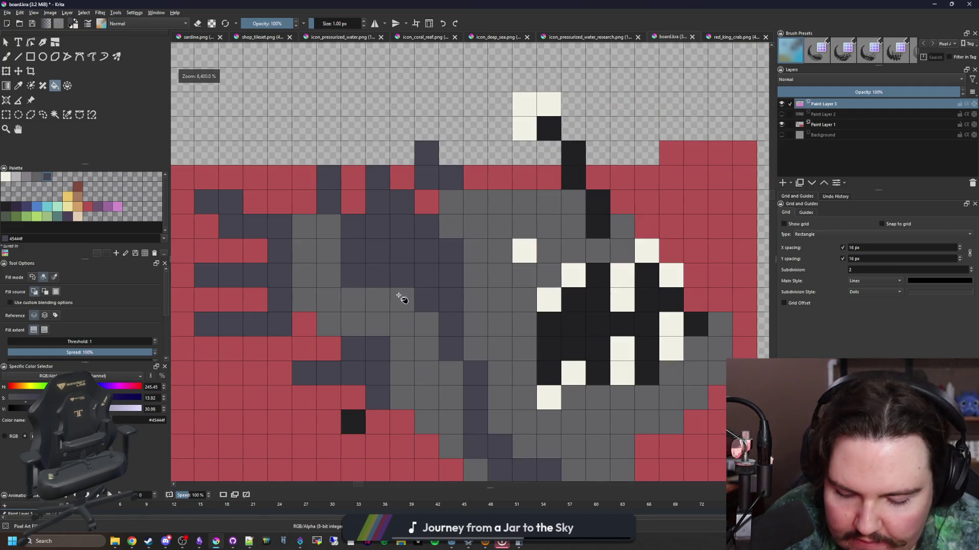
key("p")
left_click(370, 300)
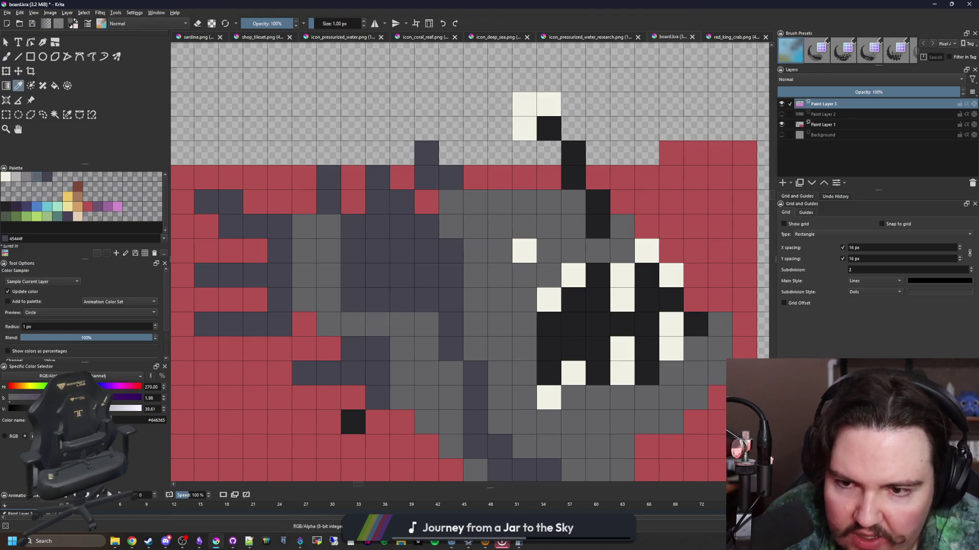
key("b")
mouse_move(353, 226)
left_mouse_down()
mouse_move(427, 224)
mouse_move(448, 245)
mouse_move(401, 226)
left_mouse_up()
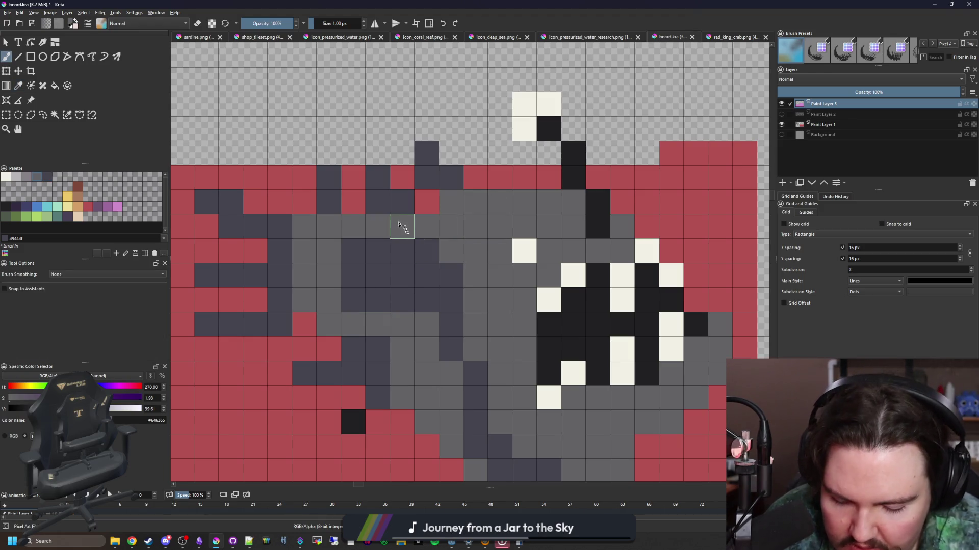
- Paint one cell red and several cells dark grey-purple, including a lower body cell
left_click(353, 202, "ctrl")
left_click(377, 202)
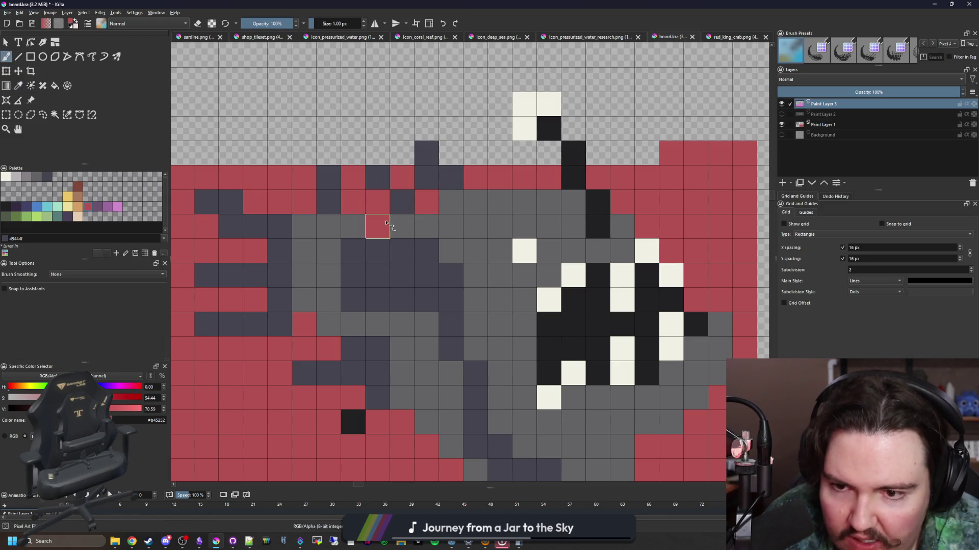
left_click(404, 204, "ctrl")
left_click(380, 219)
left_click_drag(377, 202, 404, 223)
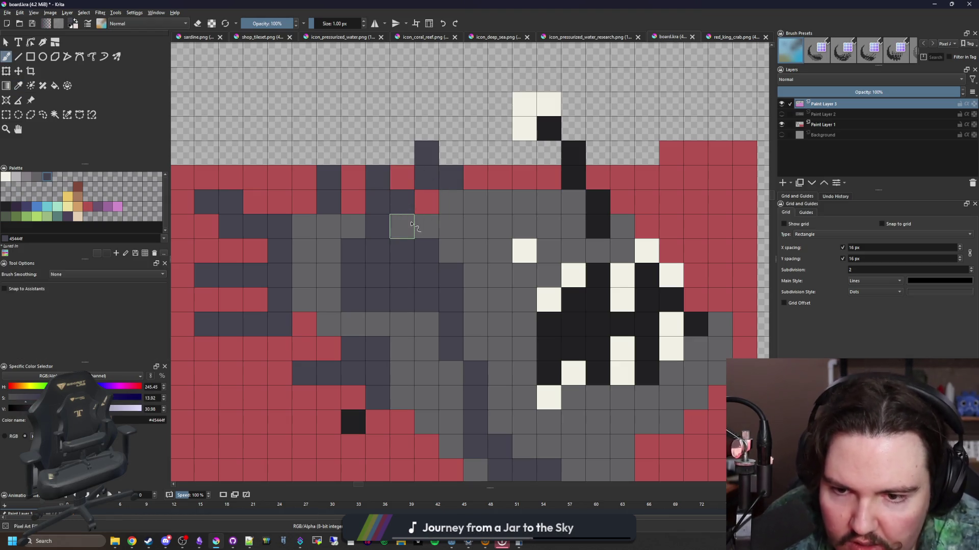
left_click(423, 333)
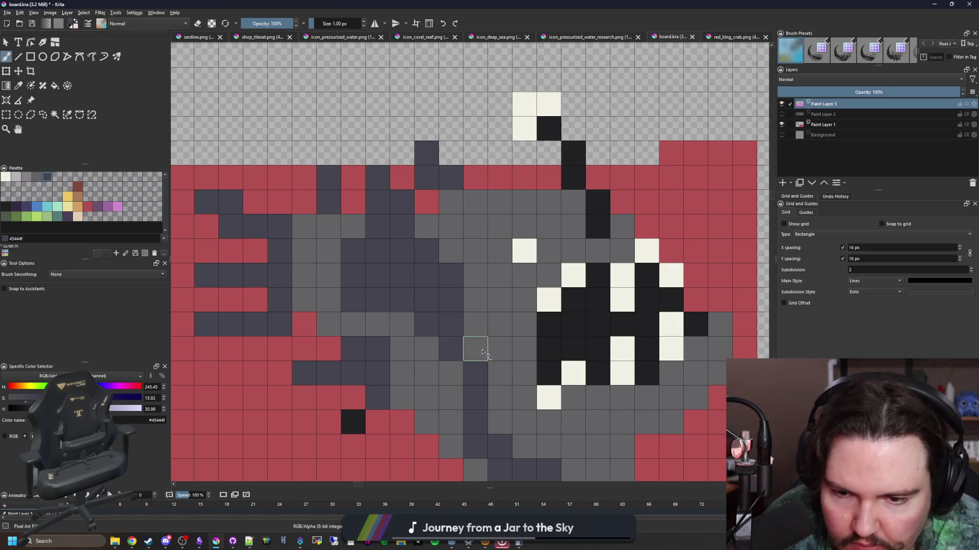
- Paint several body pixels mid grey and darken one grey pixel
left_click_drag(474, 345, 471, 325)
left_click(470, 290, "ctrl")
left_click_drag(448, 286, 423, 281)
left_click(441, 334)
scroll(442, 333, "down", 5)
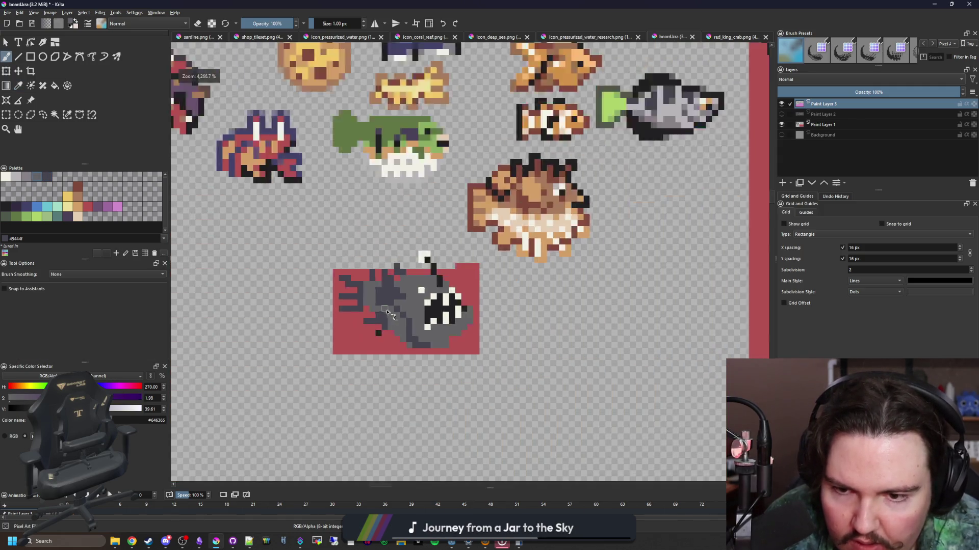
scroll(428, 312, "up", 5)
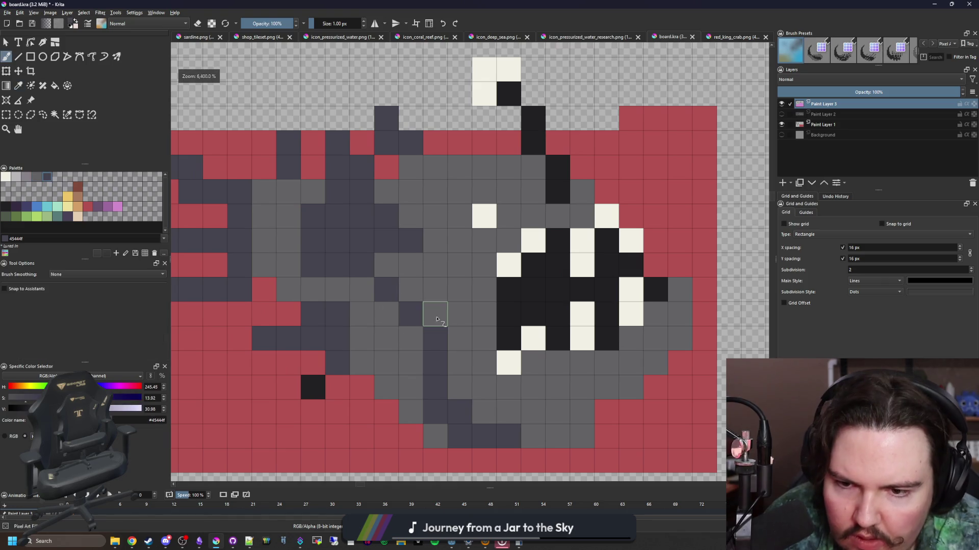
- Switch to dark grey, re-centre the view on the jaw, and pick the light grey highlight colour
left_click(411, 313, "ctrl")
scroll(385, 313, "down", 4)
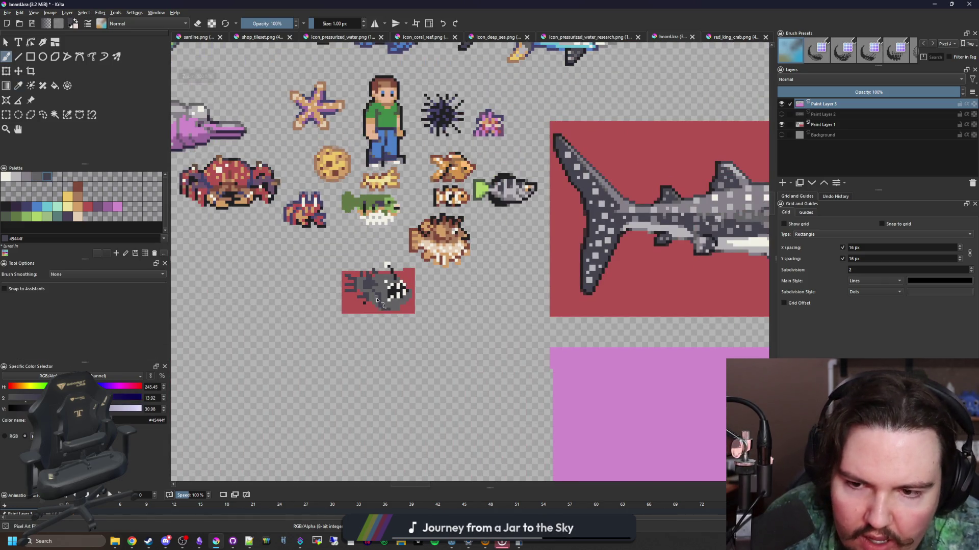
scroll(376, 304, "up", 5)
scroll(392, 302, "up", 1)
left_click_drag(393, 301, 354, 321)
mouse_move(511, 332)
left_mouse_down()
mouse_move(482, 341)
mouse_move(515, 364)
mouse_move(515, 340)
mouse_move(564, 315)
left_mouse_up()
left_click(28, 177)
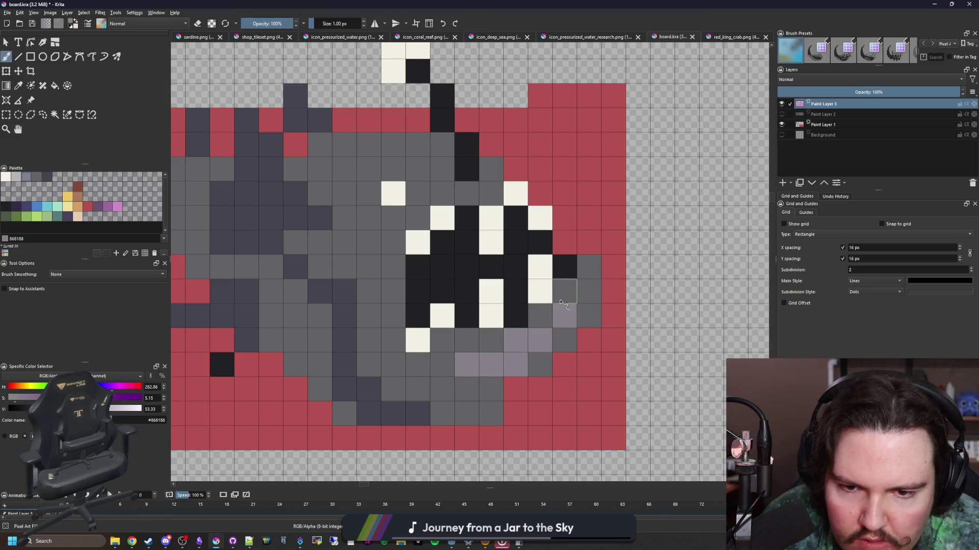
- Add light grey highlights along the lower jaw, the top of the head, and behind the teeth
left_click(490, 339)
left_click_drag(377, 225, 463, 275)
left_click_drag(504, 219, 454, 195)
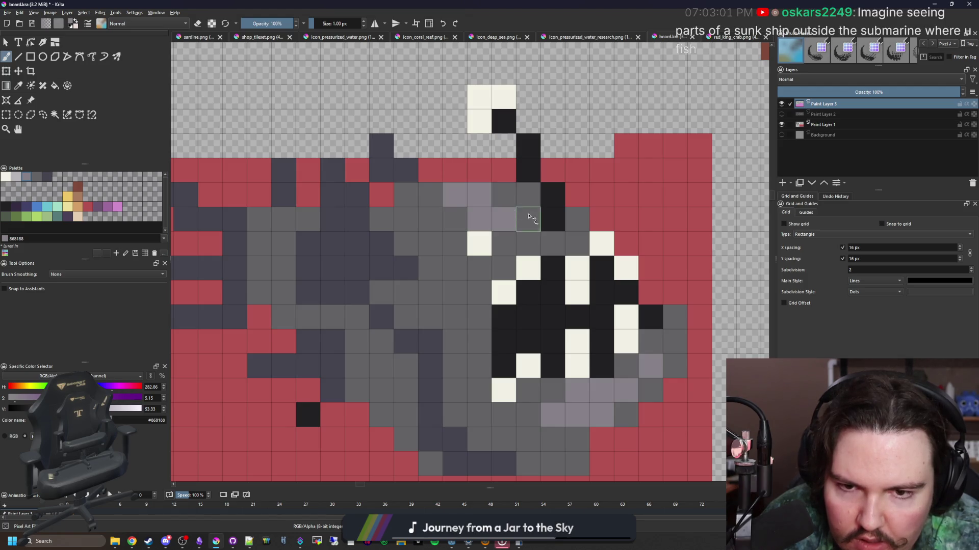
left_click_drag(529, 217, 467, 141)
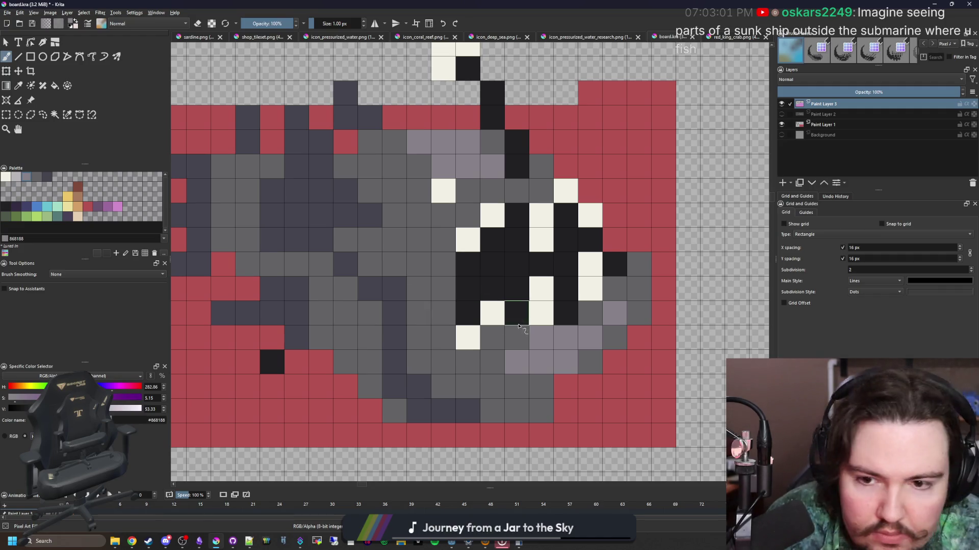
left_click_drag(444, 312, 444, 287)
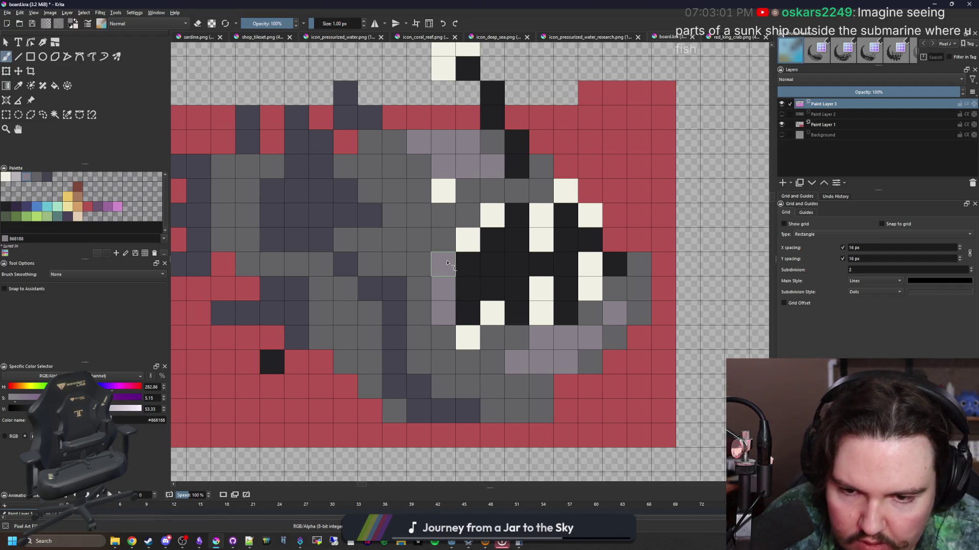
left_click(448, 263)
- Shade the upper body, the area beside the top teeth, and under the mouth dark grey
left_click(427, 389, "ctrl")
mouse_move(436, 332)
left_mouse_down()
mouse_move(415, 312)
mouse_move(436, 240)
left_mouse_up()
left_click(443, 215)
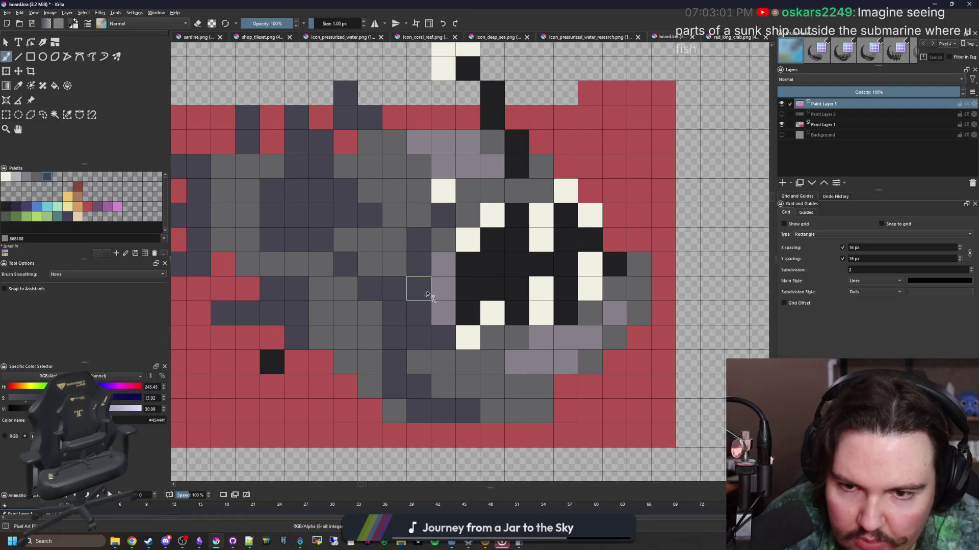
left_click(466, 196)
left_click_drag(540, 389, 519, 390)
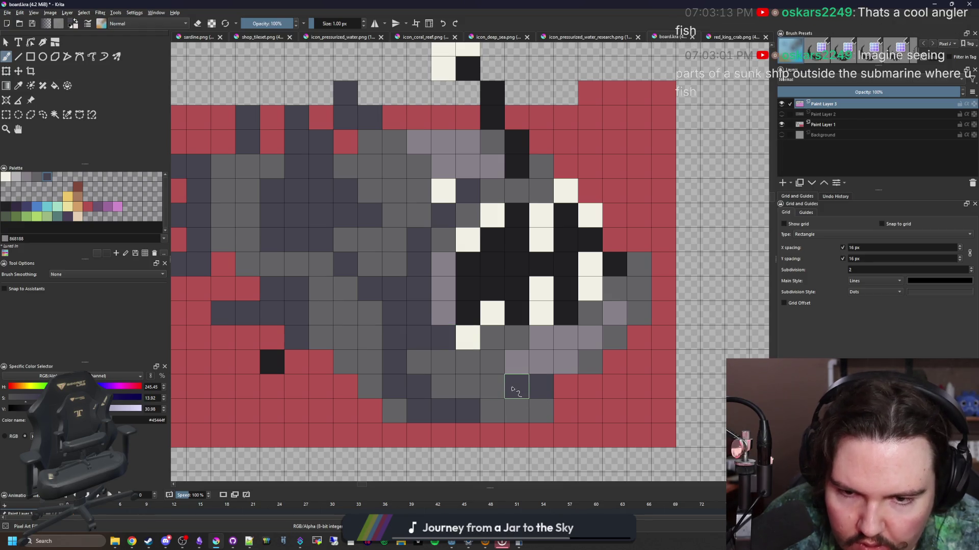
key("ctrl+z")
left_click_drag(518, 340, 563, 335)
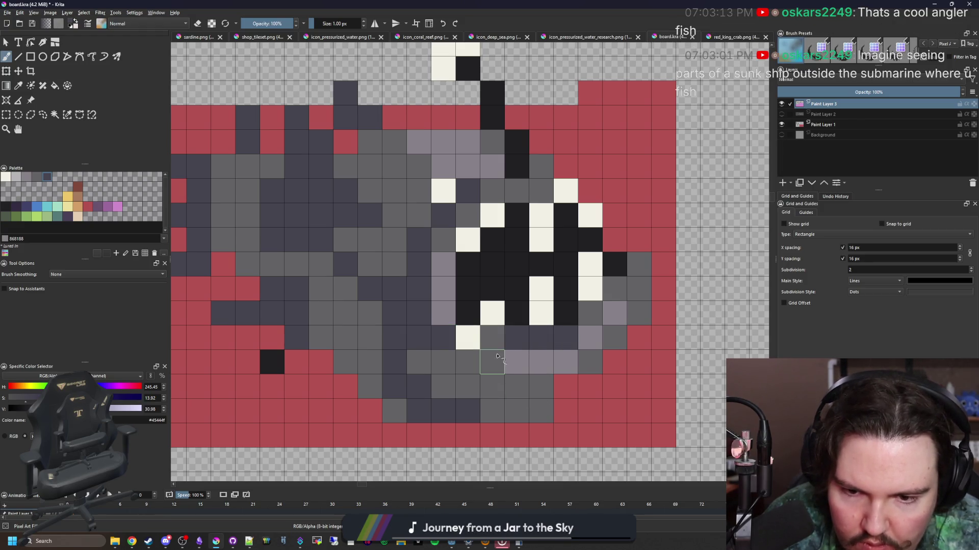
- Paint red over the pixels beside the mouth, then undo it
scroll(489, 357, "down", 4)
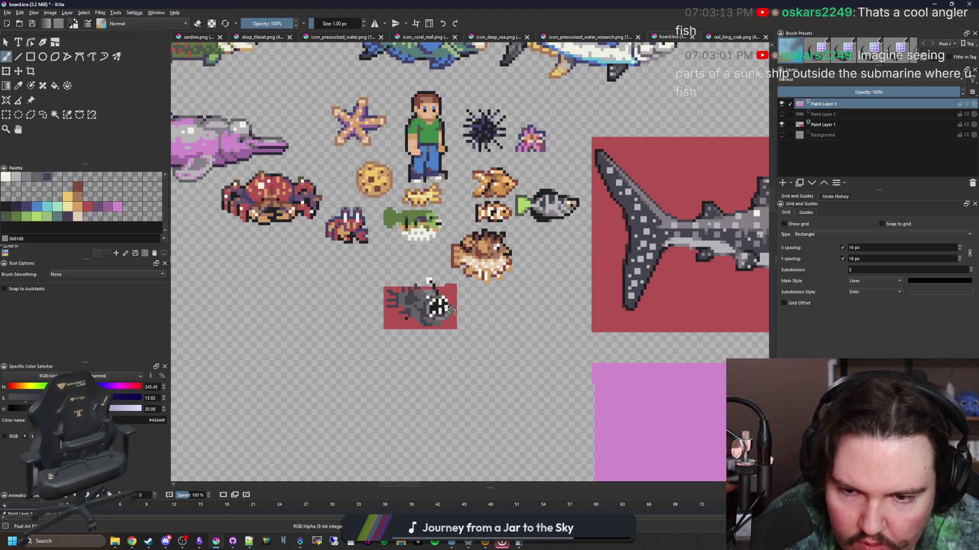
scroll(436, 285, "up", 2)
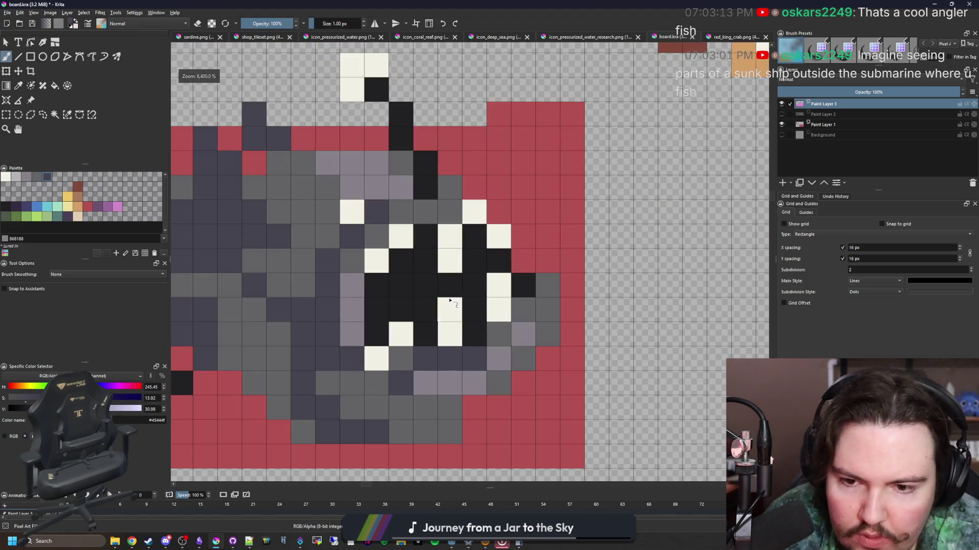
left_click(523, 270, "ctrl")
left_click_drag(507, 265, 499, 235)
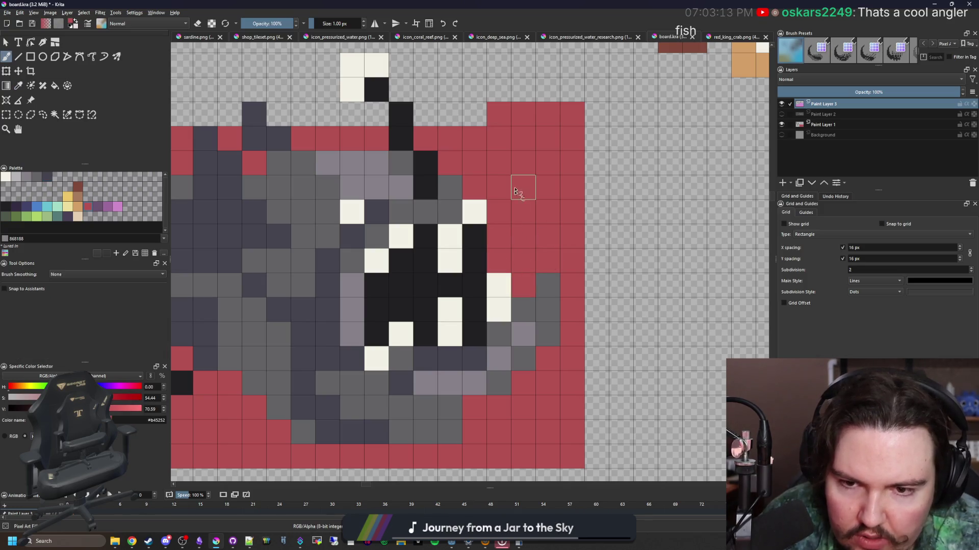
scroll(520, 192, "down", 3)
scroll(483, 258, "up", 4)
scroll(484, 257, "up", 1)
key("ctrl+z")
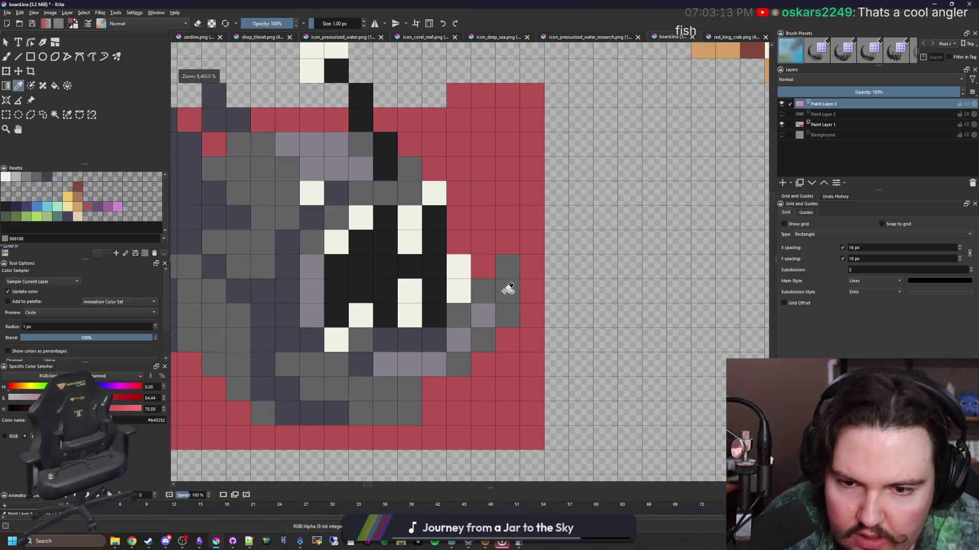
- Sample the body and tooth colours, then add light grey highlights along the fish's back
left_click(507, 284, "ctrl")
left_click(474, 259, "ctrl")
scroll(474, 259, "down", 4)
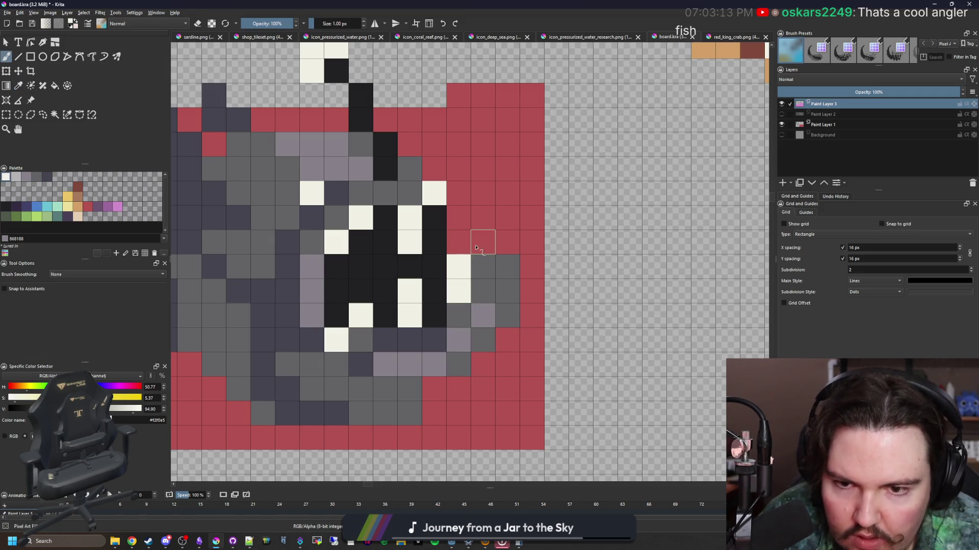
scroll(457, 337, "down", 2)
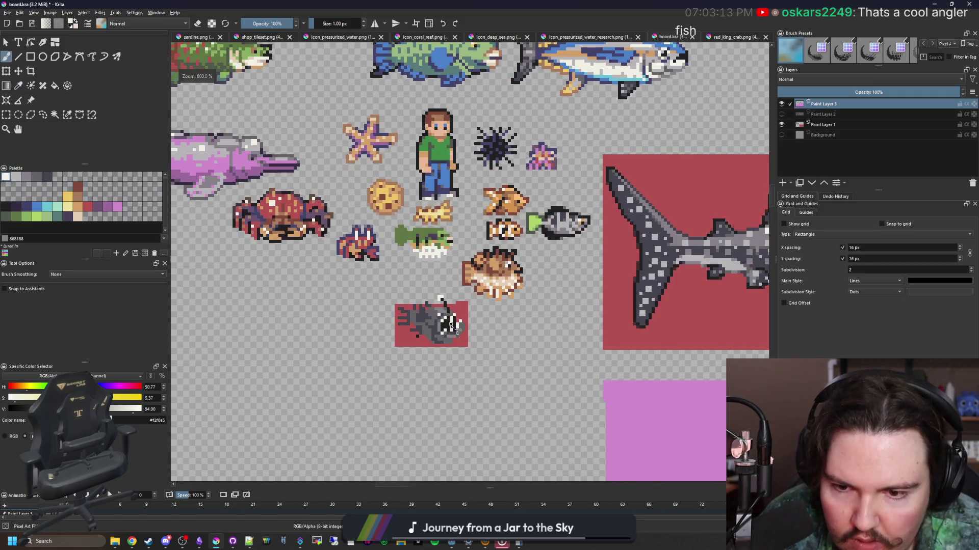
scroll(451, 327, "up", 5)
scroll(414, 346, "up", 2)
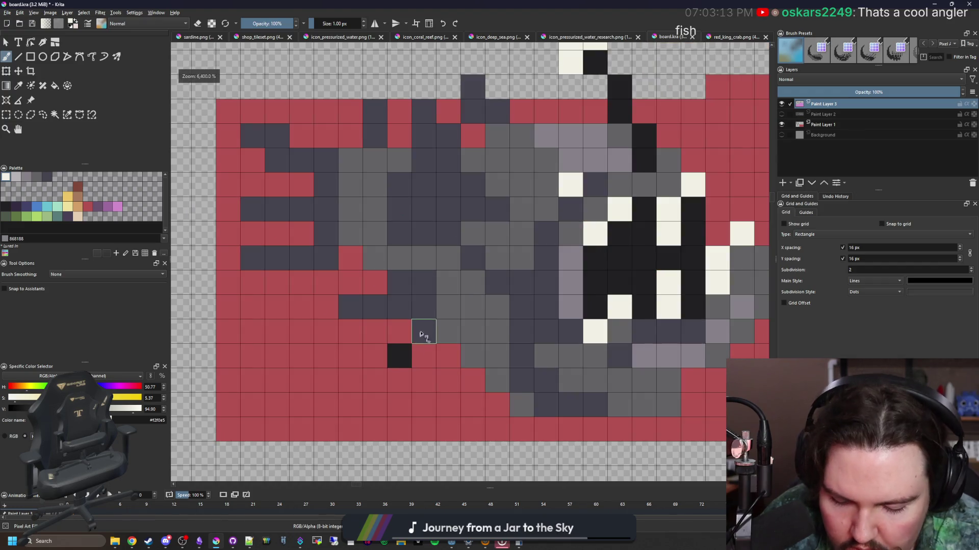
left_click(420, 335, "ctrl")
scroll(413, 345, "down", 3)
scroll(413, 345, "up", 4)
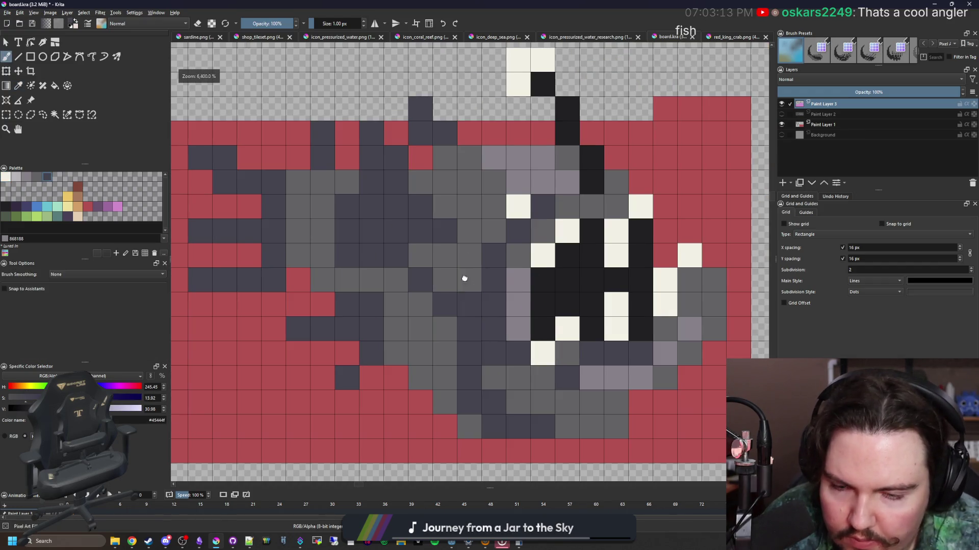
left_click_drag(464, 279, 446, 328)
left_click(498, 356, "ctrl")
mouse_move(301, 260)
left_mouse_down()
mouse_move(280, 257)
mouse_move(399, 279)
left_mouse_up()
- Darken a column of body pixels and sample the dark grey #45444f
left_click(399, 279, "ctrl")
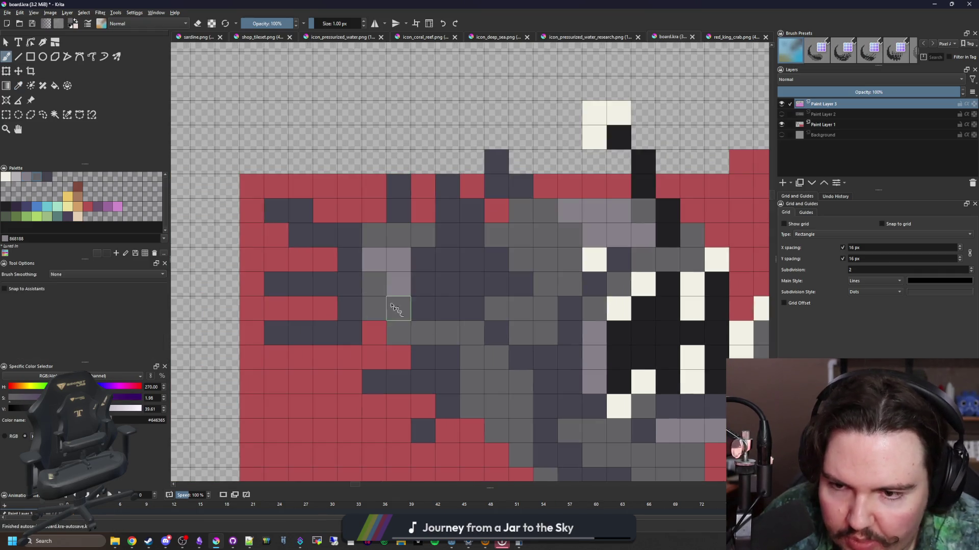
scroll(350, 327, "down", 3)
scroll(349, 327, "up", 3)
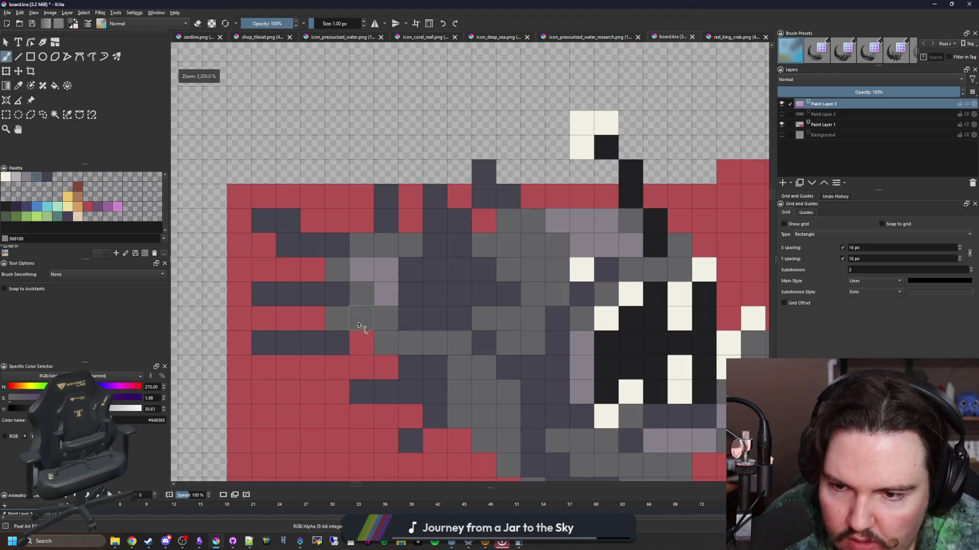
mouse_move(341, 300)
left_mouse_down()
mouse_move(337, 319)
mouse_move(337, 270)
left_mouse_up()
key("p")
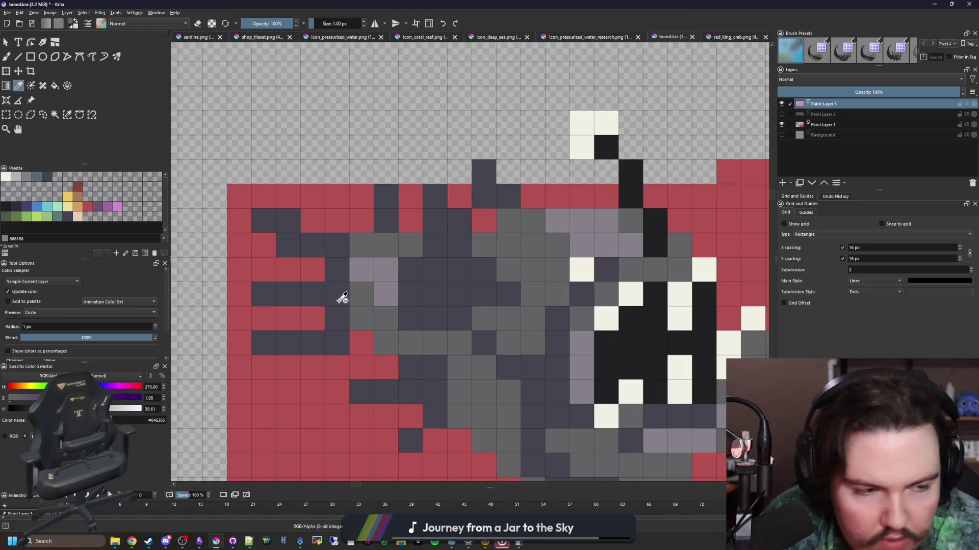
left_click(341, 299)
key("b")
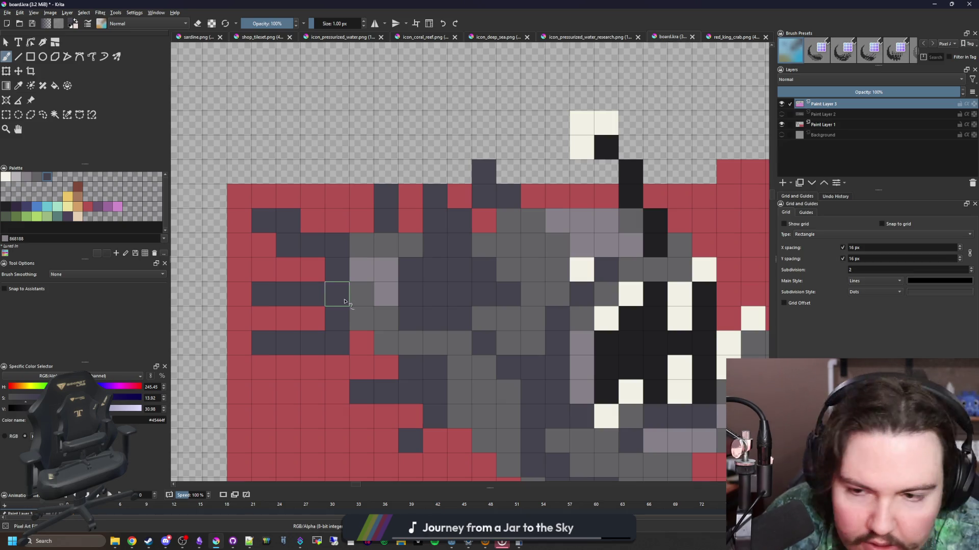
- Repaint the anglerfish's antenna pixels dark grey
scroll(330, 326, "down", 2)
left_click_drag(432, 347, 424, 292)
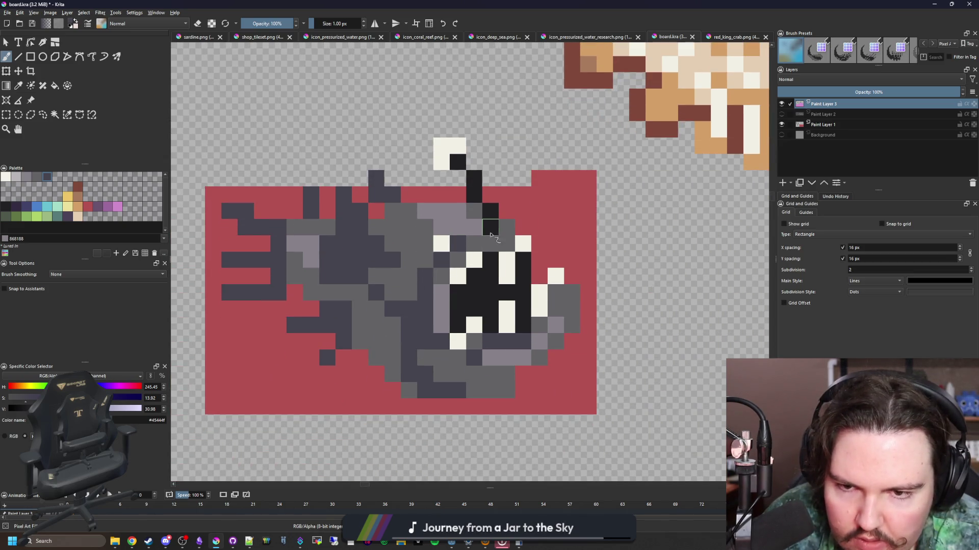
scroll(496, 237, "up", 2)
key("p")
key("b")
mouse_move(486, 233)
left_mouse_down()
mouse_move(458, 158)
mouse_move(436, 135)
left_mouse_up()
- Sample the black mouth colour and outline the fish's right edge in black
scroll(424, 286, "down", 3)
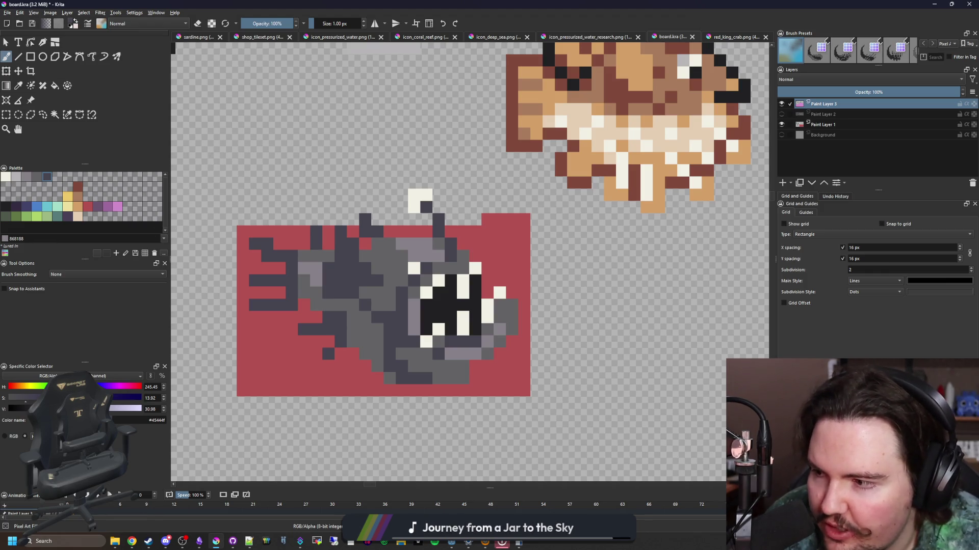
scroll(395, 301, "up", 2)
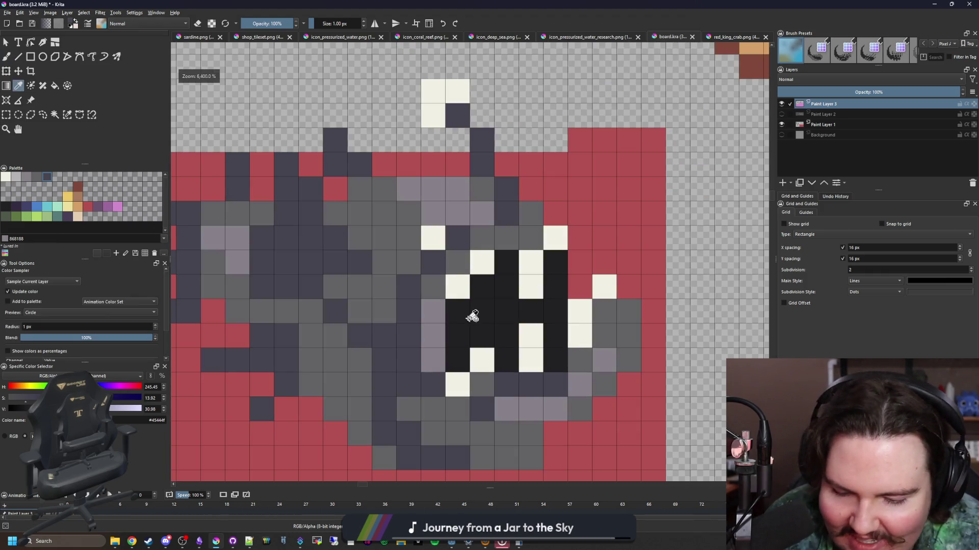
left_click(470, 313, "ctrl")
scroll(493, 240, "up", 1)
mouse_move(492, 239)
left_mouse_down()
mouse_move(507, 210)
mouse_move(533, 213)
mouse_move(557, 236)
mouse_move(559, 307)
mouse_move(462, 383)
mouse_move(435, 430)
mouse_move(300, 434)
left_mouse_up()
- Paint the black outline along the fish's lower-left and left edges
left_click_drag(214, 407, 393, 393)
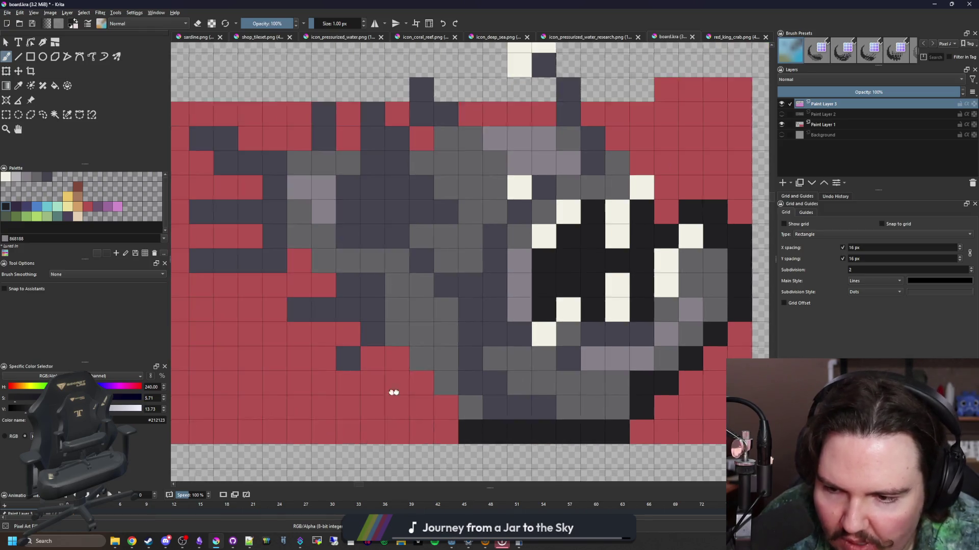
mouse_move(454, 408)
left_mouse_down()
mouse_move(404, 356)
mouse_move(330, 357)
mouse_move(316, 331)
mouse_move(282, 311)
mouse_move(332, 284)
mouse_move(307, 260)
left_mouse_up()
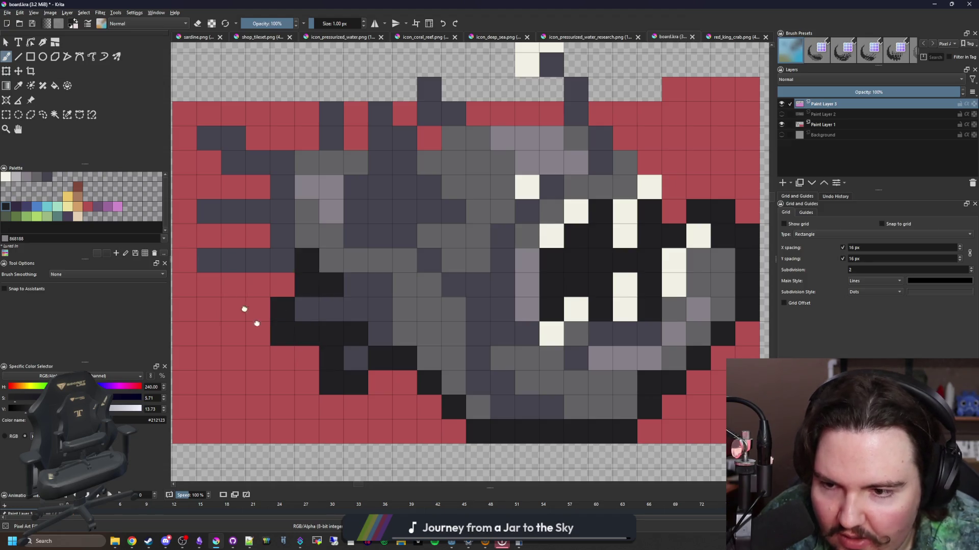
scroll(464, 389, "down", 1)
scroll(377, 346, "up", 1)
mouse_move(361, 337)
left_mouse_down()
mouse_move(279, 336)
mouse_move(291, 285)
mouse_move(346, 288)
left_mouse_up()
mouse_move(270, 265)
left_mouse_down()
mouse_move(309, 232)
mouse_move(295, 219)
mouse_move(293, 193)
mouse_move(320, 171)
mouse_move(374, 186)
mouse_move(417, 148)
mouse_move(441, 192)
left_mouse_up()
- Extend the black outline along the fish's top and beside the teeth
mouse_move(497, 153)
left_mouse_down()
mouse_move(459, 192)
mouse_move(476, 148)
mouse_move(508, 171)
left_mouse_up()
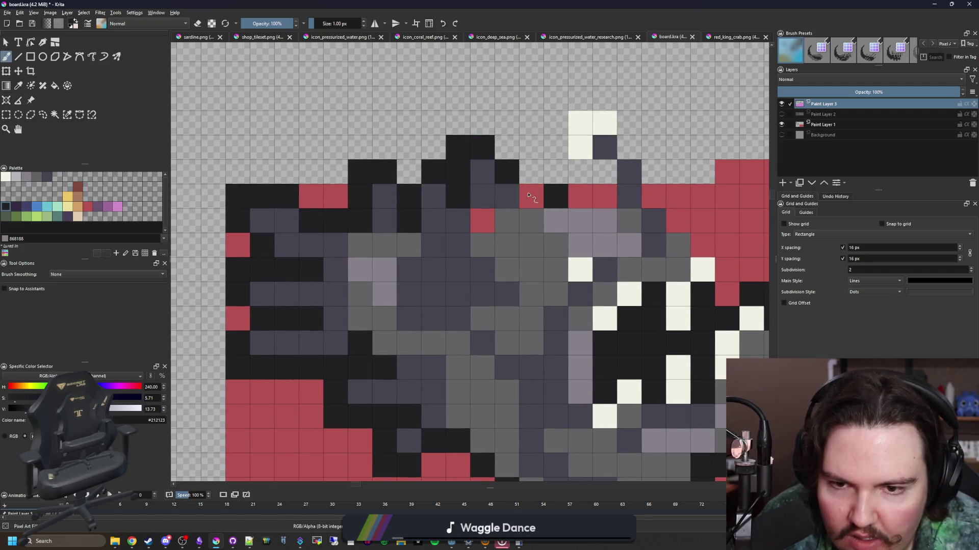
mouse_move(549, 199)
left_mouse_down()
mouse_move(409, 258)
mouse_move(467, 238)
mouse_move(416, 207)
mouse_move(439, 155)
mouse_move(485, 201)
mouse_move(512, 248)
mouse_move(408, 239)
mouse_move(433, 299)
left_mouse_up()
left_click_drag(357, 265, 509, 245)
scroll(332, 305, "down", 3)
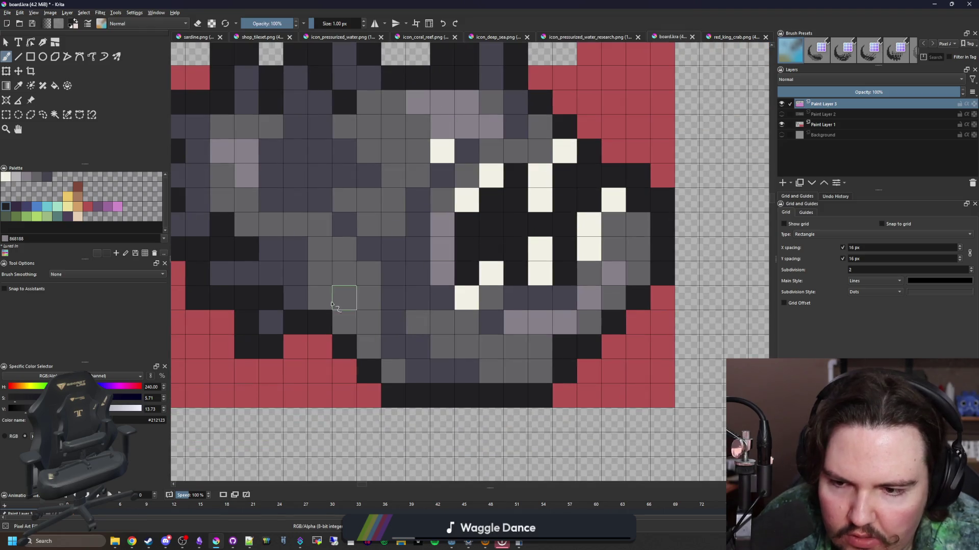
scroll(333, 305, "down", 6)
scroll(386, 357, "up", 2)
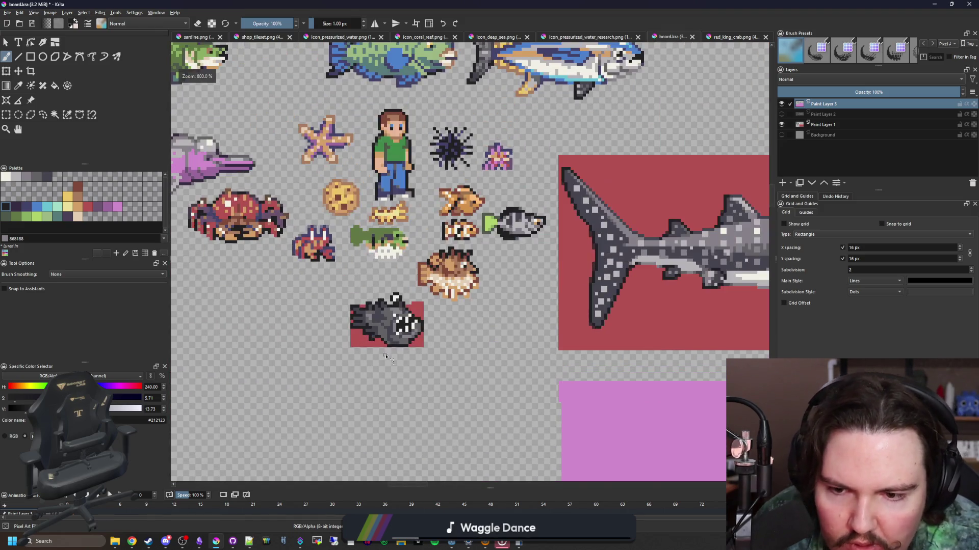
scroll(377, 331, "up", 5)
- Magic-wand and delete the four leftover red background areas, leaving transparency
left_click(55, 114)
left_click(293, 387)
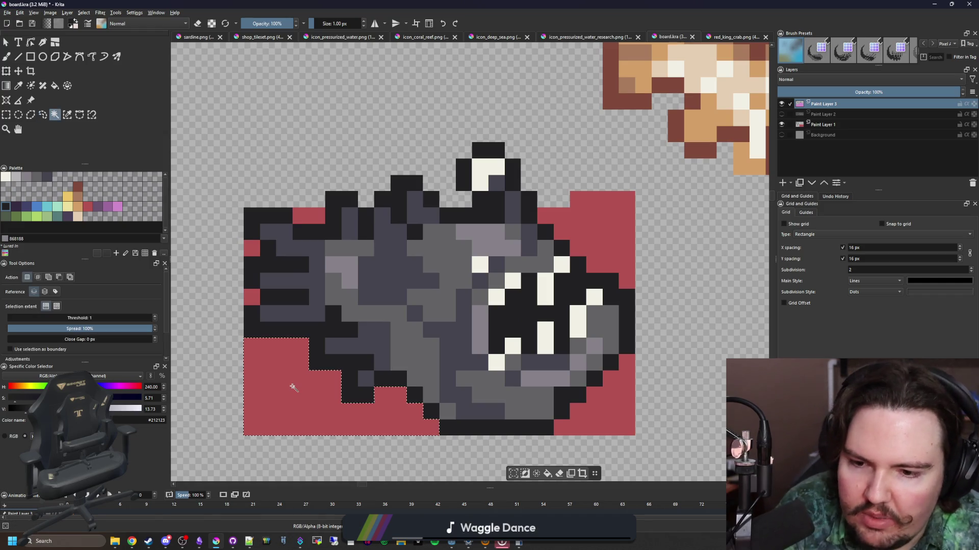
key("Delete")
left_click(605, 406)
key("Delete")
left_click(613, 237)
key("Delete")
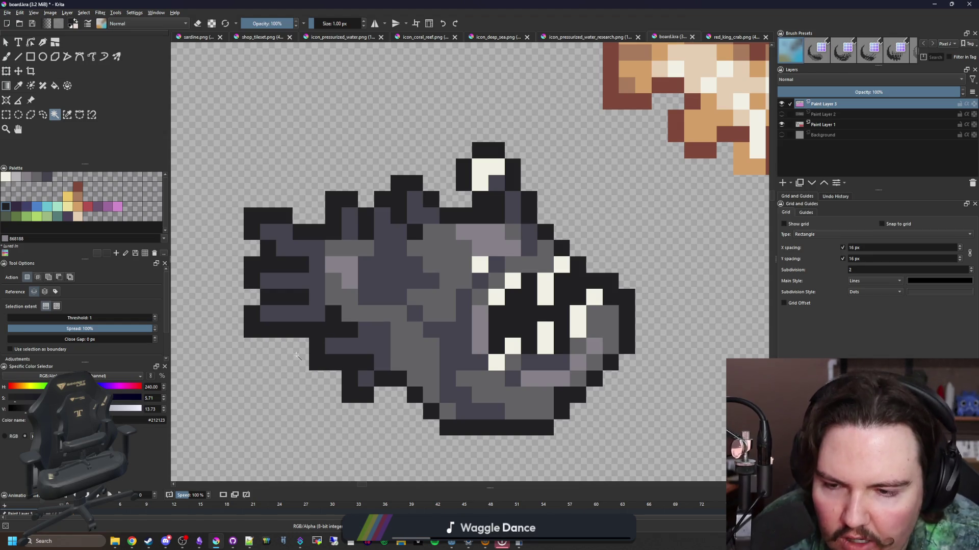
scroll(297, 356, "up", 1)
- Fix a stray dark pixel on the fin and sample the dark blue-grey from the fish
key("b")
left_click(329, 294)
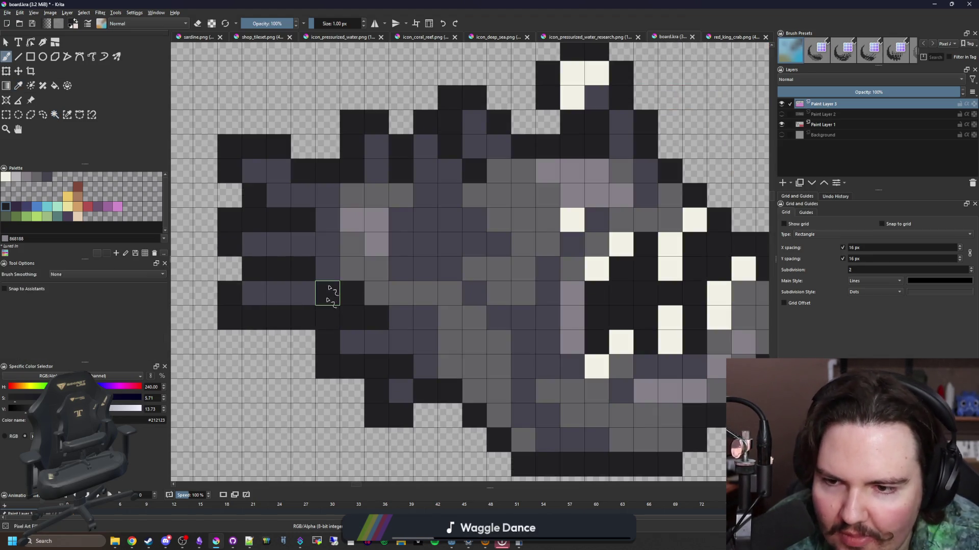
left_click(329, 318)
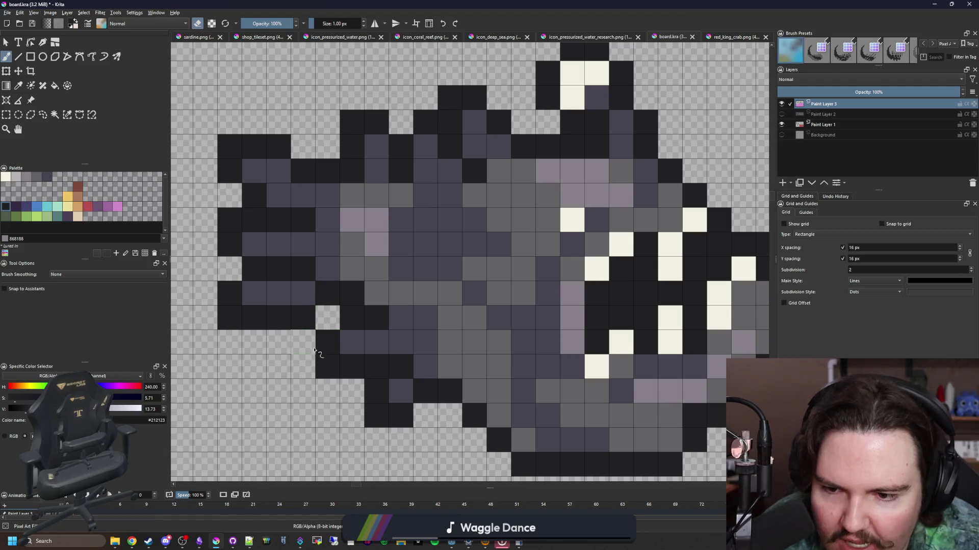
scroll(313, 316, "down", 3)
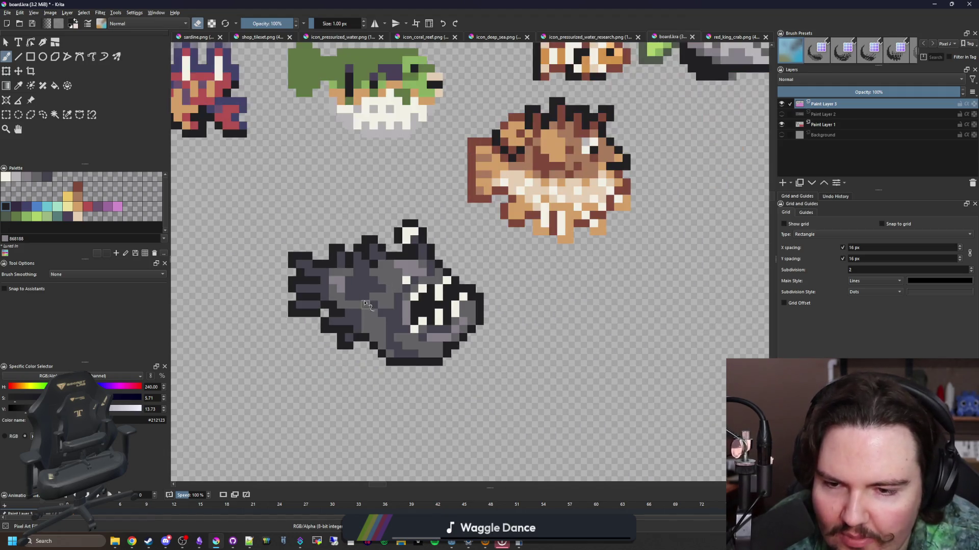
scroll(408, 331, "up", 2)
key("p")
left_click(406, 343)
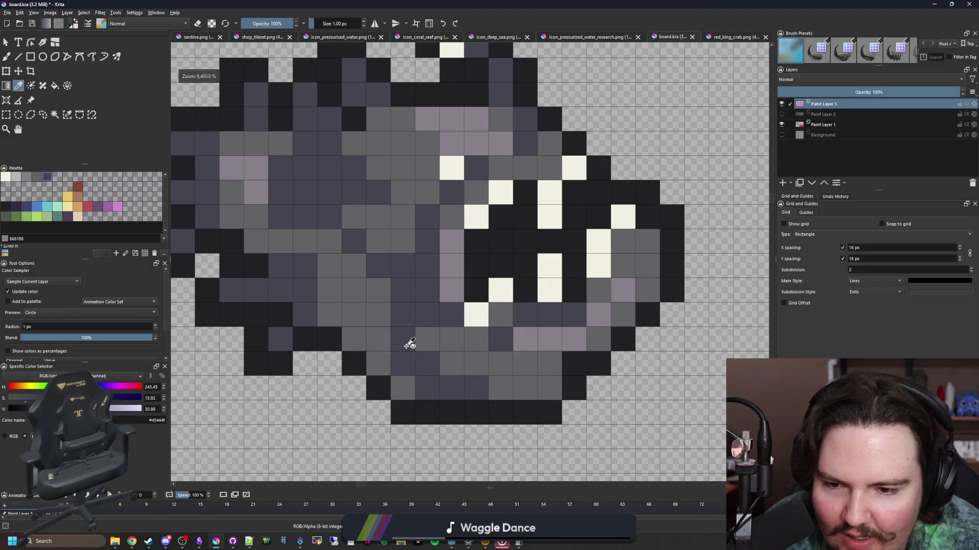
scroll(510, 285, "down", 1)
scroll(580, 212, "up", 1)
key("b")
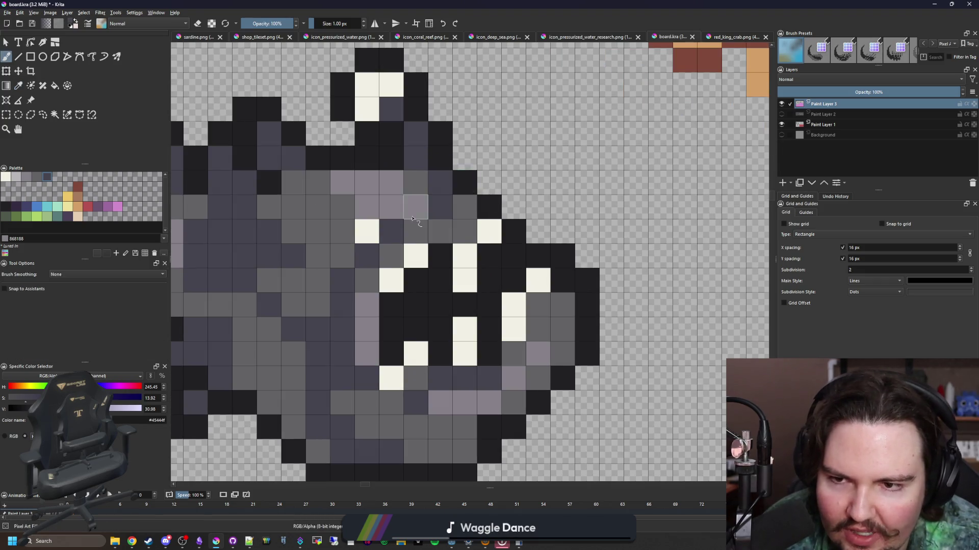
scroll(415, 216, "down", 1)
scroll(387, 130, "down", 1)
scroll(379, 199, "up", 2)
- Repaint the black outline pixels around the eye in light grey #868188
left_click(378, 194)
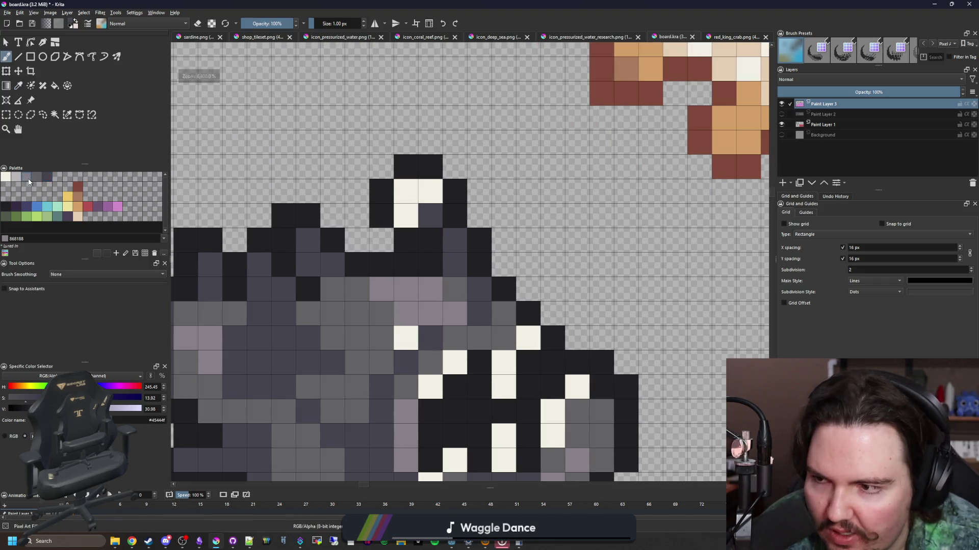
left_click(378, 214)
left_click_drag(405, 167, 431, 166)
left_click(455, 192)
scroll(376, 201, "down", 1)
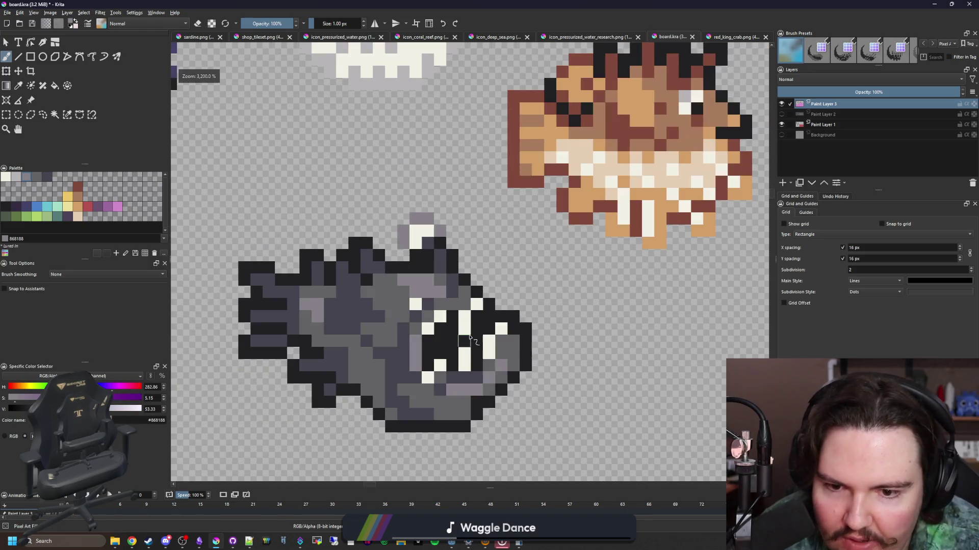
left_click(493, 294)
scroll(494, 301, "up", 1)
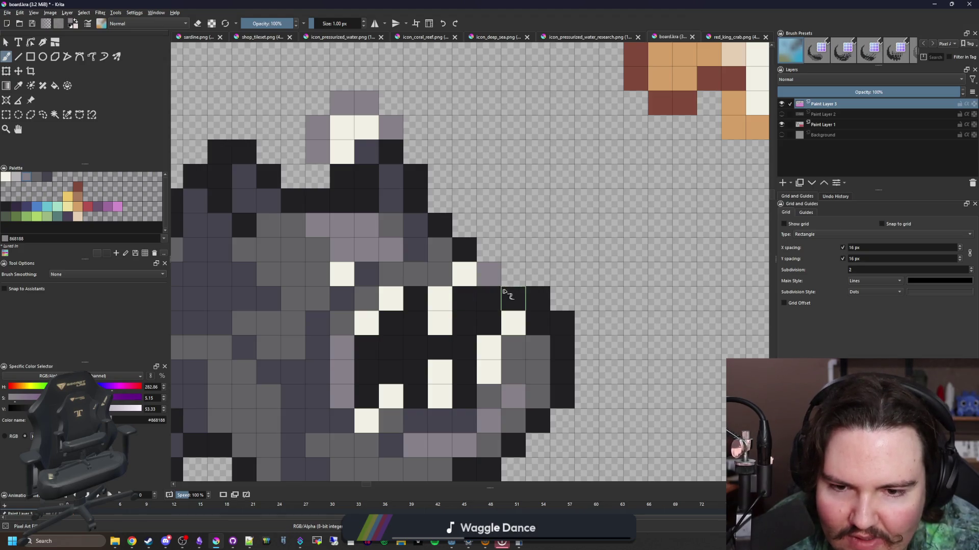
left_click(470, 298)
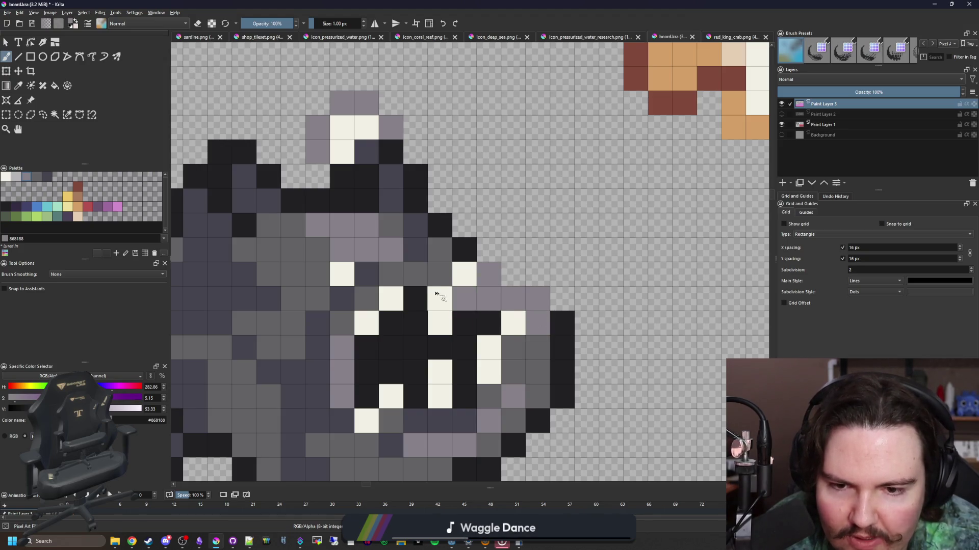
scroll(425, 262, "down", 3)
scroll(425, 260, "down", 2)
scroll(434, 265, "up", 5)
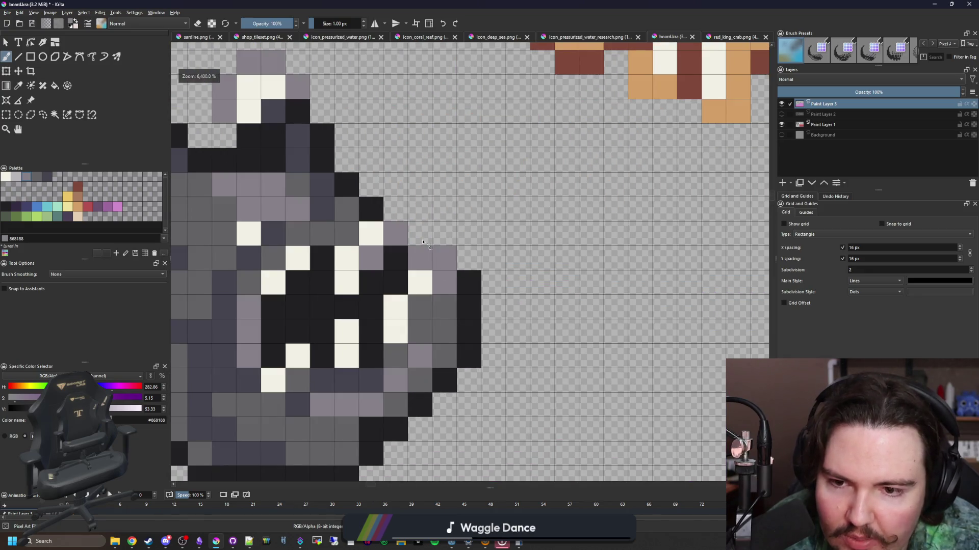
scroll(444, 269, "down", 2)
scroll(500, 258, "up", 2)
- Paint two outline cells dark blue-grey #45444f, then sample the near-black #212123
left_click(433, 321, "ctrl")
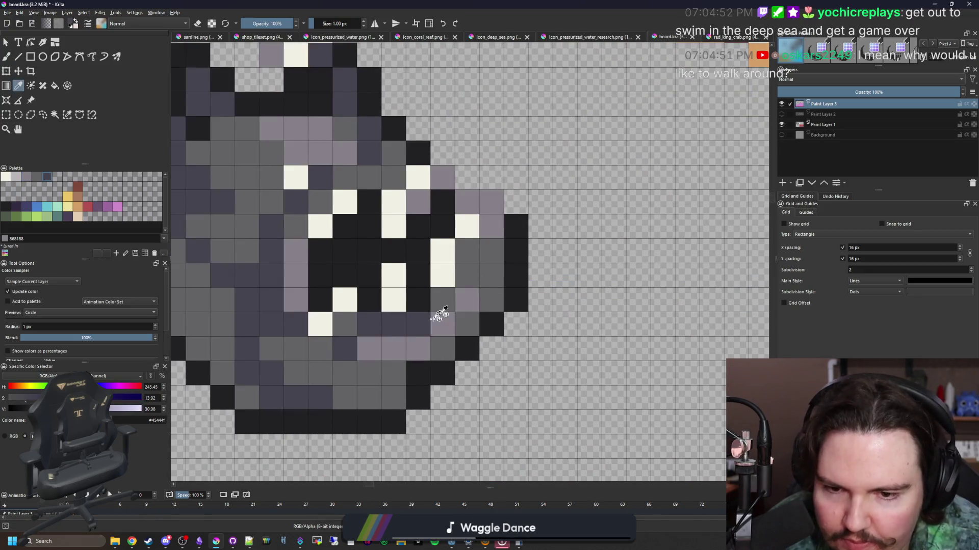
mouse_move(516, 227)
left_mouse_down()
mouse_move(516, 255)
mouse_move(472, 343)
mouse_move(422, 376)
mouse_move(411, 406)
mouse_move(595, 428)
left_mouse_up()
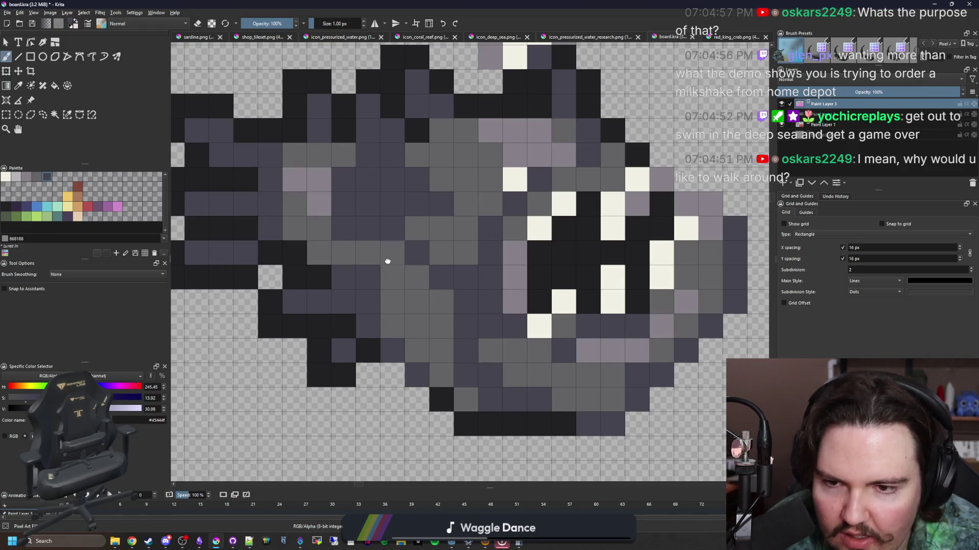
scroll(387, 261, "down", 3)
scroll(459, 245, "up", 3)
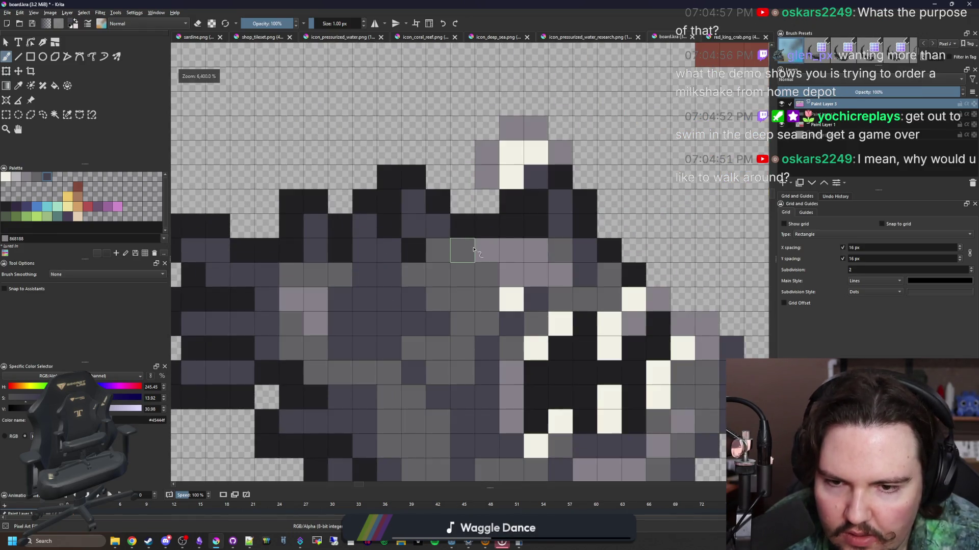
scroll(474, 249, "down", 3)
key("p")
scroll(372, 250, "up", 3)
left_click(397, 221)
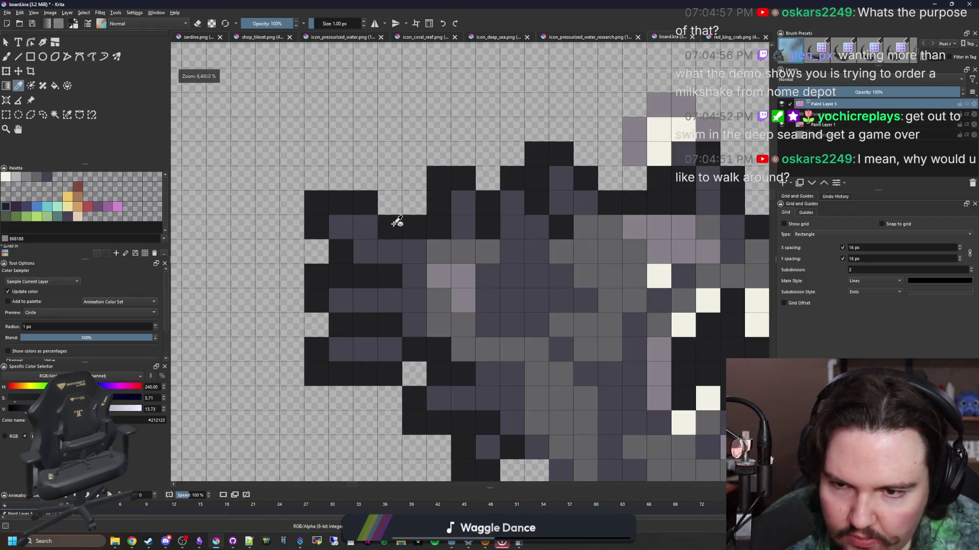
key("b")
scroll(388, 301, "down", 3)
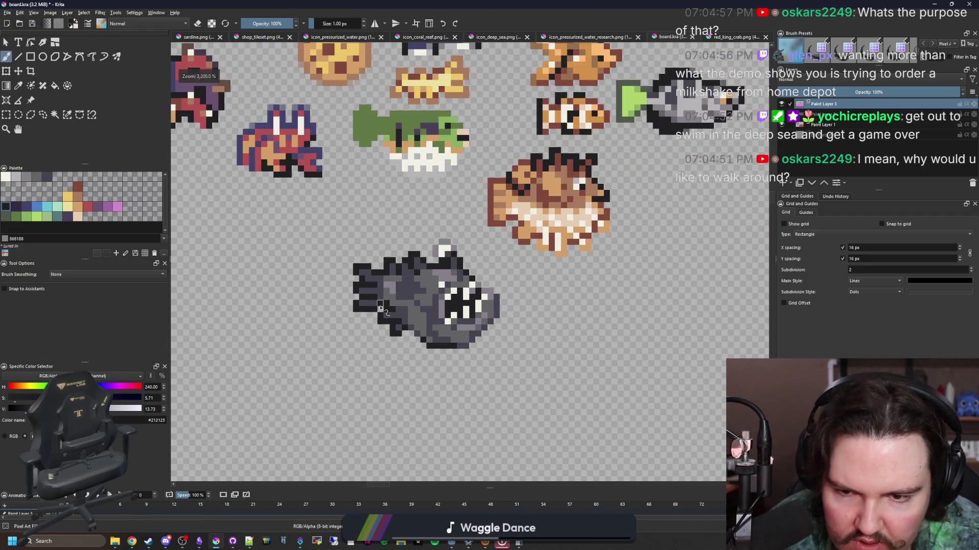
scroll(475, 280, "up", 3)
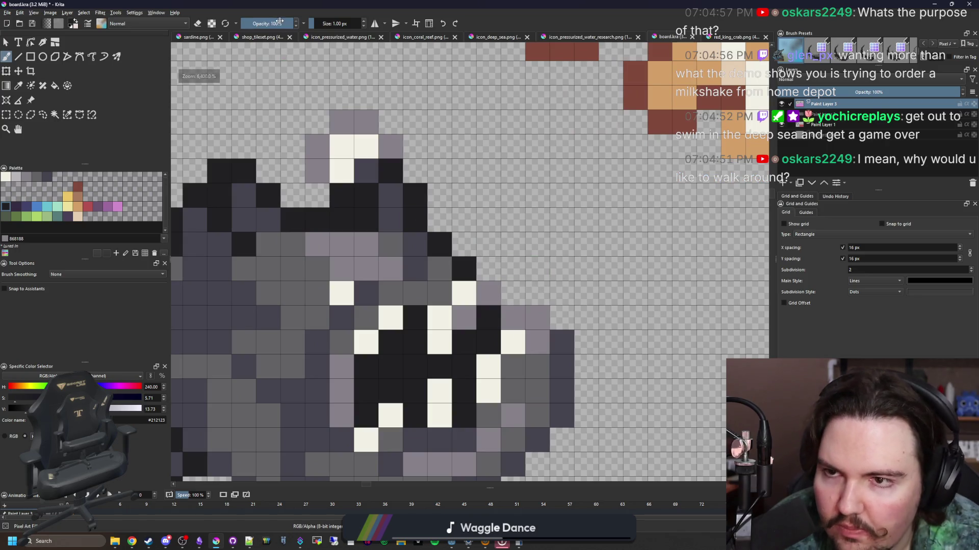
- Set the brush opacity to 50% and half-erase a black cell on the tail outline
left_click(279, 23)
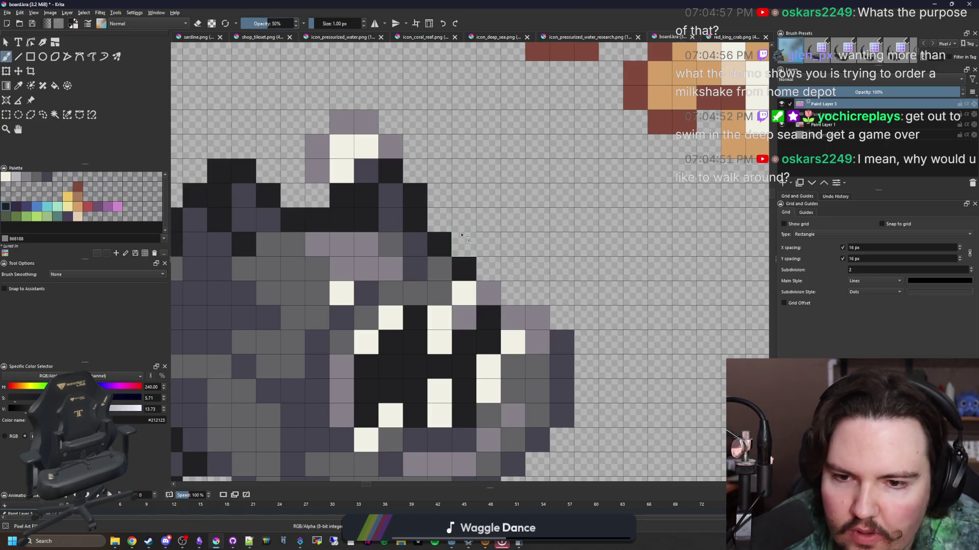
left_click_drag(339, 217, 637, 229)
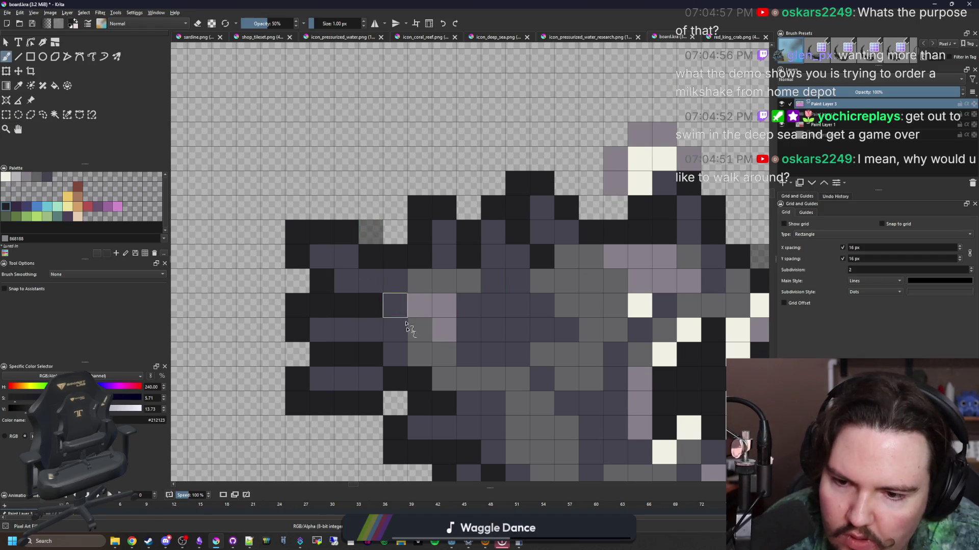
left_click_drag(393, 306, 359, 174)
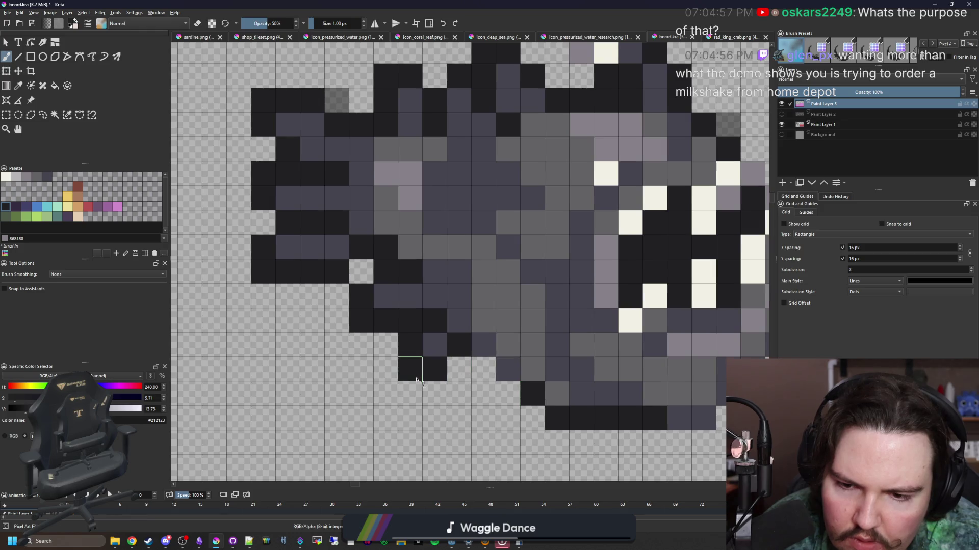
left_click(263, 271)
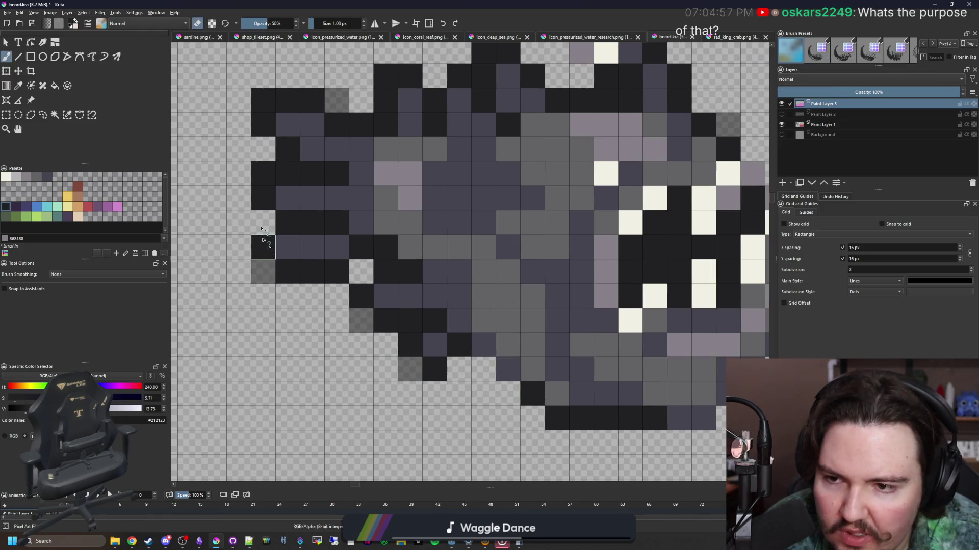
scroll(333, 308, "down", 10)
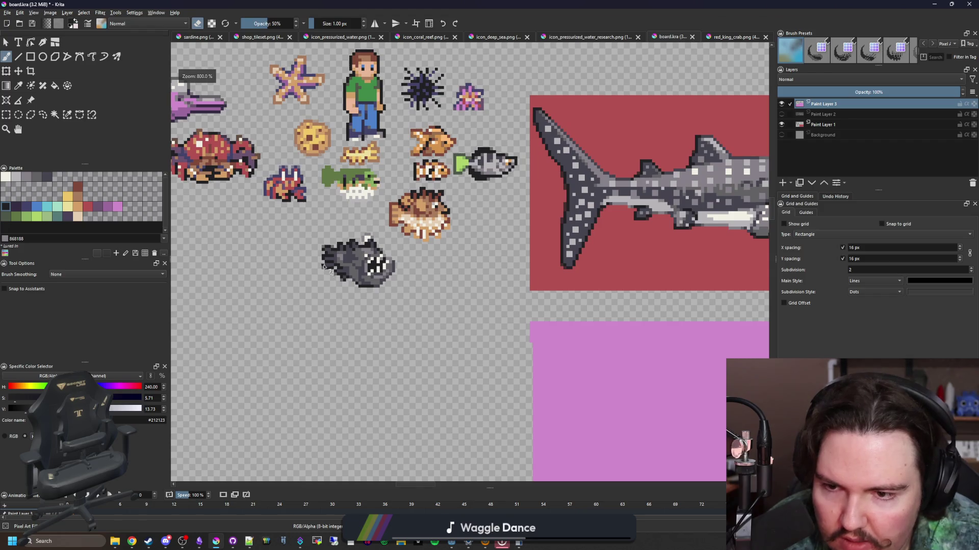
scroll(324, 267, "up", 10)
- Touch up outline pixels by alternating semi-transparent painting and partial erasing
key("e")
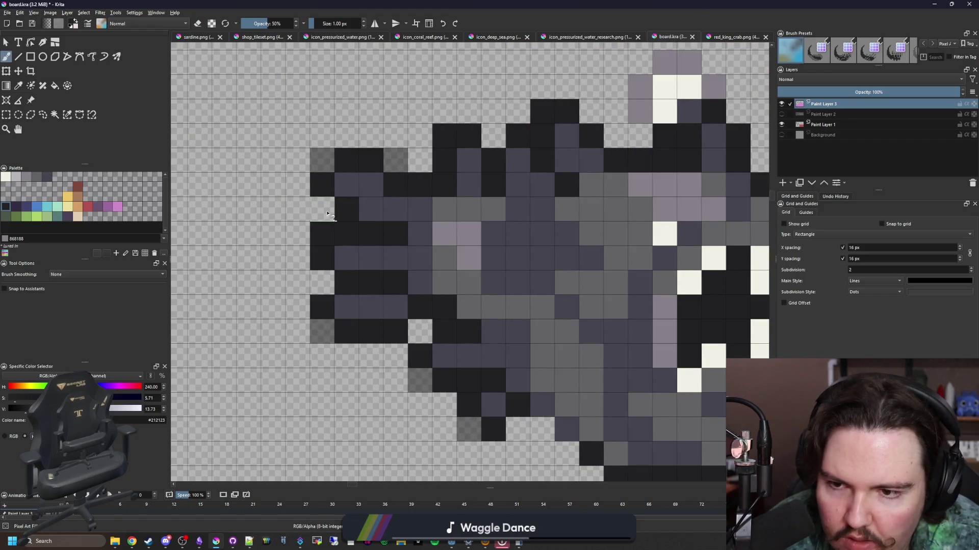
left_click(327, 214)
key("e")
scroll(362, 322, "down", 10)
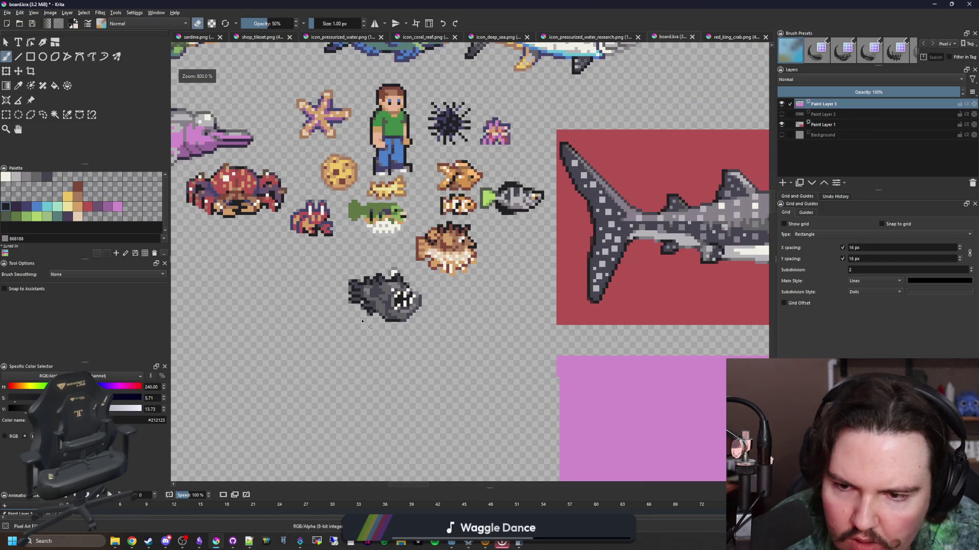
scroll(360, 322, "down", 2)
scroll(351, 300, "up", 10)
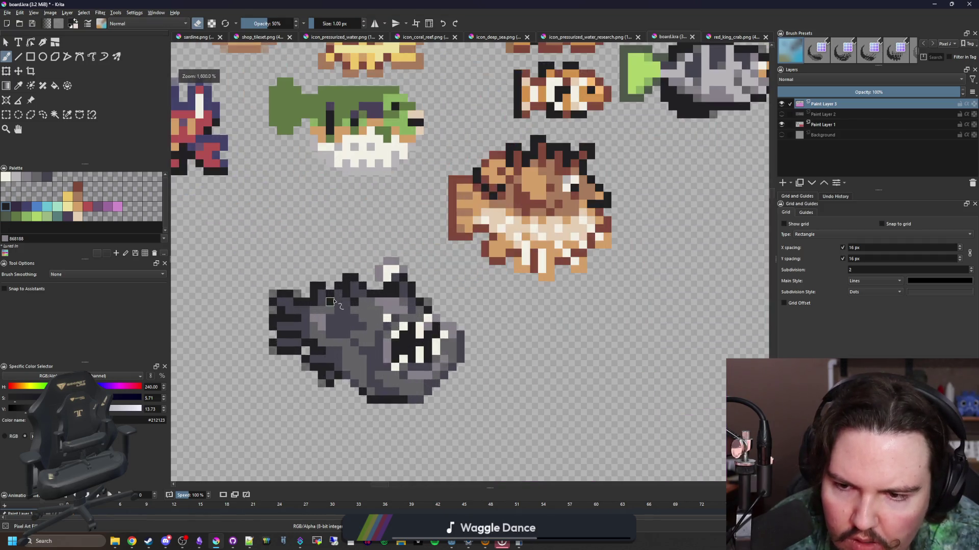
key("e")
left_click(260, 294)
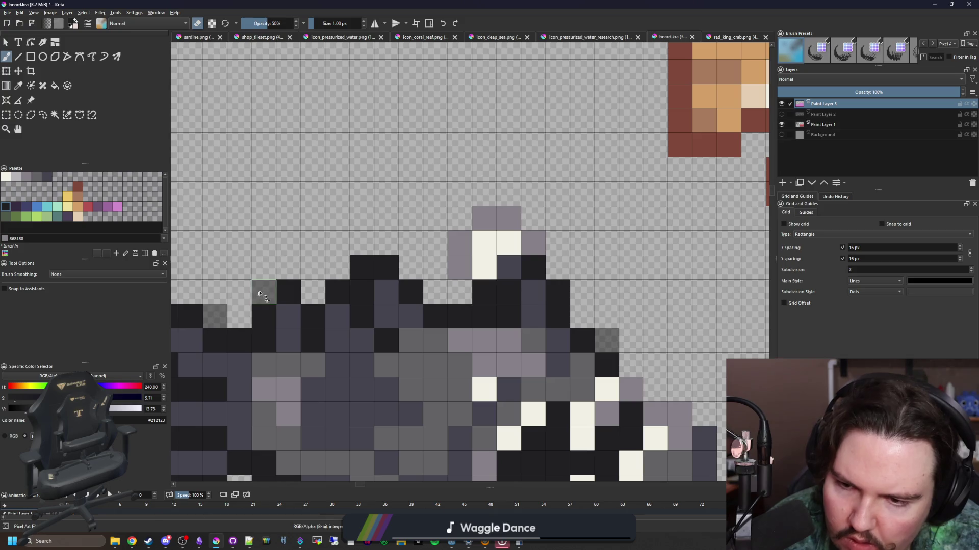
key("e")
left_click(403, 269)
scroll(459, 280, "down", 8)
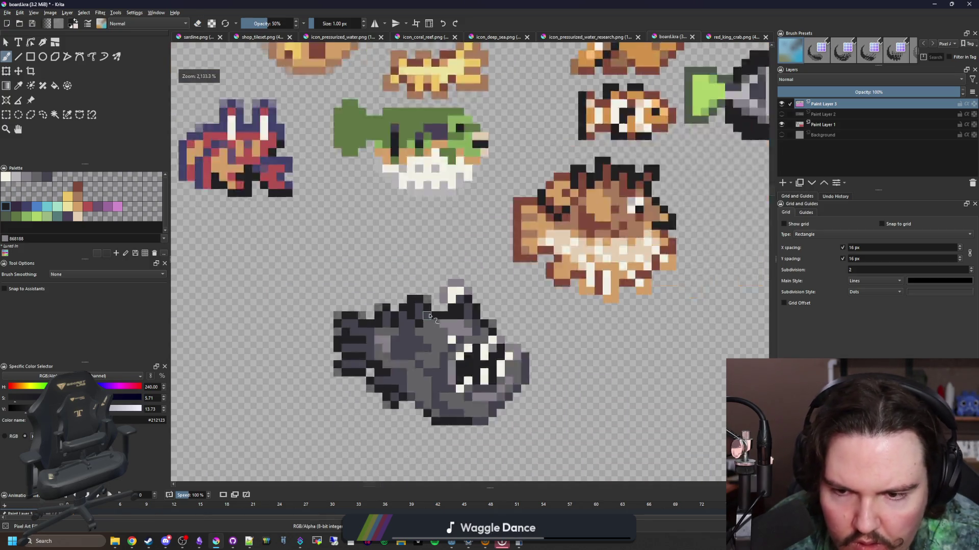
scroll(470, 284, "up", 6)
scroll(470, 284, "up", 4)
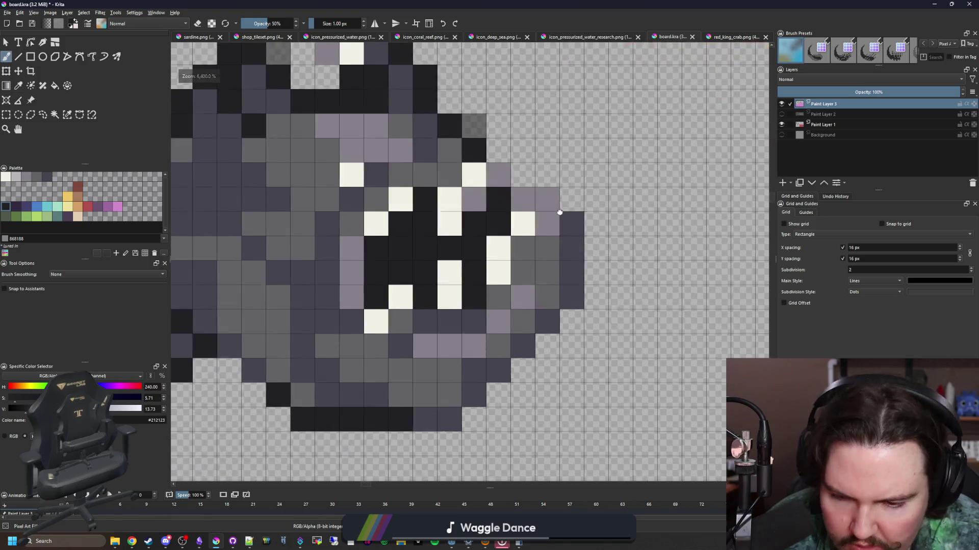
- Sample the dark blue-grey #45444f and paint the lower-right outline cells with it
key("p")
left_click(581, 293)
key("b")
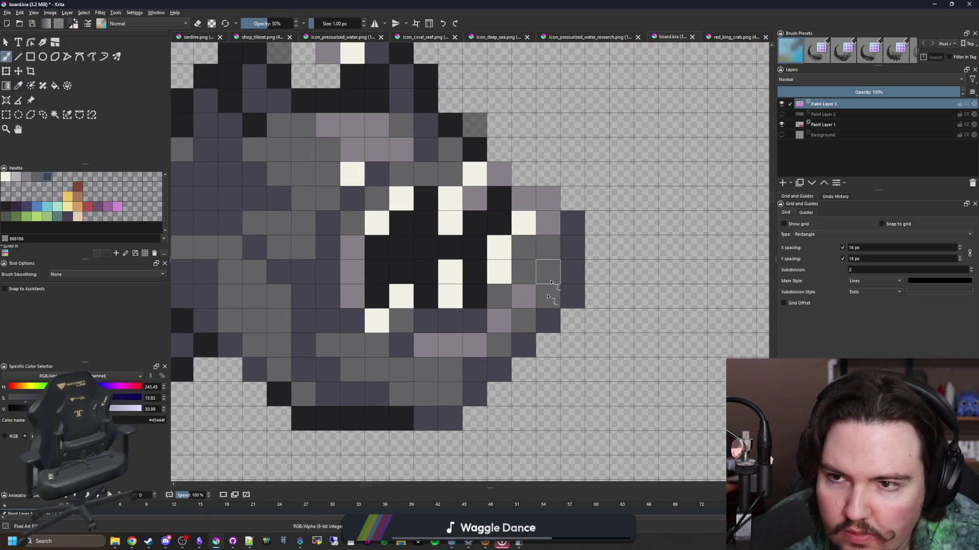
mouse_move(544, 349)
left_mouse_down()
mouse_move(524, 369)
mouse_move(523, 390)
left_mouse_up()
scroll(408, 306, "down", 4)
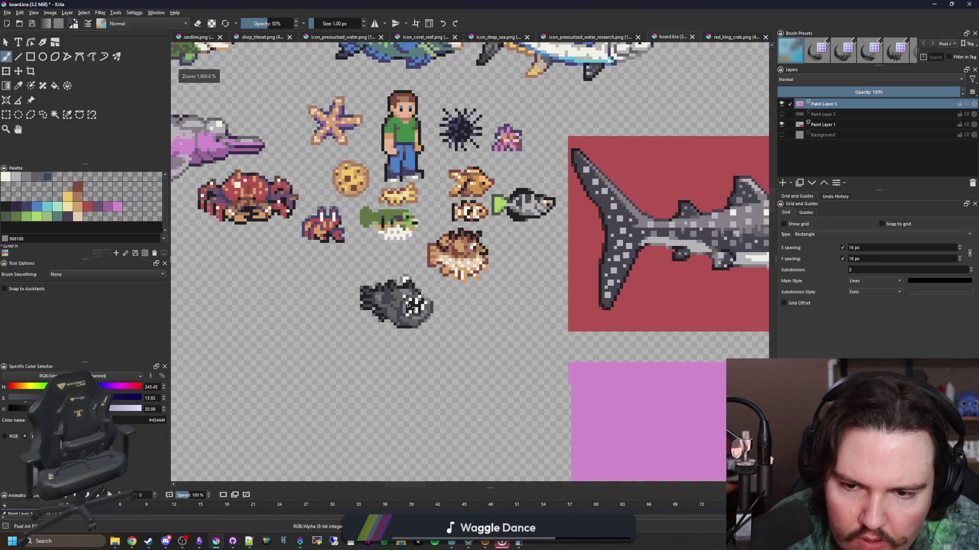
scroll(418, 320, "up", 4)
scroll(492, 380, "down", 6)
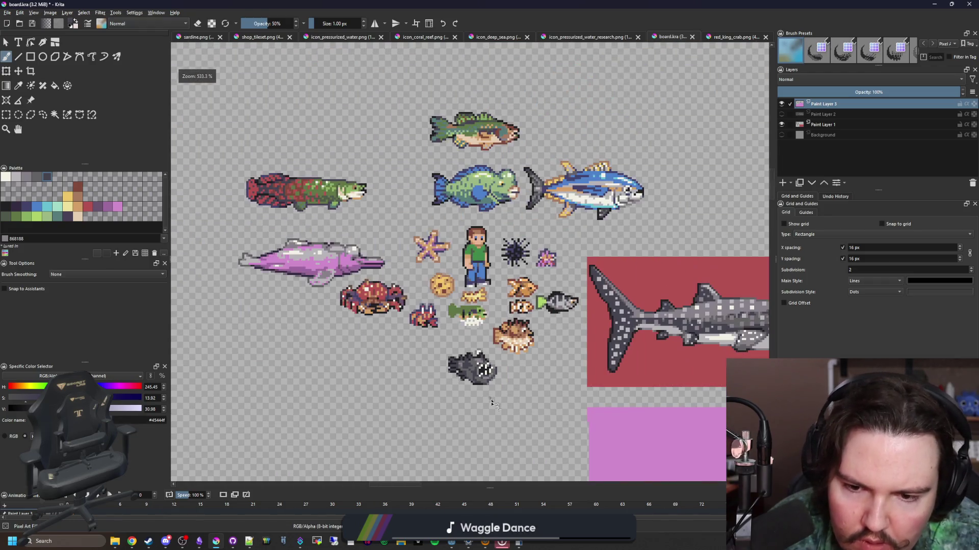
scroll(488, 403, "up", 6)
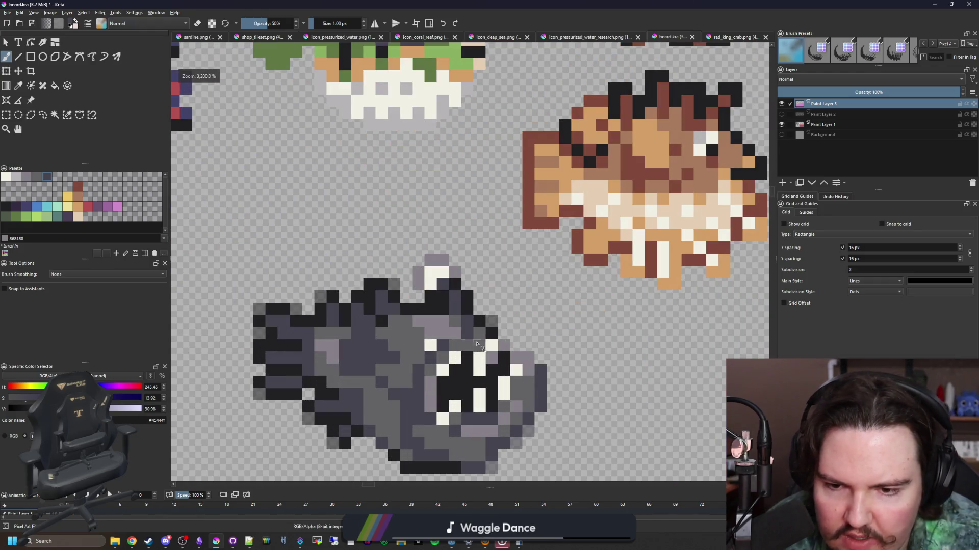
scroll(416, 272, "up", 2)
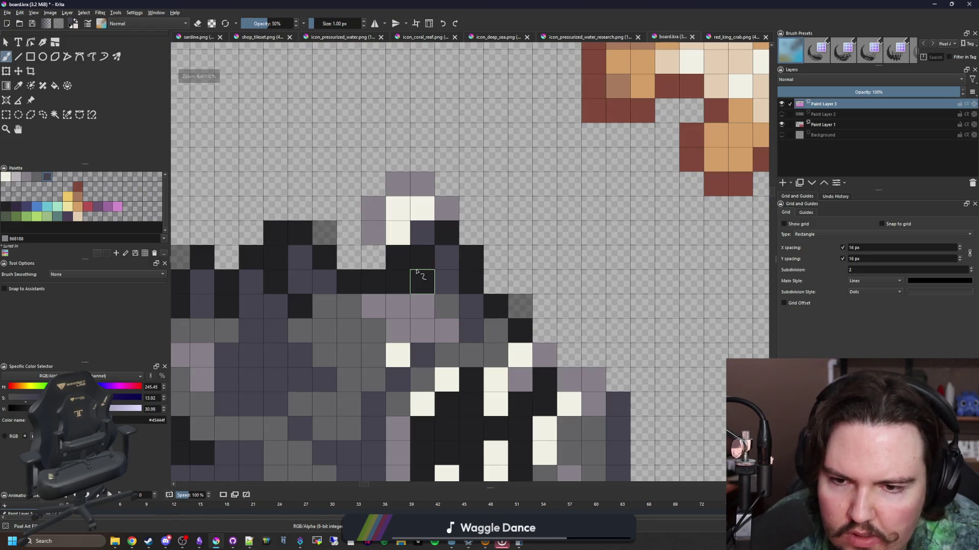
- Sample the body's mid grey and lighten the row of black back pixels to grey
left_click_drag(418, 257, 463, 214)
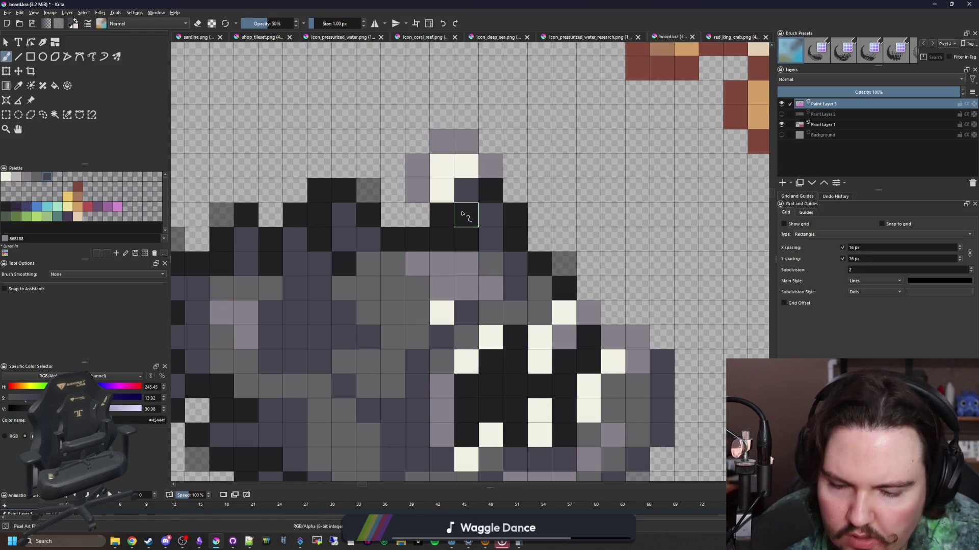
key("p")
left_click(404, 306)
key("b")
left_click(417, 240)
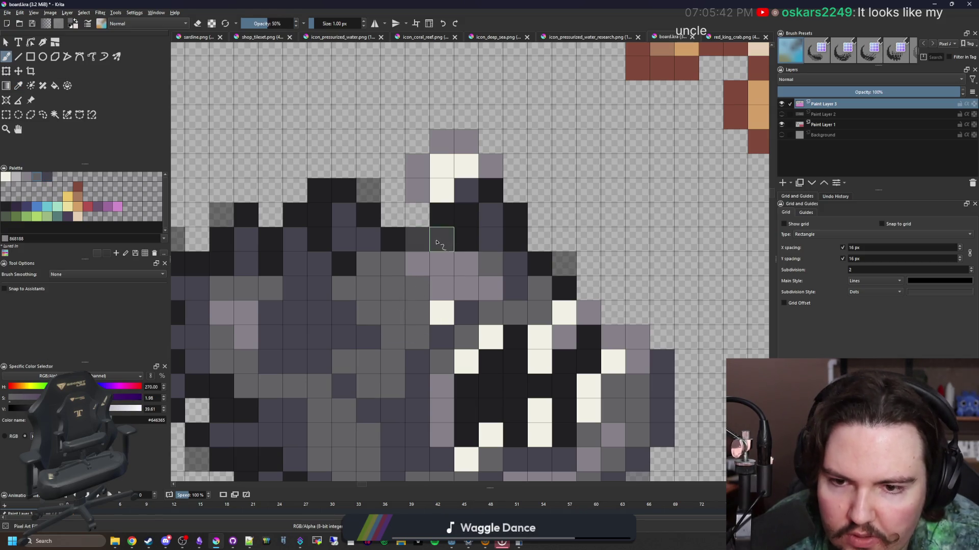
left_click(392, 239)
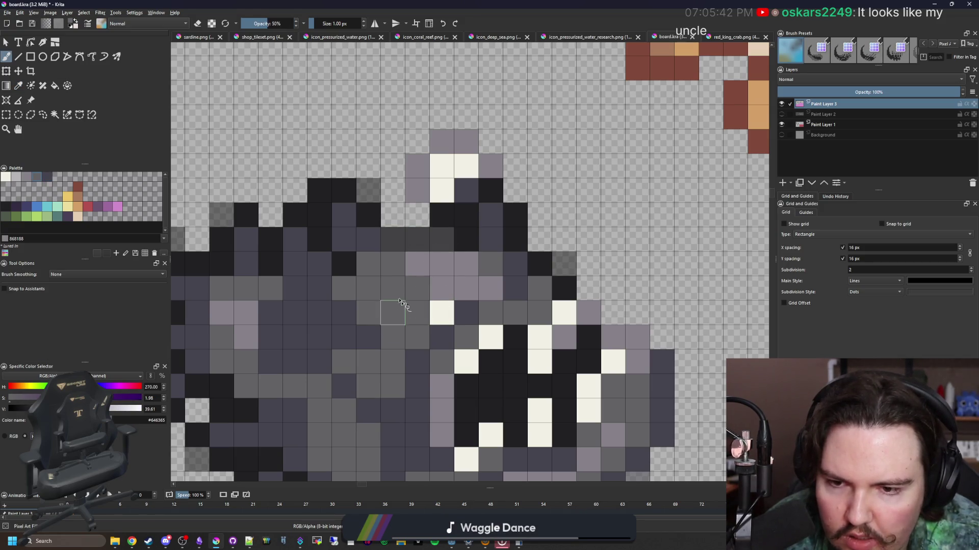
key("p")
key("b")
left_click_drag(393, 240, 433, 248)
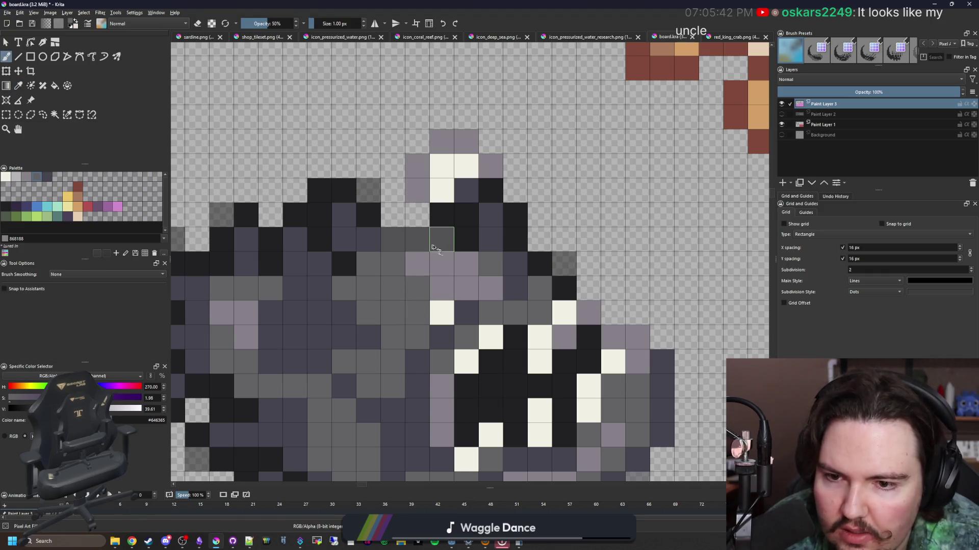
- Try painting the back row dark purple #352b42, then undo it
key("p")
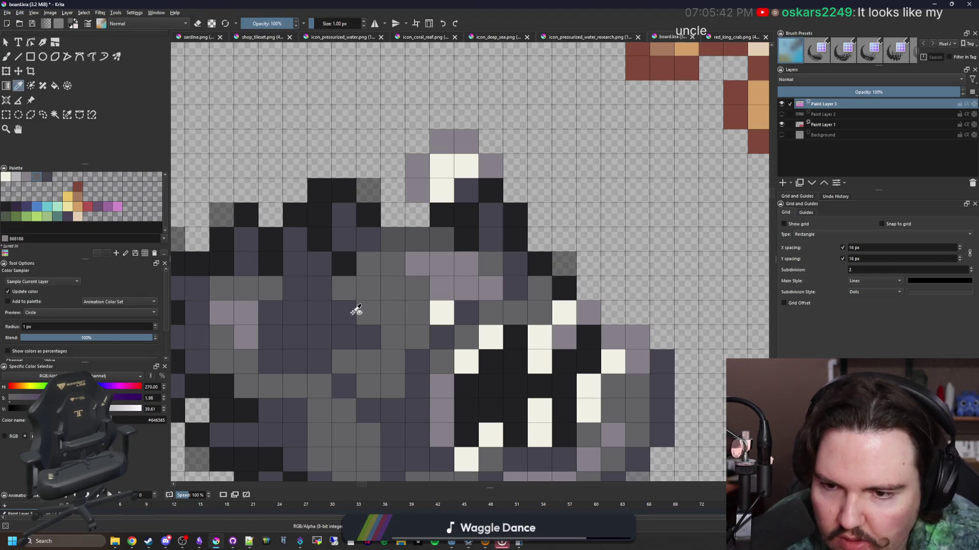
left_click(335, 319)
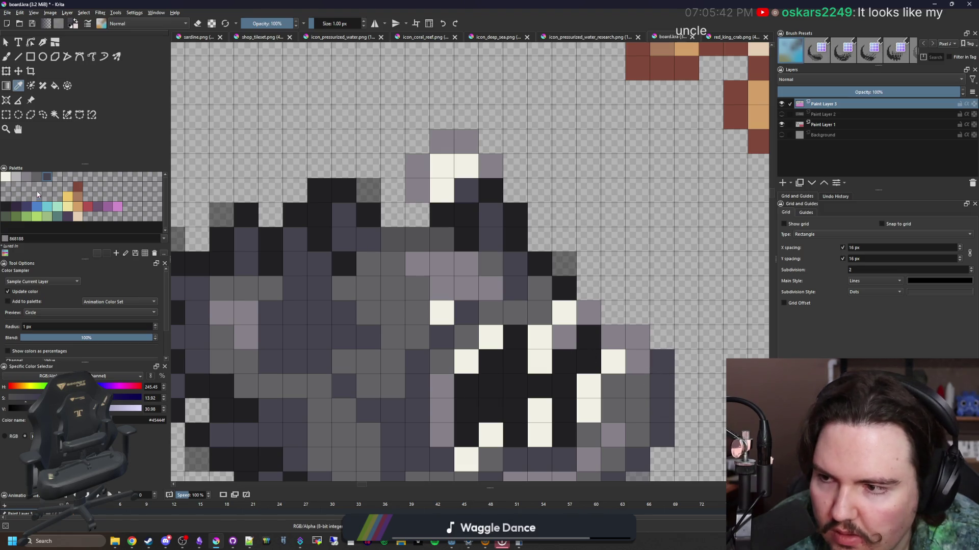
left_click(16, 207)
key("b")
left_click_drag(392, 240, 444, 240)
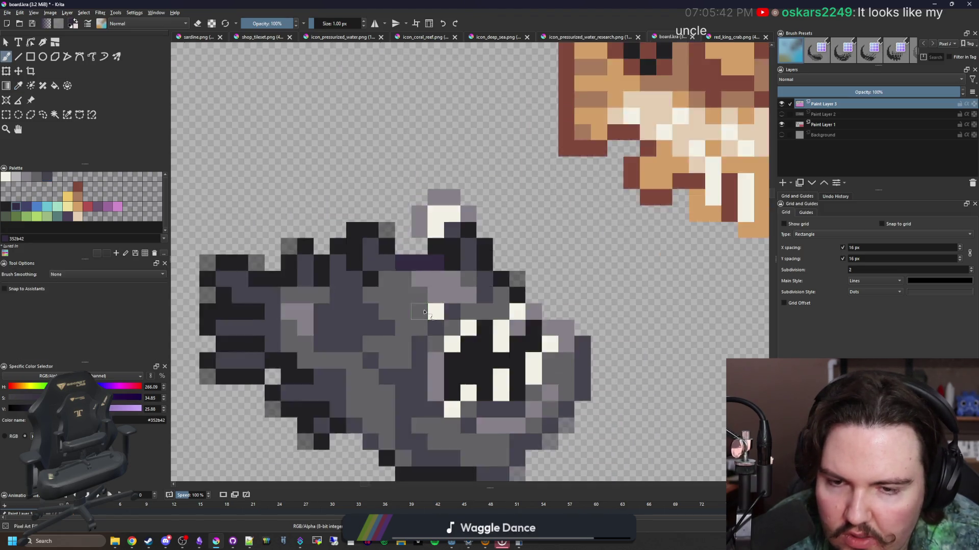
scroll(418, 311, "down", 2)
scroll(455, 288, "up", 1)
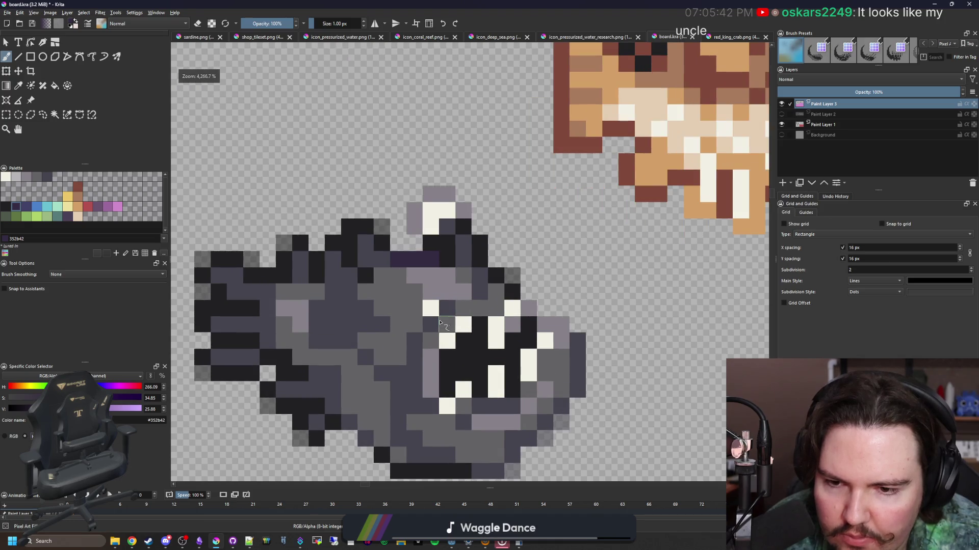
scroll(423, 264, "up", 1)
key("ctrl+z")
- Sample the dark grey #45444f and darken several grey pixels along the back
key("p")
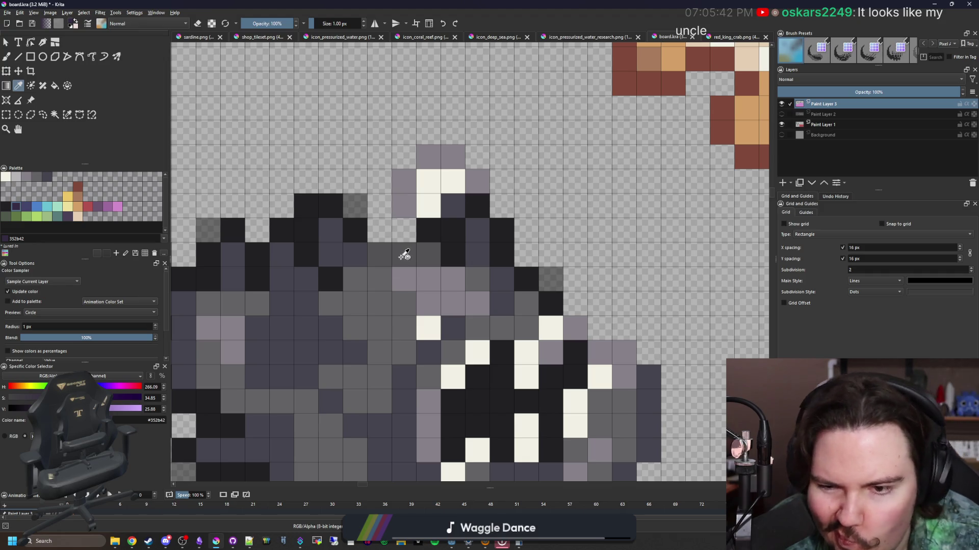
left_click(386, 300)
left_click(653, 388)
key("b")
left_click_drag(428, 255, 404, 255)
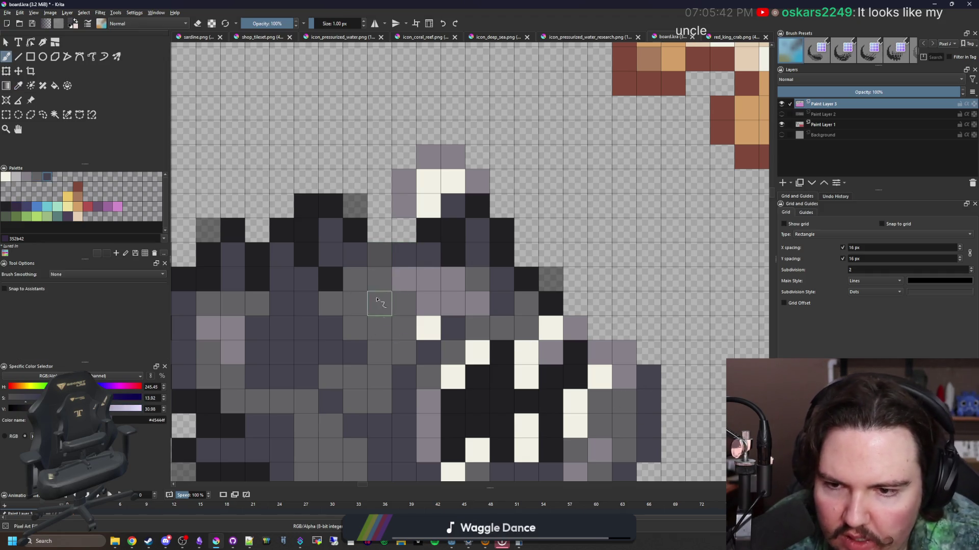
left_click(379, 255)
scroll(383, 333, "down", 2)
scroll(383, 333, "down", 2)
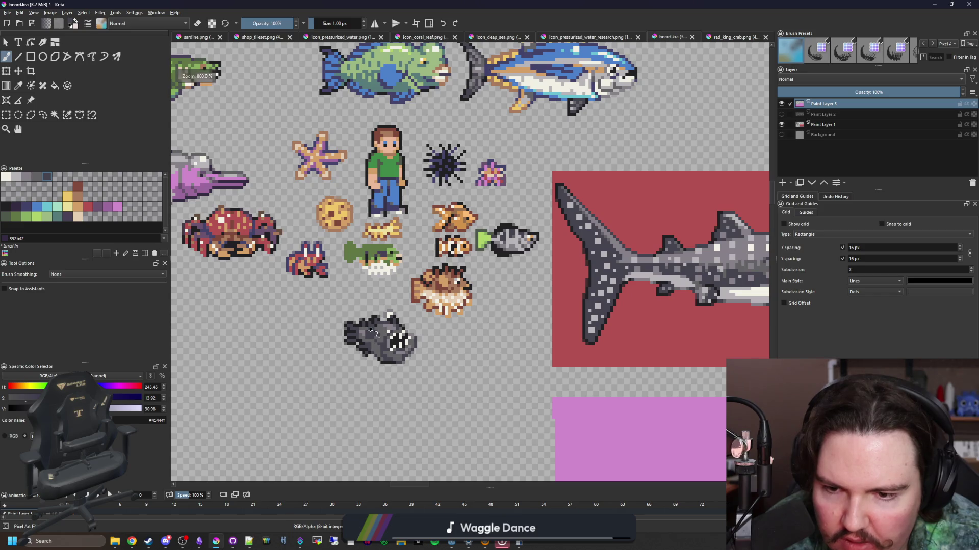
scroll(371, 329, "up", 5)
- Sample the dark grey #45444f again and set the brush opacity to 50%
left_click(406, 335, "ctrl")
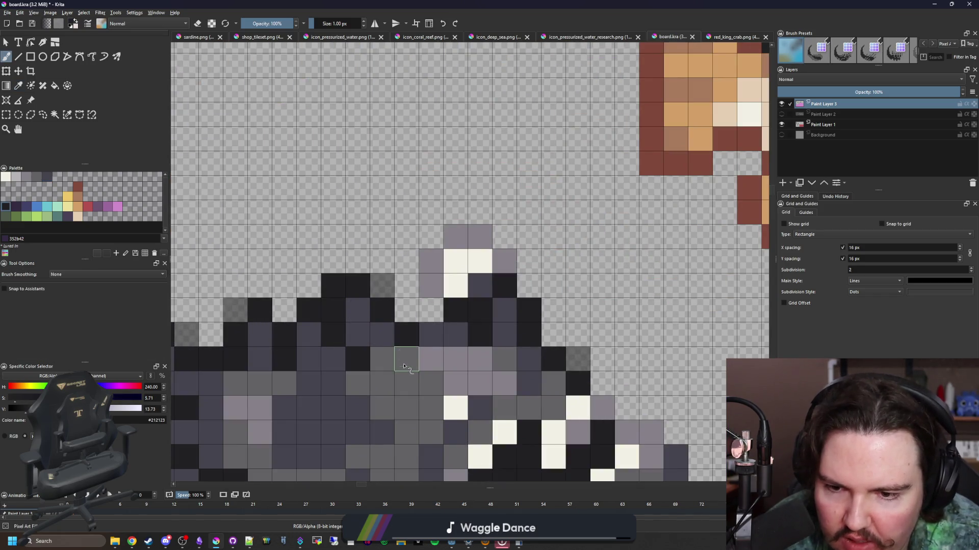
scroll(404, 367, "down", 5)
scroll(416, 334, "up", 3)
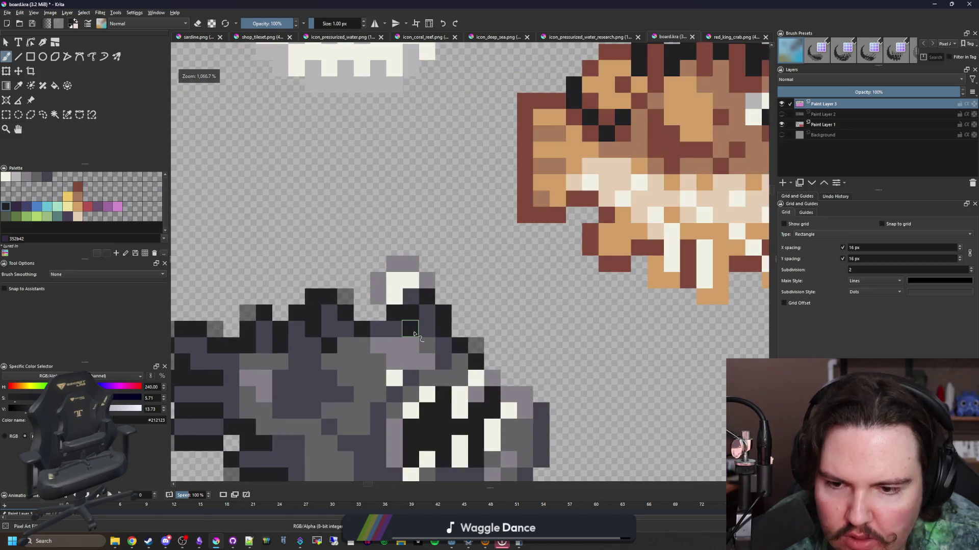
scroll(405, 328, "up", 1)
scroll(406, 328, "down", 2)
scroll(394, 303, "up", 1)
scroll(394, 304, "up", 1)
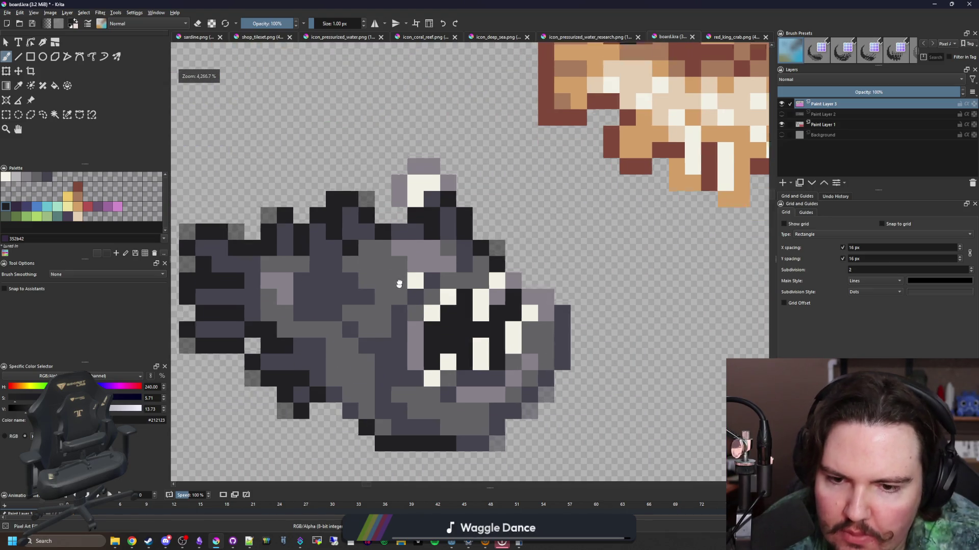
scroll(415, 256, "down", 1)
scroll(508, 284, "up", 3)
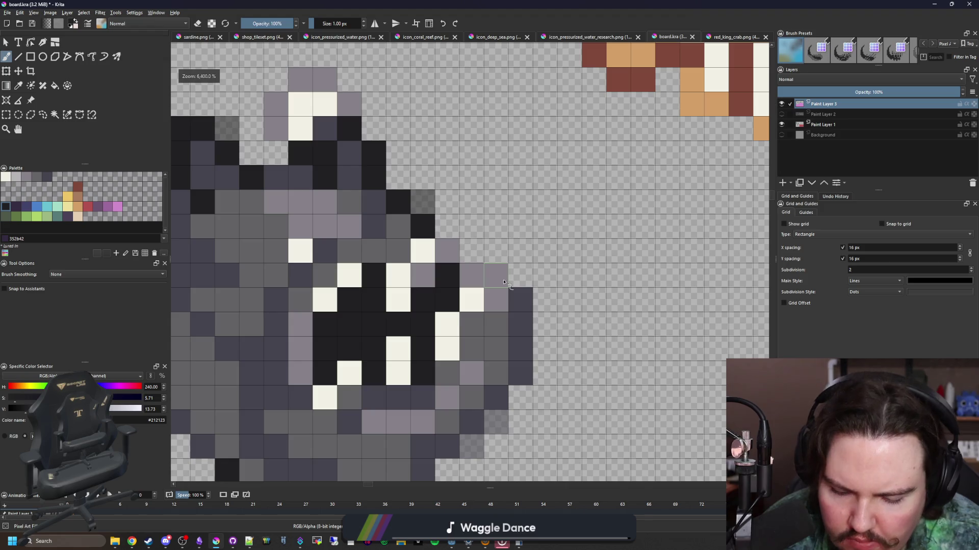
left_click(524, 317, "ctrl")
left_click(286, 25)
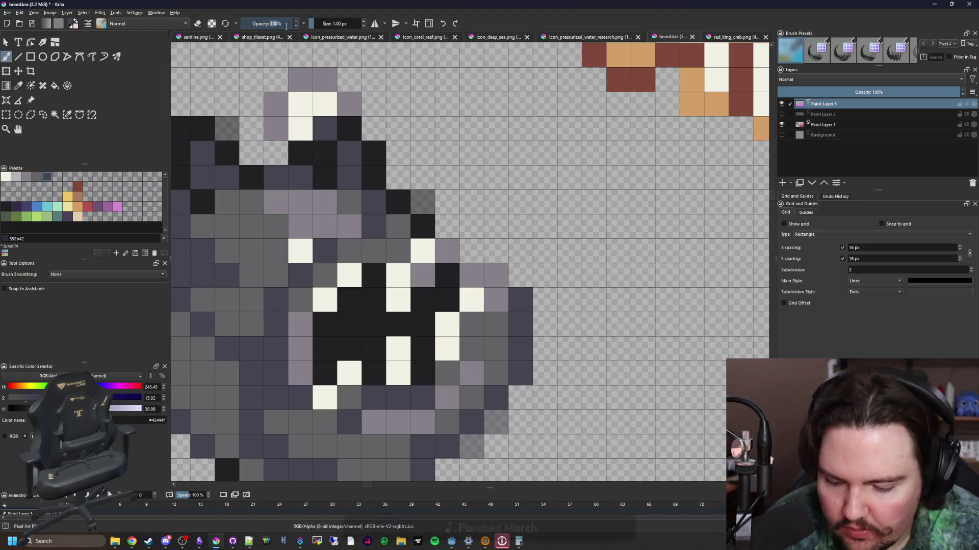
type("50")
key("Return")
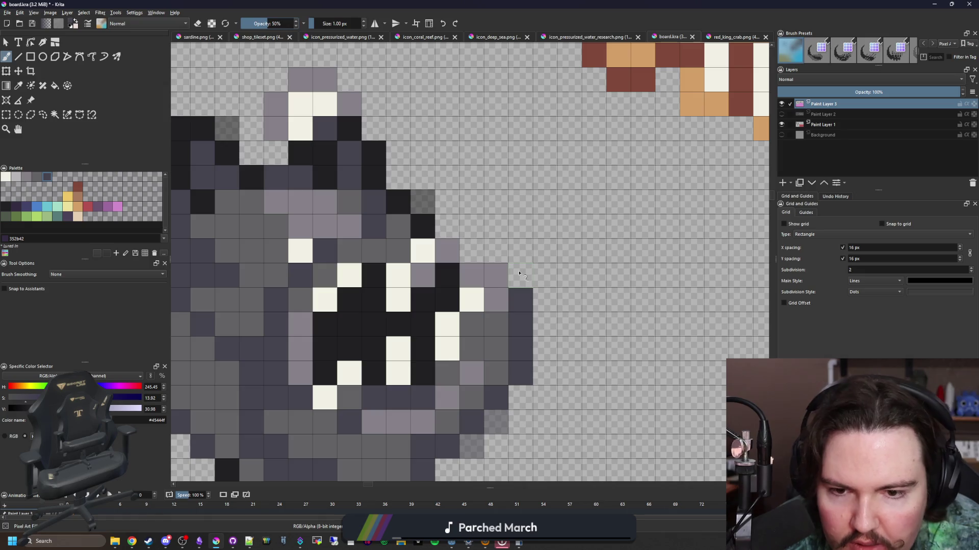
- Half-erase a dark pixel beside the mouth, then undo it
key("e")
left_click(520, 300)
scroll(489, 291, "down", 2)
scroll(468, 282, "up", 2)
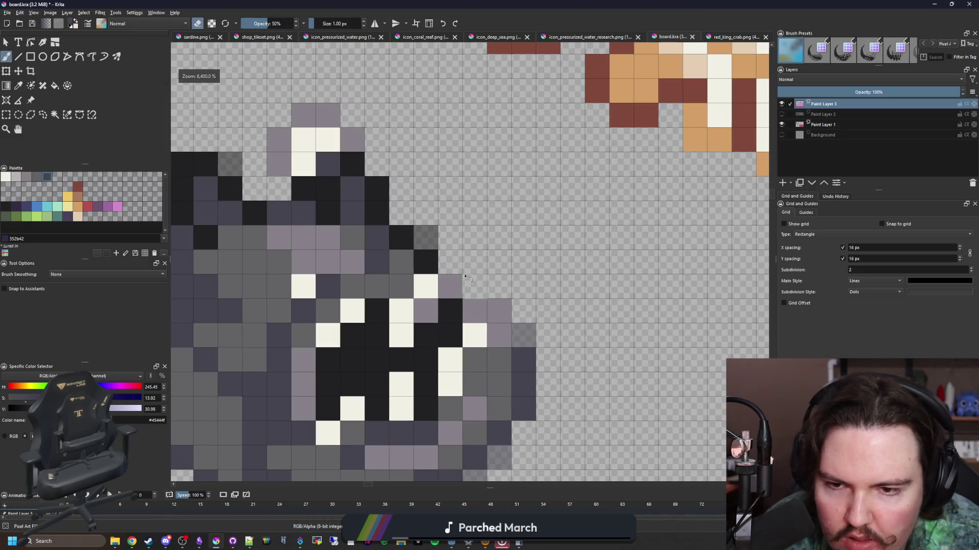
scroll(465, 277, "down", 3)
scroll(464, 199, "up", 3)
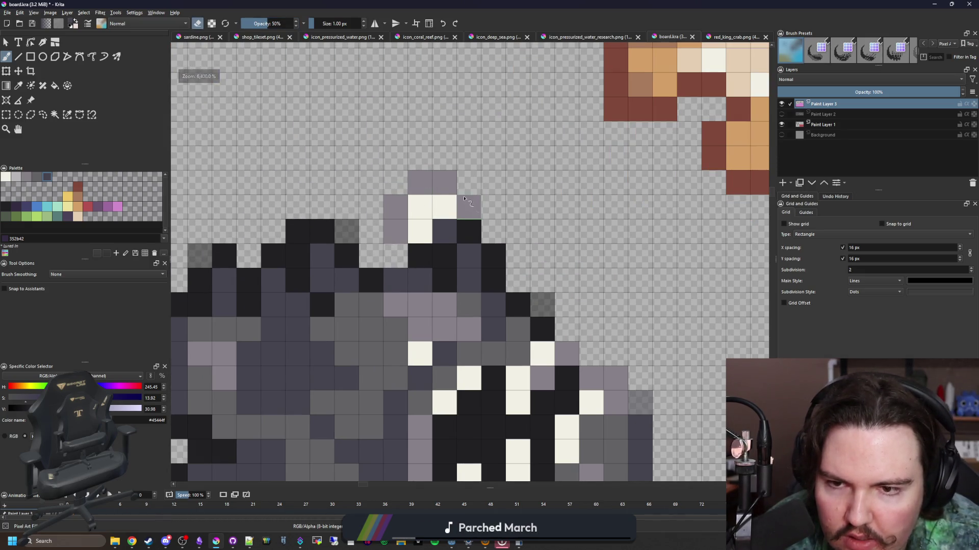
key("ctrl+z")
key("e")
- Sample the mauve #868188 from the lure and paint a half-opacity pixel beside it
left_click(428, 179, "ctrl")
left_click(395, 182)
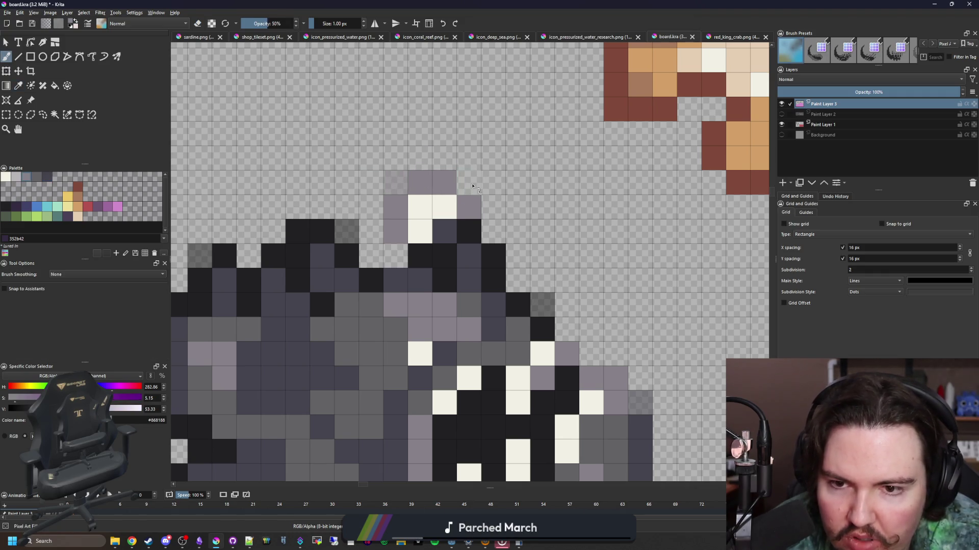
scroll(428, 230, "down", 5)
scroll(428, 230, "up", 2)
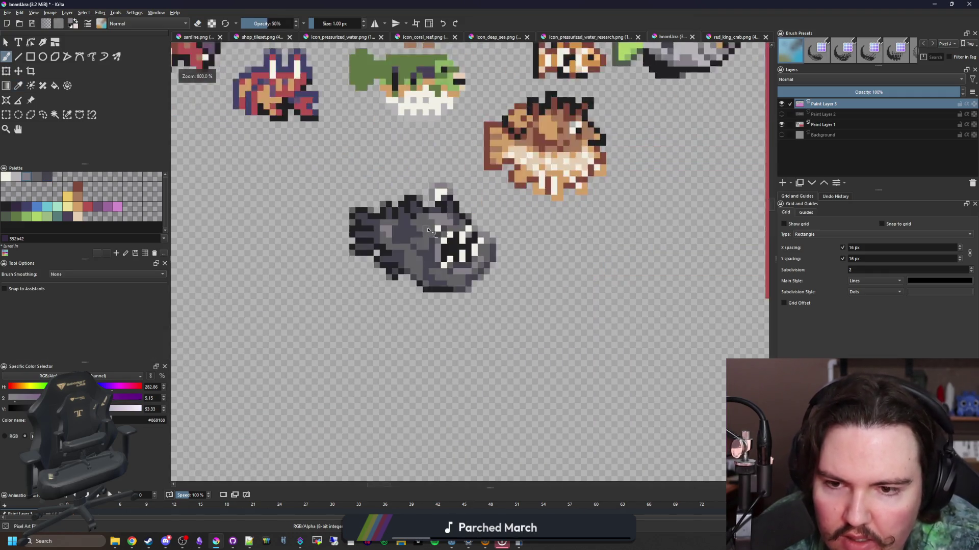
scroll(429, 231, "up", 4)
left_click(6, 114)
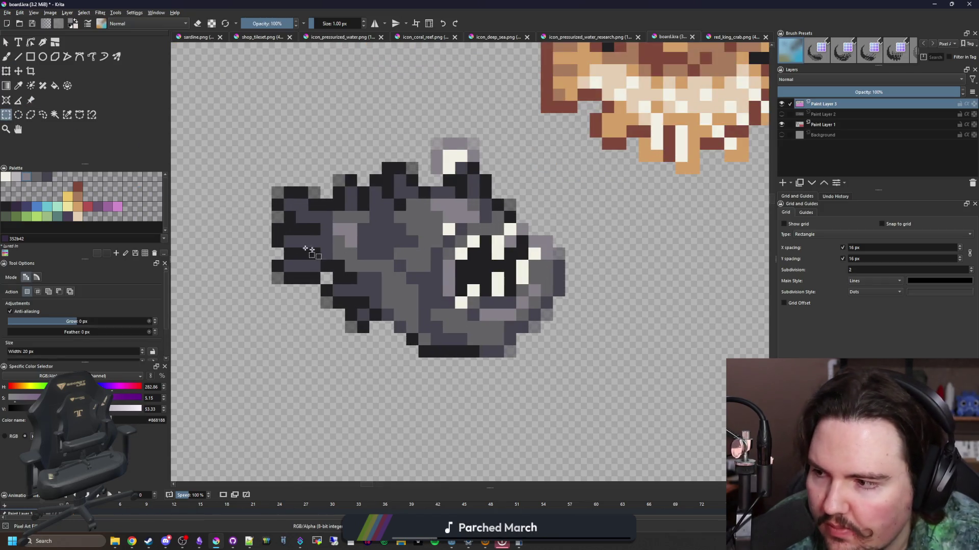
scroll(359, 298, "down", 1)
- Select a rectangle around the anglerfish and create a new document from the clipboard
mouse_move(271, 386)
left_mouse_down()
mouse_move(530, 224)
mouse_move(531, 214)
left_mouse_up()
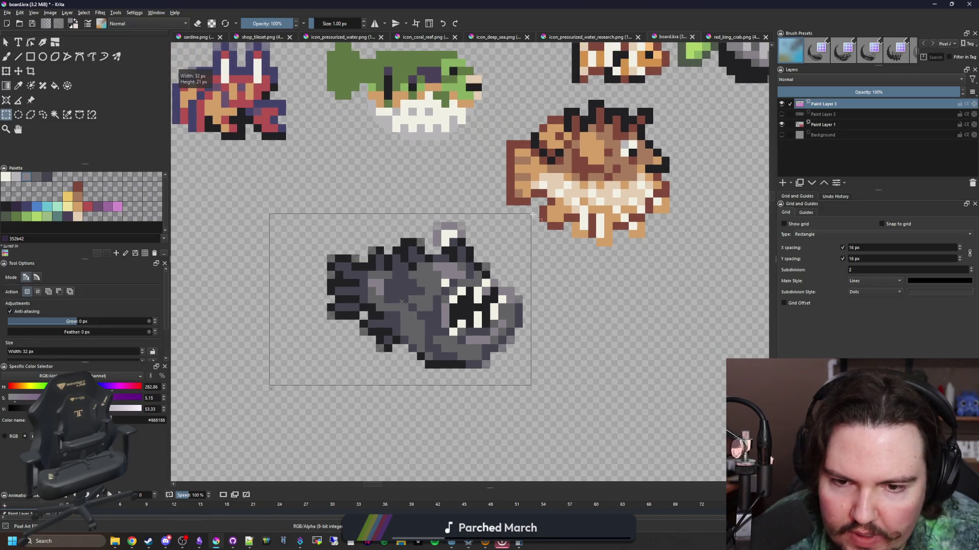
left_click(9, 13)
left_click(23, 22)
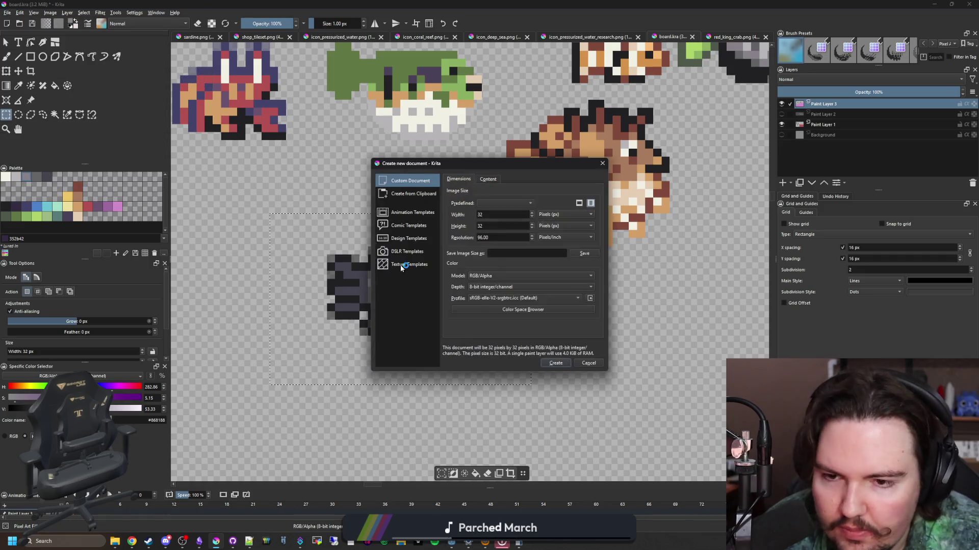
left_click(564, 365)
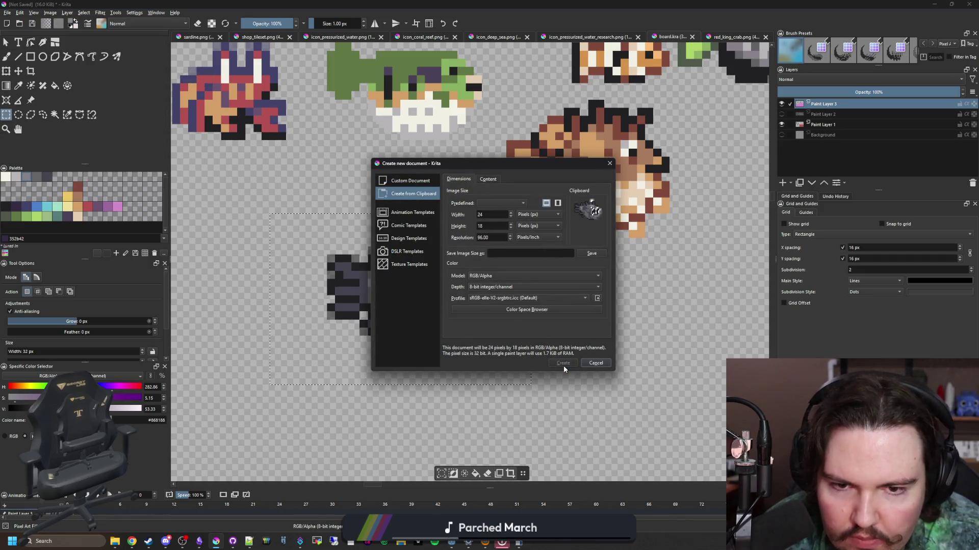
scroll(478, 310, "up", 1)
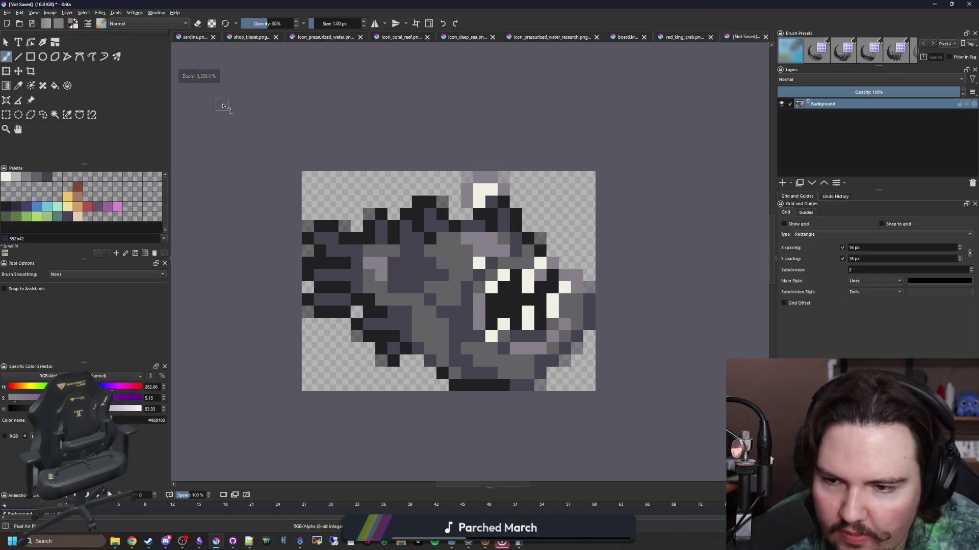
- Resize the canvas to add a margin, then select the white margin by colour
left_click(52, 13)
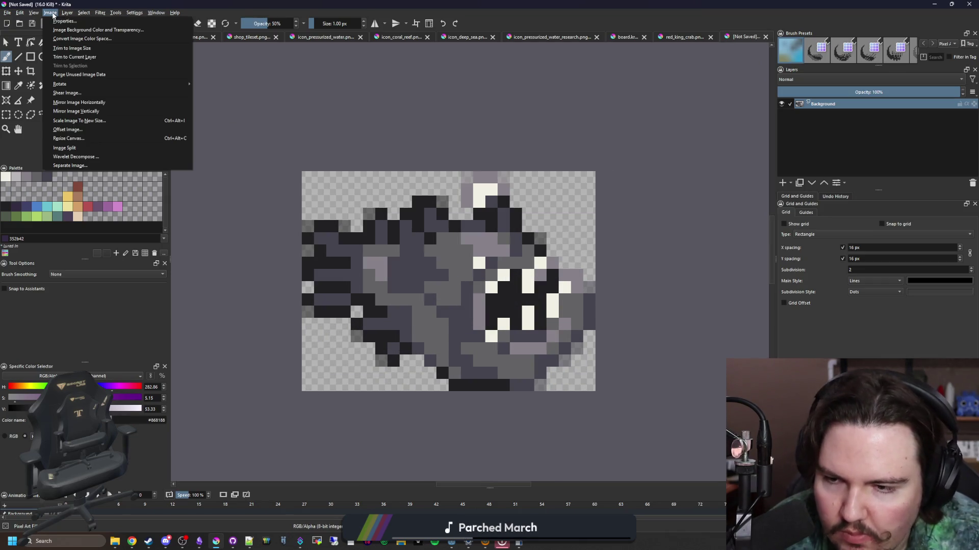
left_click(72, 139)
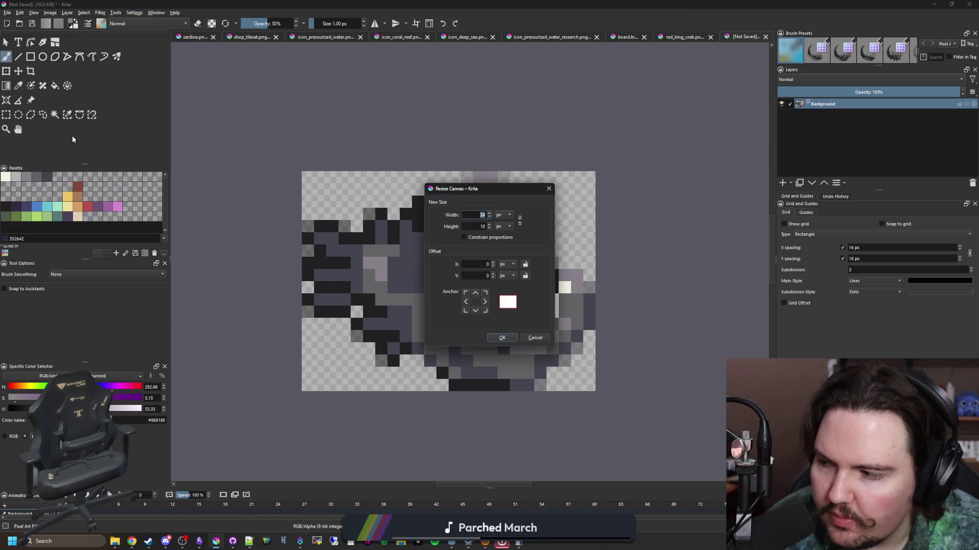
key("BackSpace")
type("20")
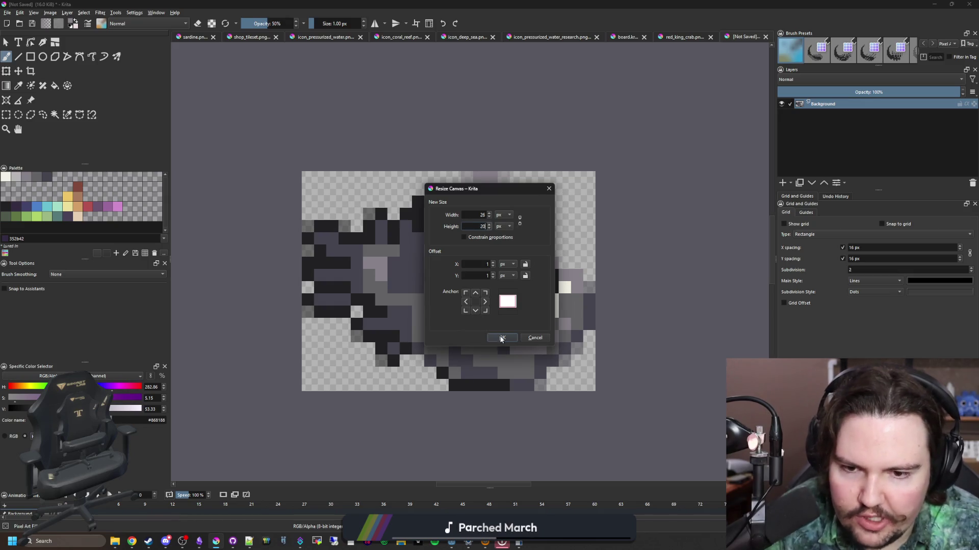
left_click(501, 338)
left_click(55, 115)
left_click(339, 162)
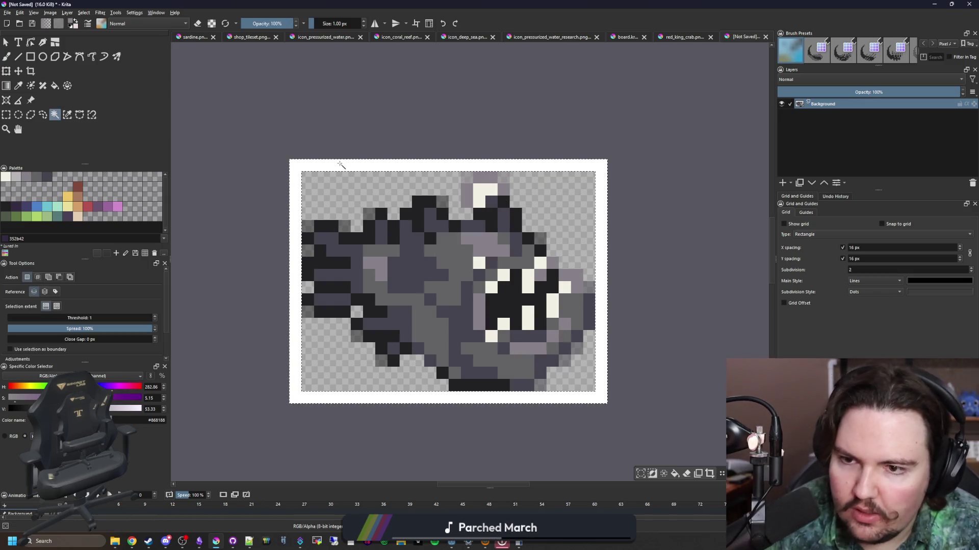
- Delete the selected white margin to transparency and paint a stray white pixel grey
key("Delete")
left_click_drag(552, 229, 545, 230)
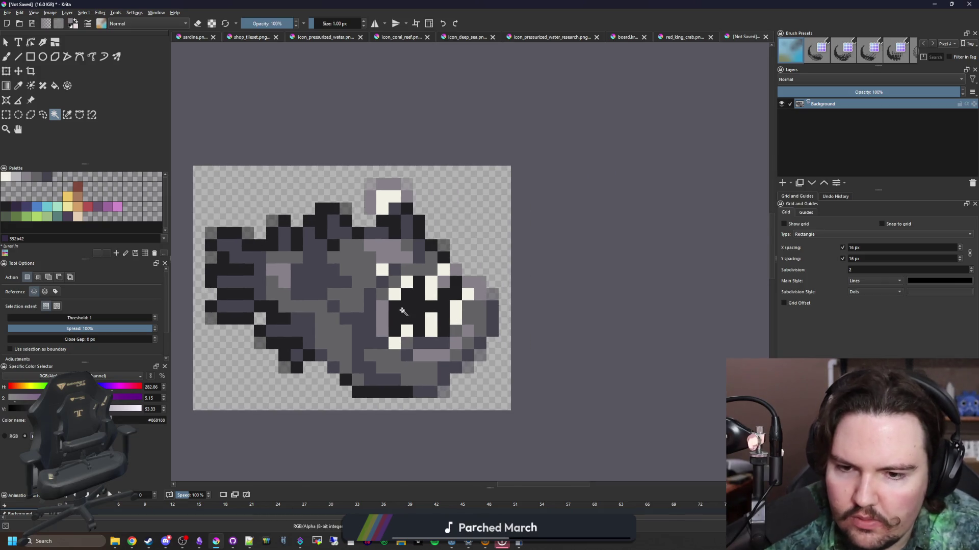
scroll(546, 230, "up", 3)
scroll(494, 305, "down", 6)
scroll(494, 304, "down", 4)
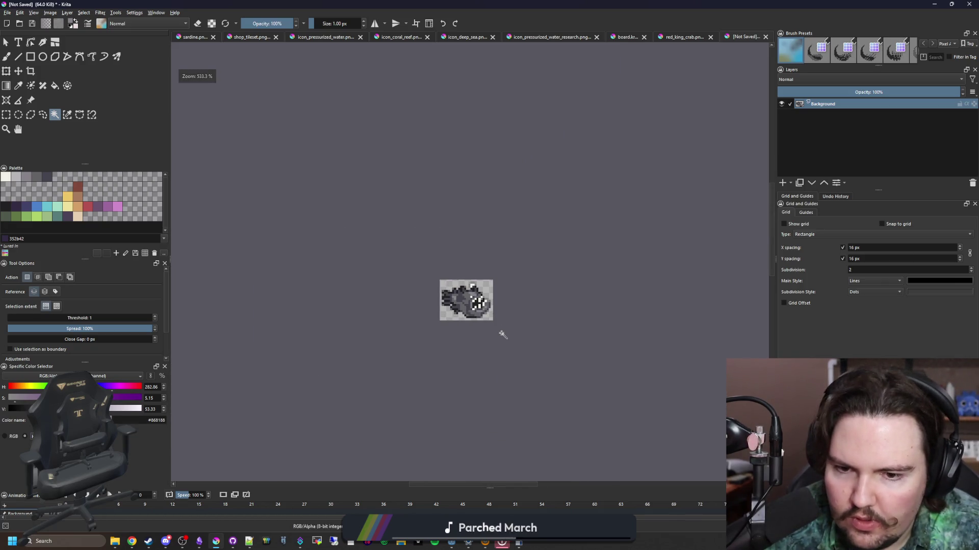
scroll(474, 312, "up", 3)
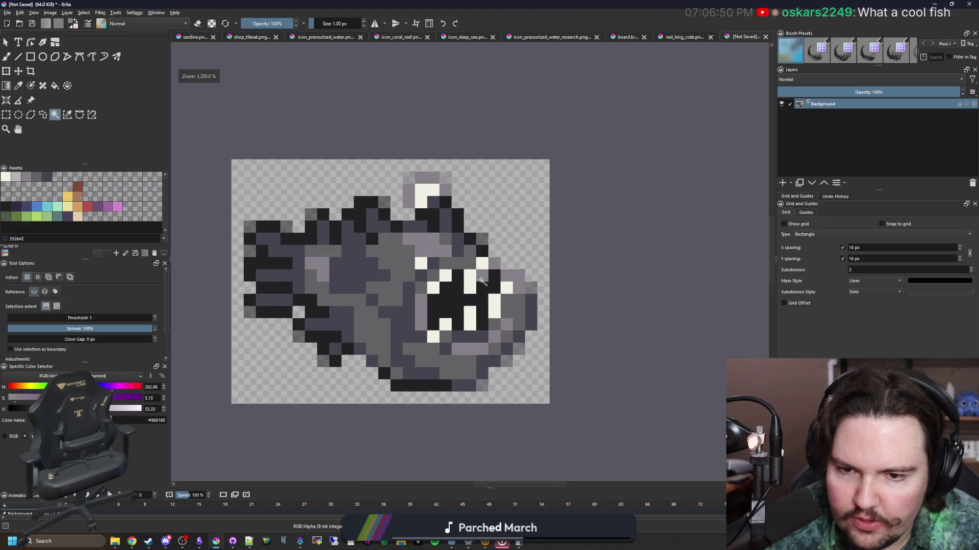
scroll(463, 254, "up", 2)
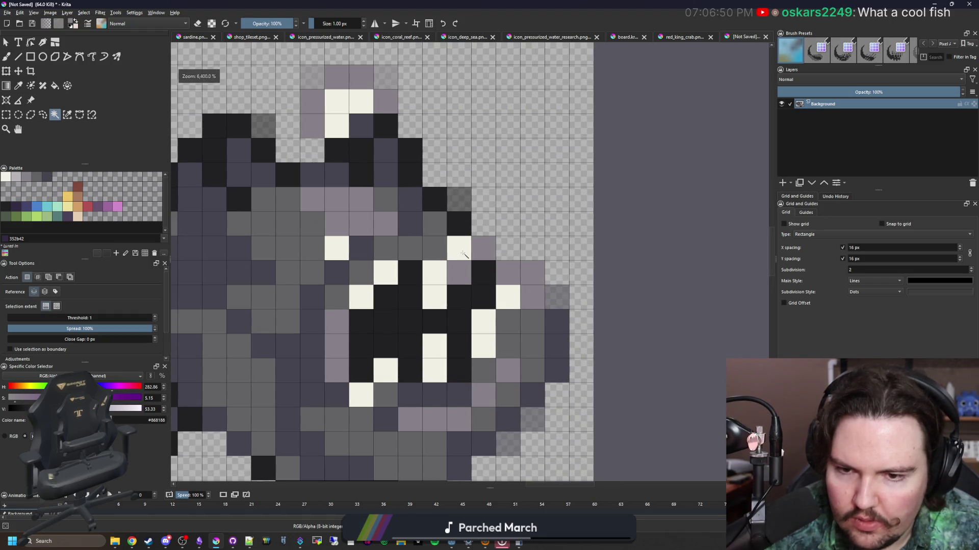
key("b")
left_click(459, 248)
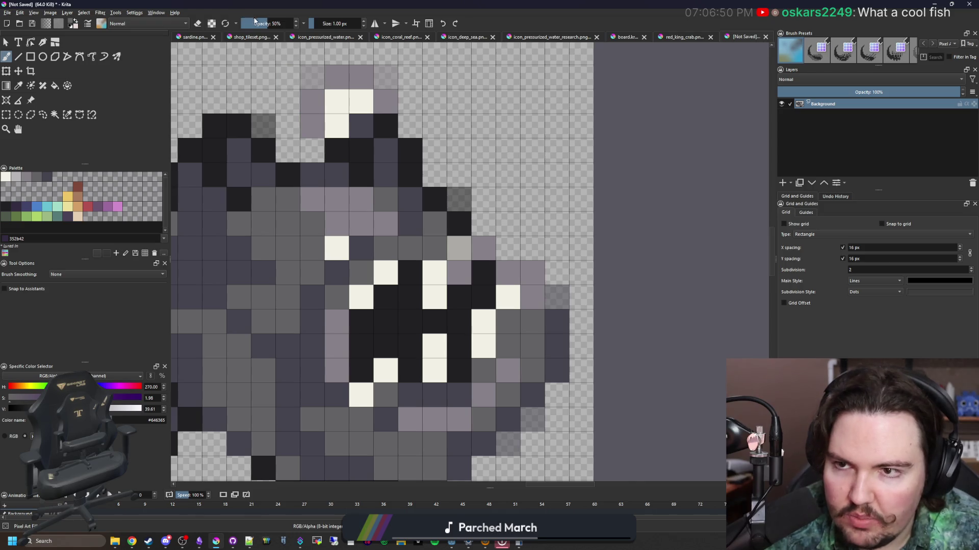
- At 100% opacity, repaint tooth pixels in the mouth, swapping dark and off-white cells
left_click_drag(254, 23, 298, 24)
scroll(452, 204, "down", 4)
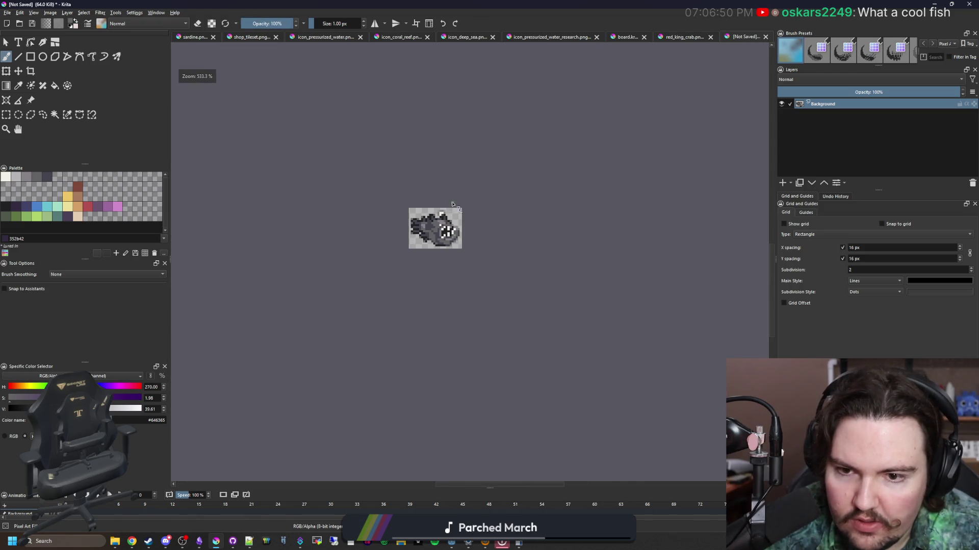
scroll(461, 235, "up", 6)
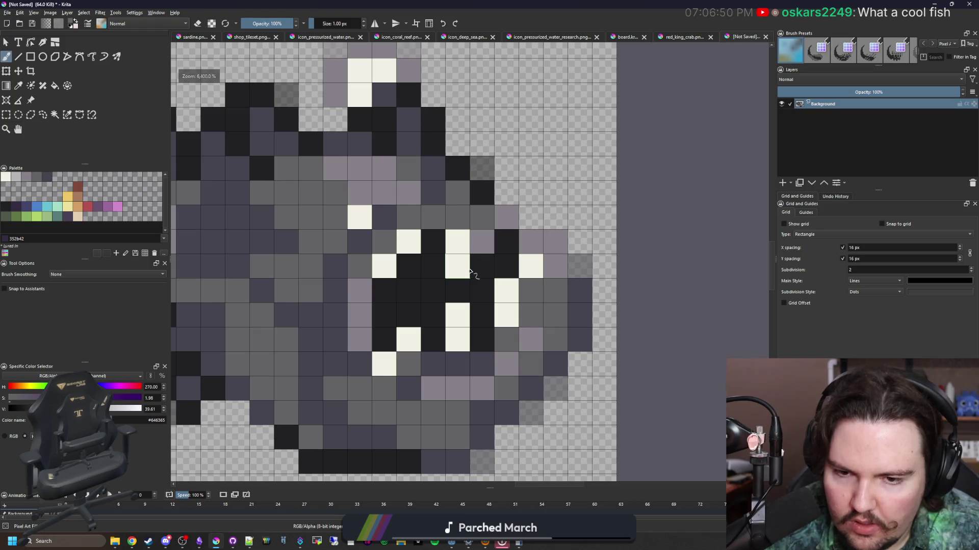
left_click(475, 276, "ctrl")
left_click(458, 269)
left_click(457, 242, "ctrl")
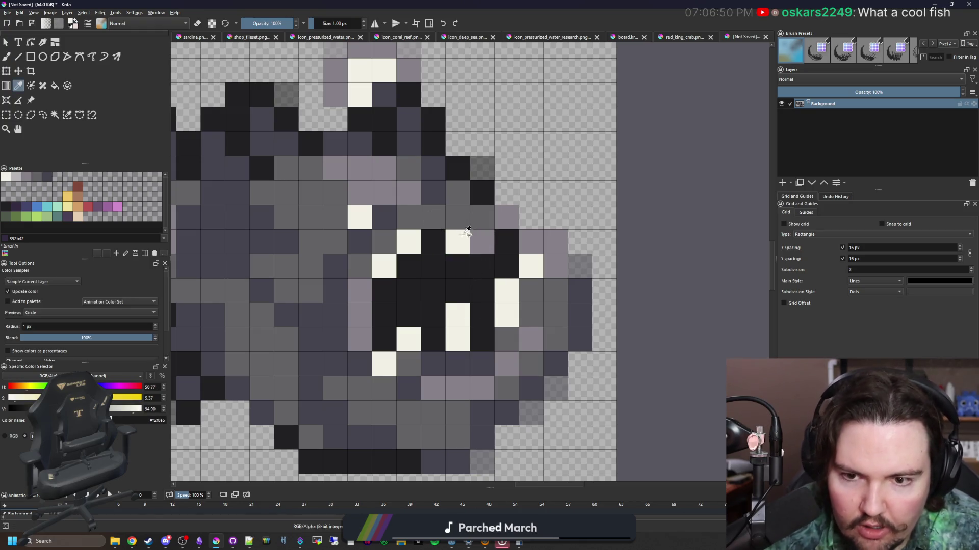
left_click(433, 266)
scroll(457, 288, "down", 9)
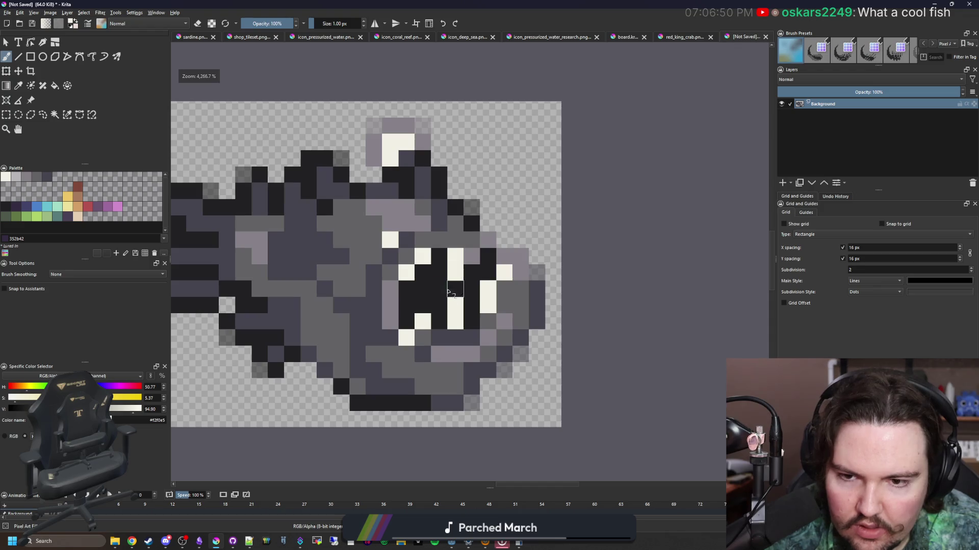
scroll(459, 287, "up", 4)
scroll(459, 286, "up", 4)
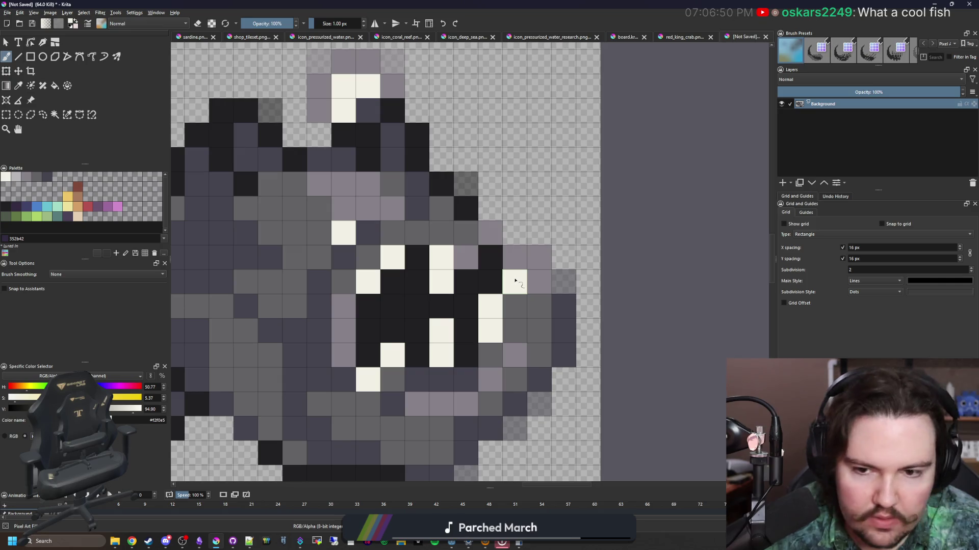
scroll(512, 285, "down", 4)
scroll(505, 304, "down", 4)
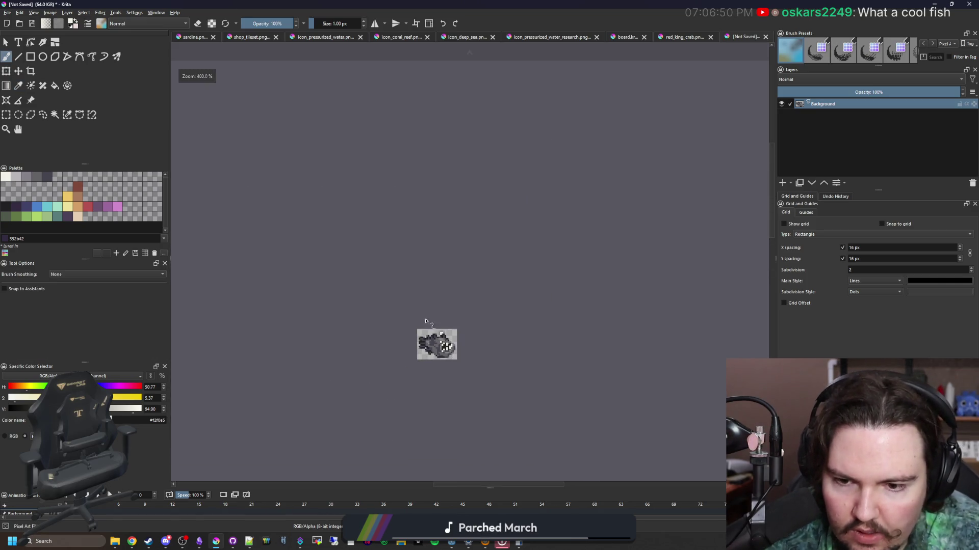
scroll(421, 317, "up", 5)
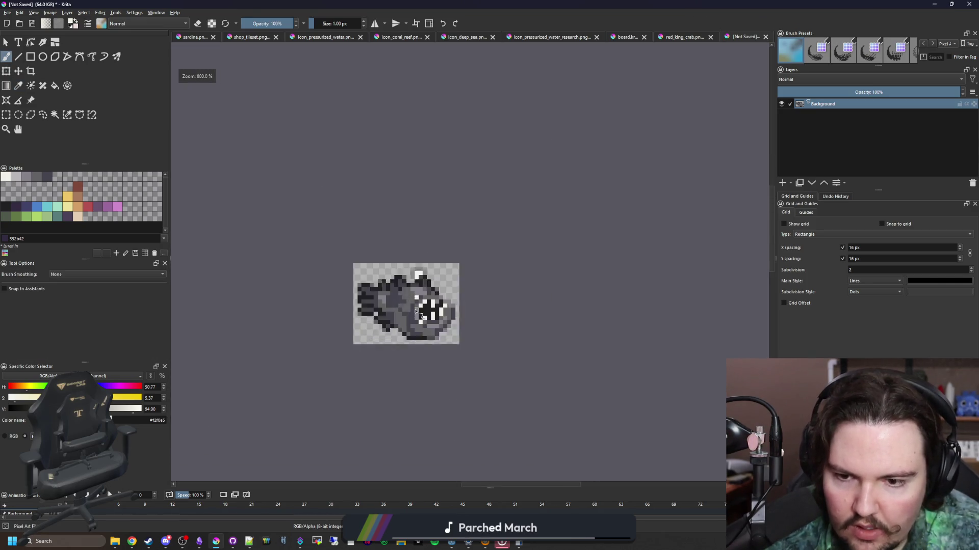
- Save the sprite as anglerfish.png in the Sprites\Fish folder with default PNG options
left_click(7, 12)
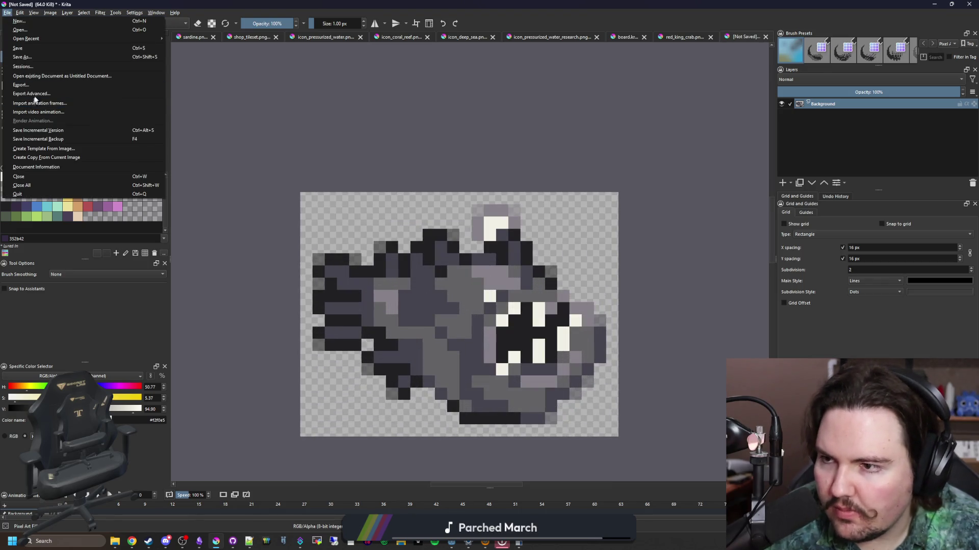
left_click(30, 56)
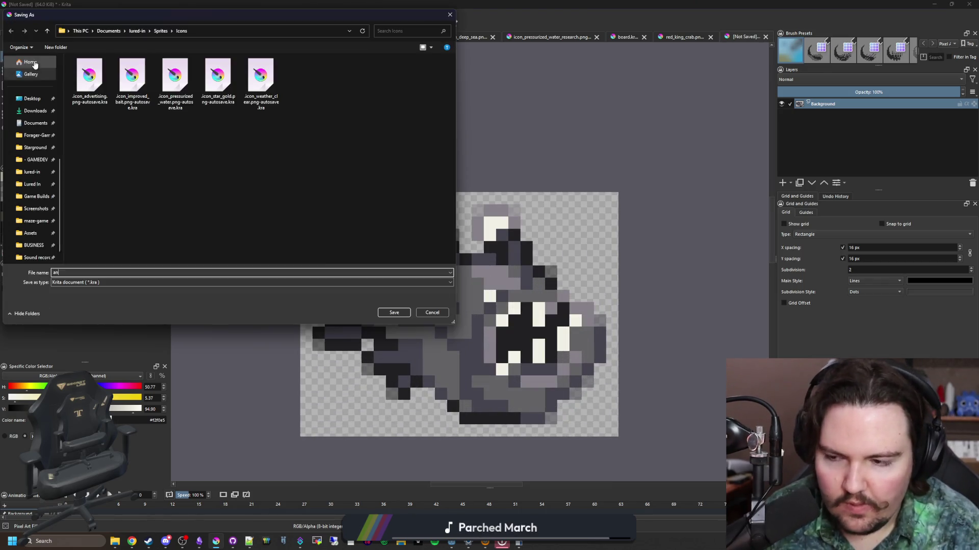
type("anglerfish")
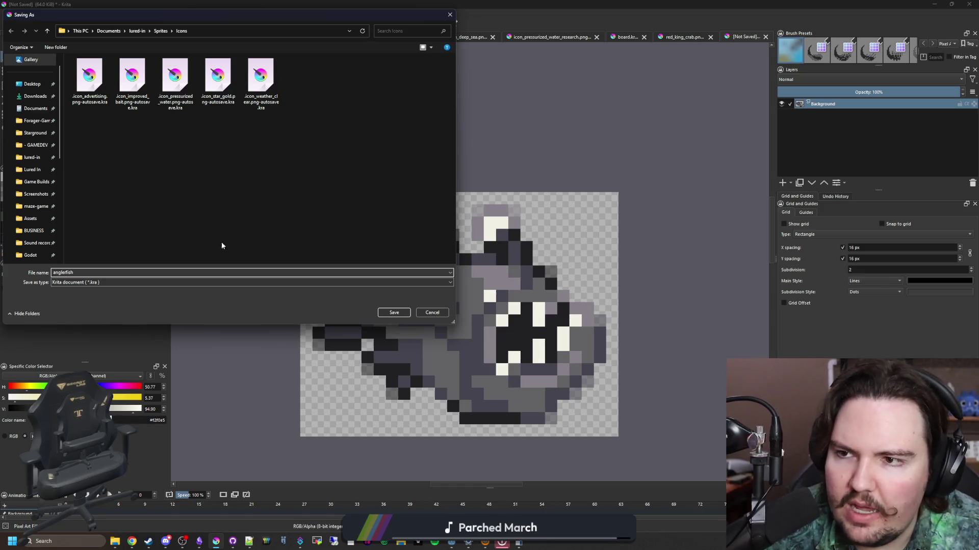
left_click(158, 31)
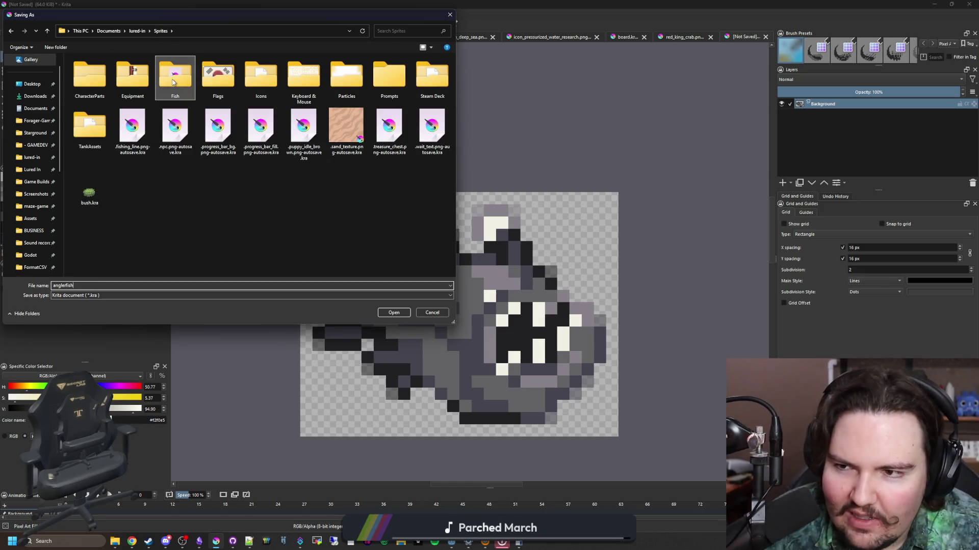
double_click(174, 76)
left_click(87, 296)
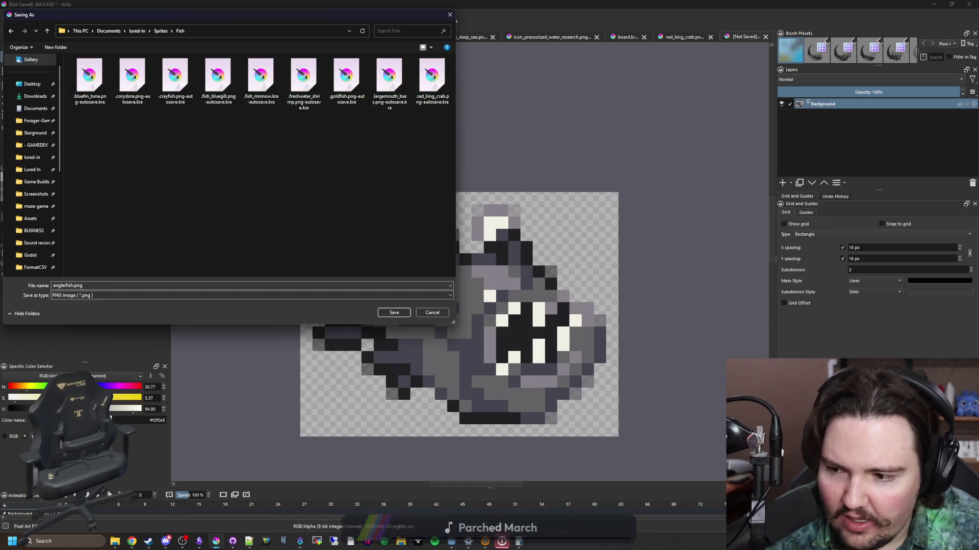
left_click(387, 399)
left_click(394, 312)
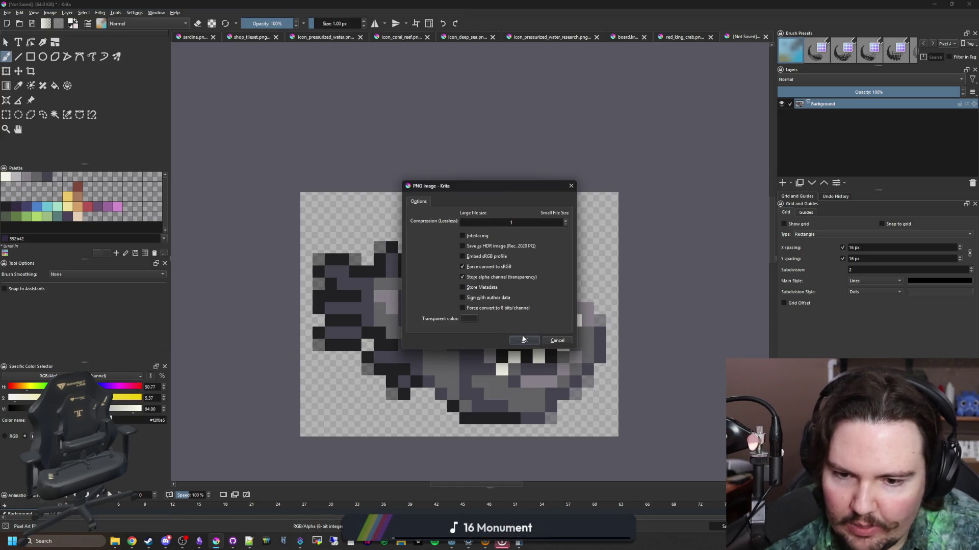
left_click(522, 339)
- Tick off Anglerfish in the deep sea list of the notes window
scroll(427, 308, "down", 1)
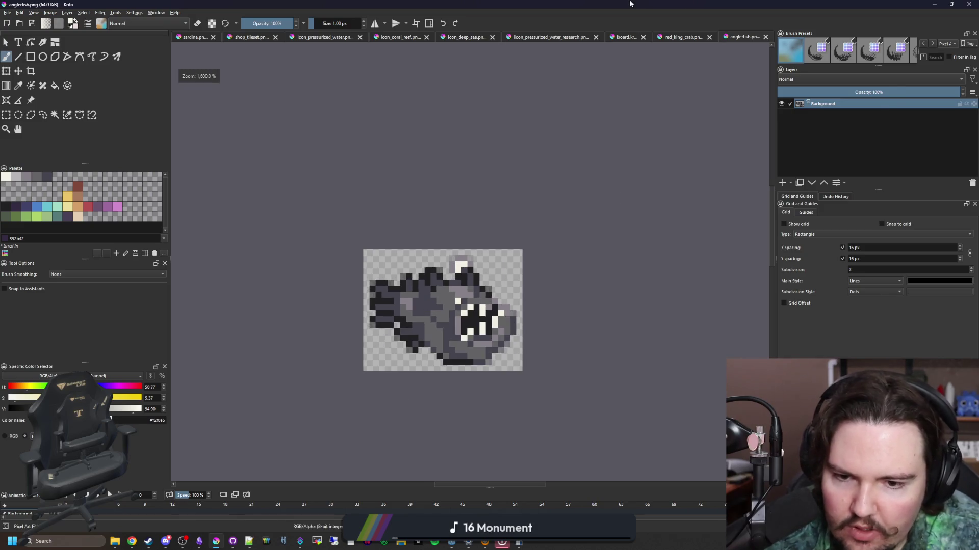
double_click(629, 4)
left_click(478, 245)
left_click(416, 287)
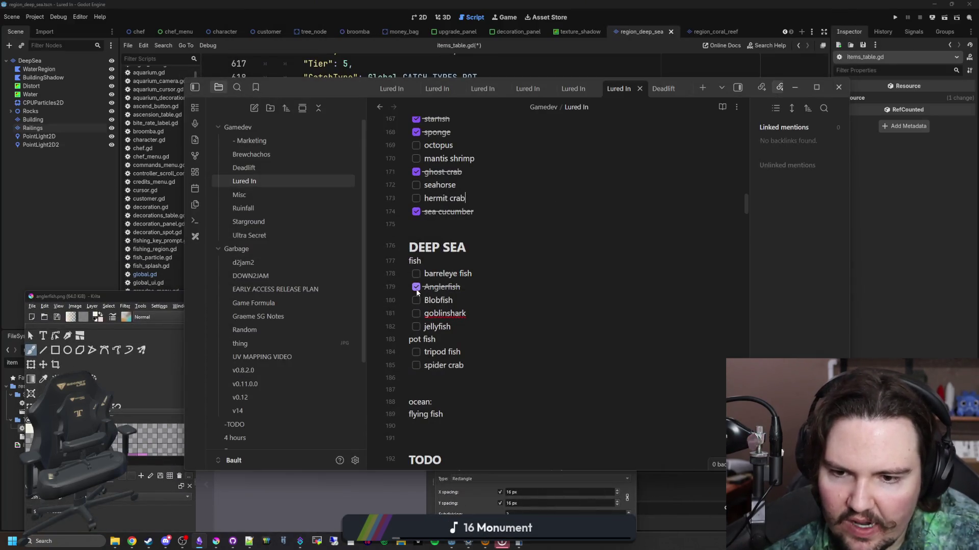
- Paste a copy of the candy_crab entry under #region deep sea, fix its indentation, and select its key
left_click(856, 289)
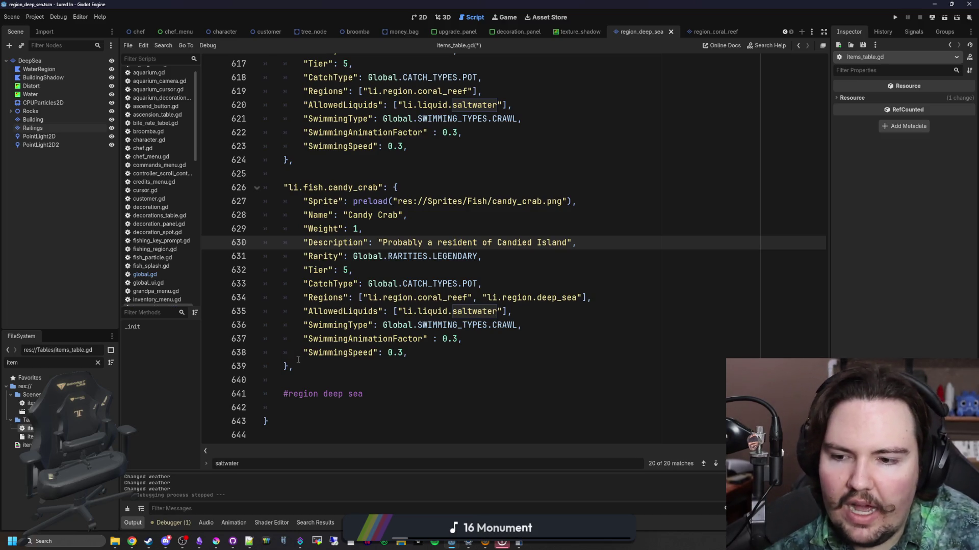
left_click_drag(298, 360, 230, 190)
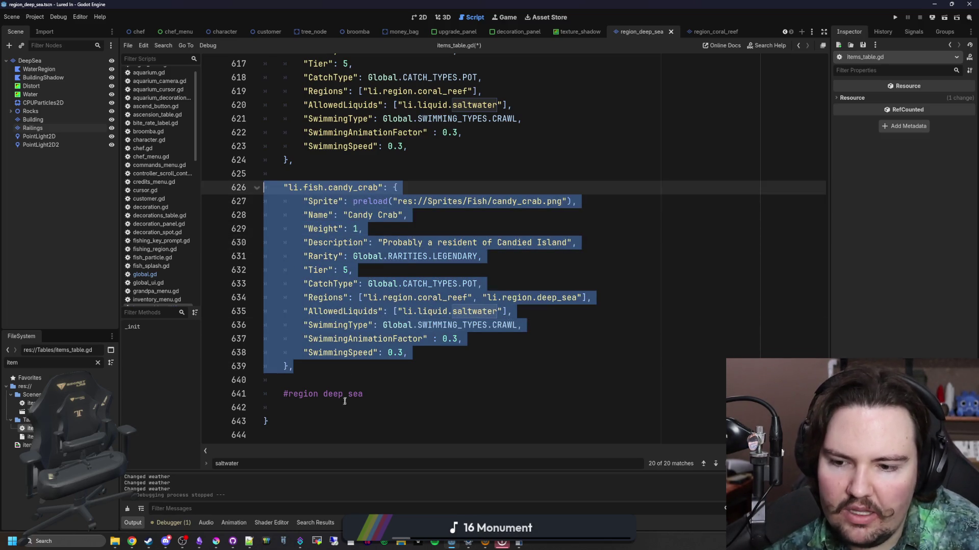
key("ctrl+c")
left_click(345, 401)
key("ctrl+v")
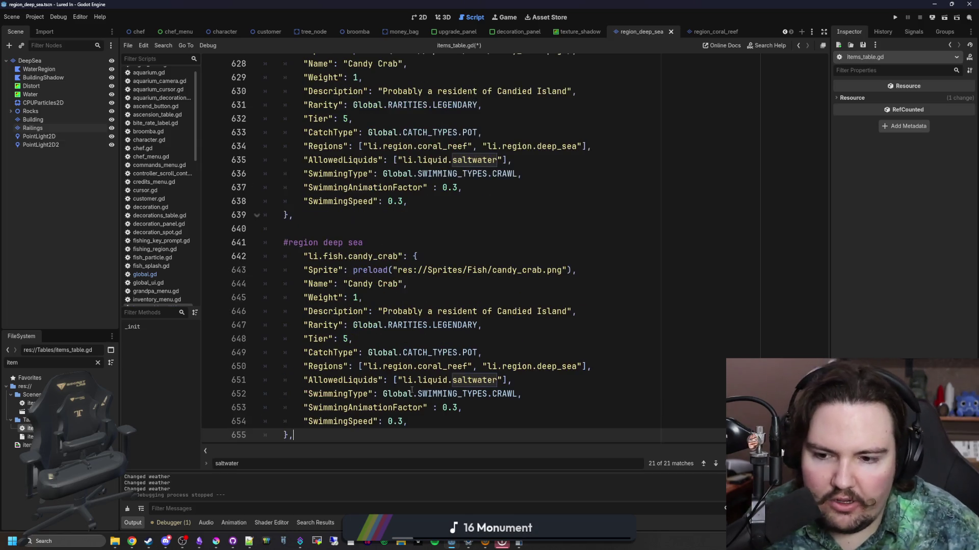
left_click(303, 255)
key("BackSpace")
scroll(351, 203, "down", 1)
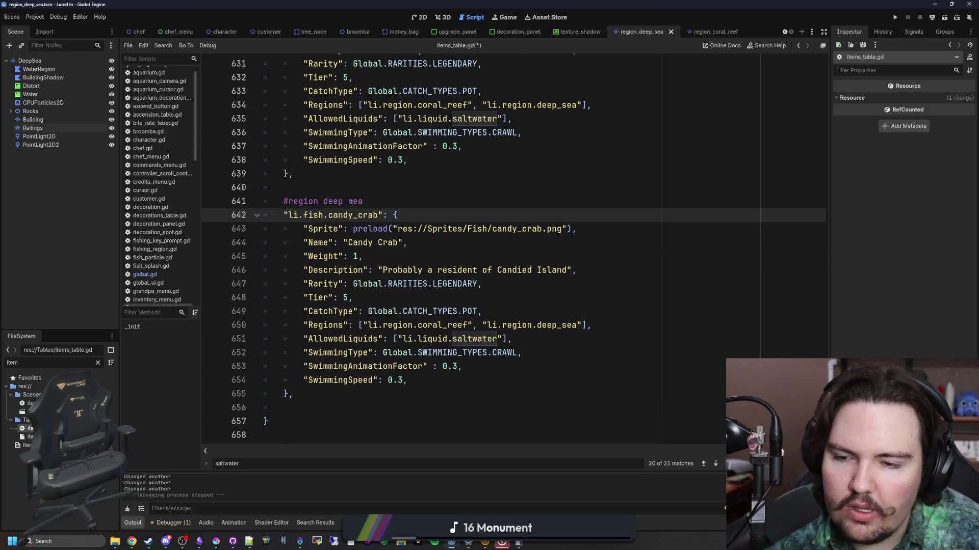
double_click(353, 215)
scroll(352, 212, "up", 1)
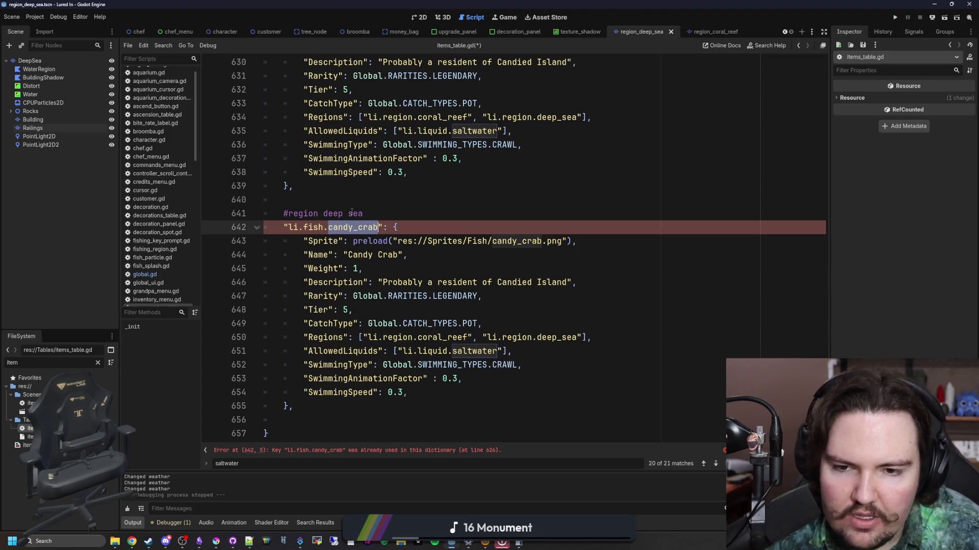
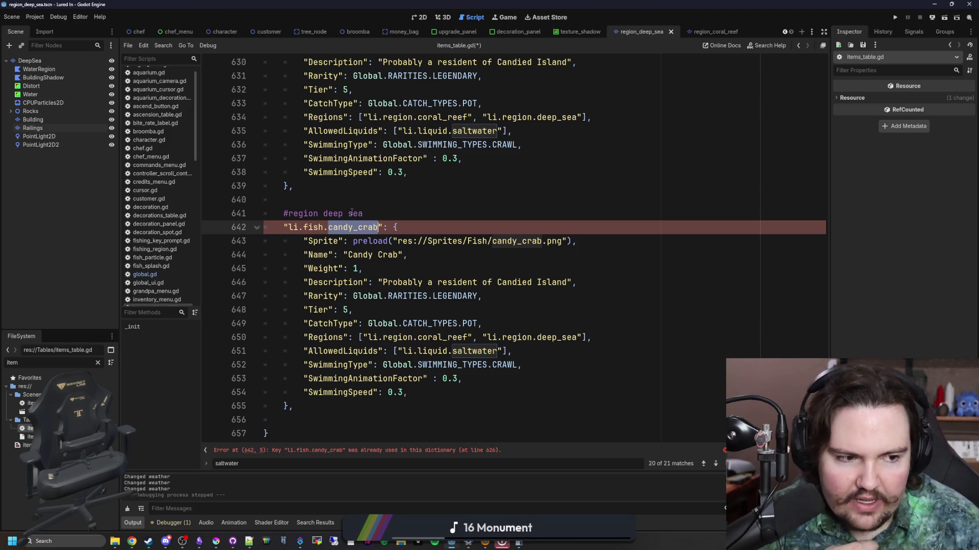
- Rename the entry key and display Name from Candy Crab to anglerfish / Anglerfish
key("BackSpace")
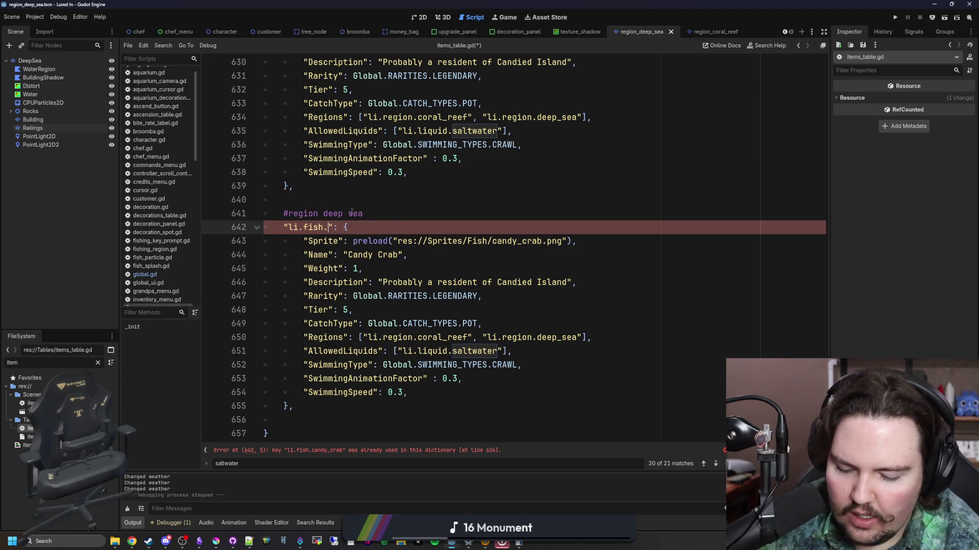
type("anglerfish")
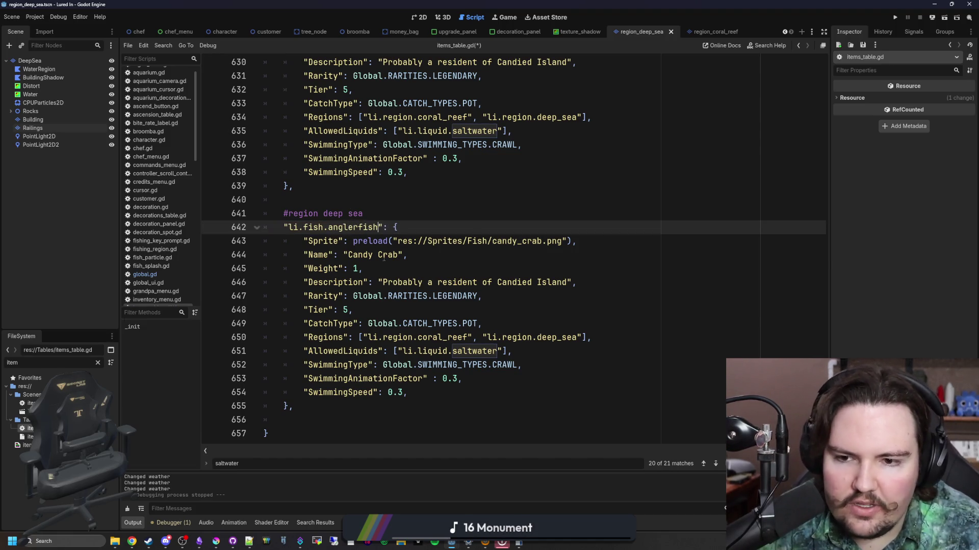
double_click(384, 255)
key("BackSpace")
key("BackSpace")
key("BackSpace")
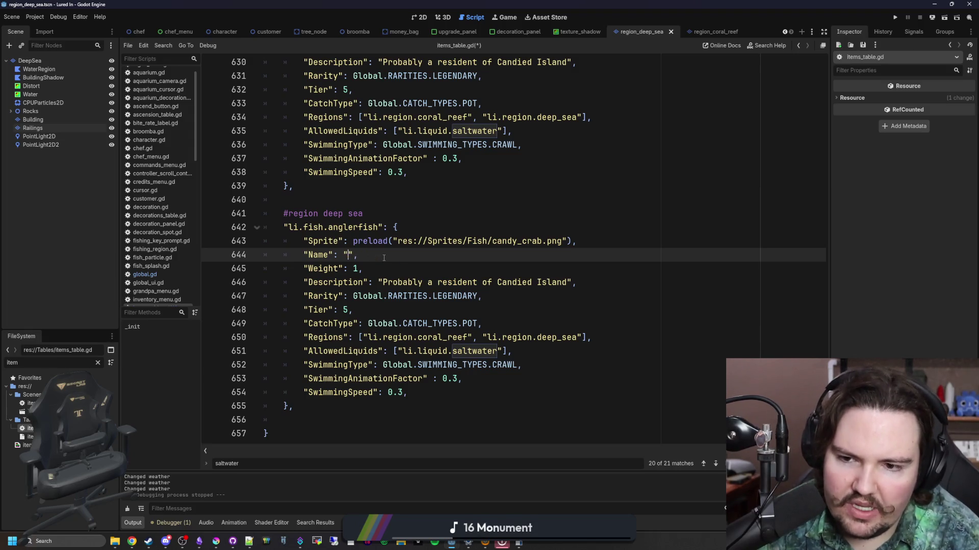
type("Angerflishj")
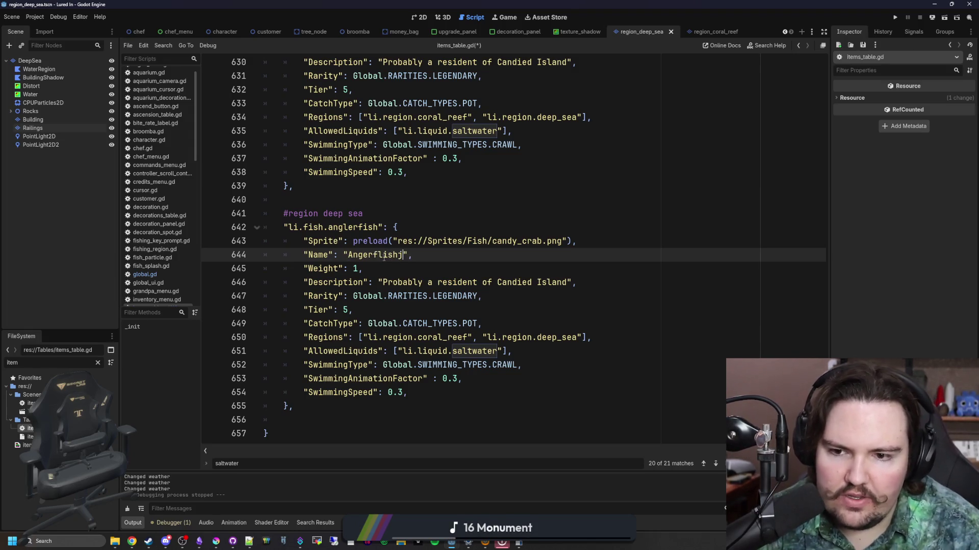
key("BackSpace")
key("BackSpace")
key("BackSpace")
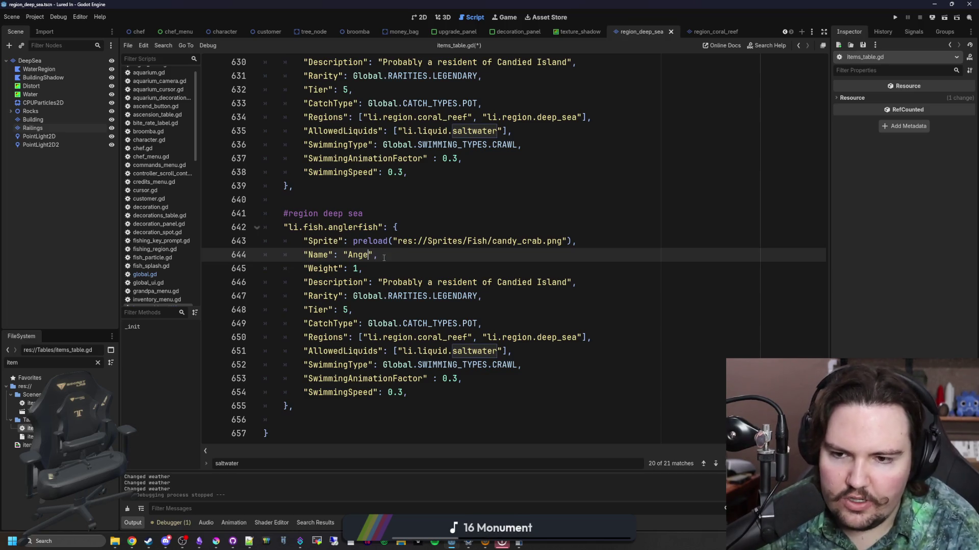
type("lerfish")
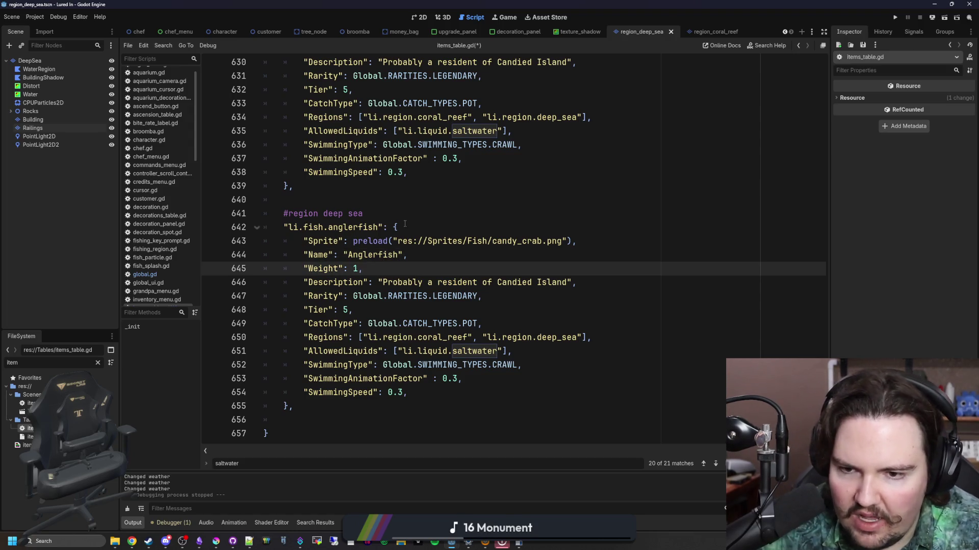
- Change candy_crab to anglerfish in the entry's sprite path
left_click(353, 232)
double_click(510, 241)
type("anglerfish")
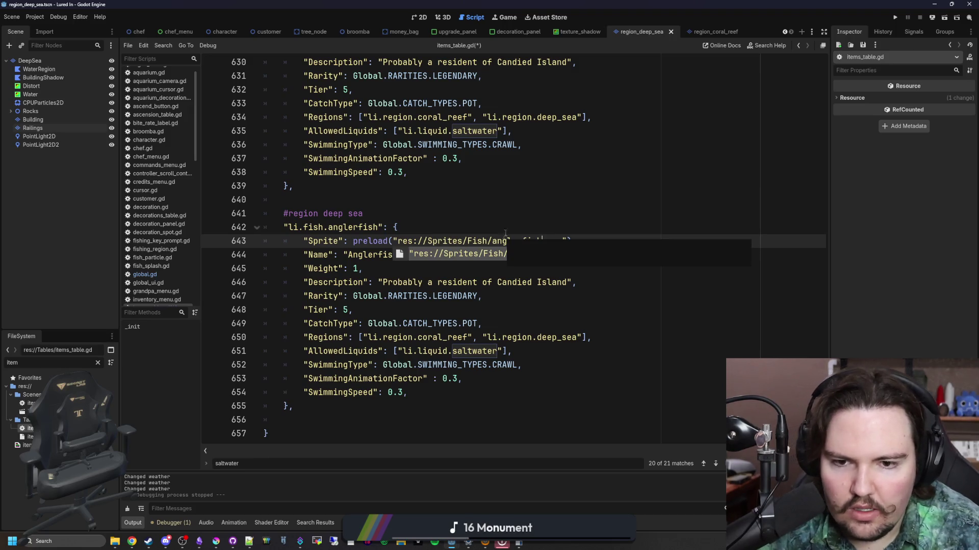
key("Escape")
key("Up")
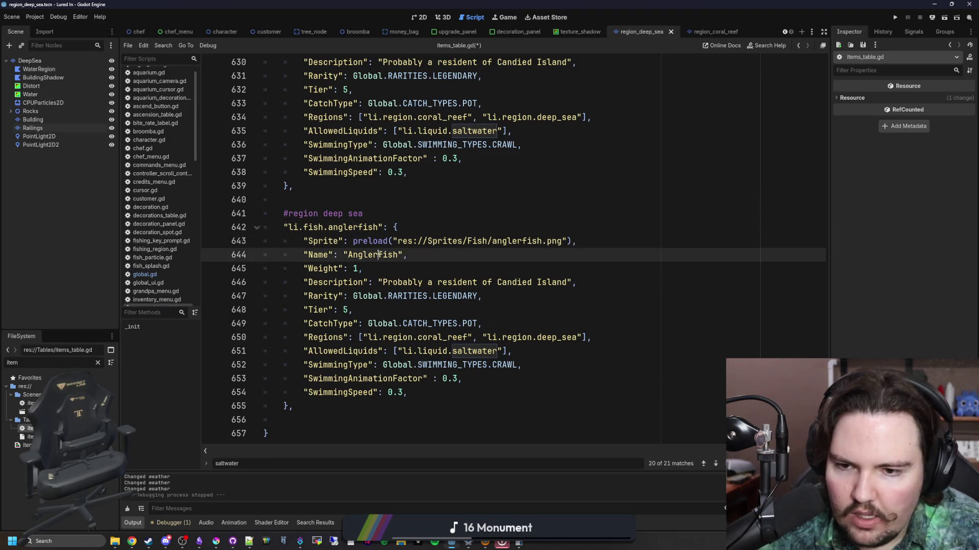
left_click(450, 208)
- Set Weight to 2, comment out the Rarity line, and raise Tier to 6
left_click(371, 270)
type("2")
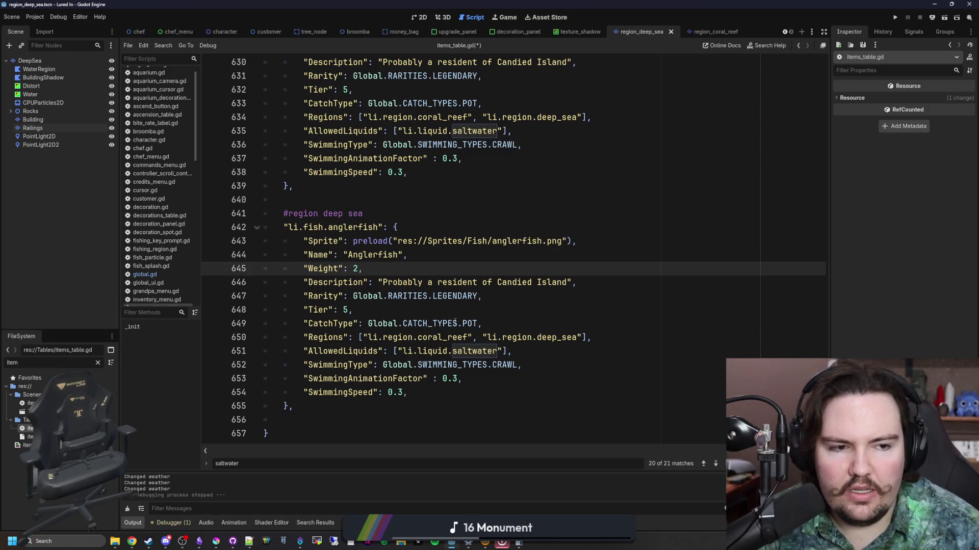
left_click(373, 308)
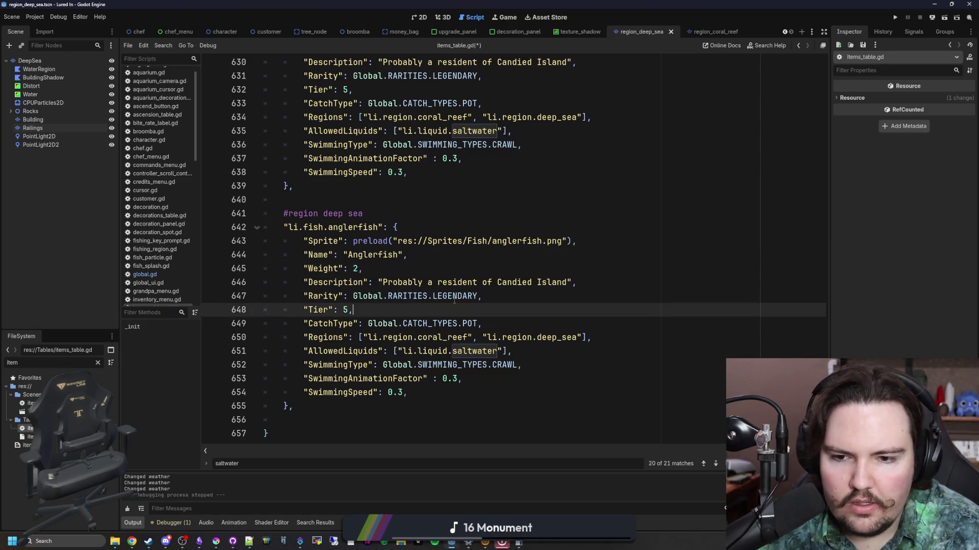
left_click(304, 296)
type("#")
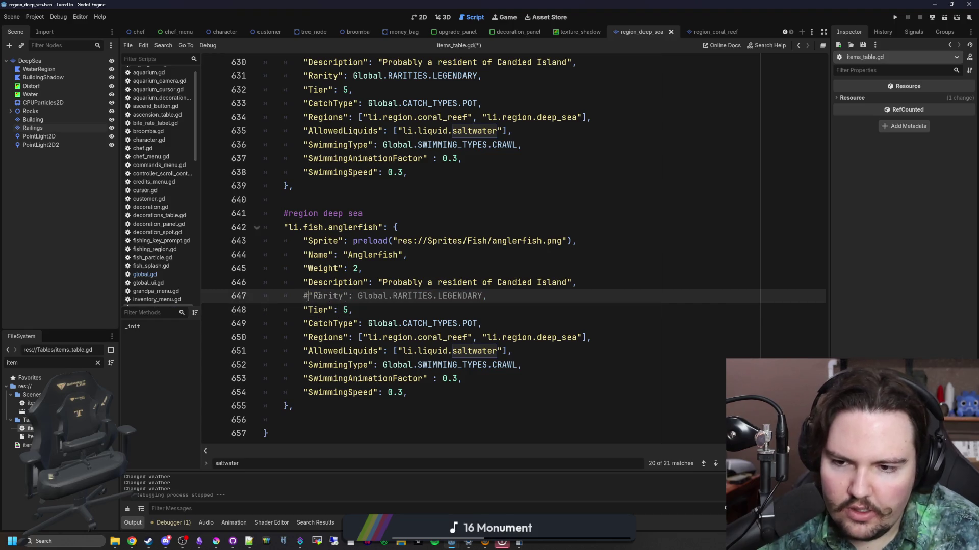
left_click(347, 309)
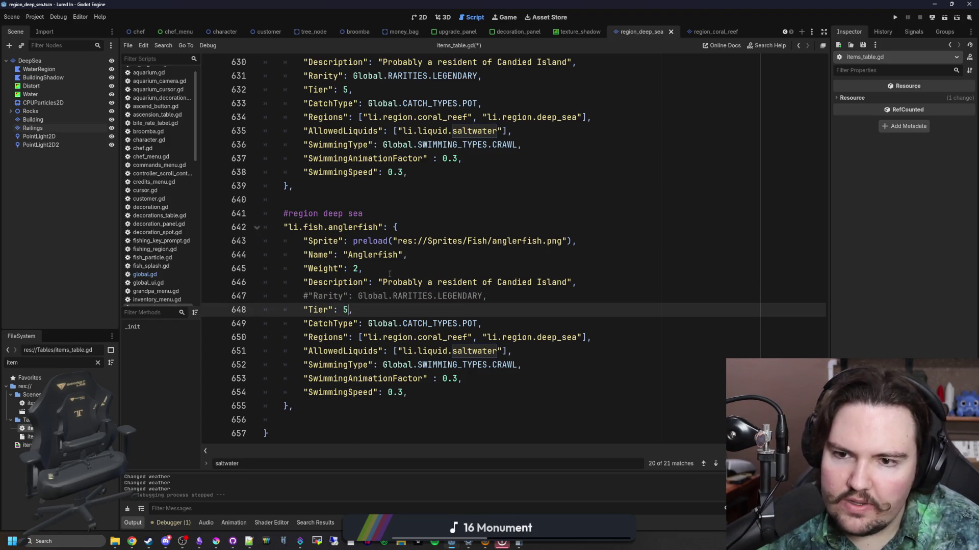
scroll(390, 273, "up", 1)
type("6")
scroll(390, 274, "down", 1)
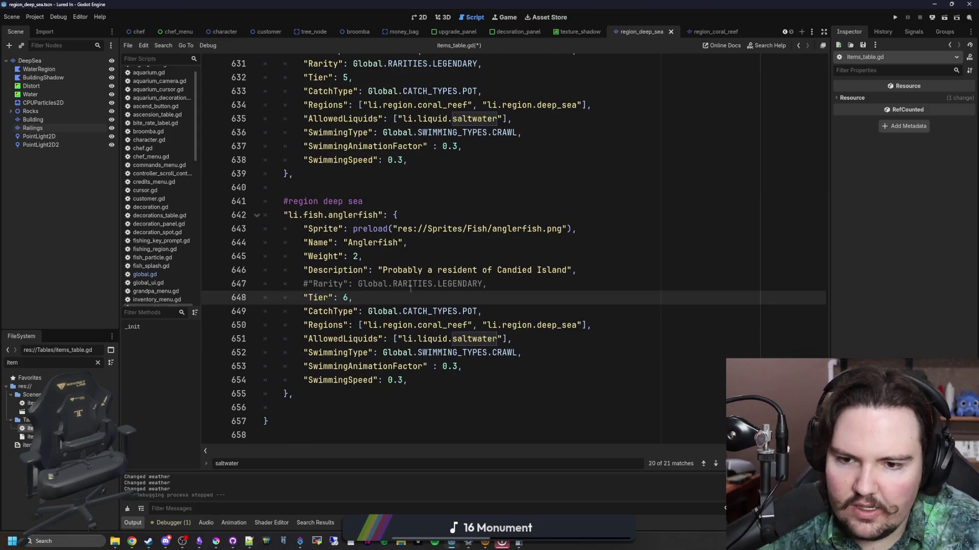
- Change the catch type from POT to ROD and delete the coral_reef region
double_click(469, 312)
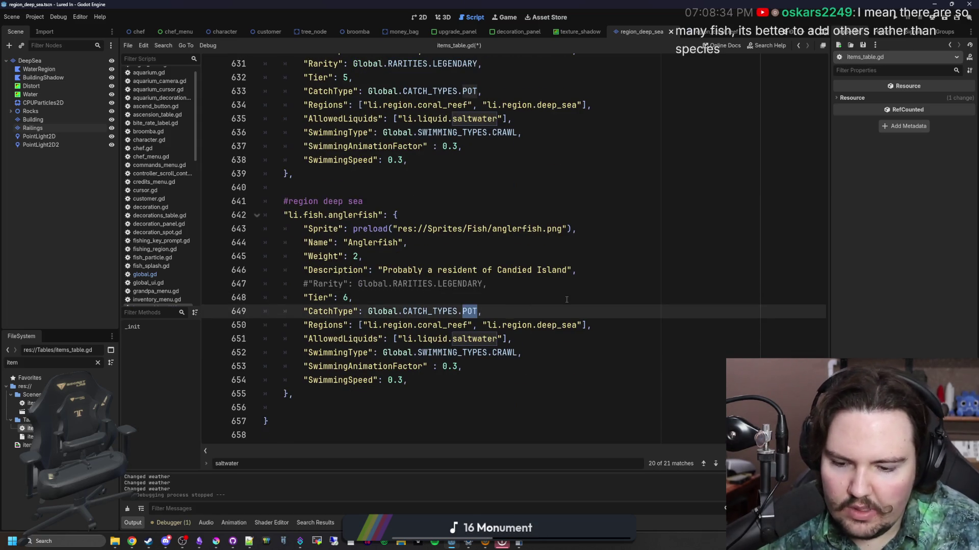
type("ROD")
key("Up")
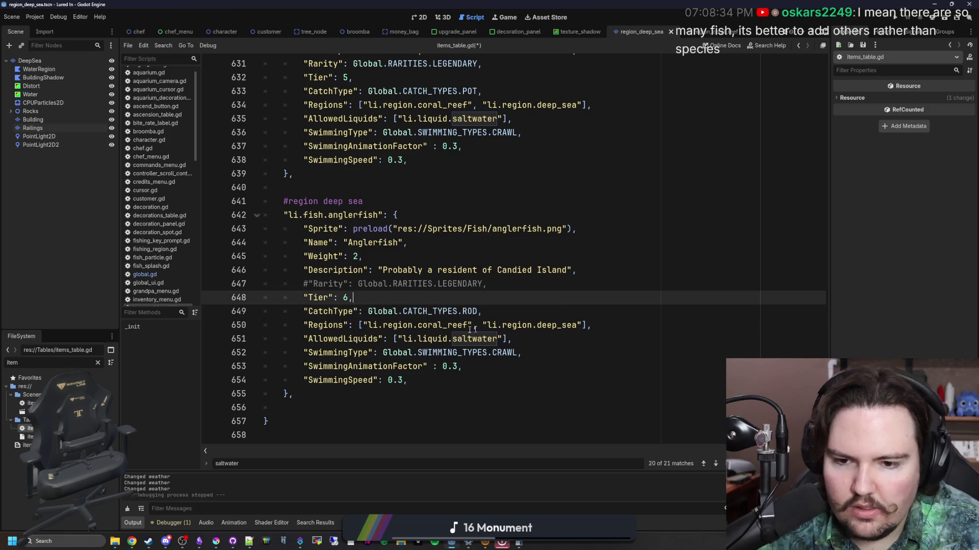
left_click_drag(483, 325, 364, 325)
key("BackSpace")
scroll(415, 276, "up", 1)
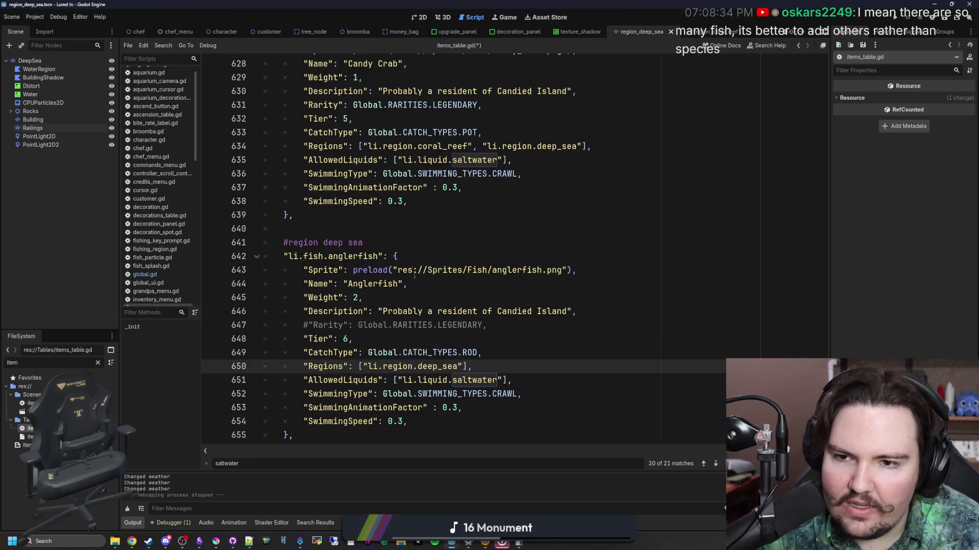
- Delete deep_sea from the Candy Crab entry's Regions list
scroll(445, 282, "up", 3)
mouse_move(581, 270)
left_mouse_down()
mouse_move(408, 332)
mouse_move(582, 270)
mouse_move(481, 270)
left_mouse_up()
key("BackSpace")
key("BackSpace")
left_click(468, 257)
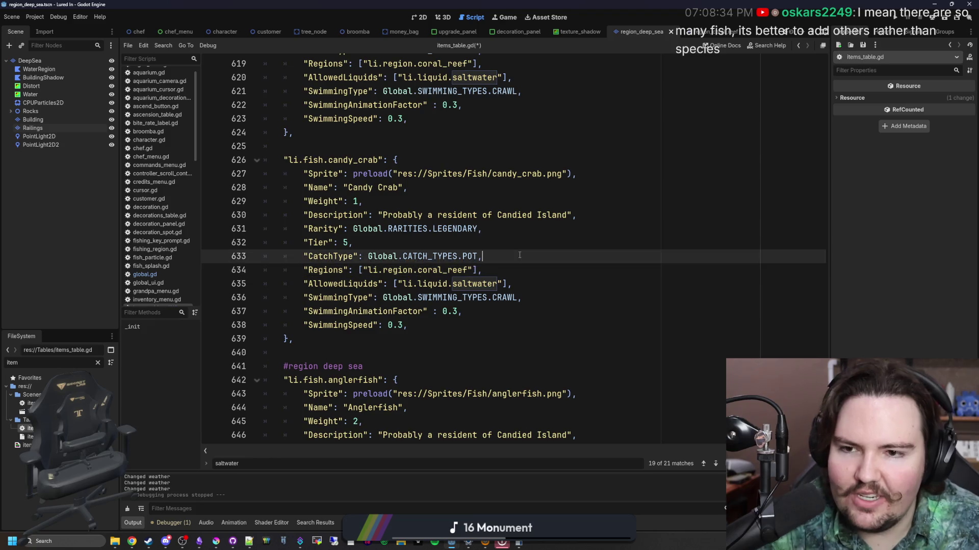
scroll(468, 259, "up", 3)
left_click(468, 259)
scroll(468, 260, "up", 10)
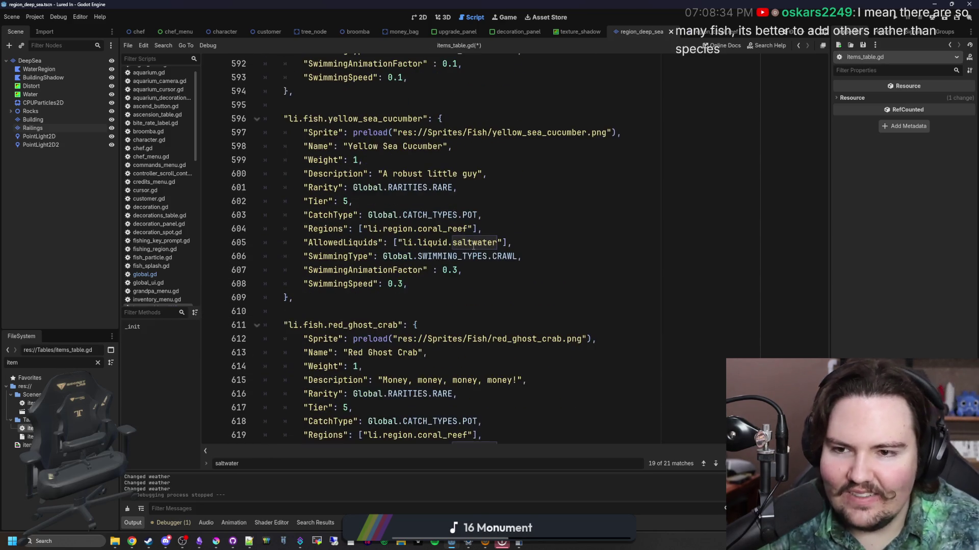
scroll(441, 279, "up", 3)
- Search for deep_sea, delete it from the Sardine regions, and save items_table.gd
key("ctrl+f")
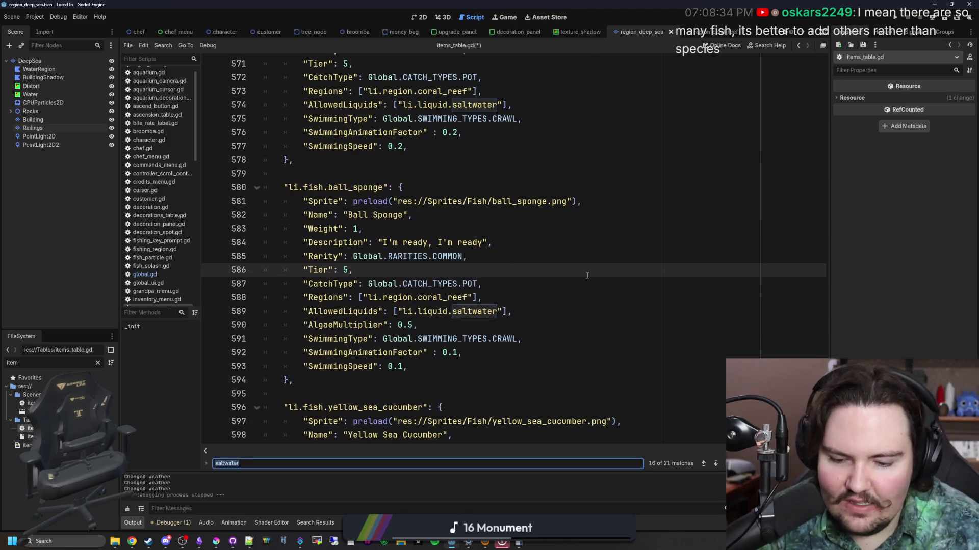
type("deep_sea")
key("Return")
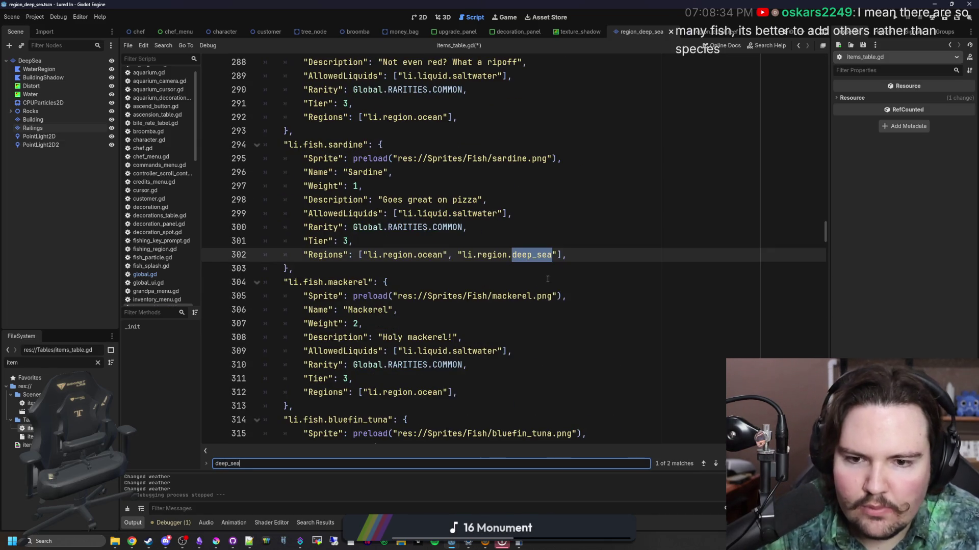
left_click_drag(556, 255, 461, 255)
key("BackSpace")
key("BackSpace")
key("BackSpace")
left_click(477, 241)
scroll(478, 242, "down", 3)
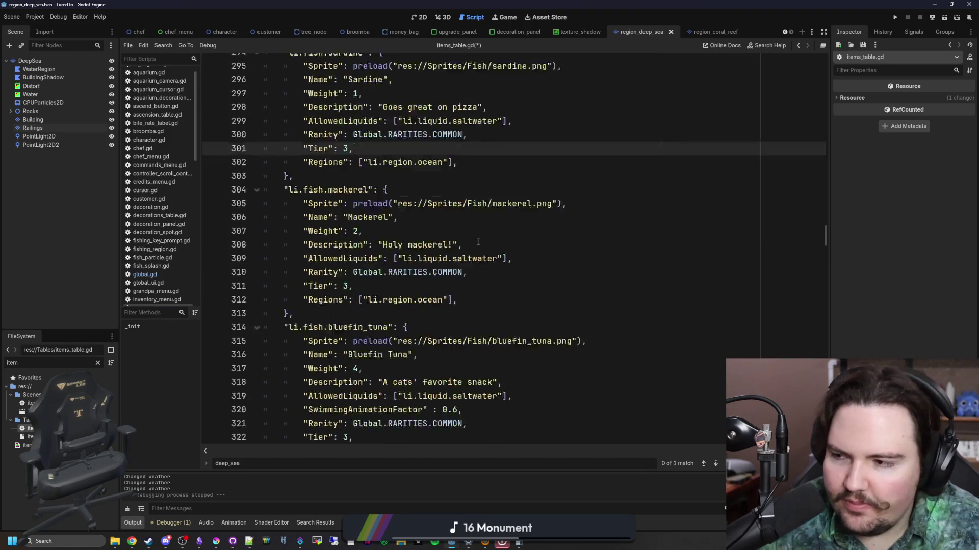
key("ctrl+s")
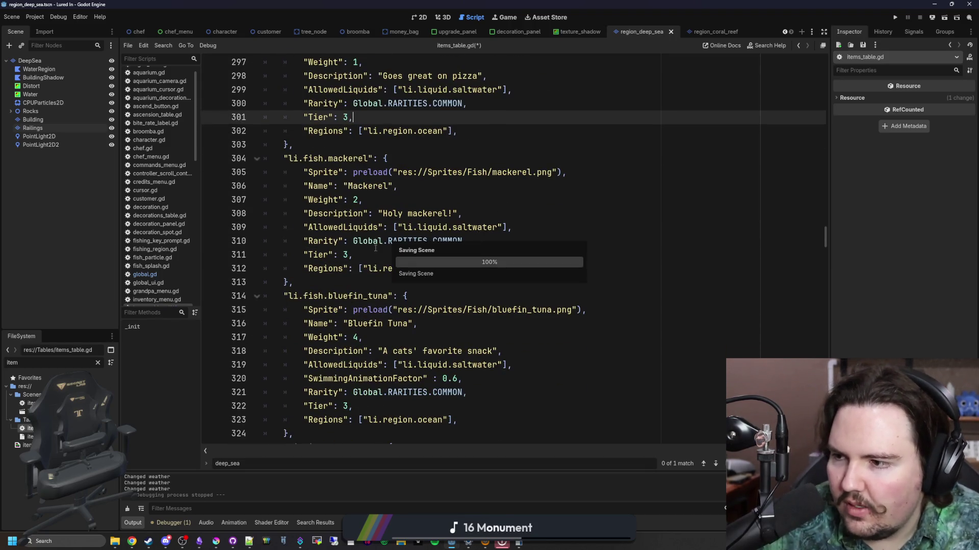
- Return to the Anglerfish entry's Tier line
scroll(814, 312, "down", 20)
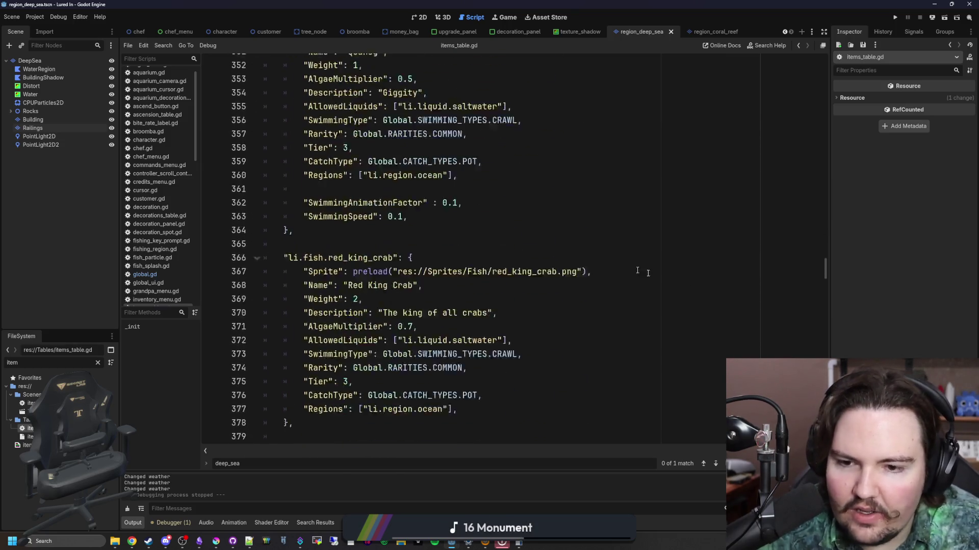
left_click_drag(825, 284, 826, 428)
left_click(498, 408)
key("Up")
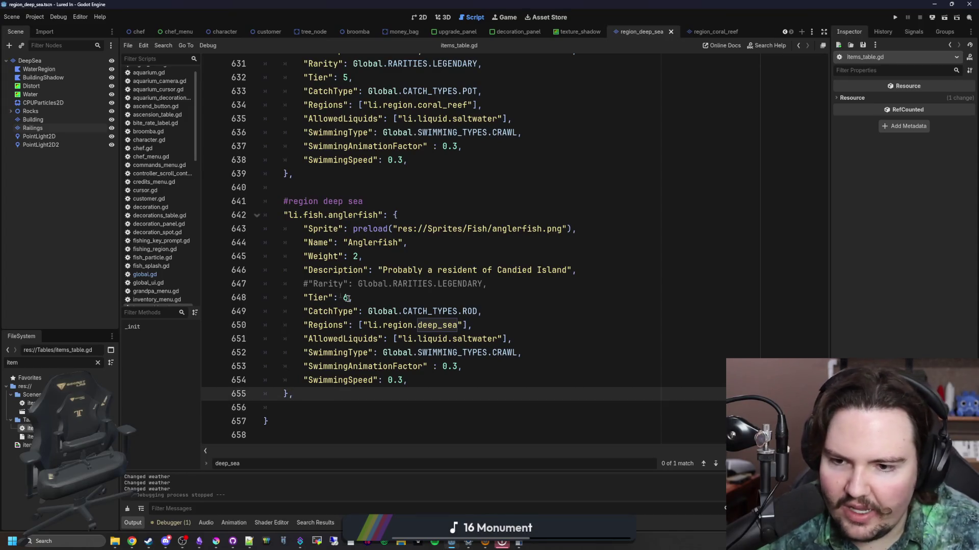
key("Up")
key("Up")
key("Up")
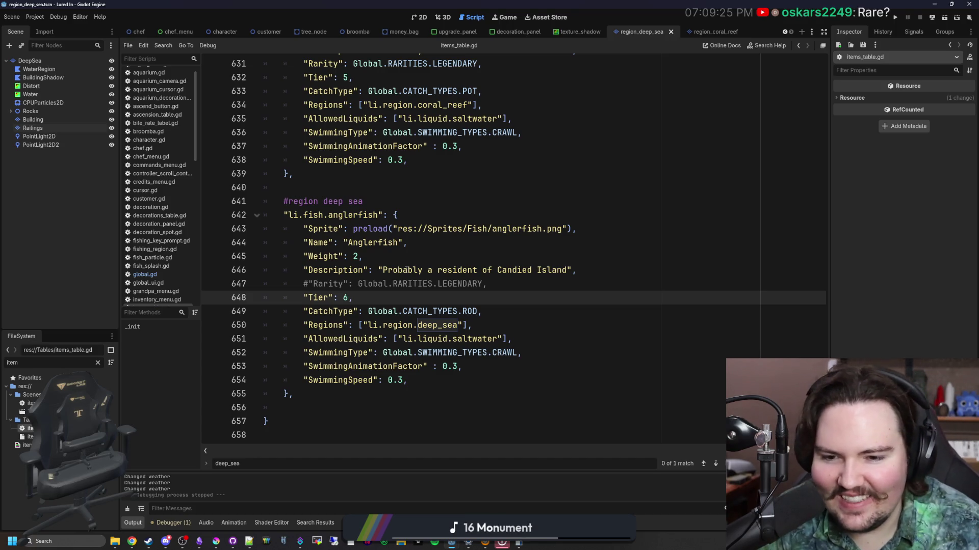
left_click(585, 339)
- Replace saltwater with pressurized_water in the Anglerfish's allowed liquids
double_click(474, 339)
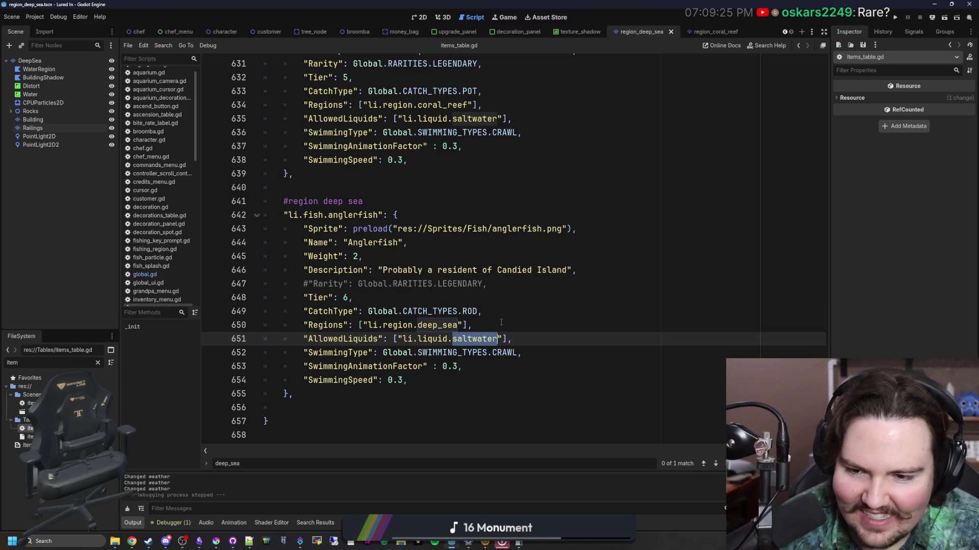
type("pressurized_")
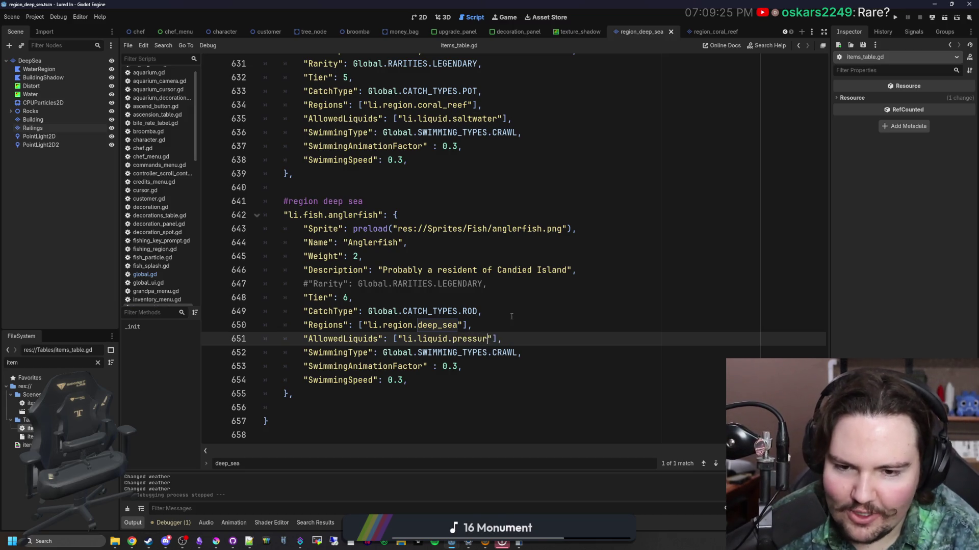
type("water")
left_click(511, 316)
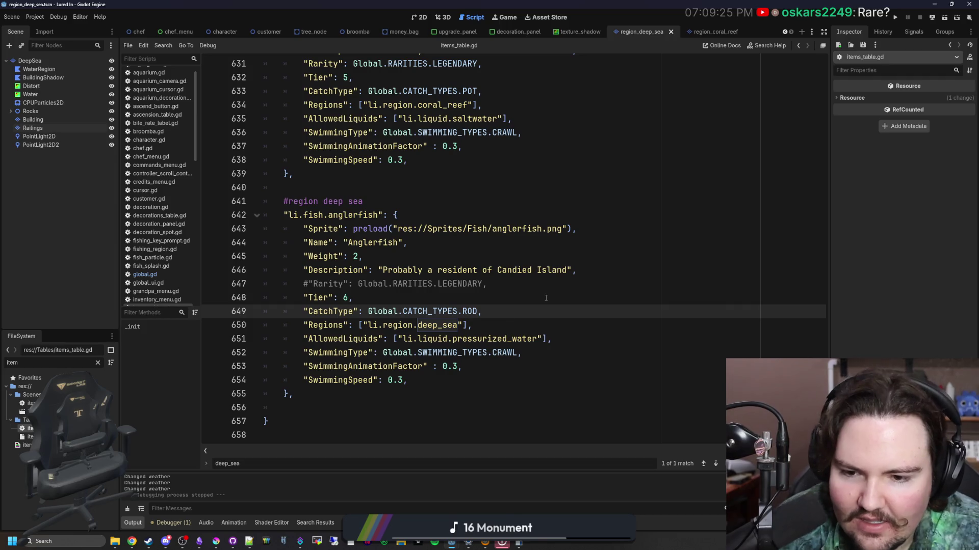
- Comment out SwimmingType, keeping SwimmingAnimationFactor and SwimmingSpeed active
double_click(504, 352)
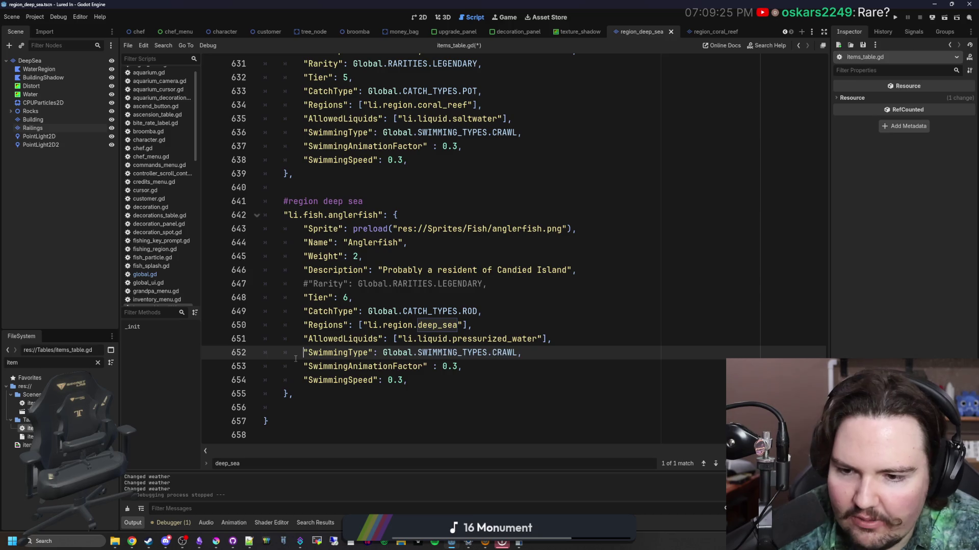
key("ctrl+k")
key("ctrl+k")
key("ctrl+k")
left_click(516, 316)
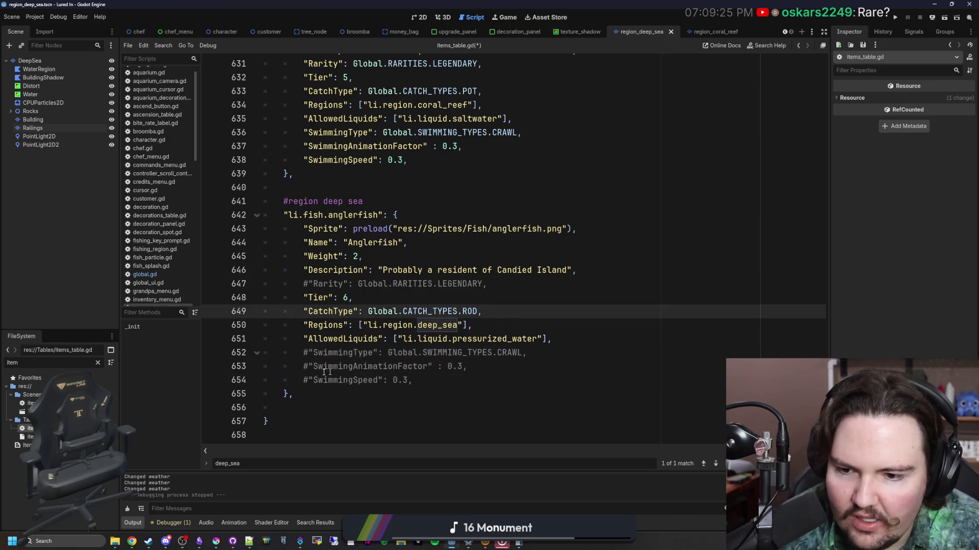
left_click(310, 365)
key("BackSpace")
left_click(309, 379)
key("BackSpace")
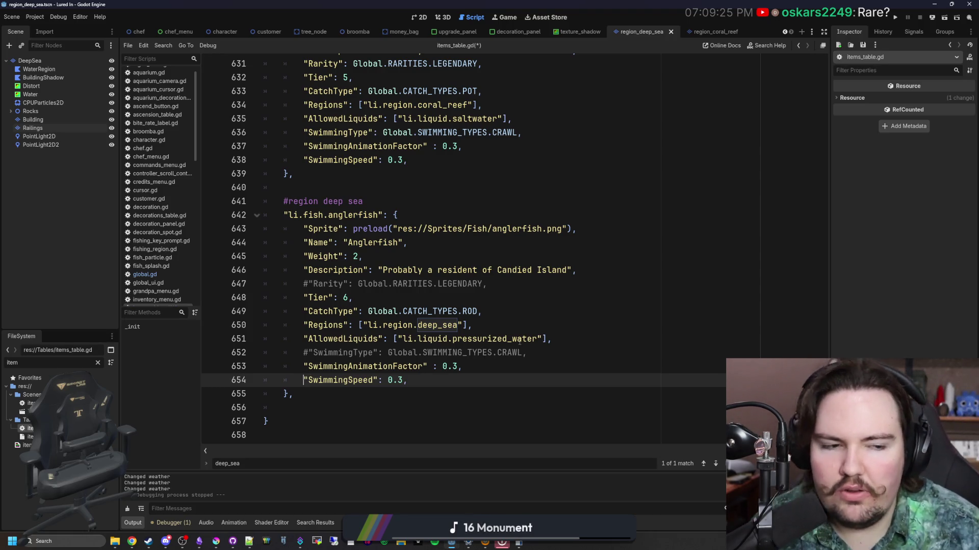
left_click(482, 353)
- Review the Anglerfish entry, save items_table.gd, and run the project
left_click(558, 336)
left_click_drag(536, 367, 535, 360)
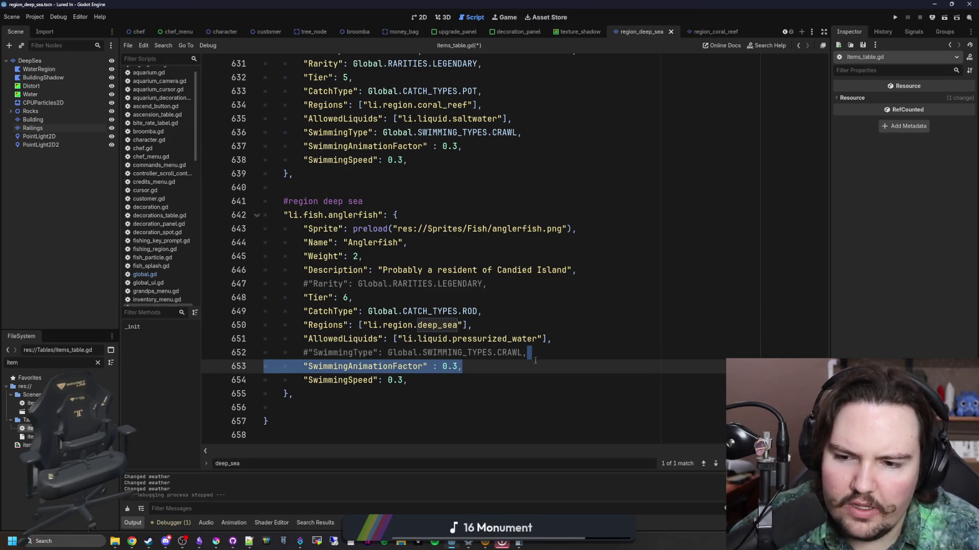
left_click(535, 359)
left_click(510, 325)
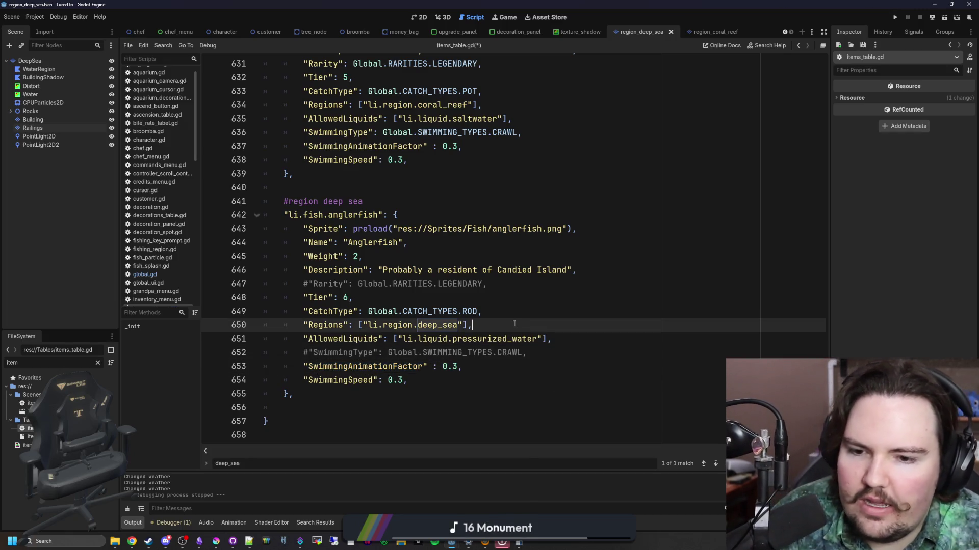
left_click(504, 313)
left_click(459, 284)
left_click(444, 299)
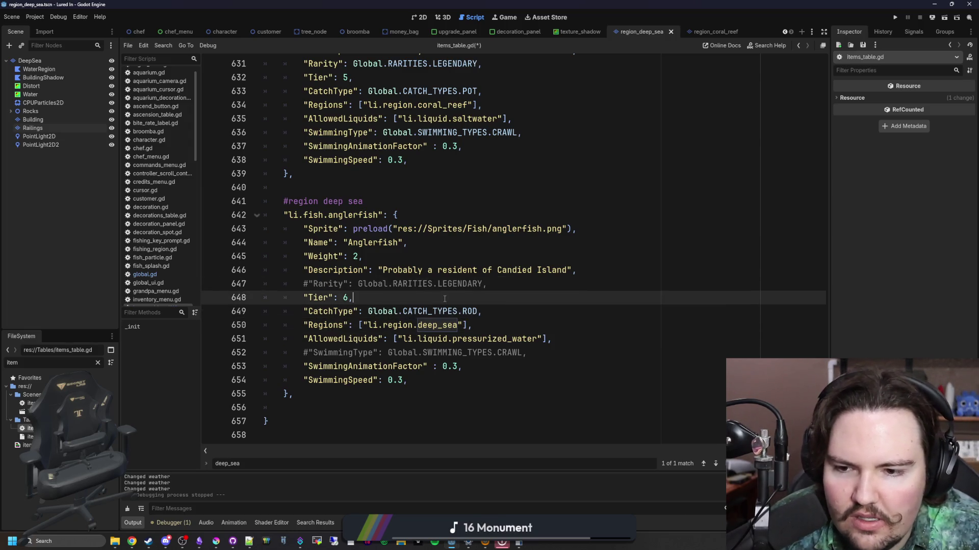
key("ctrl+s")
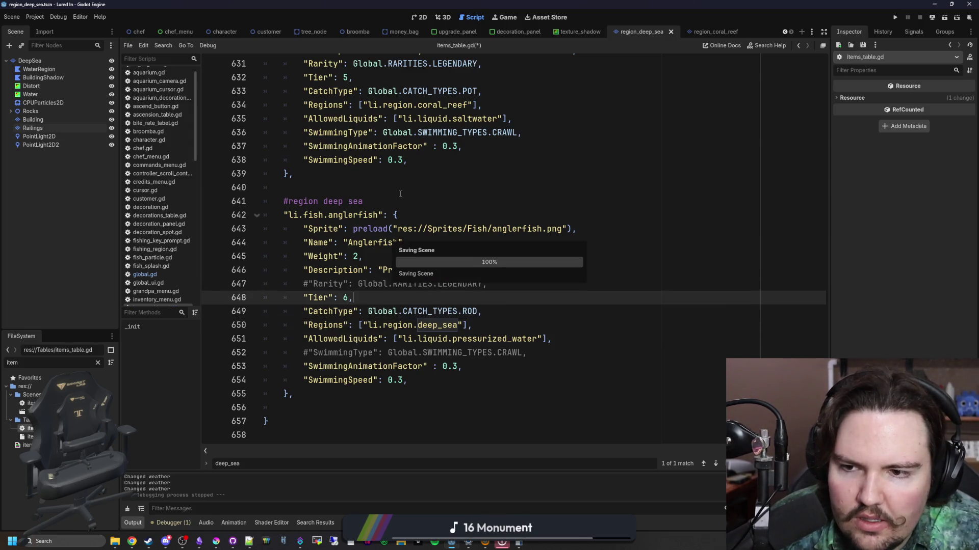
left_click(401, 194)
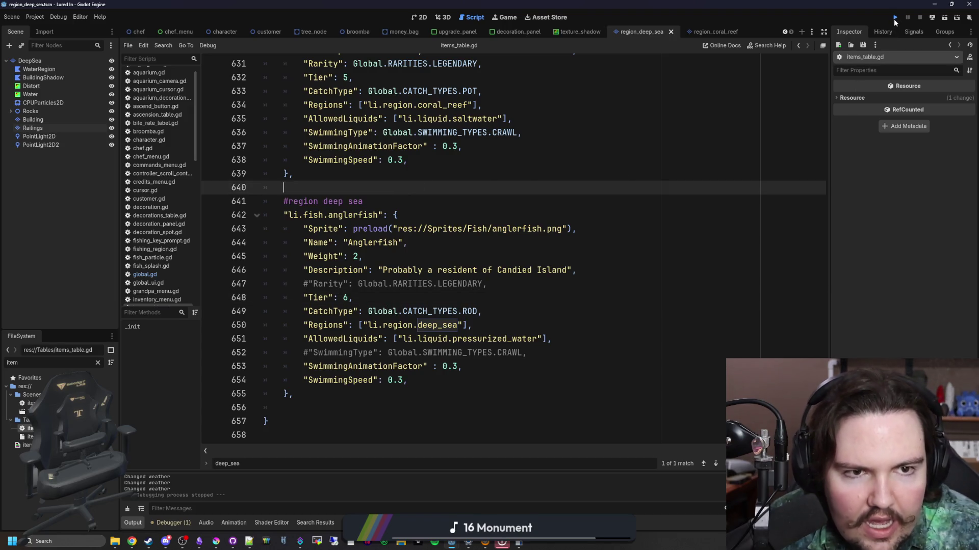
left_click(894, 18)
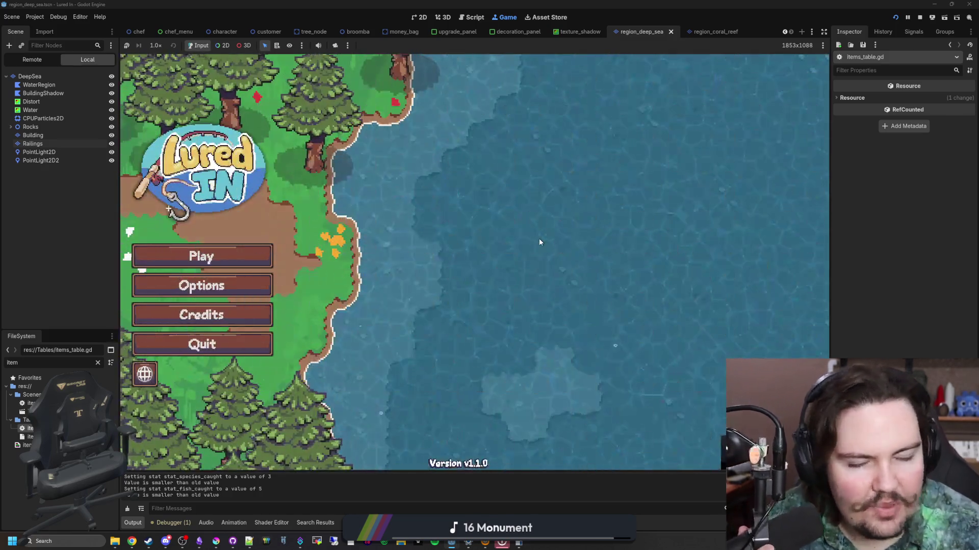
- Start the game, browse the fishing regions, and open the research tree with the 'res' console command
left_click(256, 270)
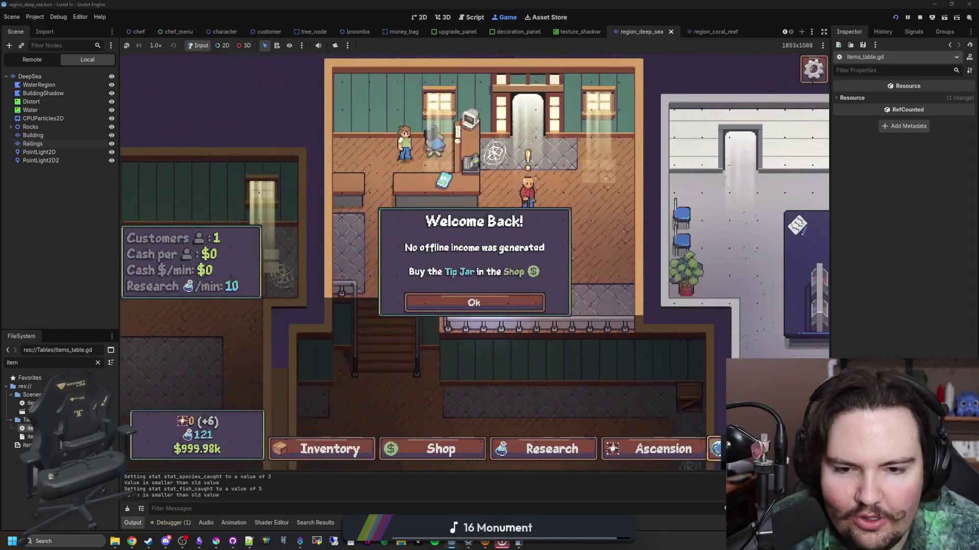
left_click(506, 305)
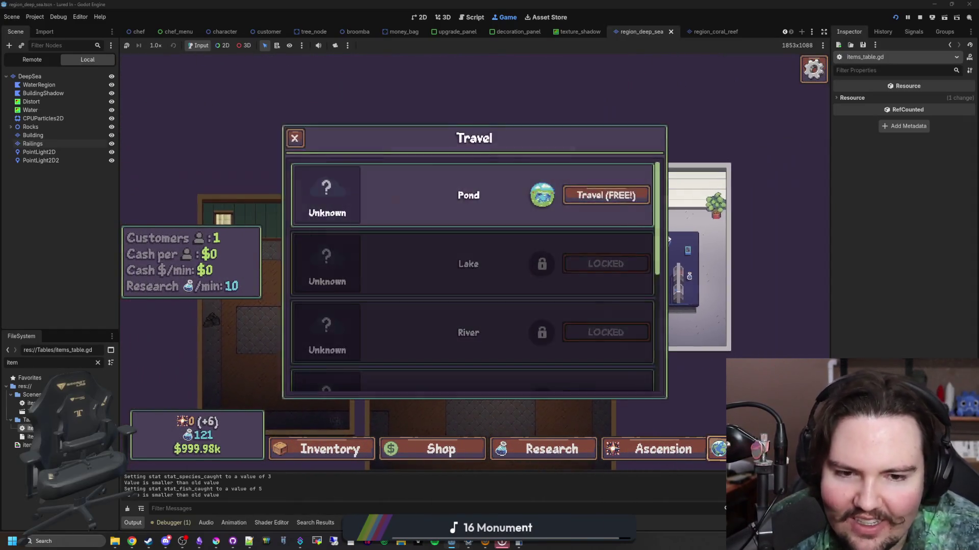
scroll(578, 302, "down", 5)
scroll(577, 298, "up", 3)
scroll(577, 298, "down", 3)
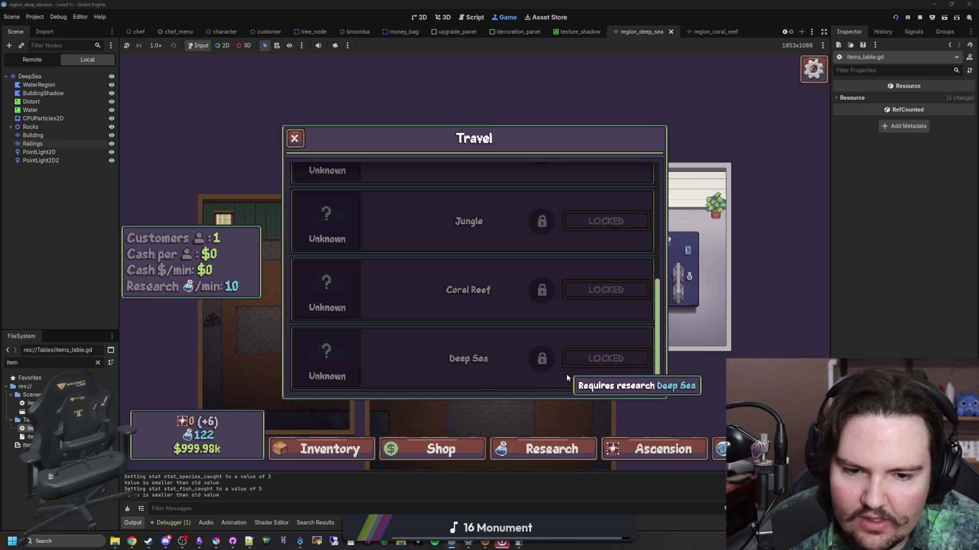
key("grave")
left_click(567, 437)
type("res")
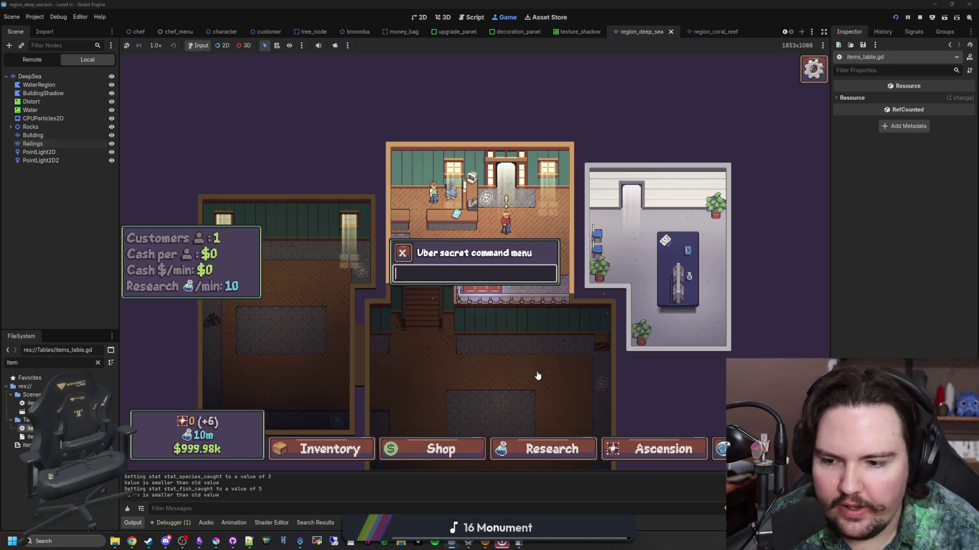
left_click(530, 451)
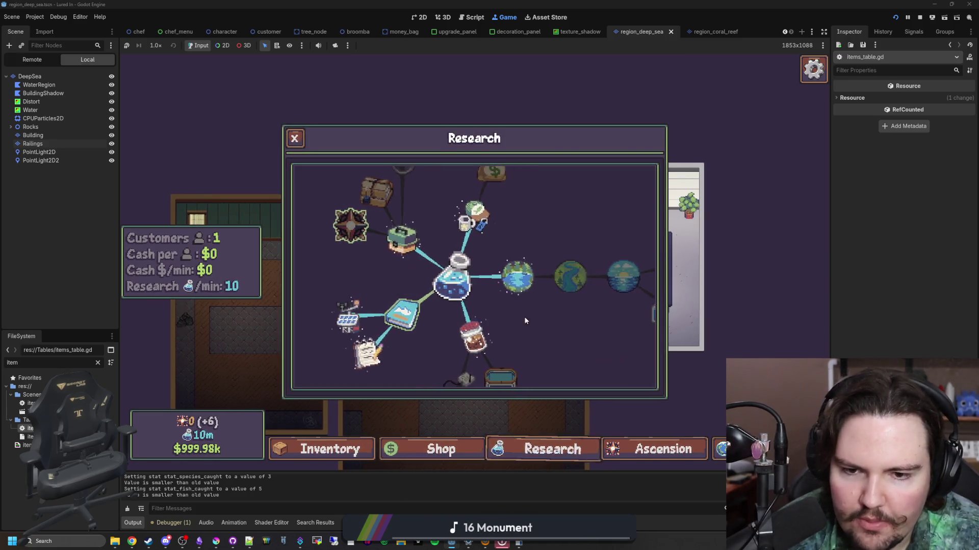
- Unlock the Lake, River, Ocean, Jungle, Coral Reef and Deep Sea research
left_click(508, 284)
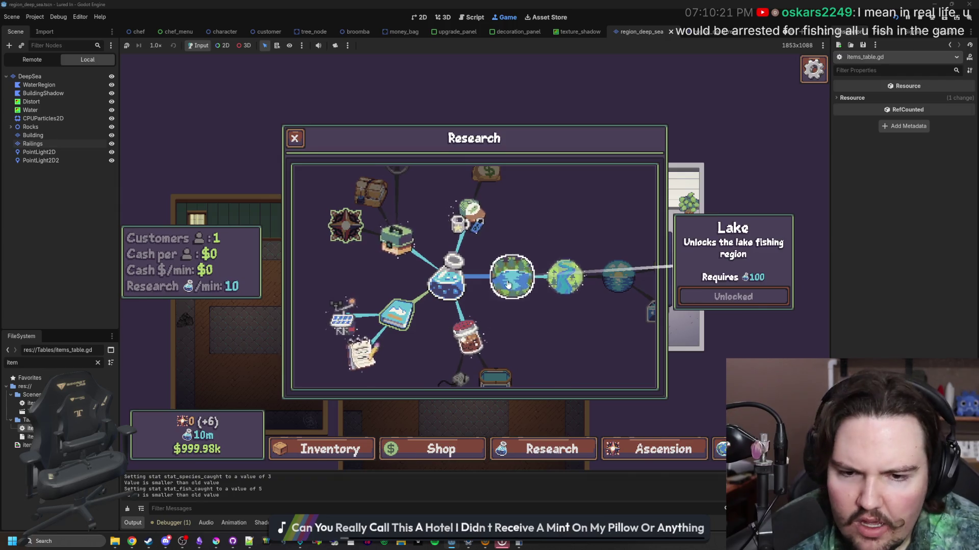
left_click(564, 278)
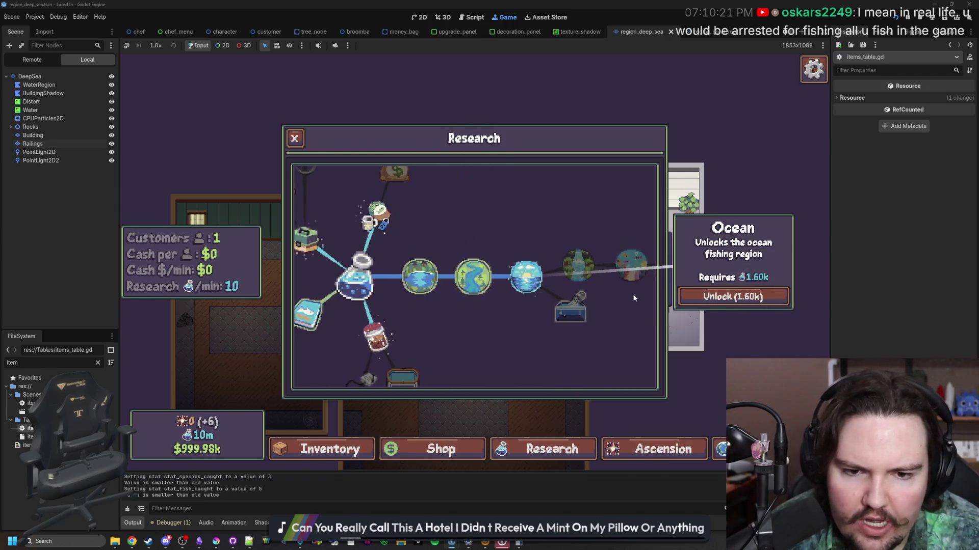
left_click(714, 296)
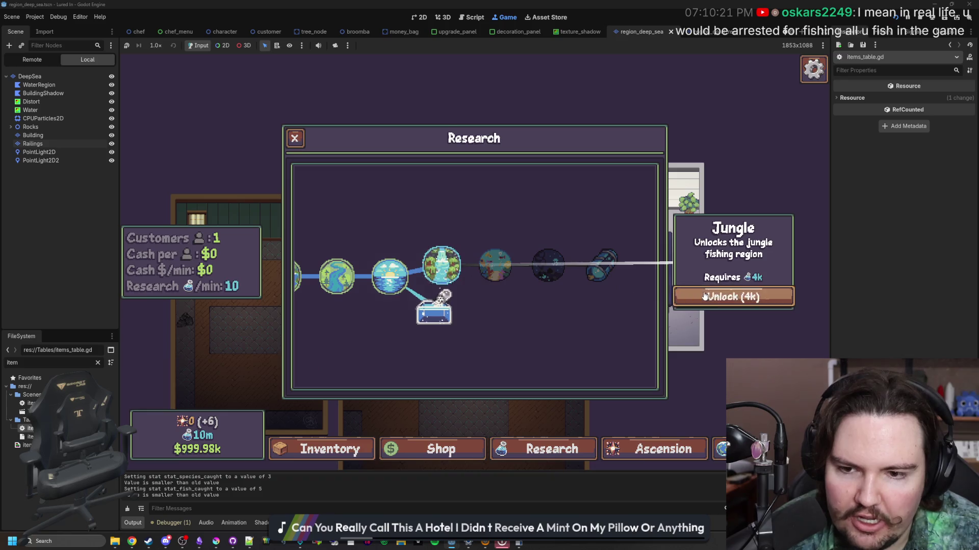
left_click(705, 296)
left_click(495, 266)
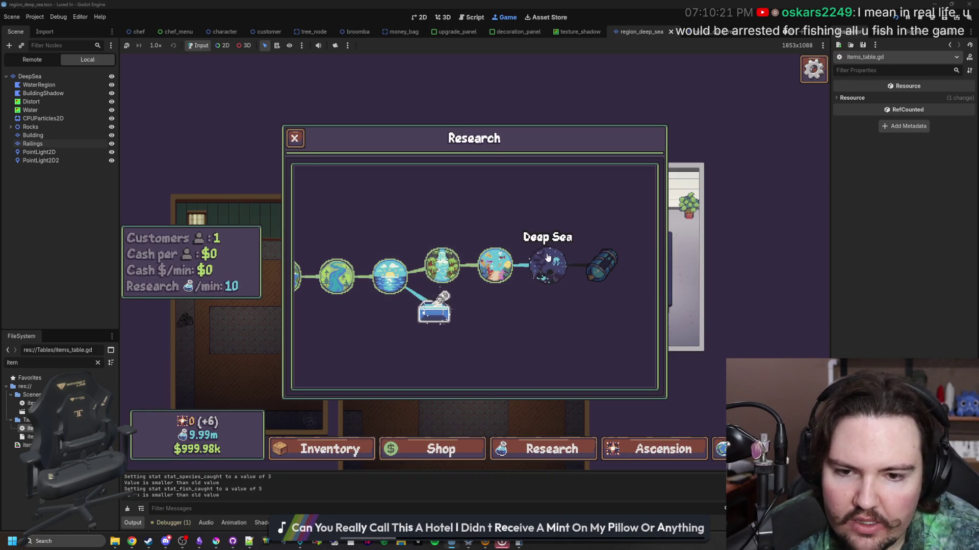
left_click(548, 258)
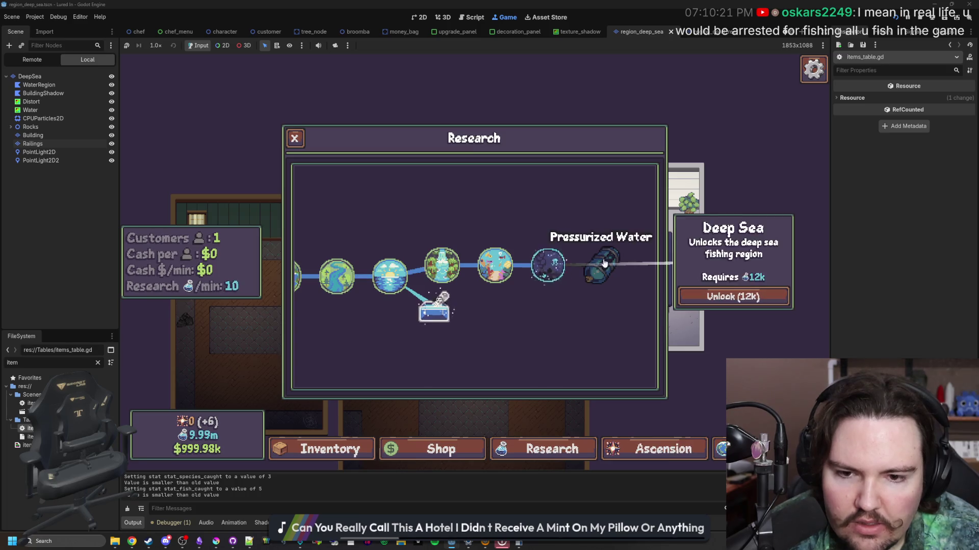
left_click(548, 264)
left_click(699, 289)
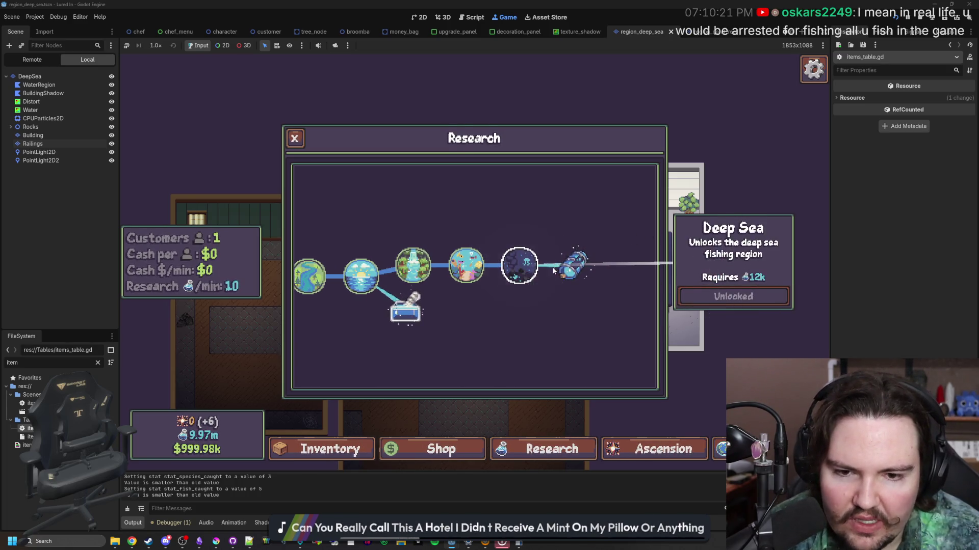
left_click(558, 266)
key("Escape")
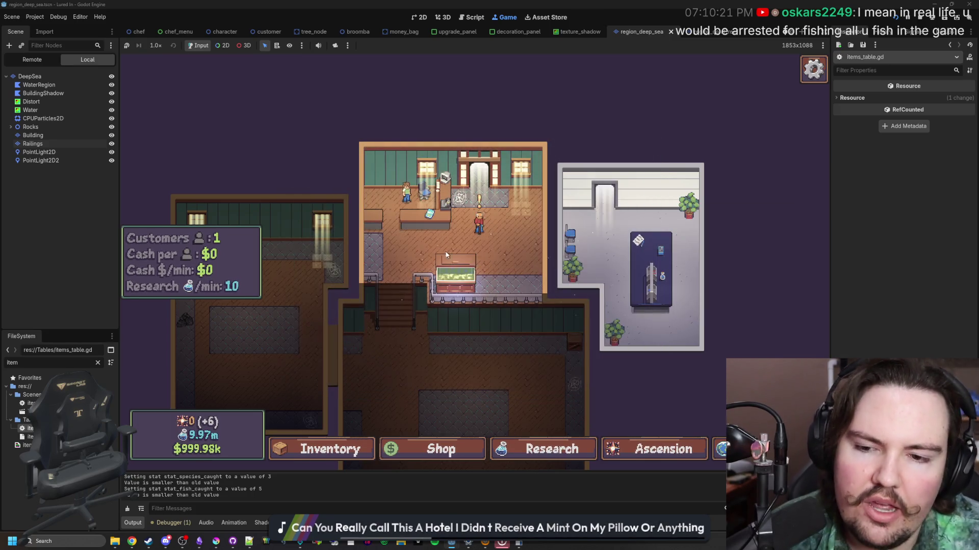
- Check the fish tank's liquid options, then unlock the Pressurized Water research
left_click(446, 255)
left_click(545, 163)
left_click(478, 247)
left_click(421, 313)
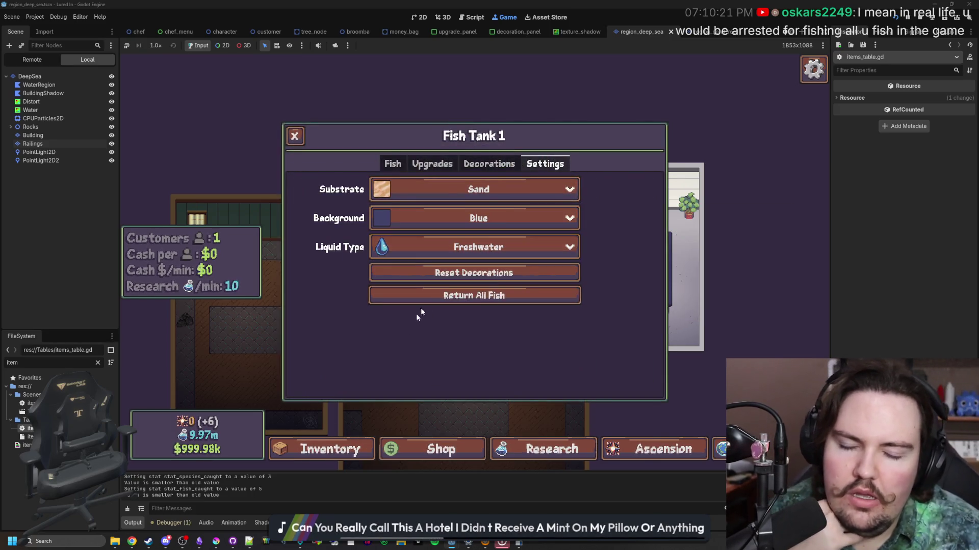
left_click(499, 449)
left_click(574, 281)
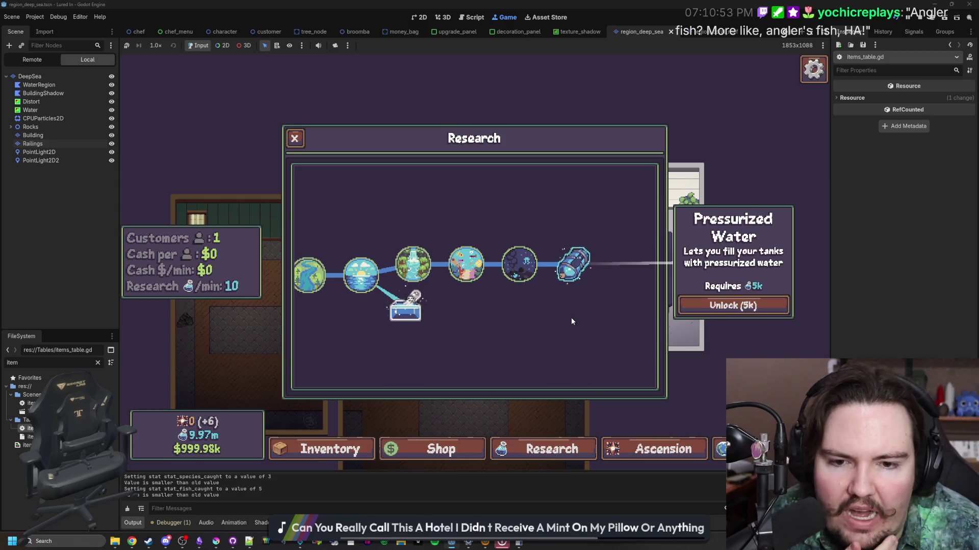
left_click(589, 269)
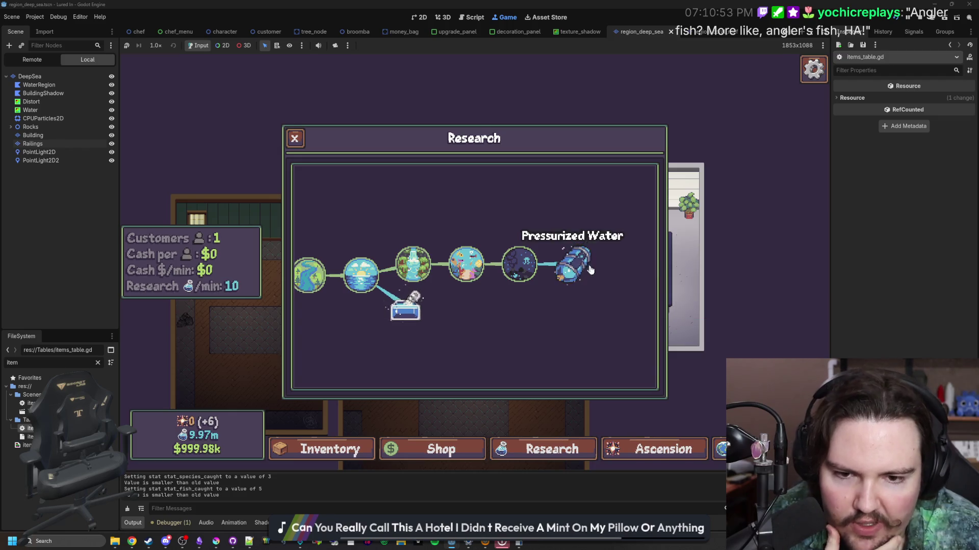
key("Escape")
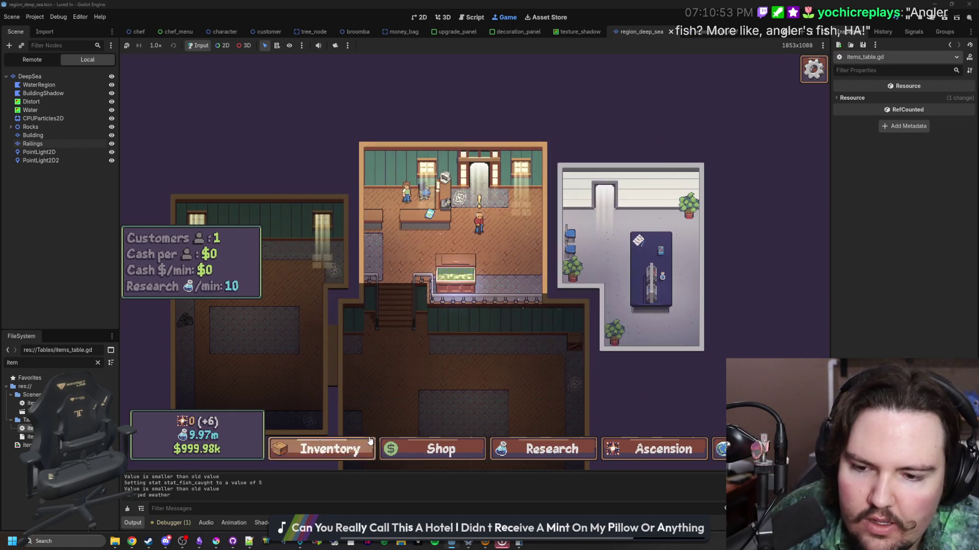
- Use the 'giveall 1' console command to add one of every fish, then open the inventory
scroll(350, 395, "up", 3)
left_click(344, 449)
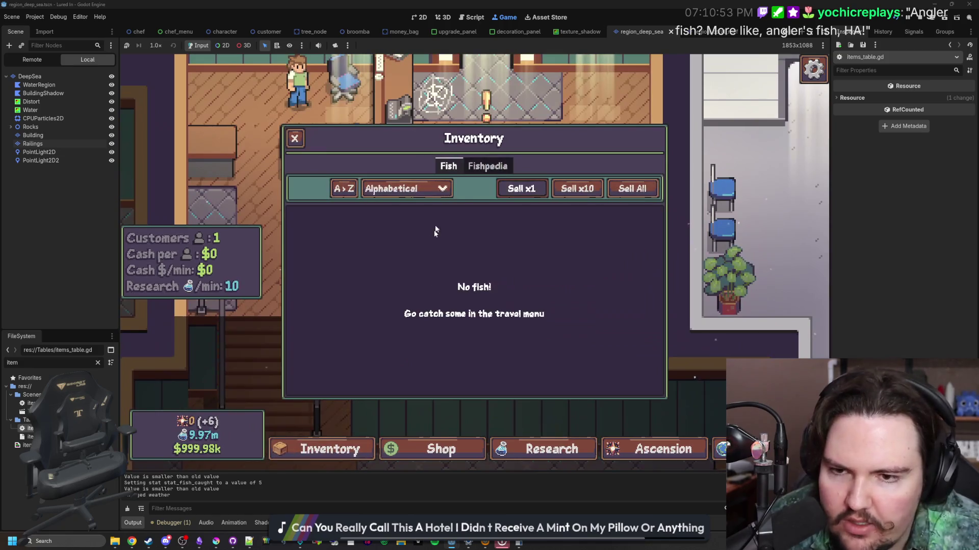
key("Escape")
key("grave")
type("giveall 1")
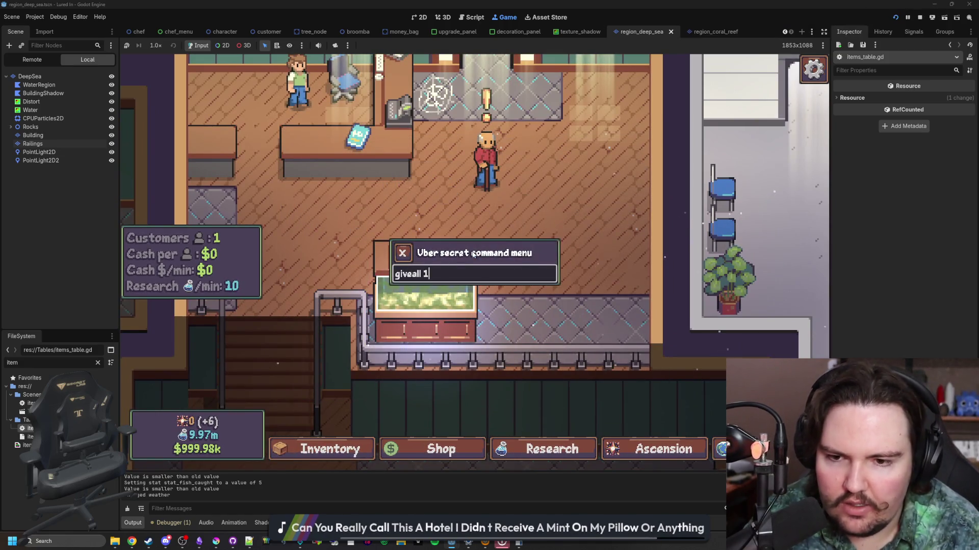
key("Escape")
left_click(331, 449)
- Compare the anglerfish sprite image full screen against the running game's inventory
scroll(452, 313, "down", 2)
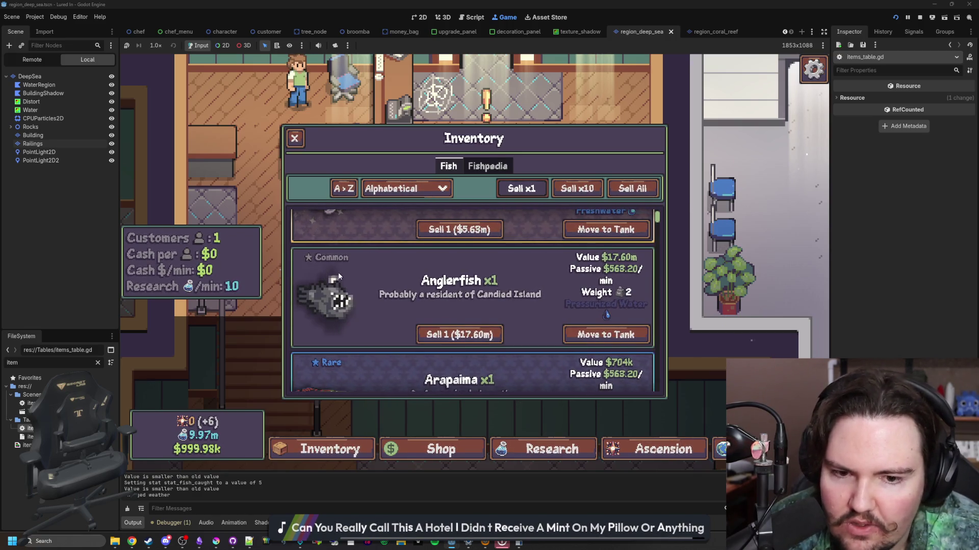
scroll(347, 344, "up", 1)
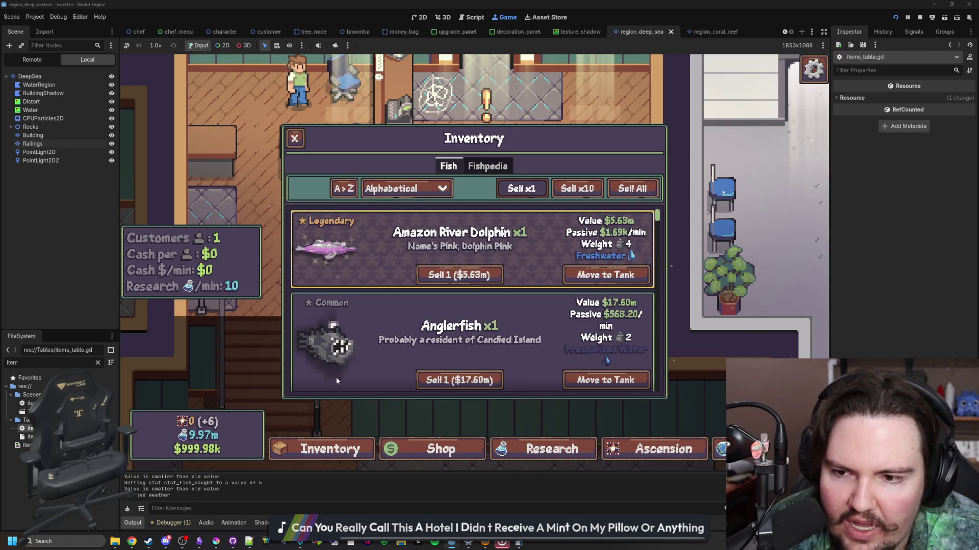
scroll(348, 355, "down", 1)
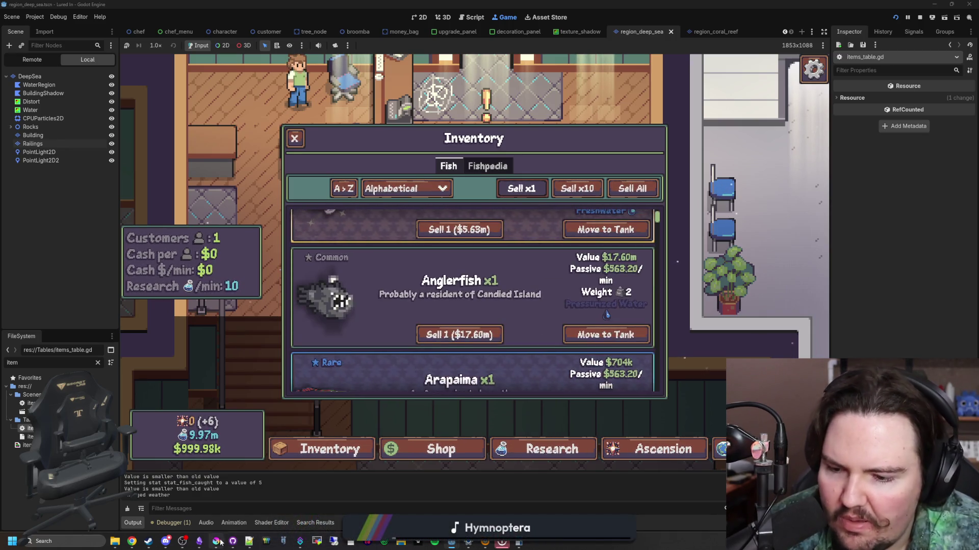
left_click(216, 542)
double_click(447, 297)
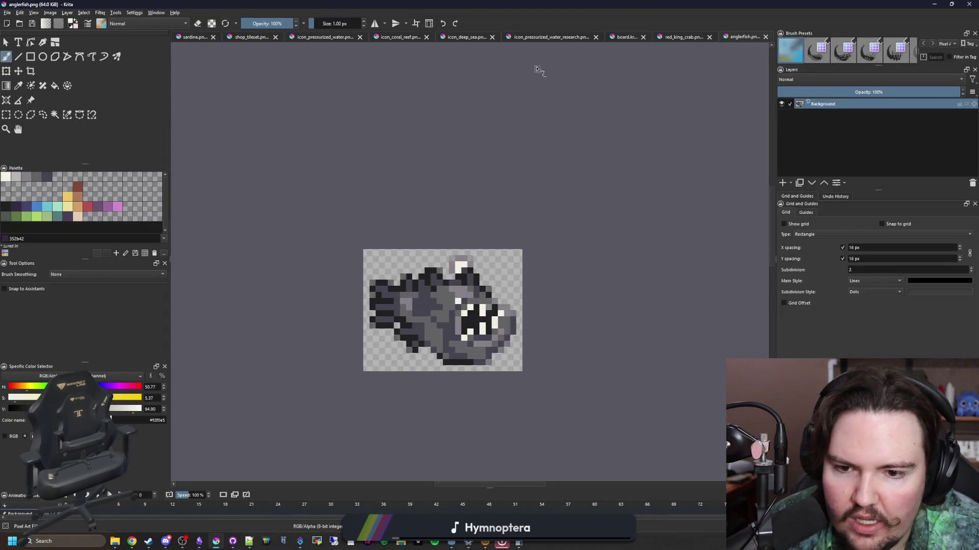
scroll(492, 279, "up", 2)
left_click(216, 542)
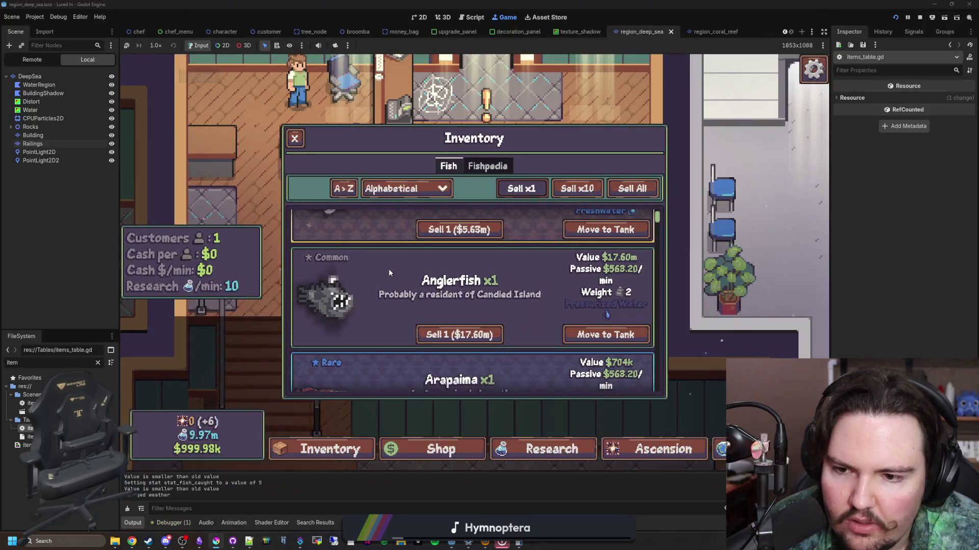
- Scroll the fish inventory to the Anglerfish entry, reopening the panel to refresh it
scroll(311, 281, "down", 3)
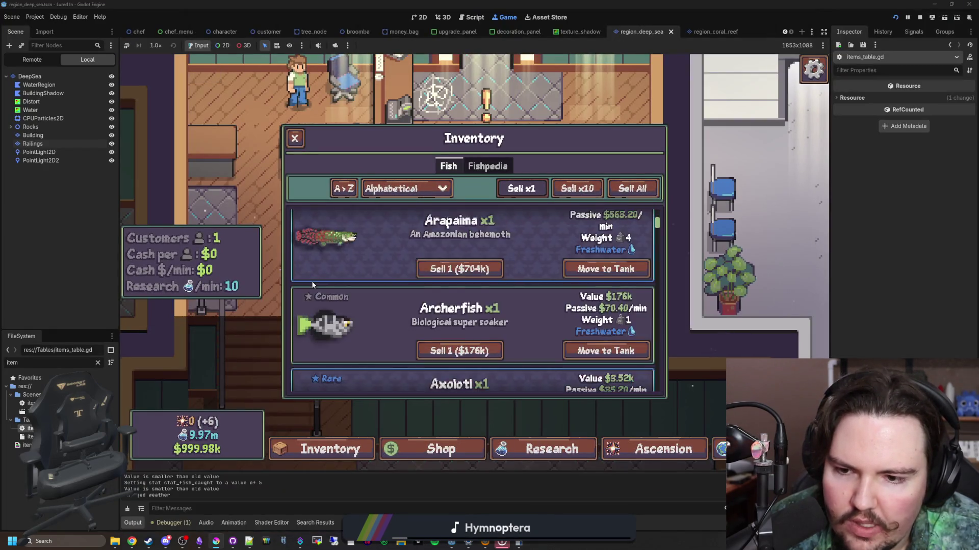
scroll(313, 285, "down", 3)
scroll(314, 294, "down", 1)
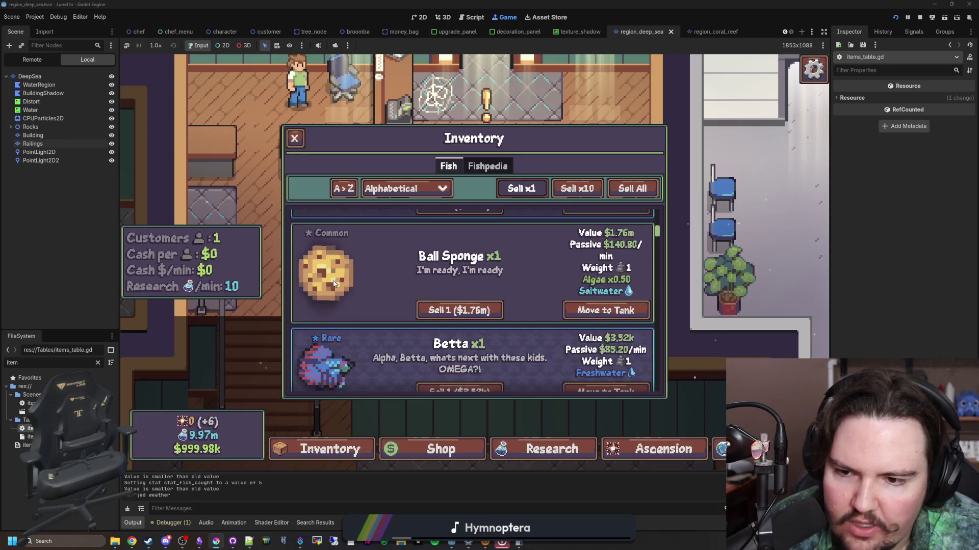
scroll(331, 302, "up", 7)
scroll(344, 305, "down", 1)
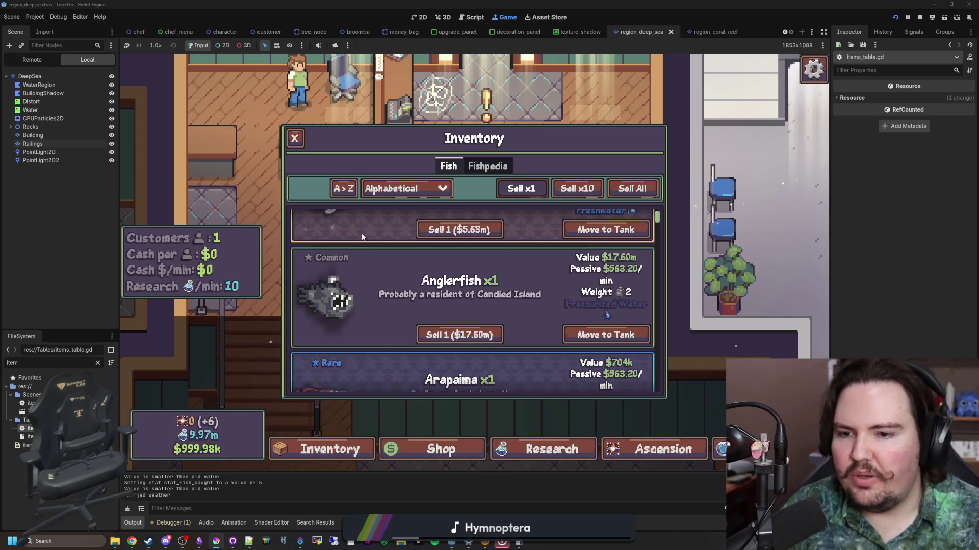
key("Escape")
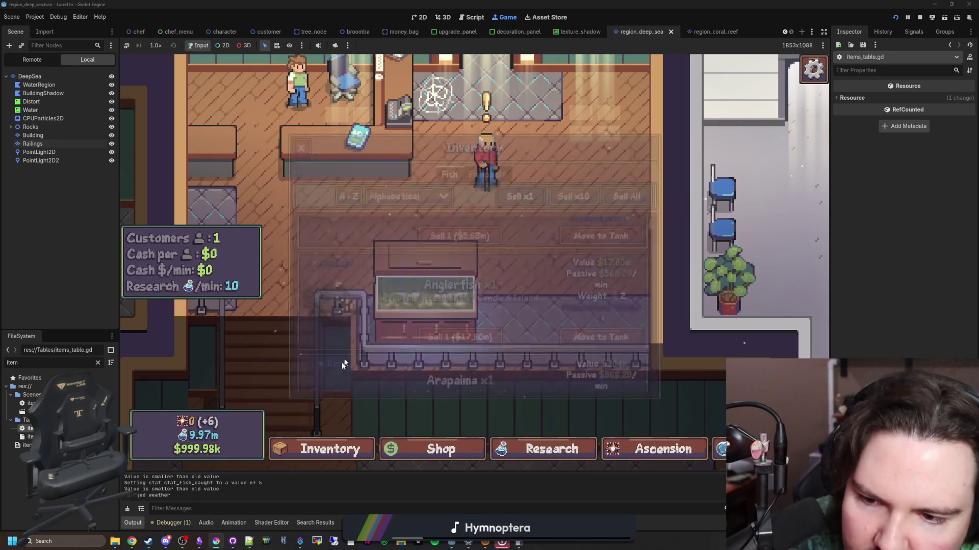
left_click(331, 448)
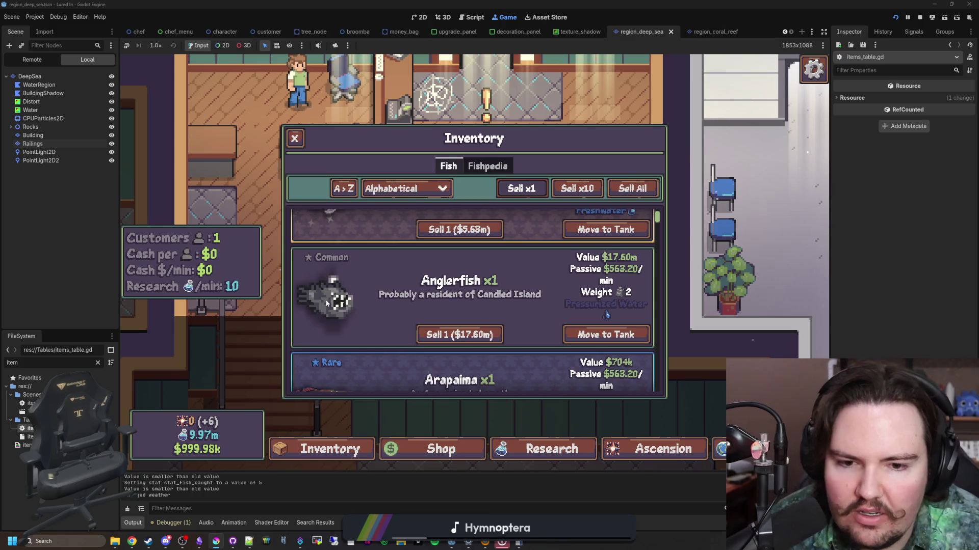
scroll(490, 342, "up", 2)
scroll(555, 329, "down", 2)
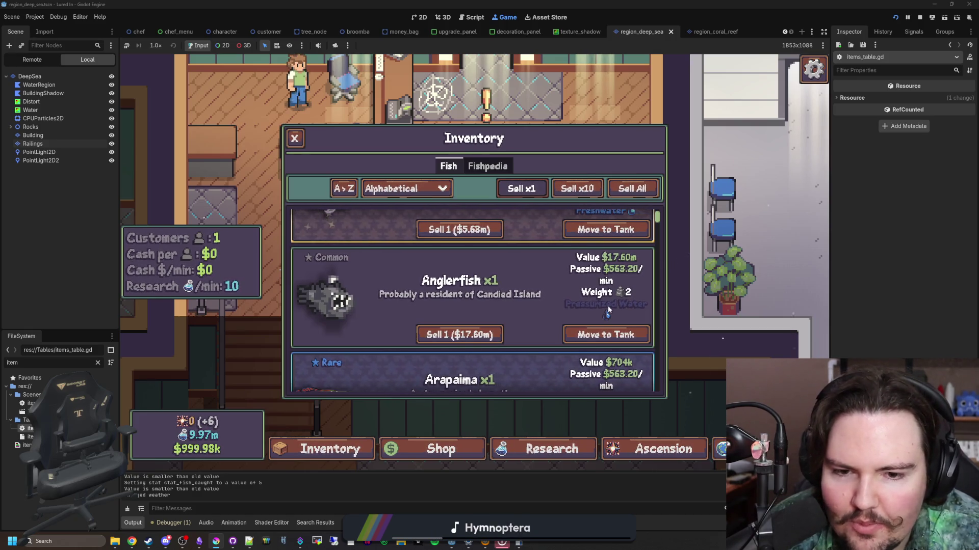
key("Escape")
left_click(327, 449)
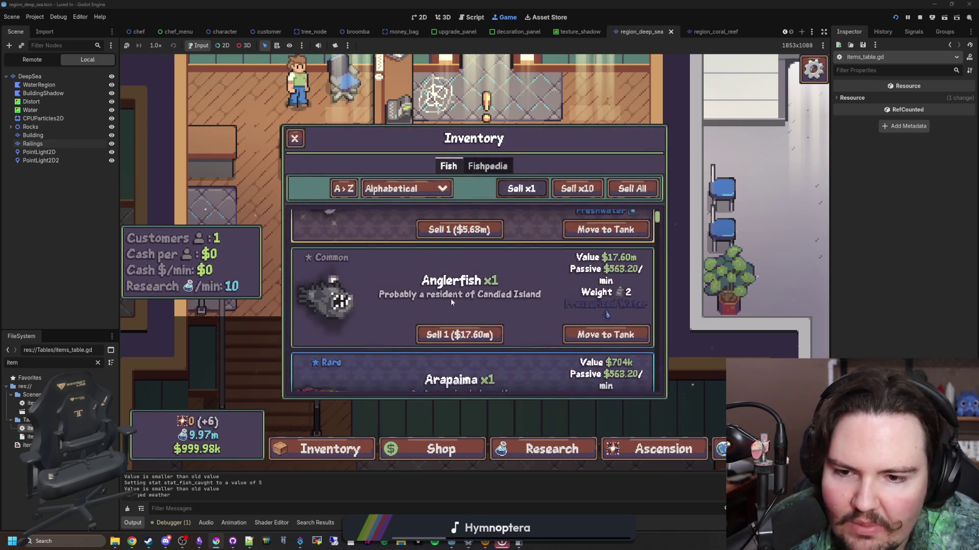
- Try moving the Anglerfish into the tank and check its liquid type options
left_click(606, 335)
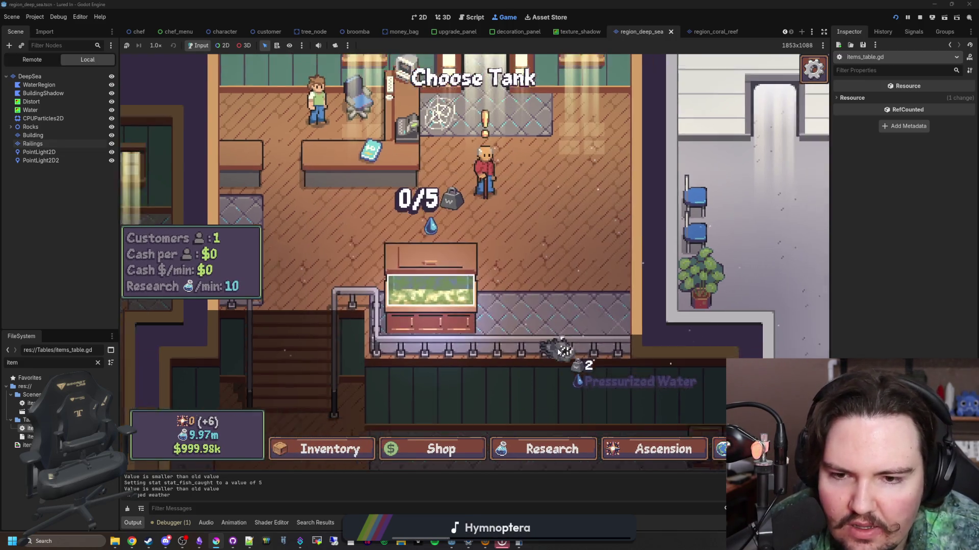
left_click(447, 275)
left_click(442, 289)
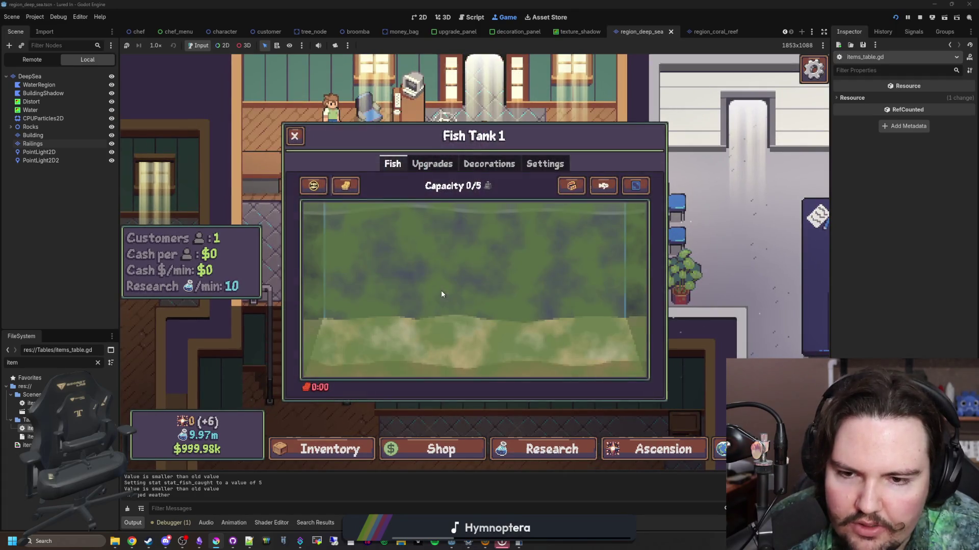
left_click(529, 165)
left_click(478, 247)
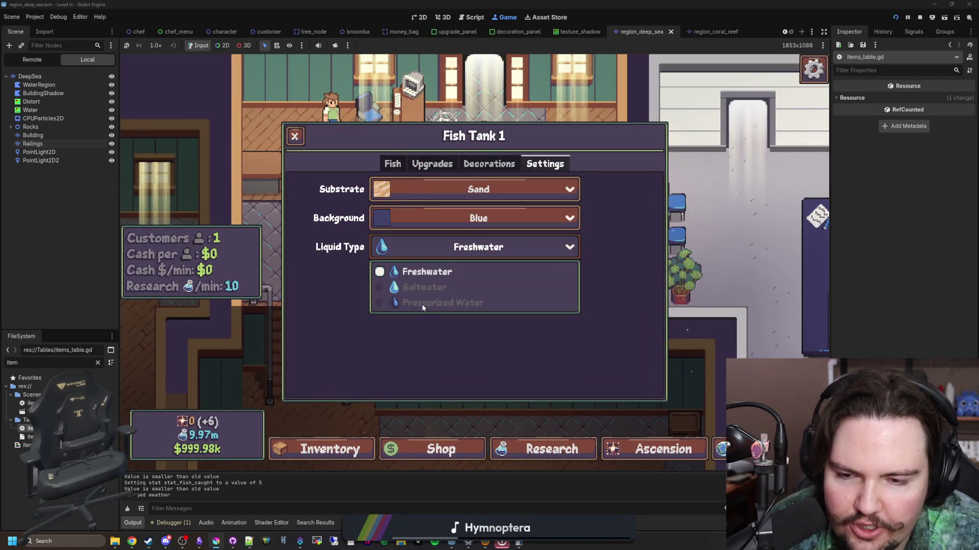
key("Escape")
- Unlock Pressurized Water research and set Fish Tank 1's liquid to Pressurized Water
left_click(553, 448)
left_click(733, 308)
key("Escape")
left_click(470, 235)
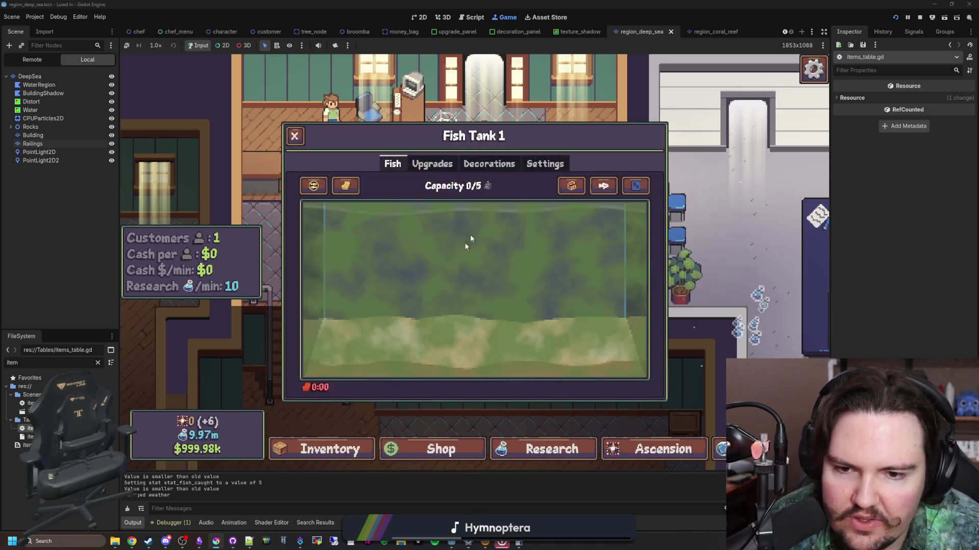
left_click(545, 164)
left_click(478, 246)
left_click(438, 305)
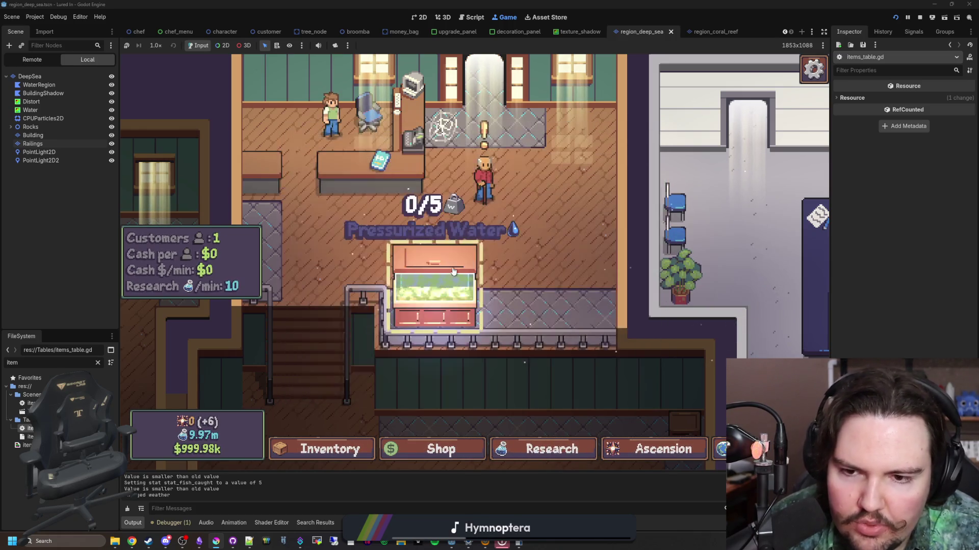
left_click(438, 286)
- Move the Anglerfish from the inventory into the Pressurized Water tank
left_click(353, 449)
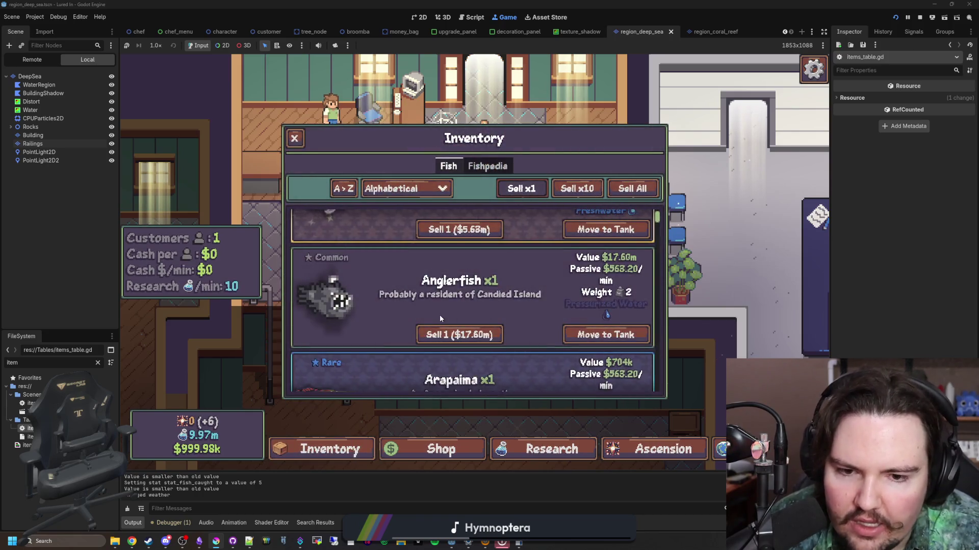
left_click(634, 334)
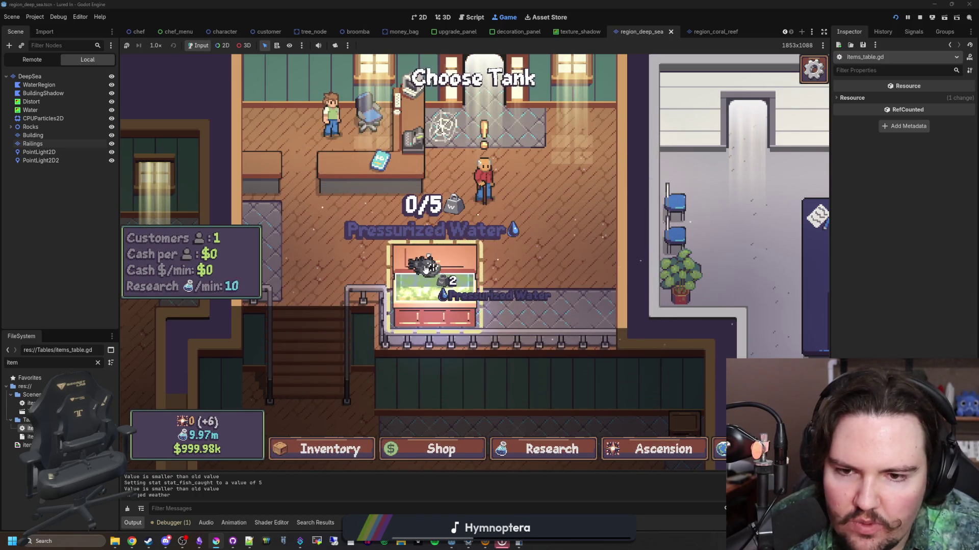
left_click(426, 268)
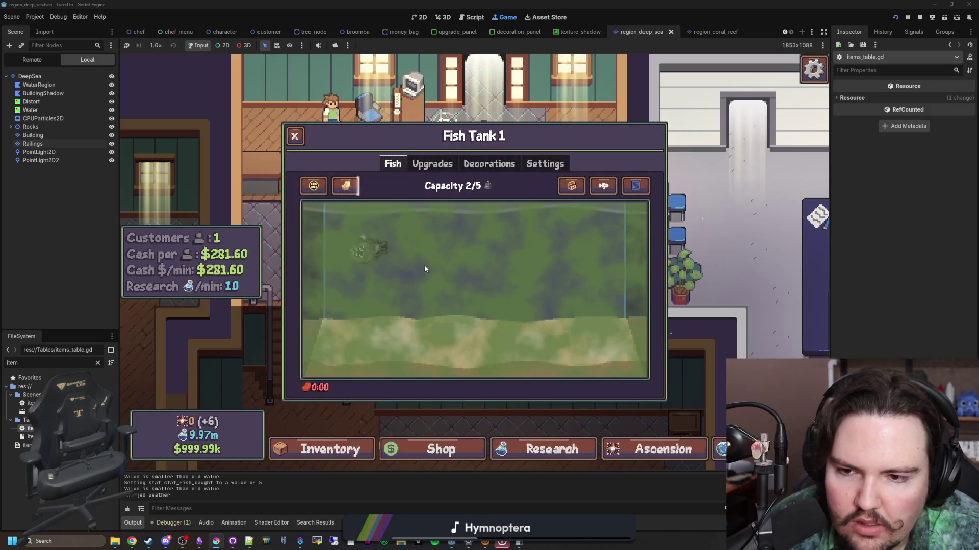
key("Escape")
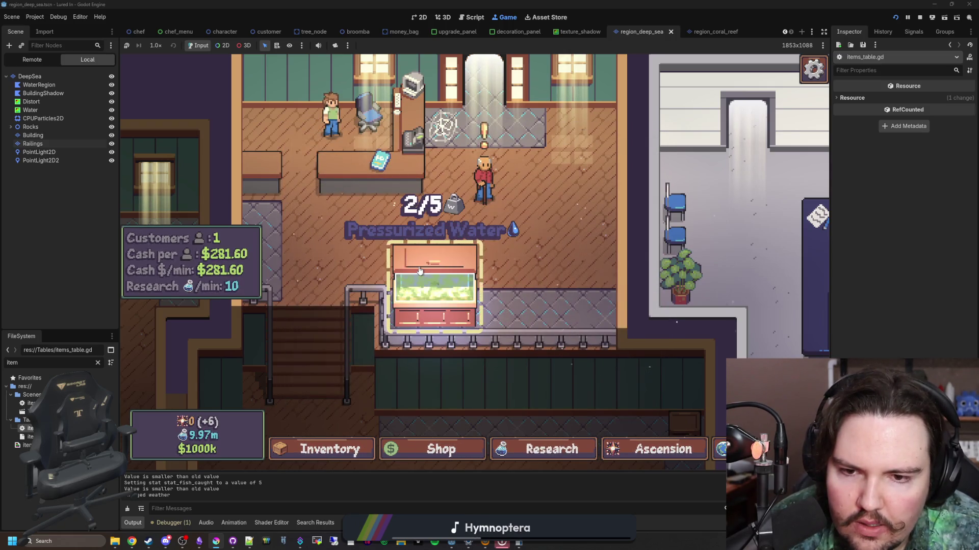
scroll(419, 270, "down", 5)
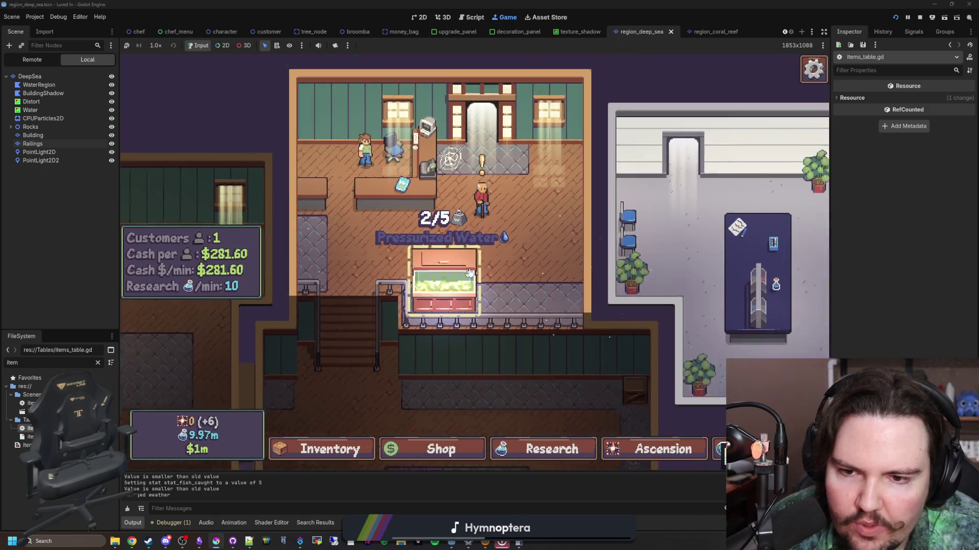
scroll(515, 271, "up", 5)
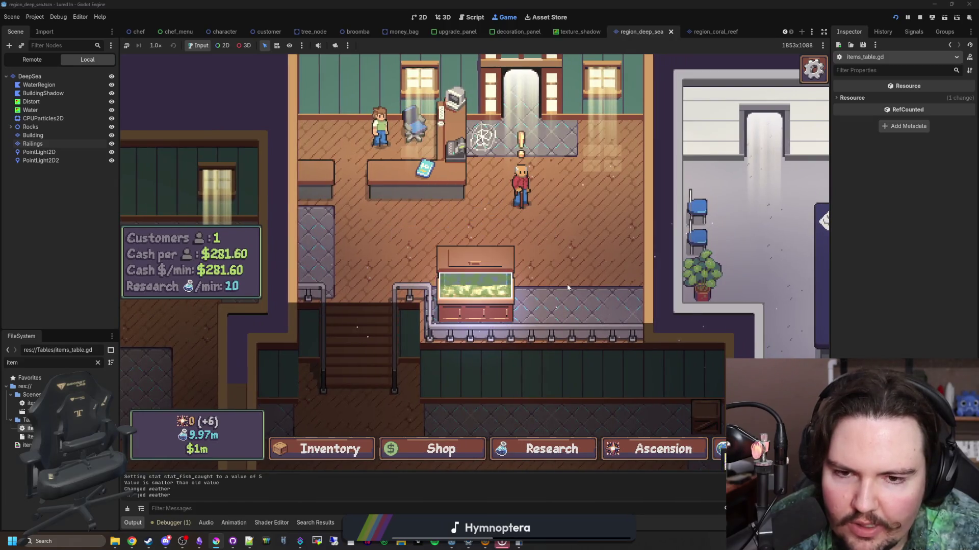
- Wipe the algae off Fish Tank 1's glass, inspect the Anglerfish, and reopen the fish inventory
left_click(473, 283)
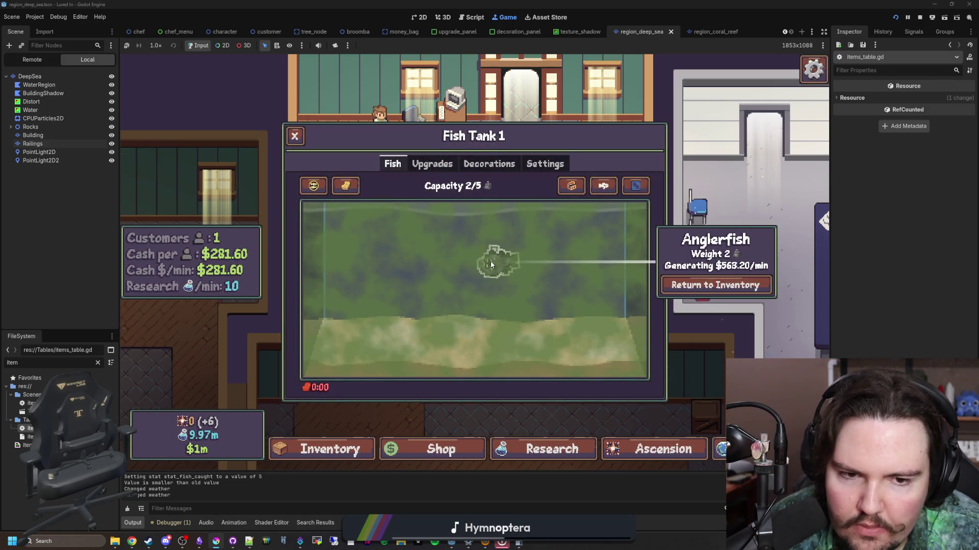
mouse_move(332, 196)
left_mouse_down()
mouse_move(693, 250)
mouse_move(234, 253)
mouse_move(644, 380)
mouse_move(262, 395)
mouse_move(487, 332)
mouse_move(246, 280)
mouse_move(643, 260)
mouse_move(320, 192)
mouse_move(455, 250)
mouse_move(640, 273)
mouse_move(233, 305)
mouse_move(644, 339)
mouse_move(301, 328)
mouse_move(634, 382)
mouse_move(255, 288)
left_mouse_up()
left_click(451, 273)
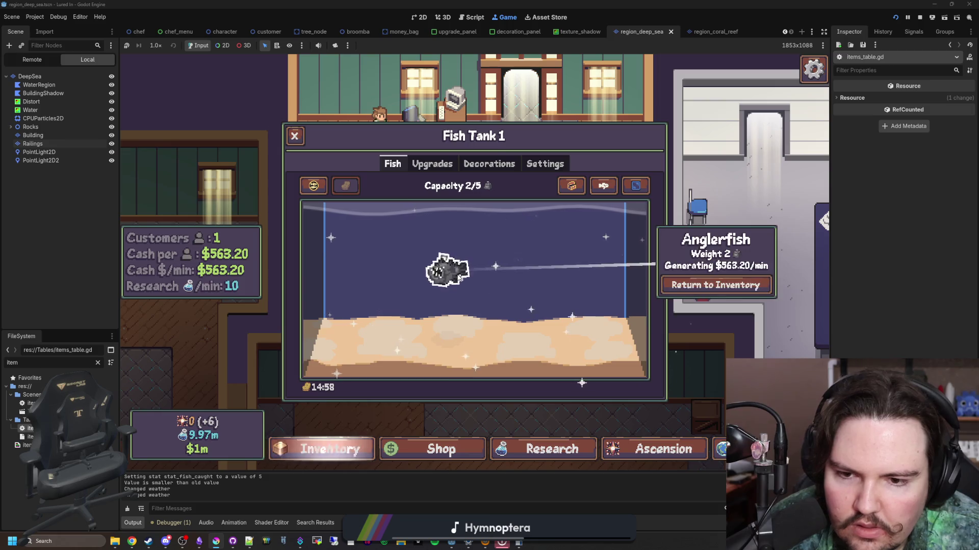
left_click(457, 277)
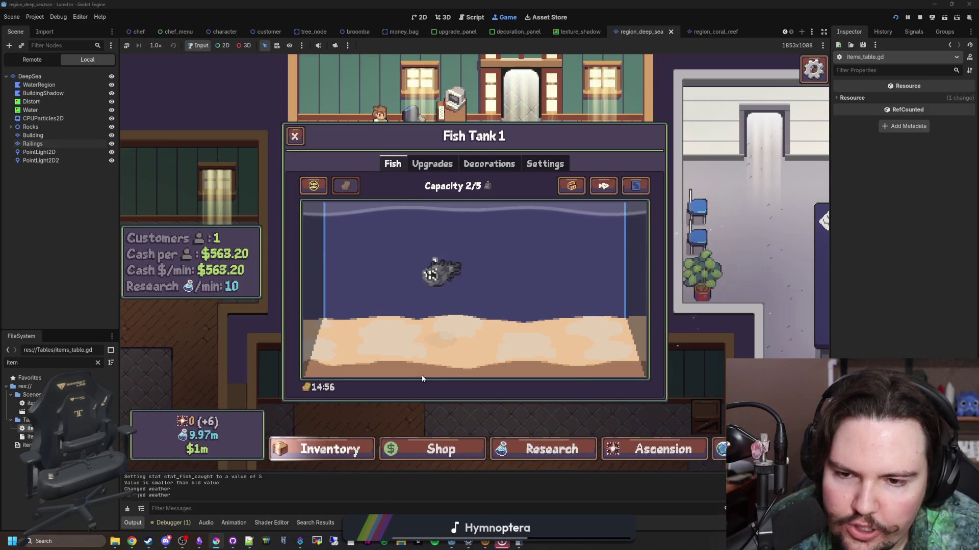
left_click(326, 449)
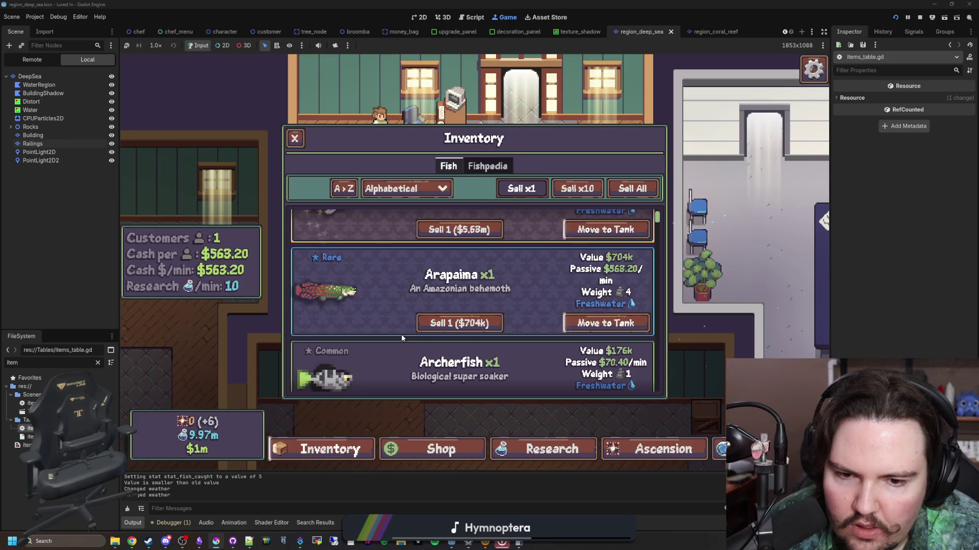
- Enter 'tutorial' in the secret command menu, then go to the title menu via the pause menu
key("grave")
type("tutoria")
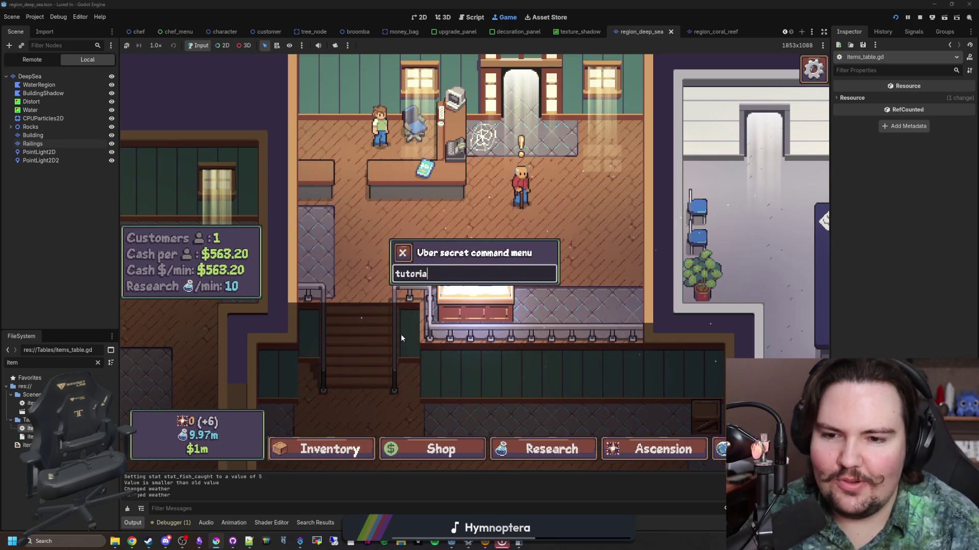
type("l")
key("Return")
key("Escape")
key("Escape")
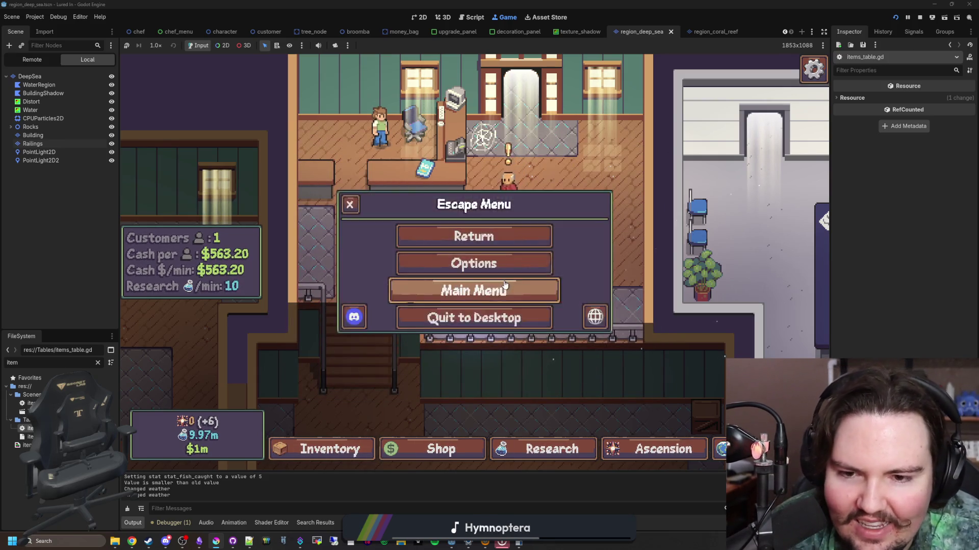
left_click(504, 284)
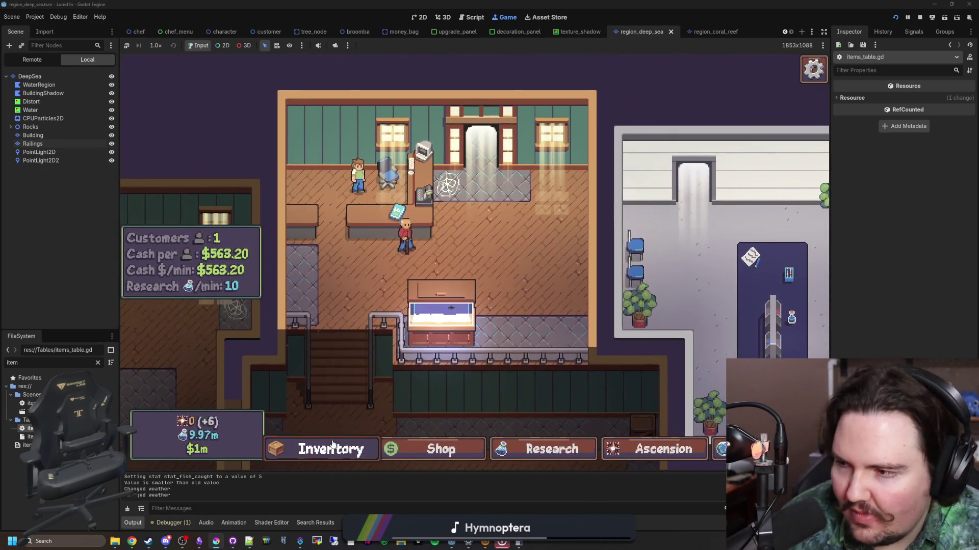
- Scroll through the fish inventory list and close it
left_click(332, 446)
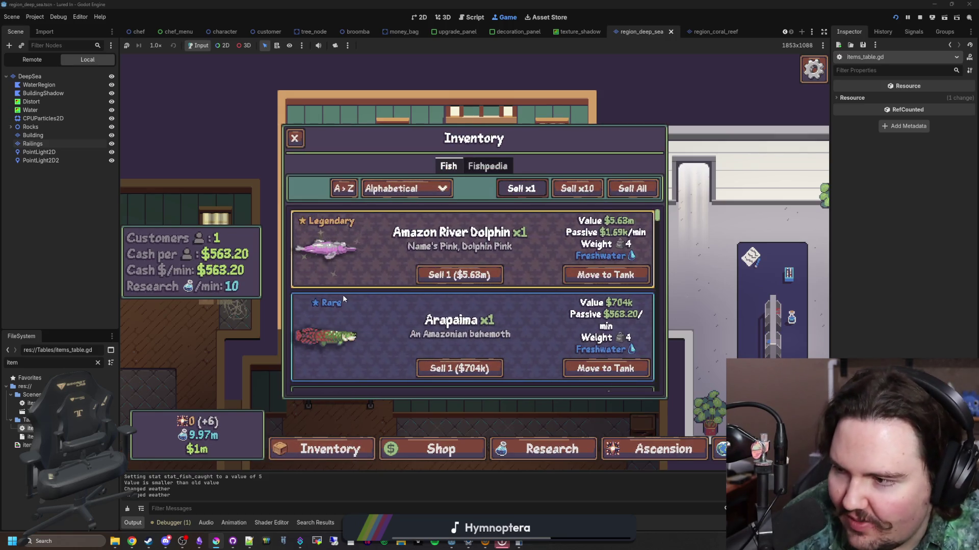
scroll(353, 273, "down", 10)
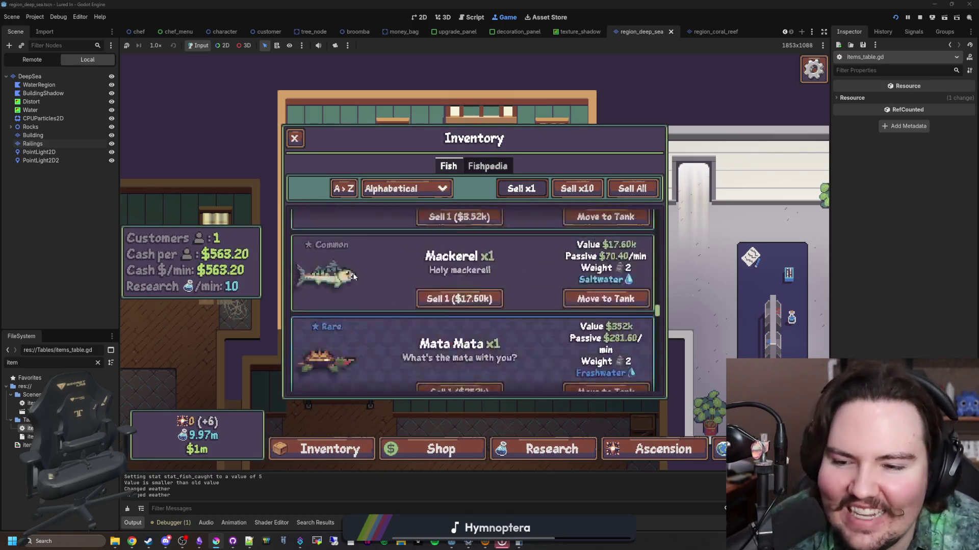
scroll(353, 273, "down", 10)
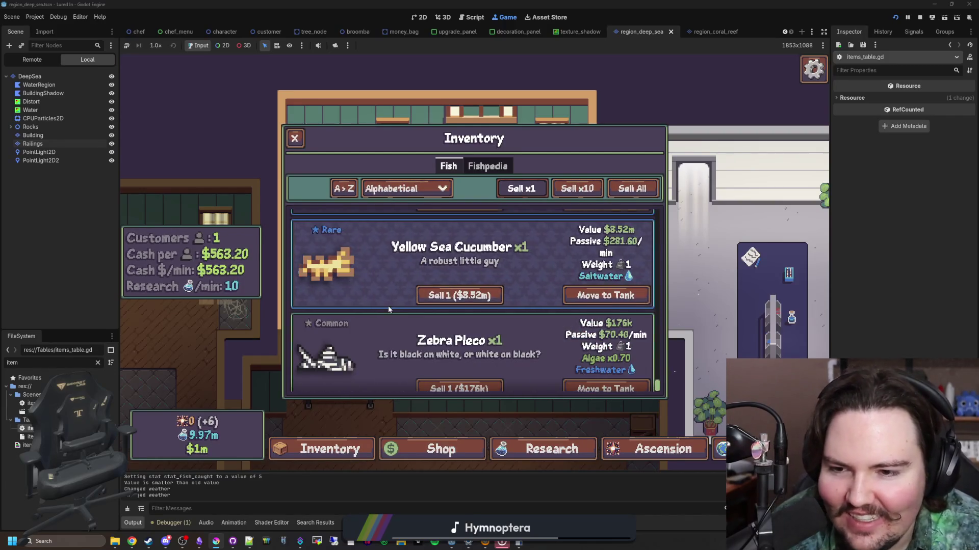
scroll(388, 309, "up", 2)
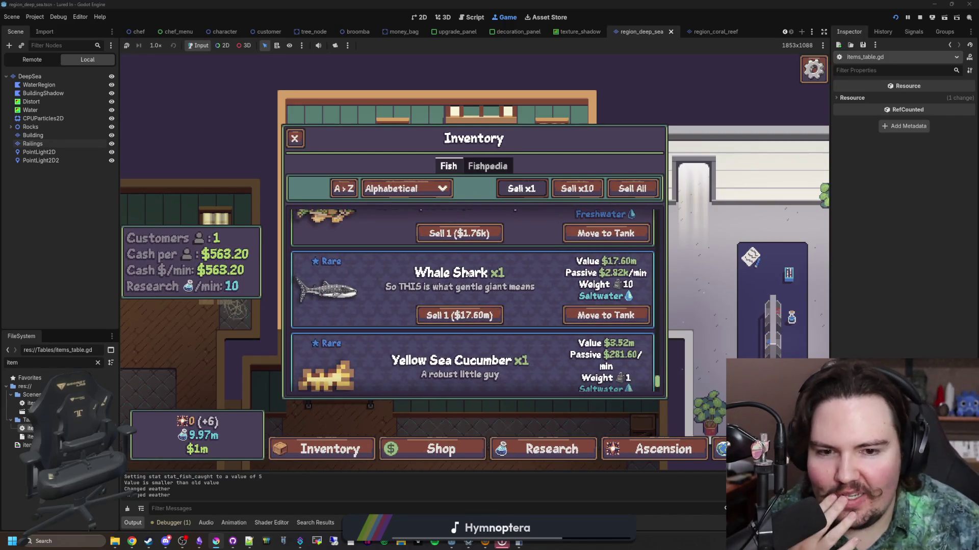
scroll(468, 274, "down", 3)
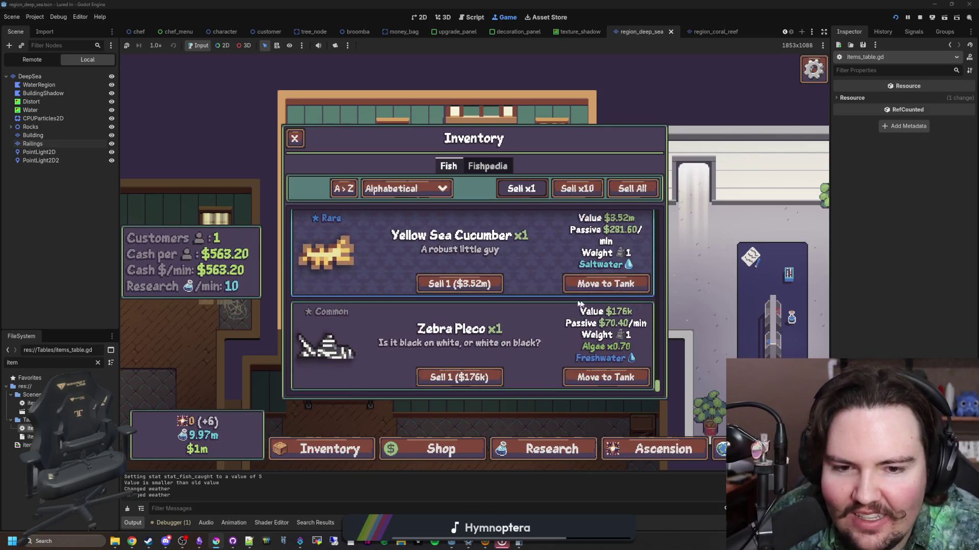
scroll(637, 346, "up", 3)
scroll(636, 346, "up", 1)
scroll(554, 240, "up", 15)
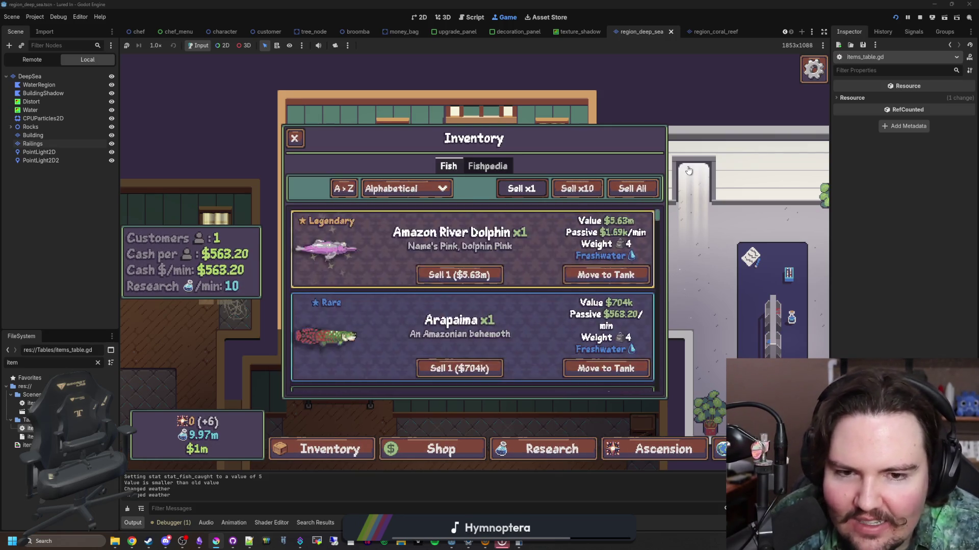
scroll(554, 239, "down", 5)
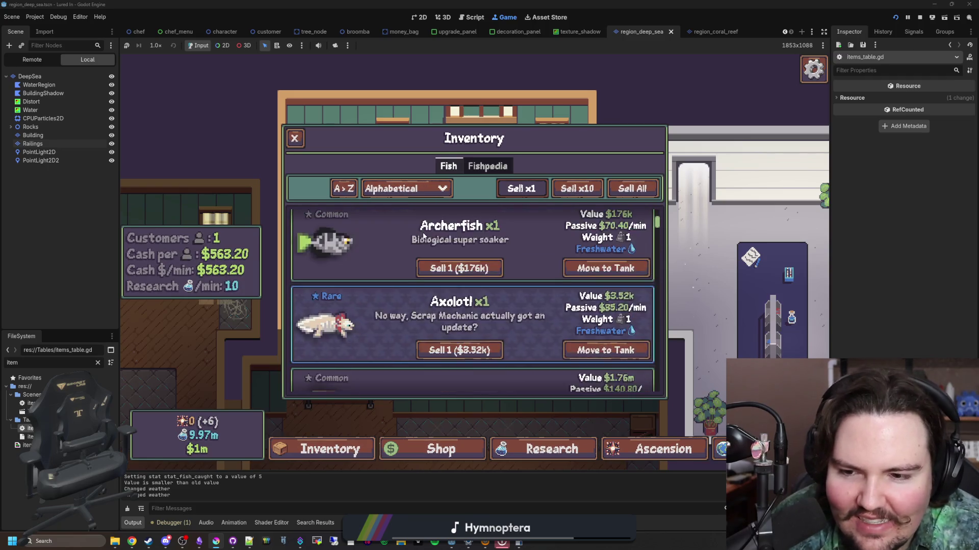
scroll(423, 235, "down", 2)
key("Escape")
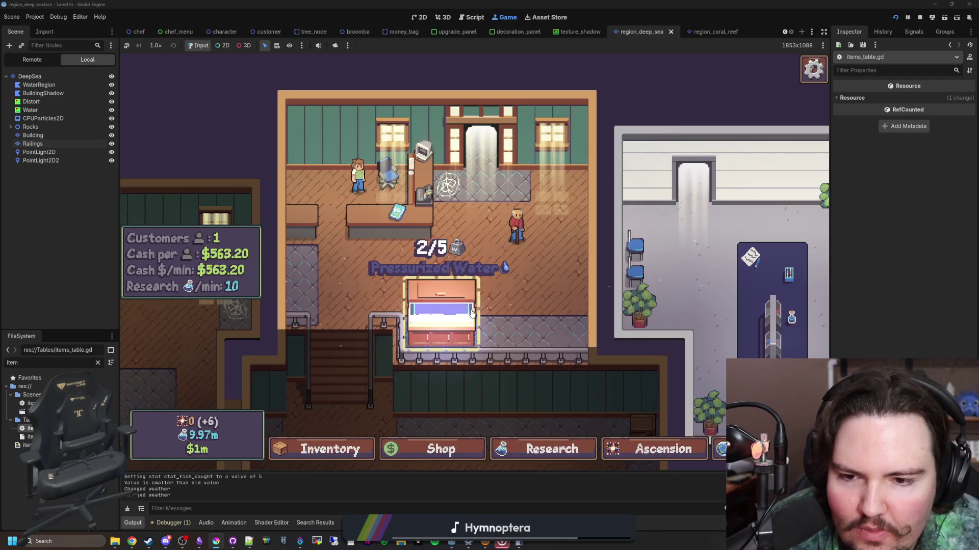
- Confirm the tank's Liquid Type is Pressurized Water, then list Bluefin Tuna and Bluegill in the inventory
left_click(467, 286)
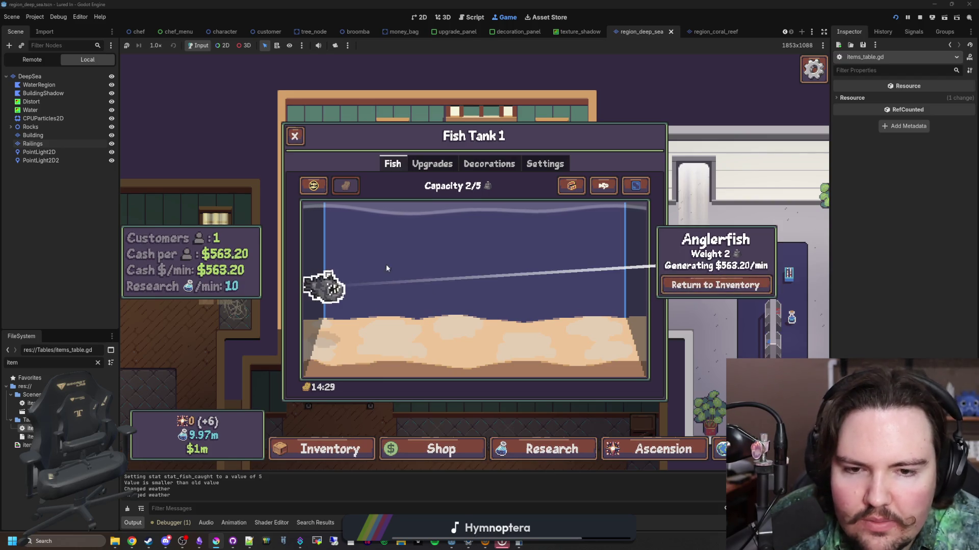
left_click(545, 164)
left_click(448, 247)
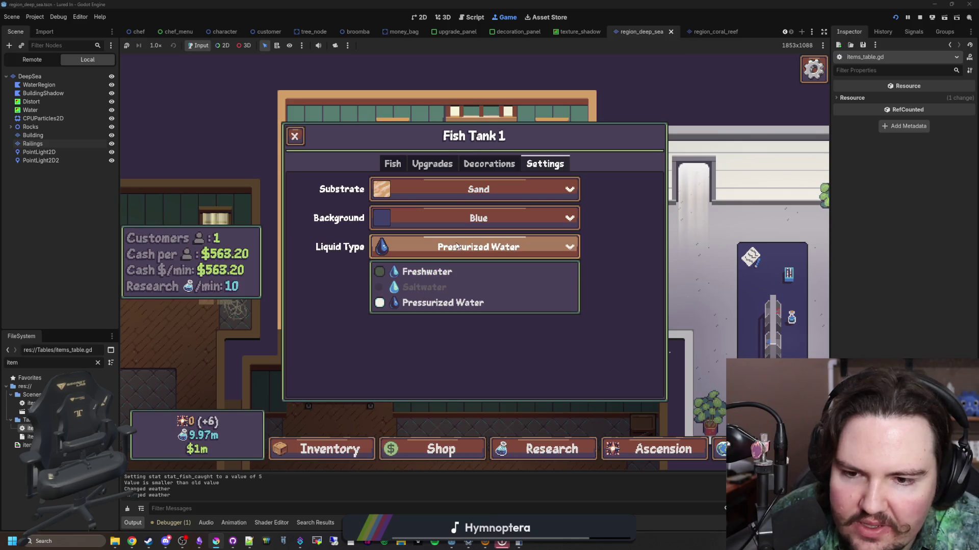
key("Escape")
key("Escape")
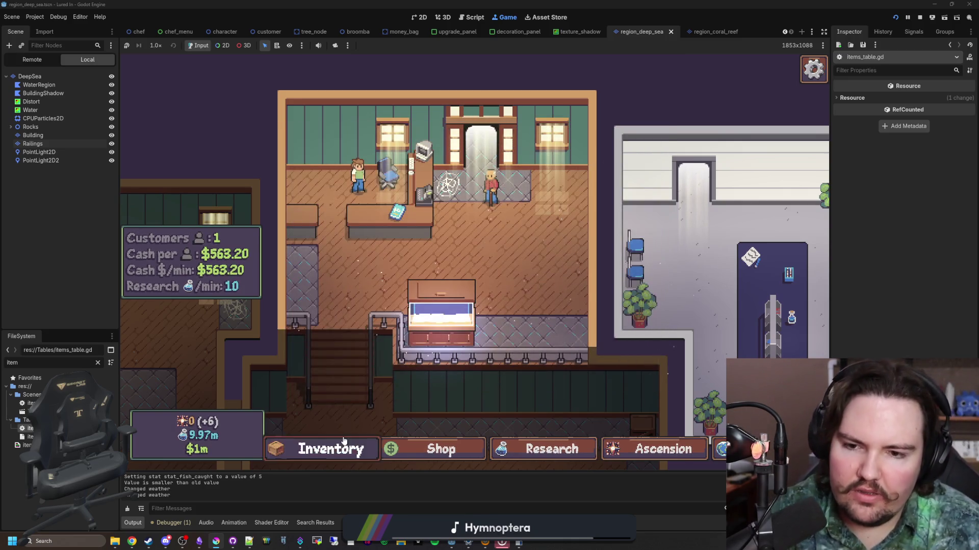
left_click(344, 441)
scroll(349, 362, "down", 5)
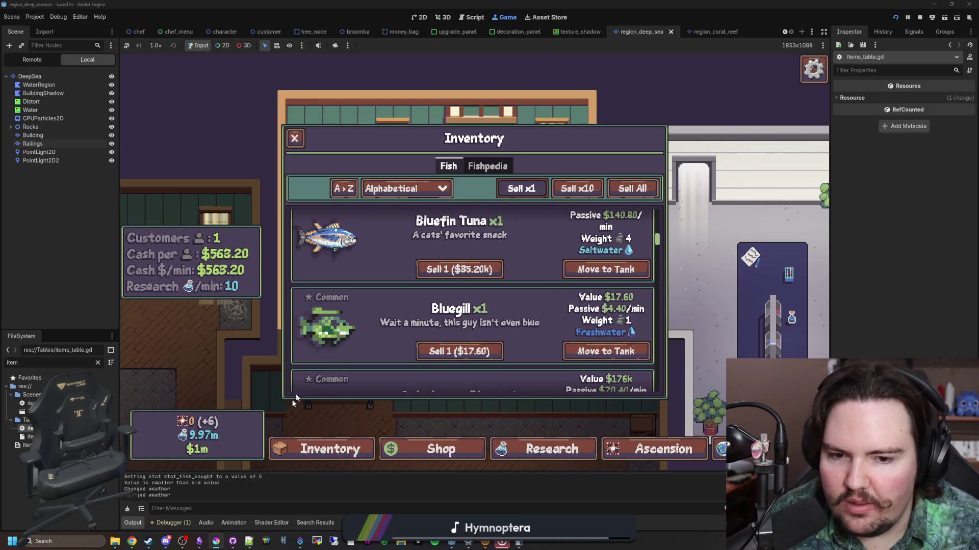
- Filter the FileSystem for 'attrib' and open tank_attributes_table.gd
mouse_move(233, 543)
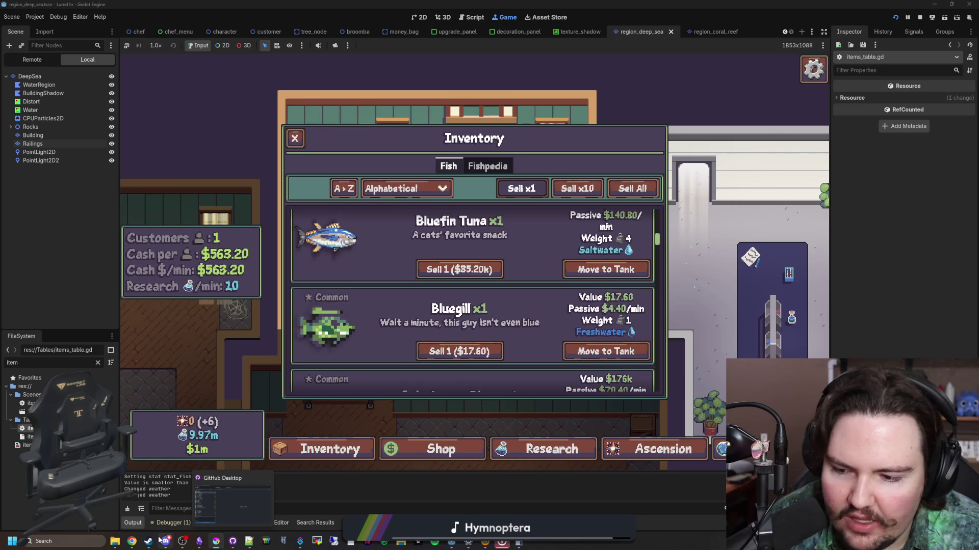
left_click(97, 362)
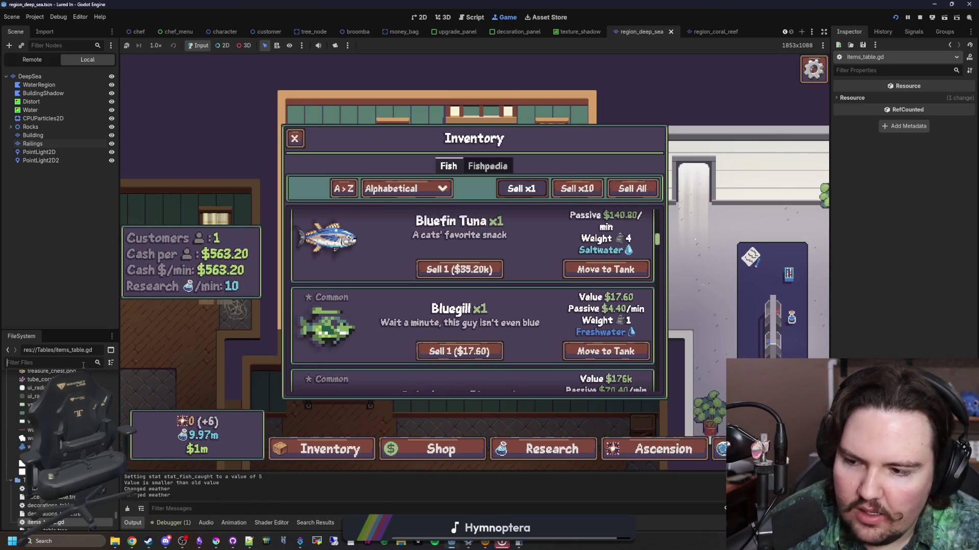
type("attrib")
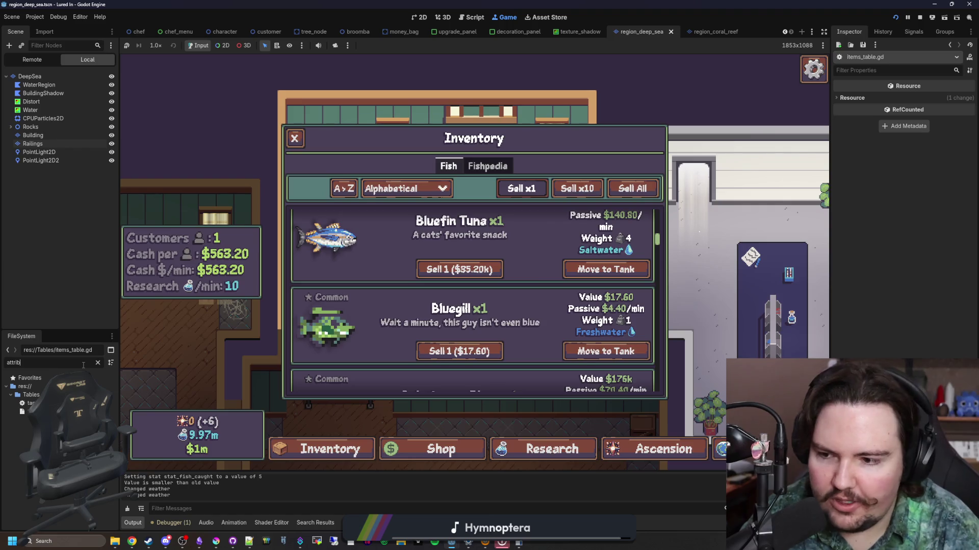
double_click(31, 403)
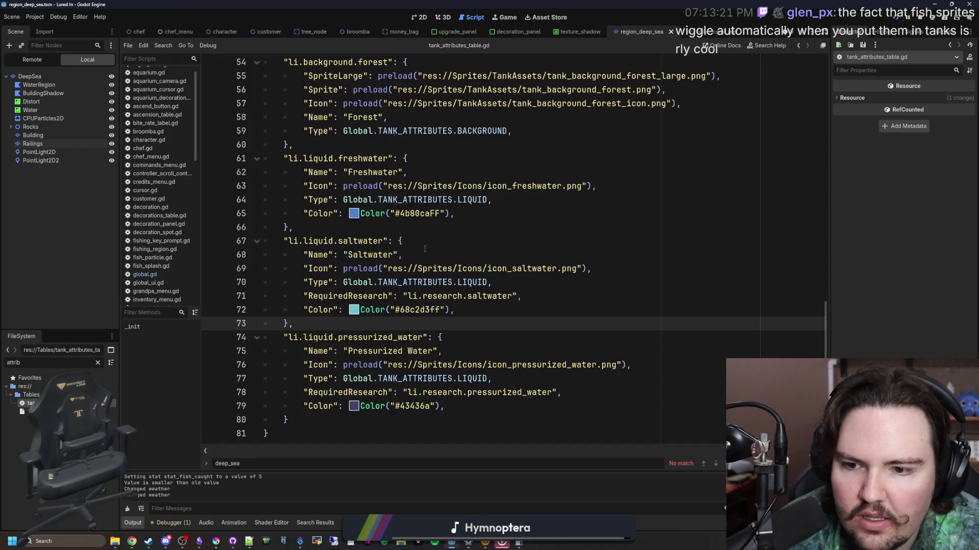
- Move the Color lines so freshwater gets #68c2d3ff and pressurized water the blue #4b80caFF
left_click(432, 234)
left_click_drag(471, 312, 306, 315)
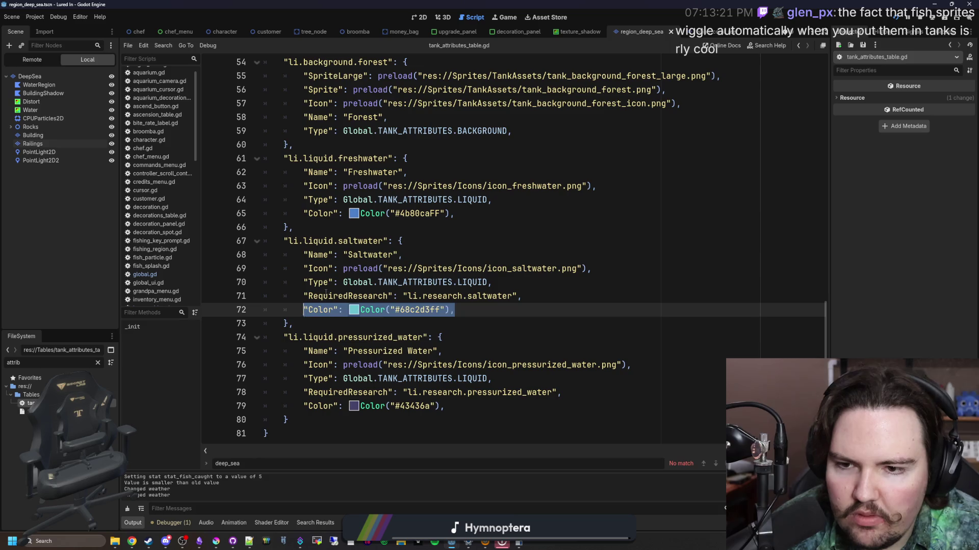
key("ctrl+x")
left_click(502, 200)
key("Return")
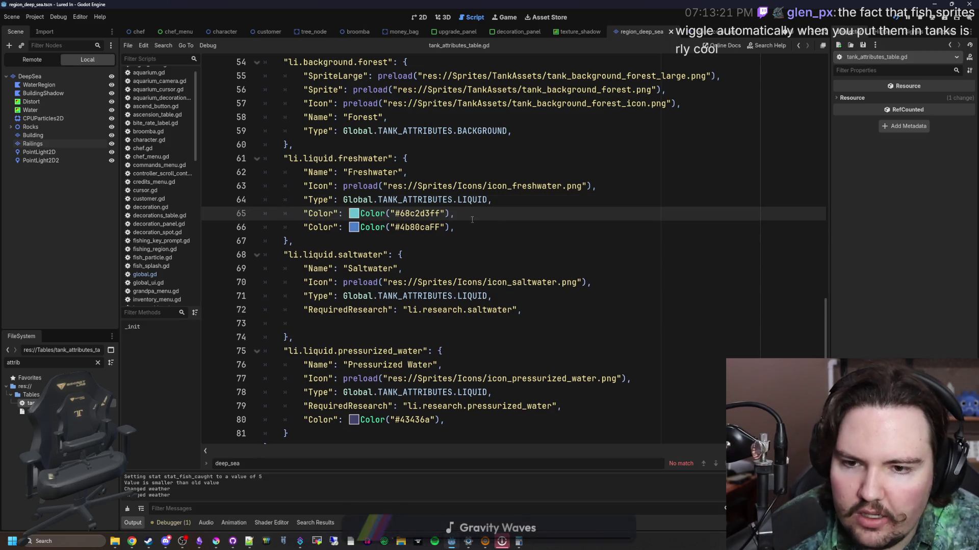
left_click_drag(472, 227, 334, 227)
left_click_drag(454, 226, 348, 226)
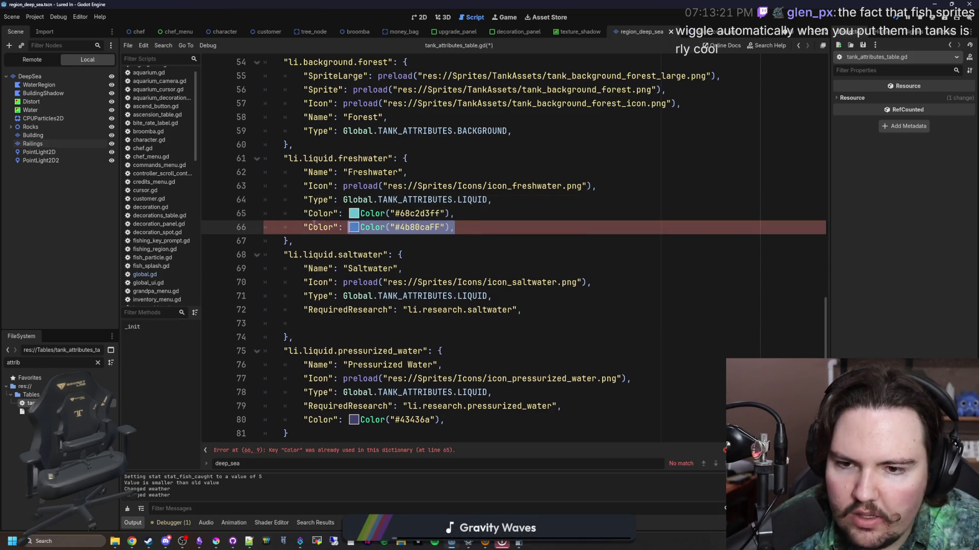
key("Return")
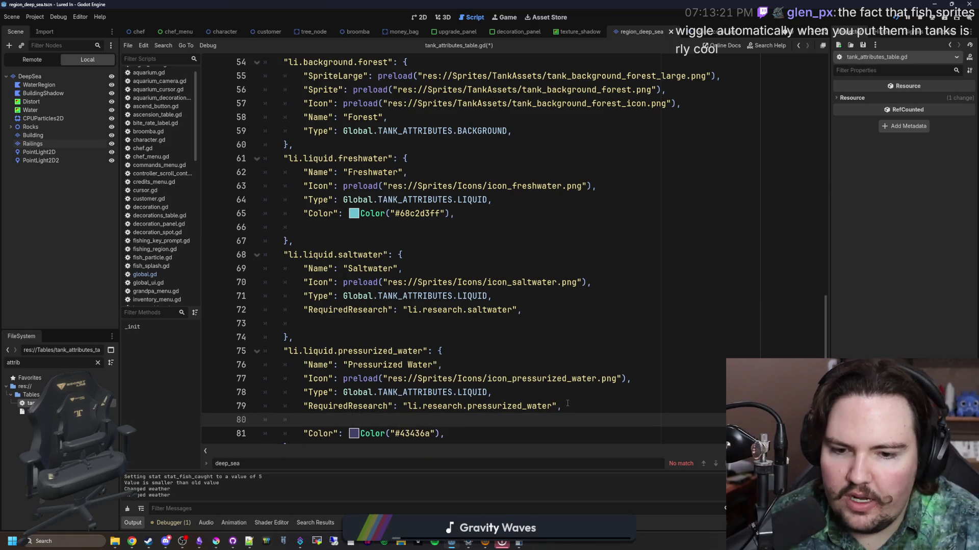
key("ctrl+v")
- Delete the old #43436a colour line and give the saltwater entry its own Color line
scroll(429, 405, "down", 1)
left_click(474, 395)
key("ctrl+shift+k")
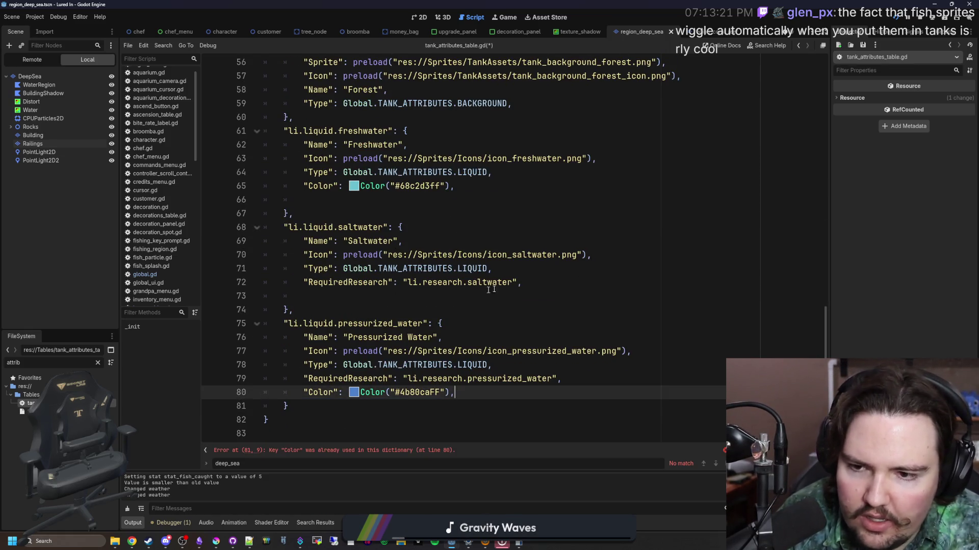
left_click(560, 278)
key("Return")
key("ctrl+v")
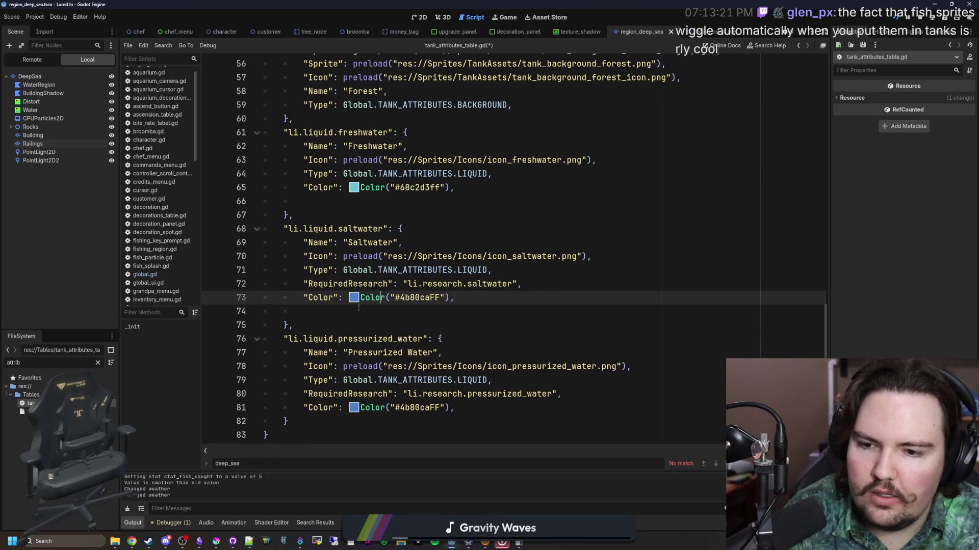
left_click(358, 308)
key("ctrl+shift+k")
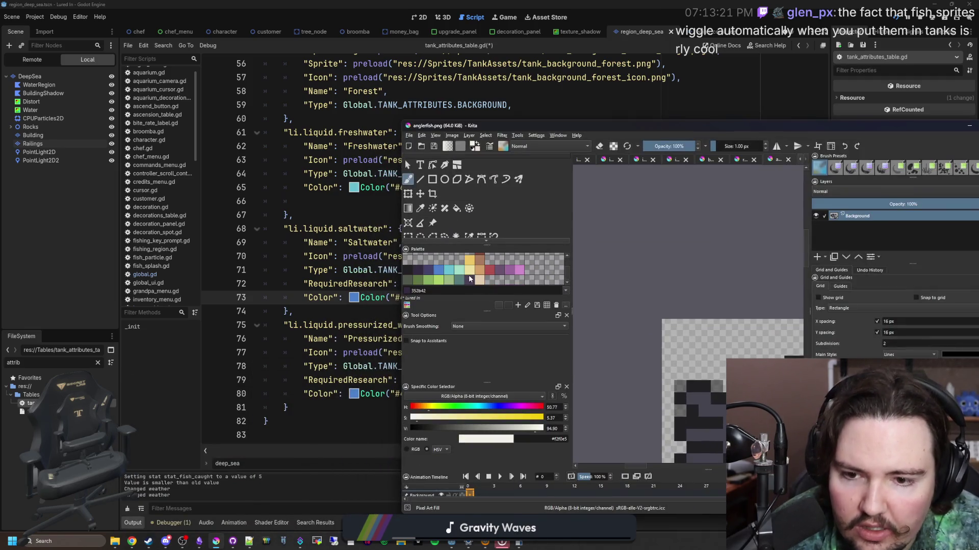
- Paste #a2dcc7 from Krita as the saltwater Color and save the script
left_click(549, 436)
key("alt+Tab")
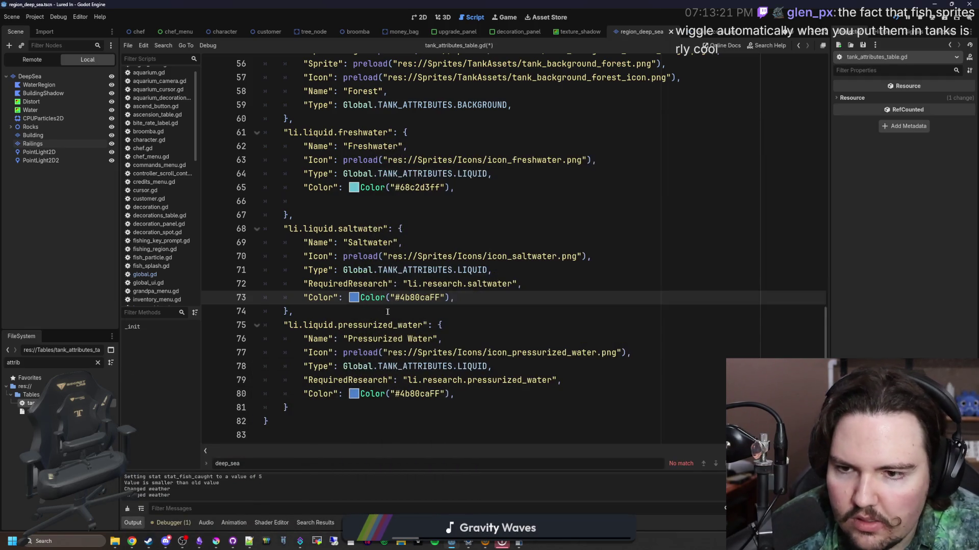
double_click(419, 297)
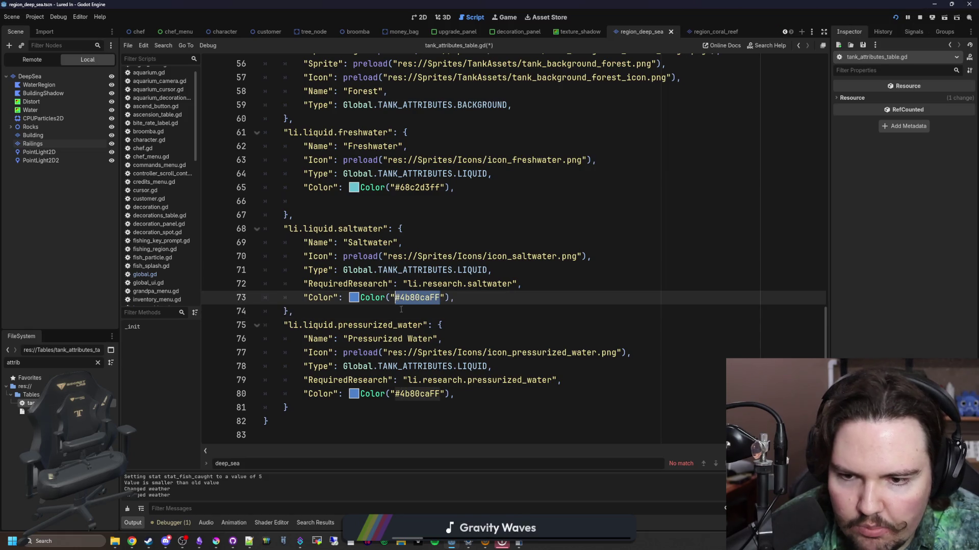
key("ctrl+v")
left_click(403, 313)
key("ctrl+s")
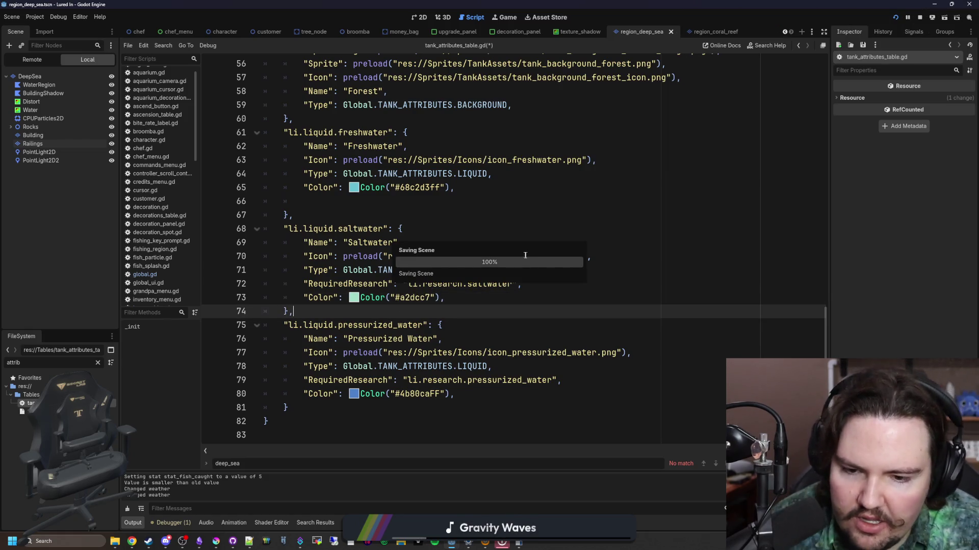
left_click(508, 17)
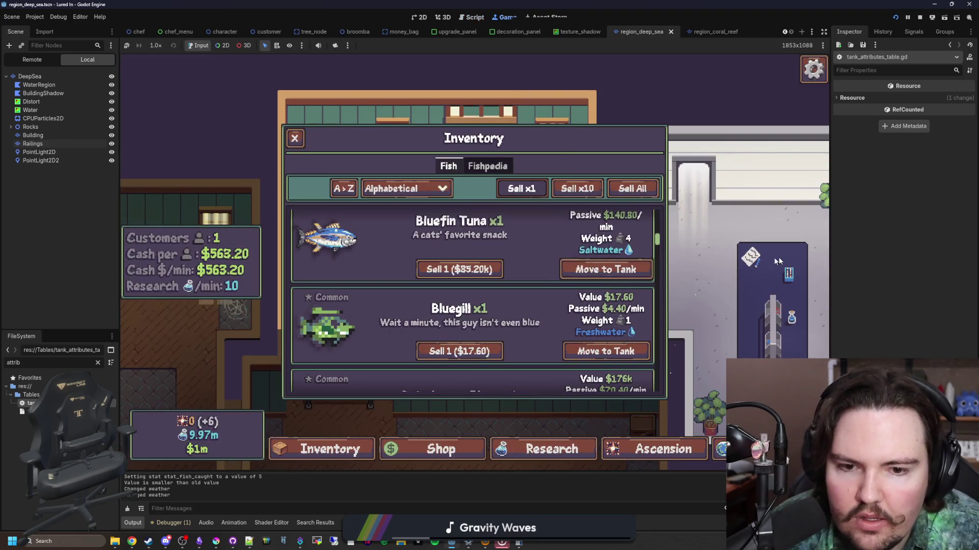
- Return the game to its main menu, stop it, and run the project again
key("Escape")
key("Escape")
left_click(474, 290)
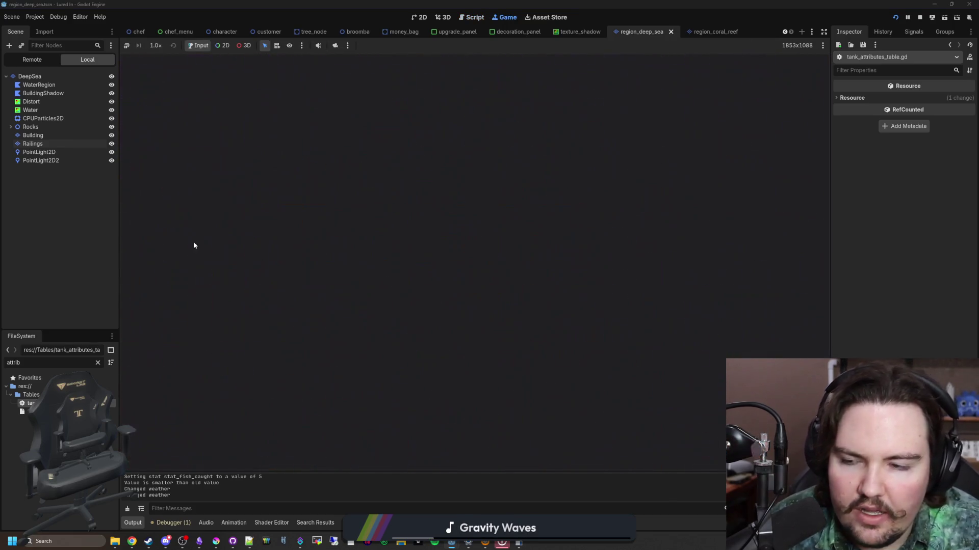
left_click(920, 18)
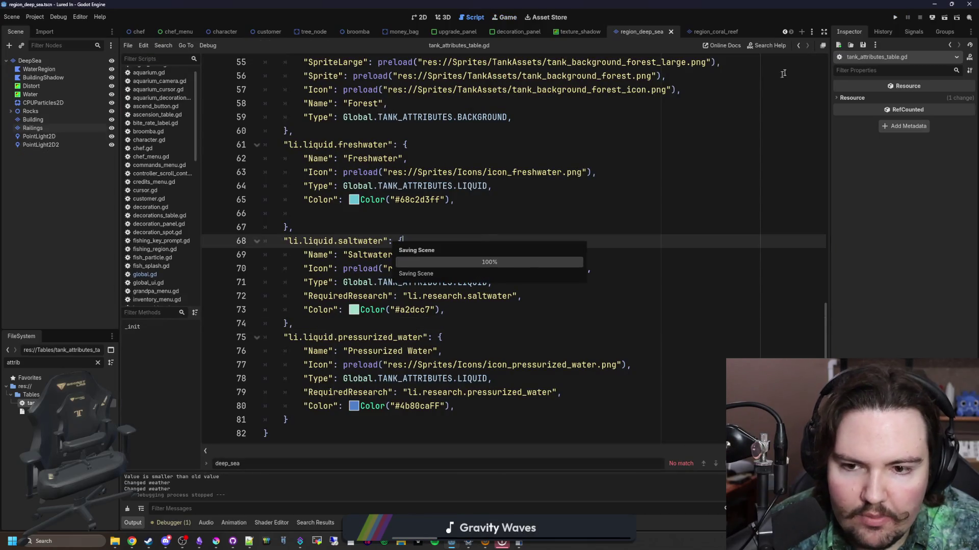
left_click(897, 17)
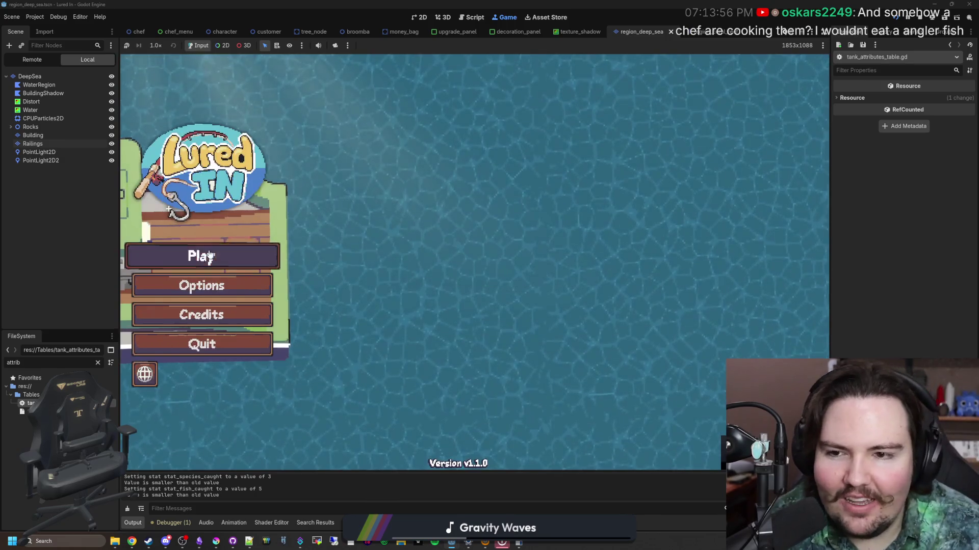
left_click(209, 256)
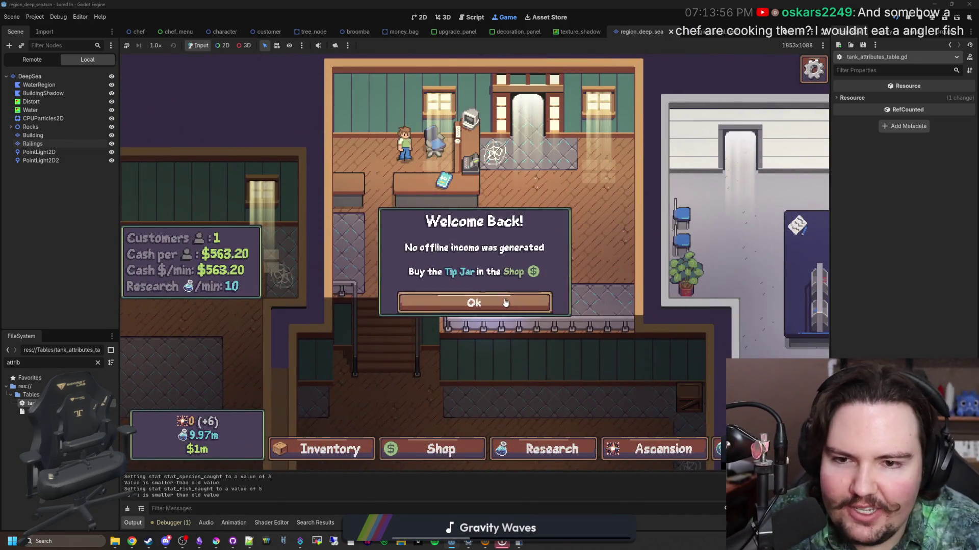
left_click(502, 303)
mouse_move(574, 350)
left_mouse_down()
mouse_move(387, 153)
mouse_move(523, 298)
left_mouse_up()
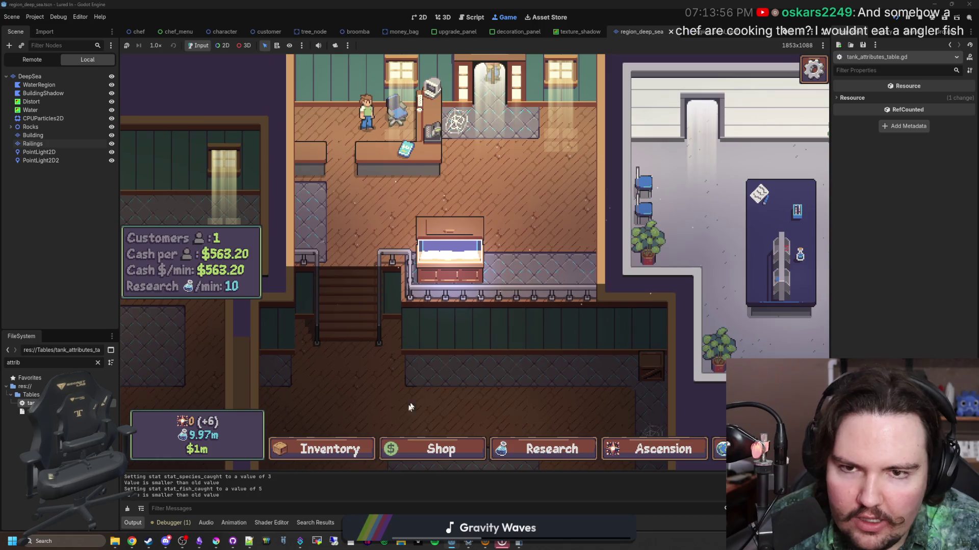
left_click(321, 449)
scroll(385, 338, "down", 15)
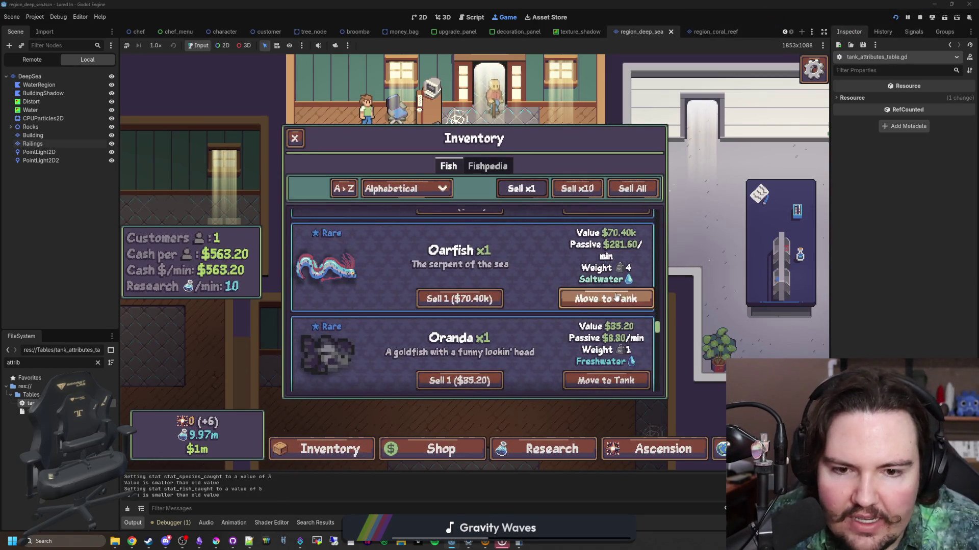
scroll(596, 328, "down", 2)
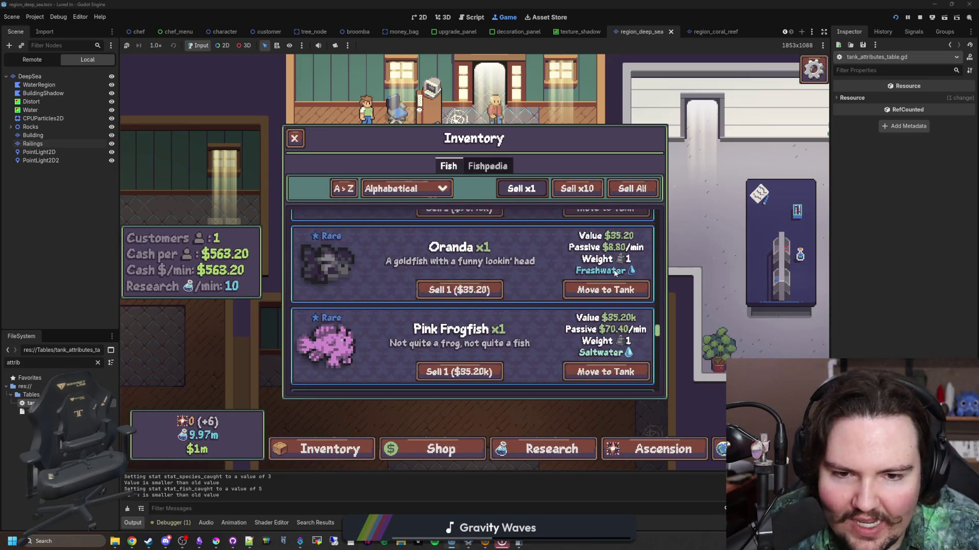
scroll(616, 274, "down", 2)
scroll(614, 273, "down", 5)
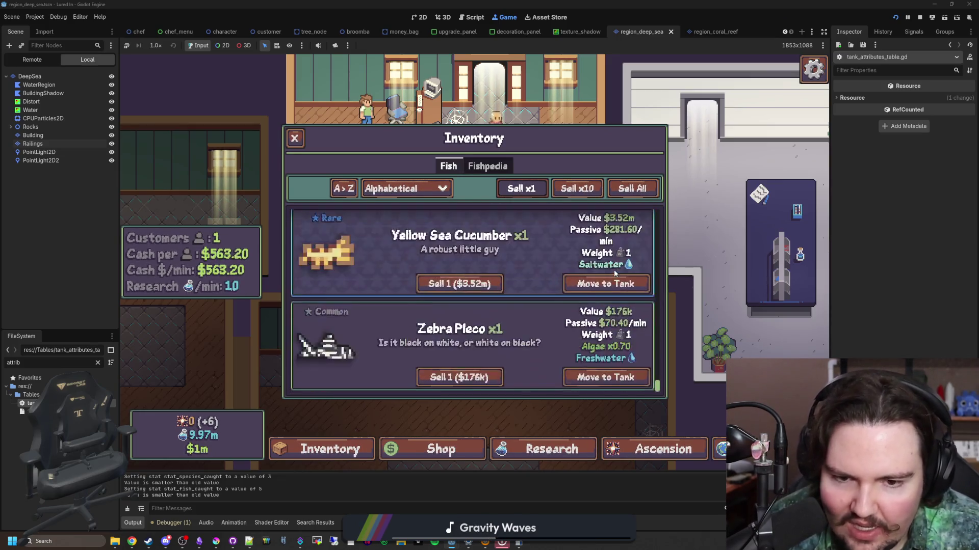
scroll(558, 348, "up", 15)
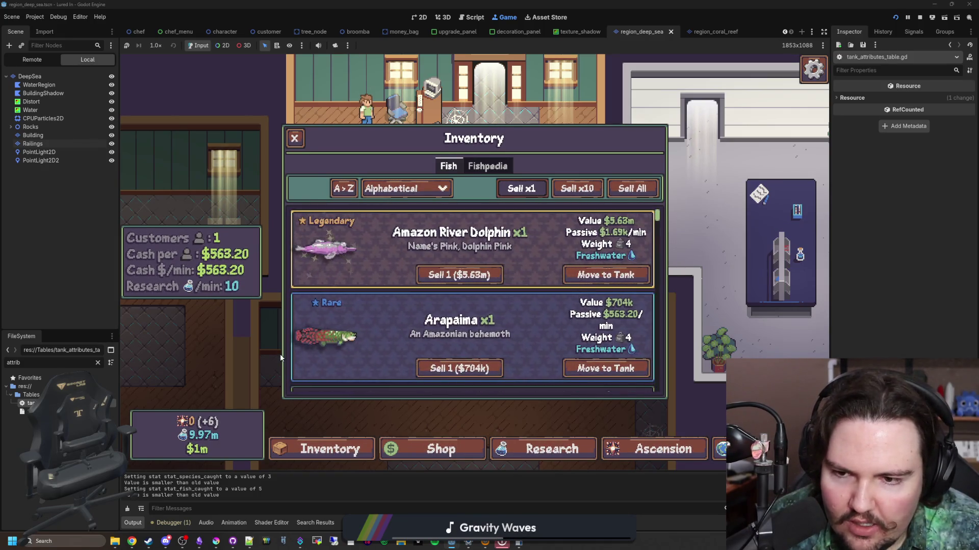
scroll(331, 345, "down", 4)
scroll(331, 345, "down", 6)
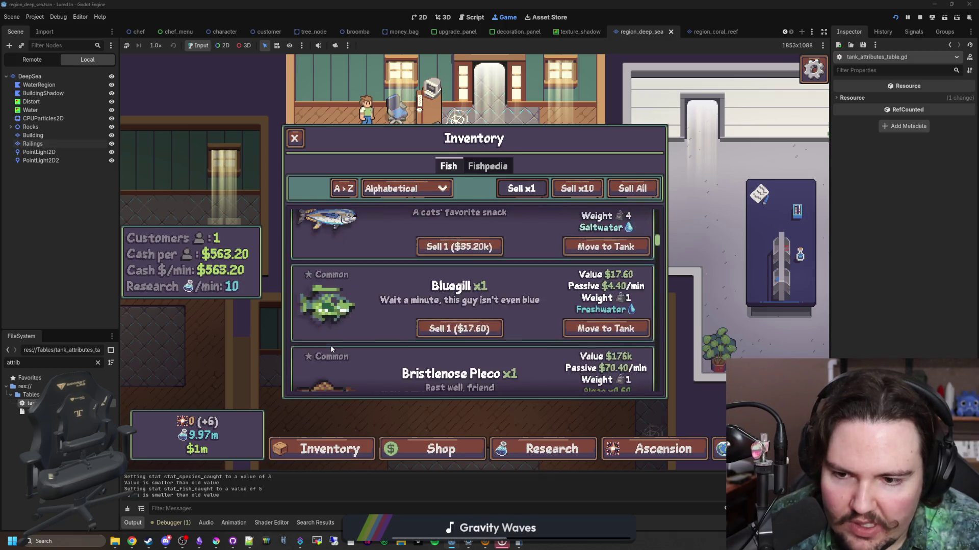
left_click(395, 301)
- Move the Anglerfish from Fish Tank 1 back to the inventory and browse the list
left_click(459, 243)
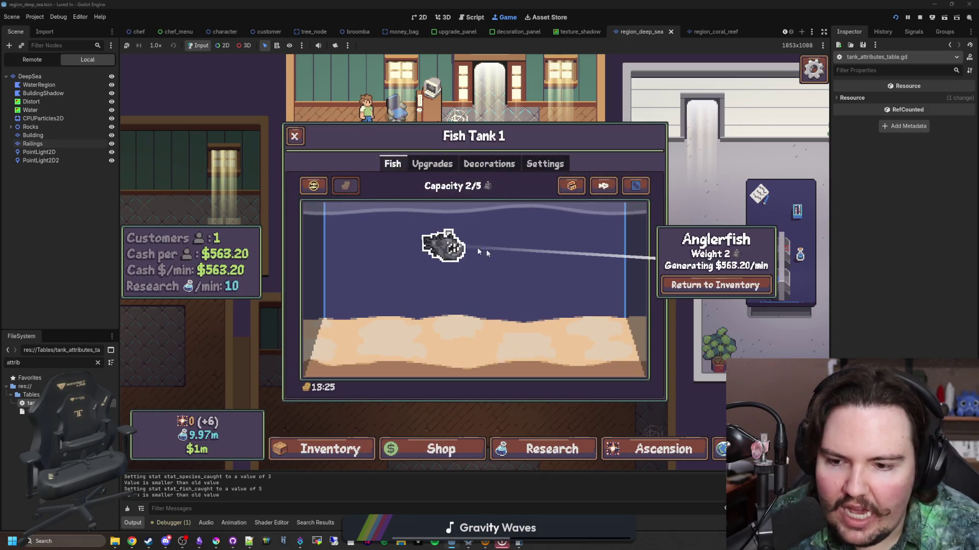
left_click(665, 264)
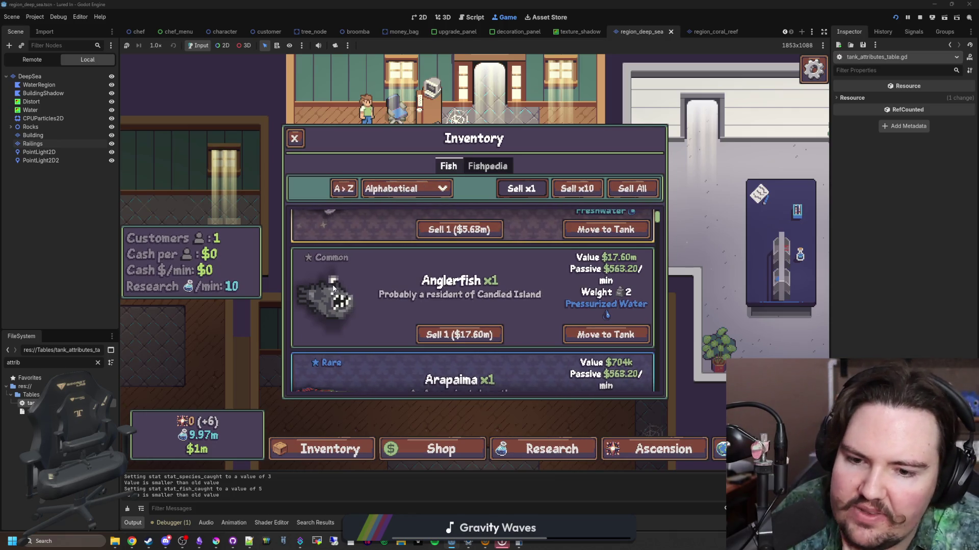
scroll(352, 306, "up", 1)
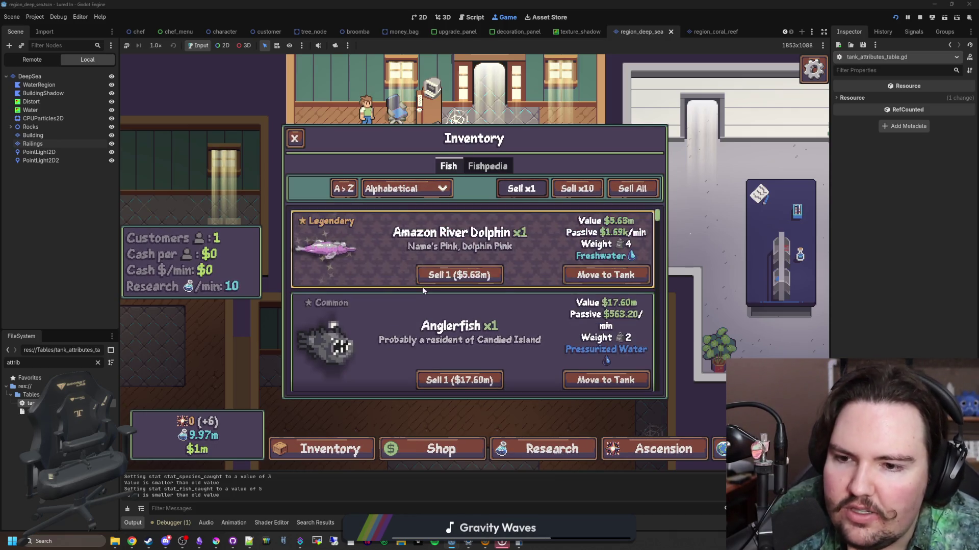
scroll(368, 284, "down", 4)
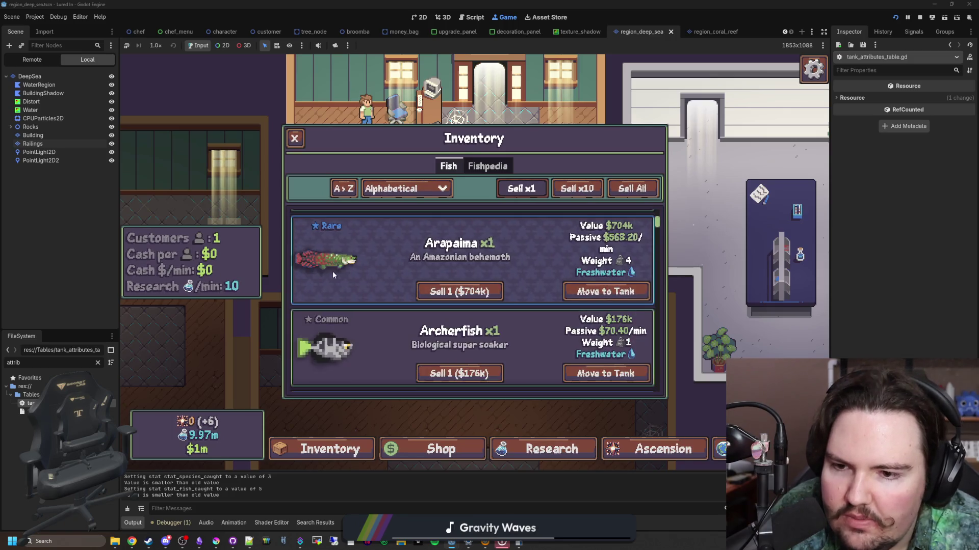
scroll(334, 280, "down", 5)
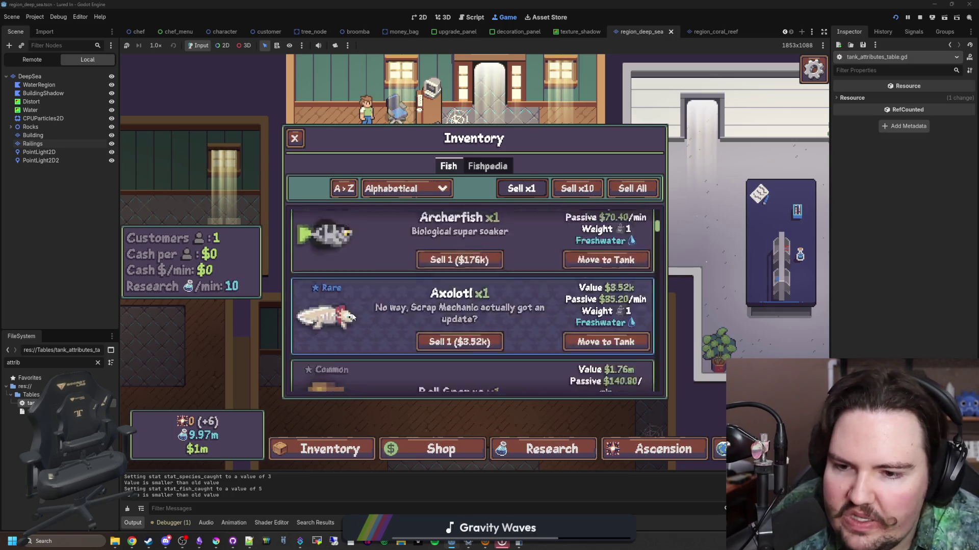
scroll(352, 313, "down", 3)
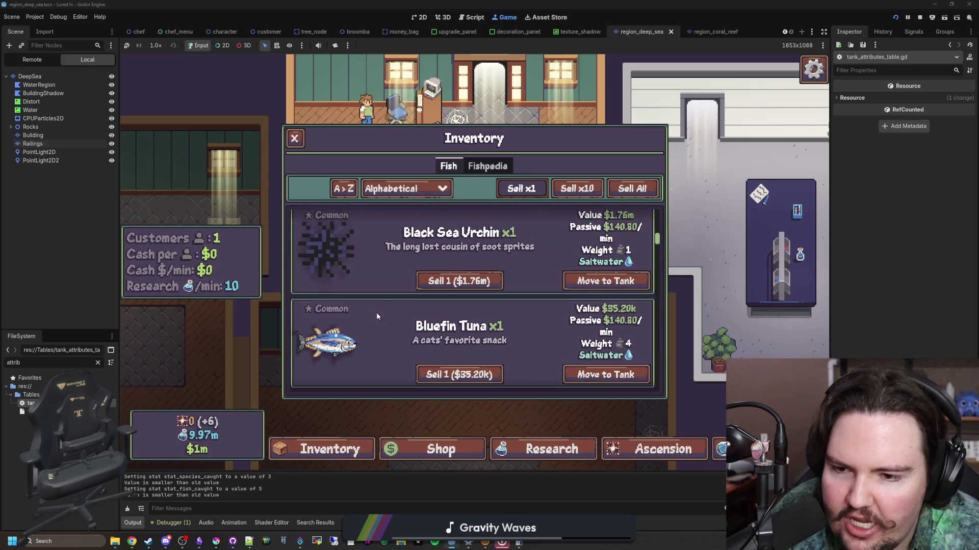
scroll(376, 313, "up", 8)
scroll(367, 312, "down", 2)
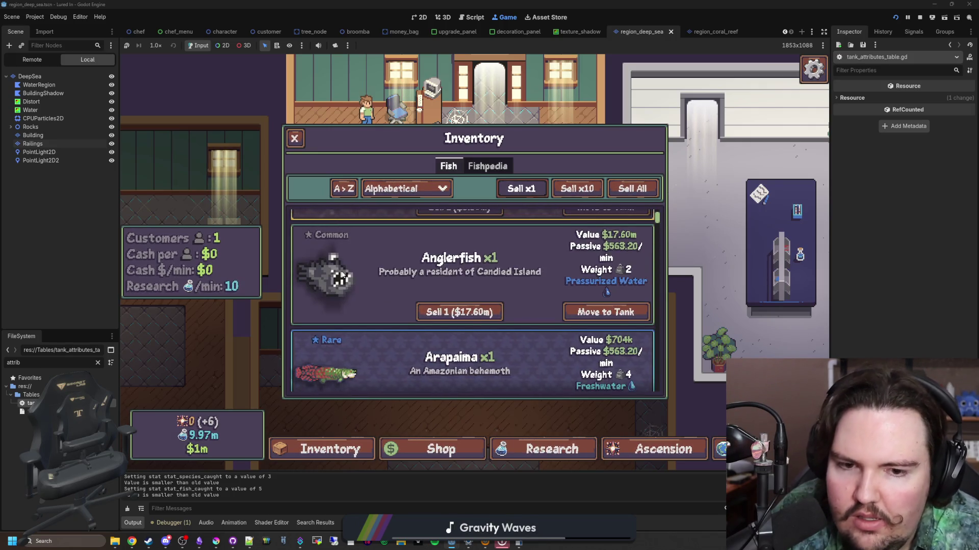
key("Escape")
- Review the reopened fish inventory, then switch to tank_attributes_table.gd in the Script workspace
left_click(334, 451)
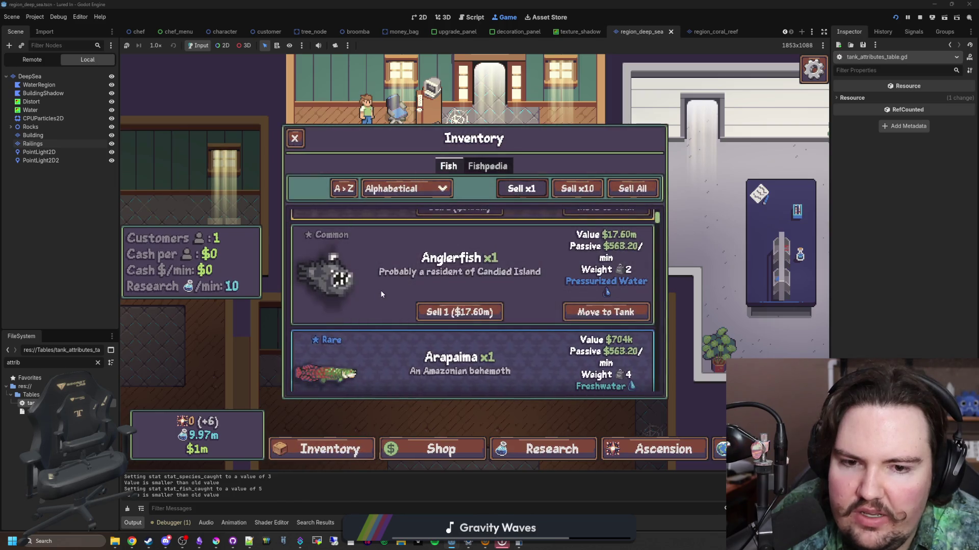
scroll(380, 290, "up", 2)
scroll(542, 301, "down", 2)
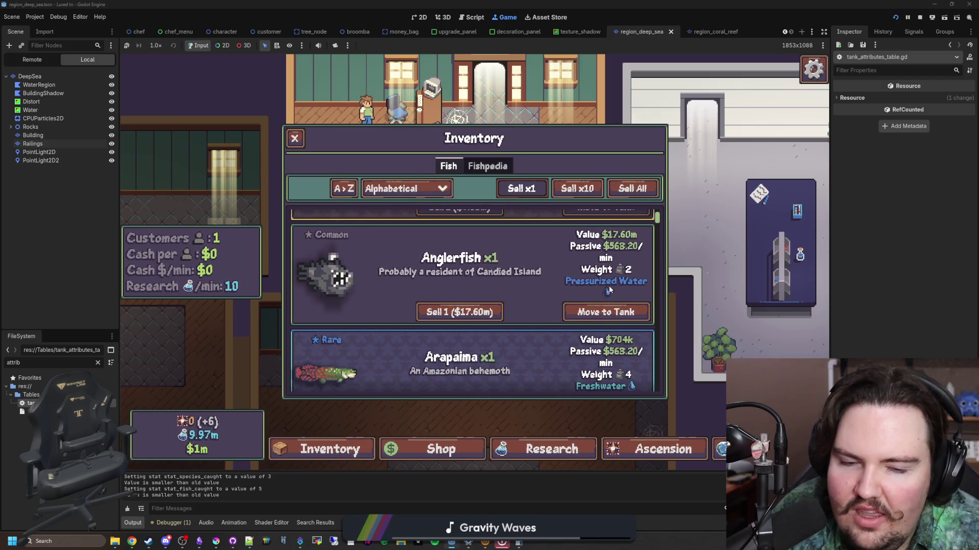
scroll(610, 290, "up", 1)
scroll(609, 289, "up", 1)
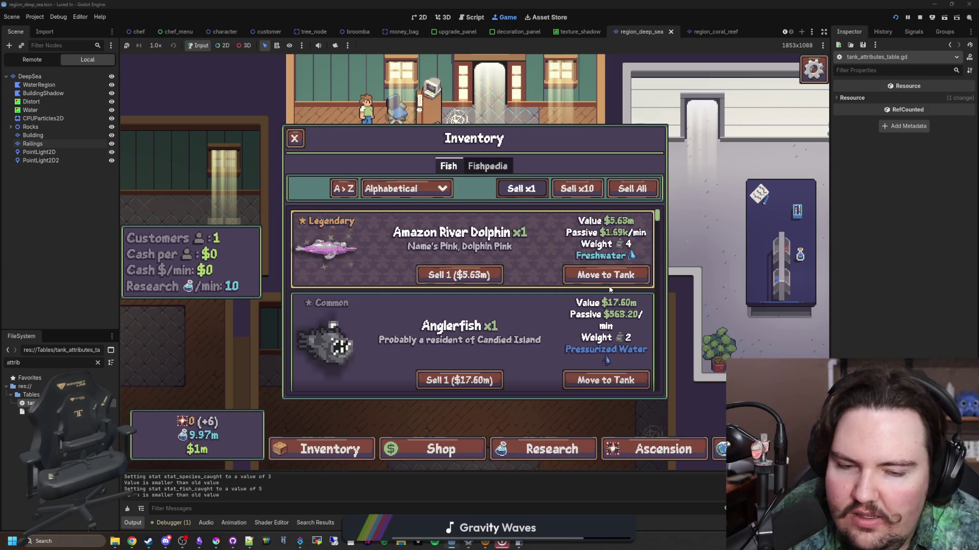
scroll(590, 348, "down", 1)
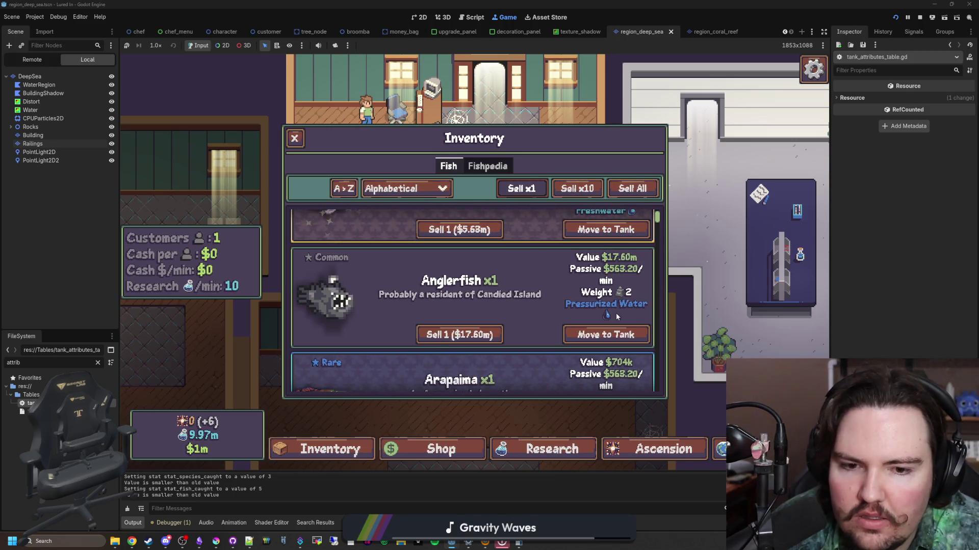
scroll(615, 314, "up", 1)
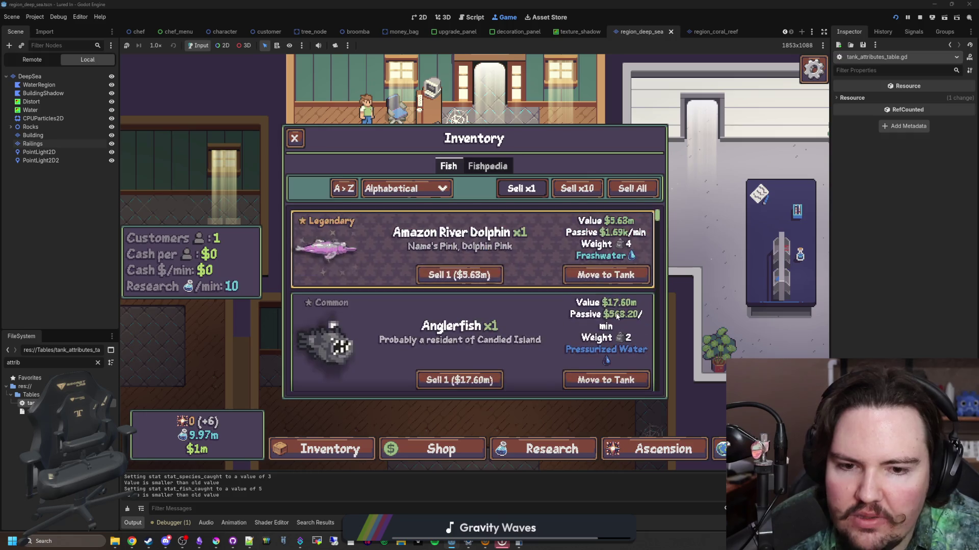
key("ctrl+F3")
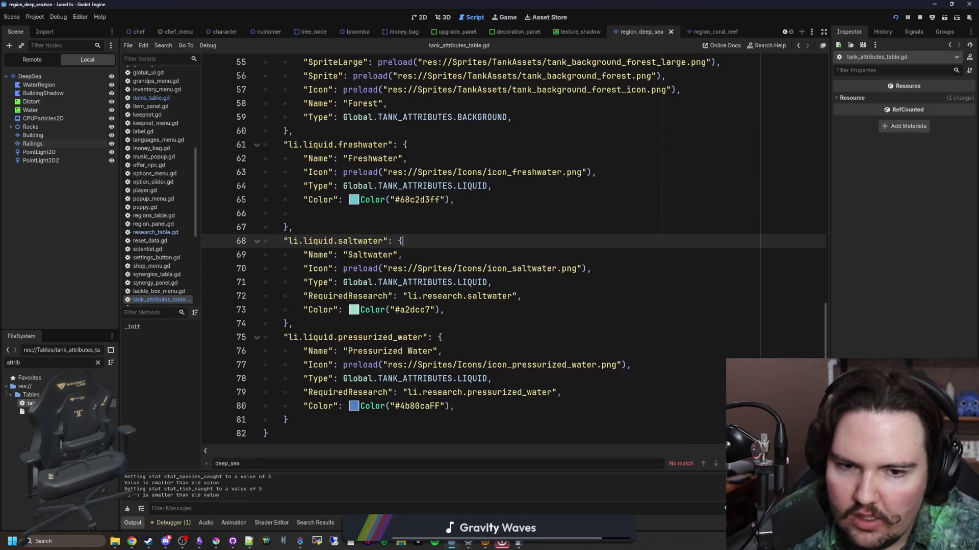
- Change 'Pressurized Water' to 'Pressurized' on line 76 of tank_attributes_table.gd and save
left_click(528, 328)
scroll(374, 220, "up", 1)
scroll(373, 220, "down", 1)
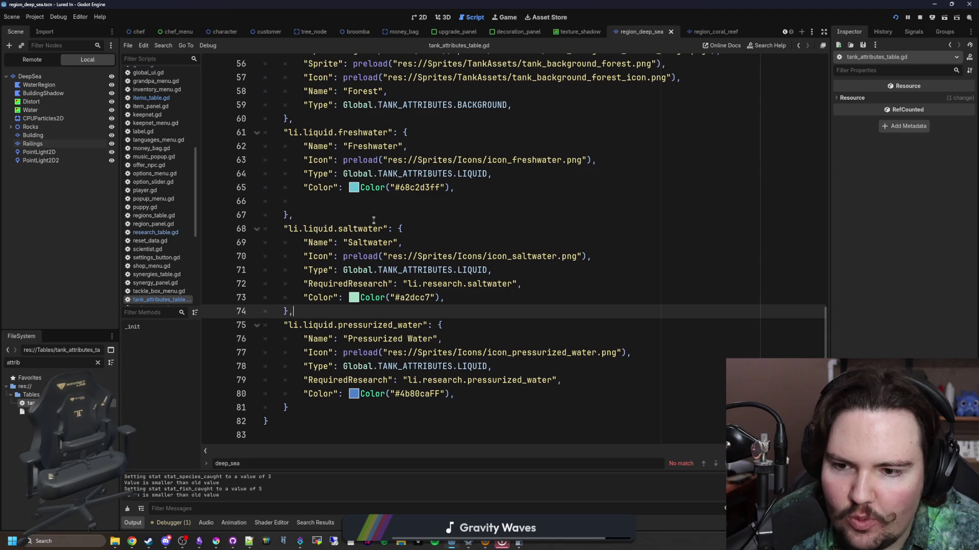
left_click(434, 340)
key("BackSpace")
key("BackSpace")
key("BackSpace")
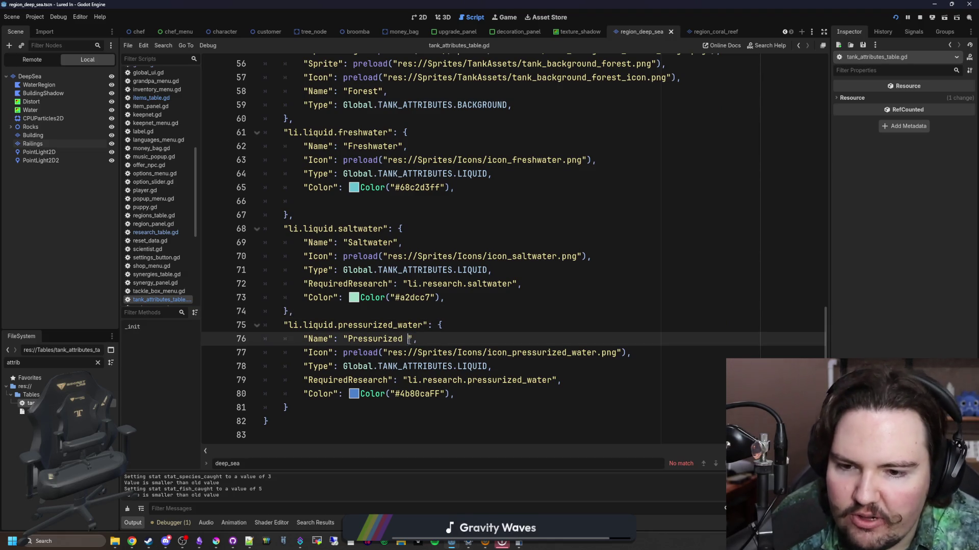
left_click(430, 316)
key("ctrl+s")
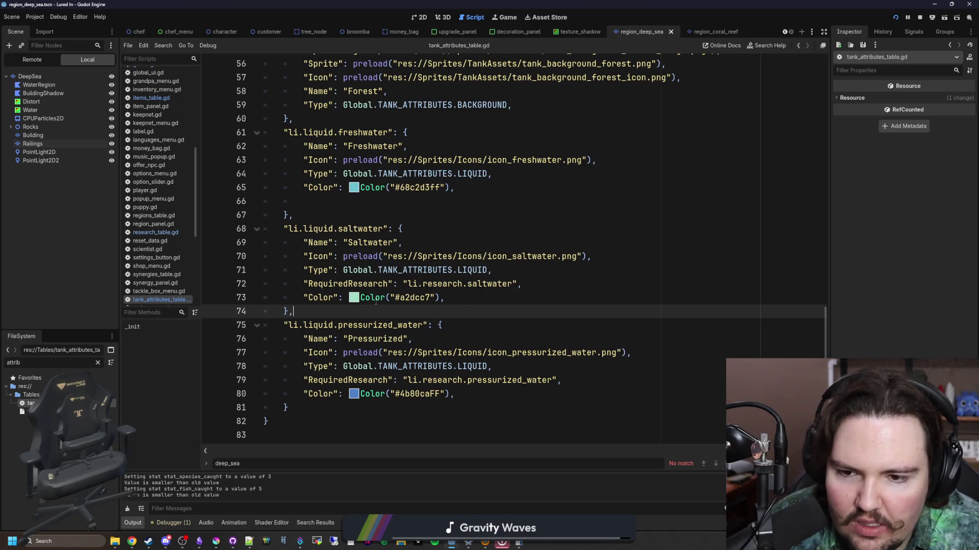
left_click(363, 214)
key("ctrl+s")
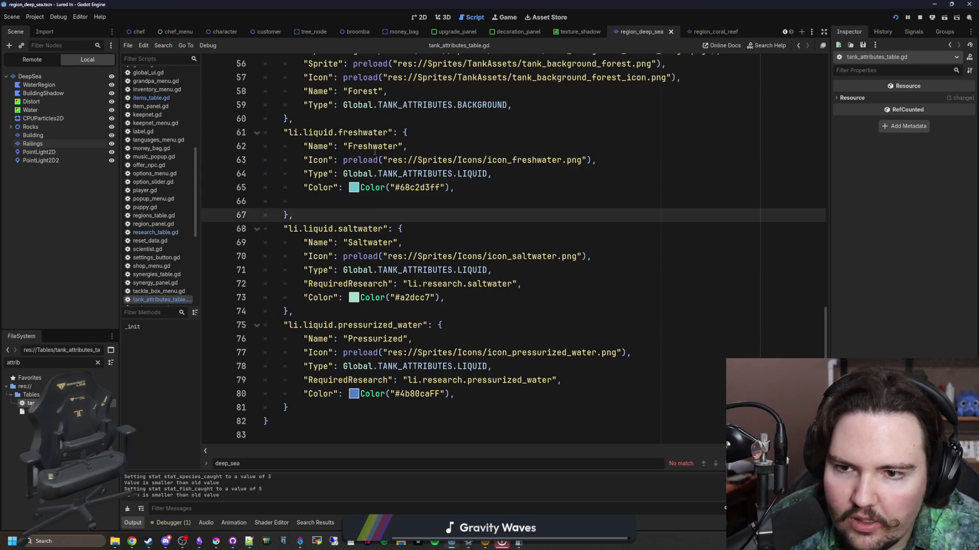
left_click(394, 307)
key("ctrl+s")
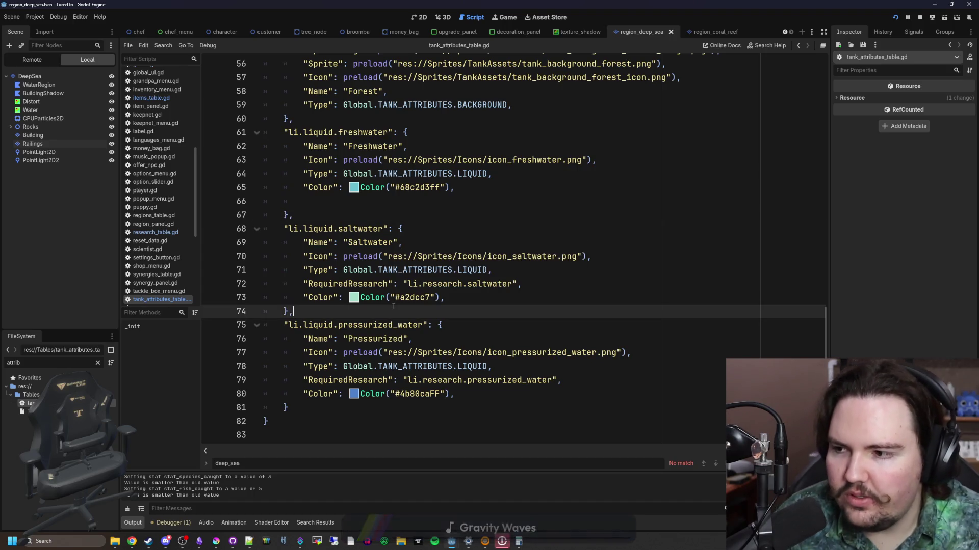
mouse_move(182, 542)
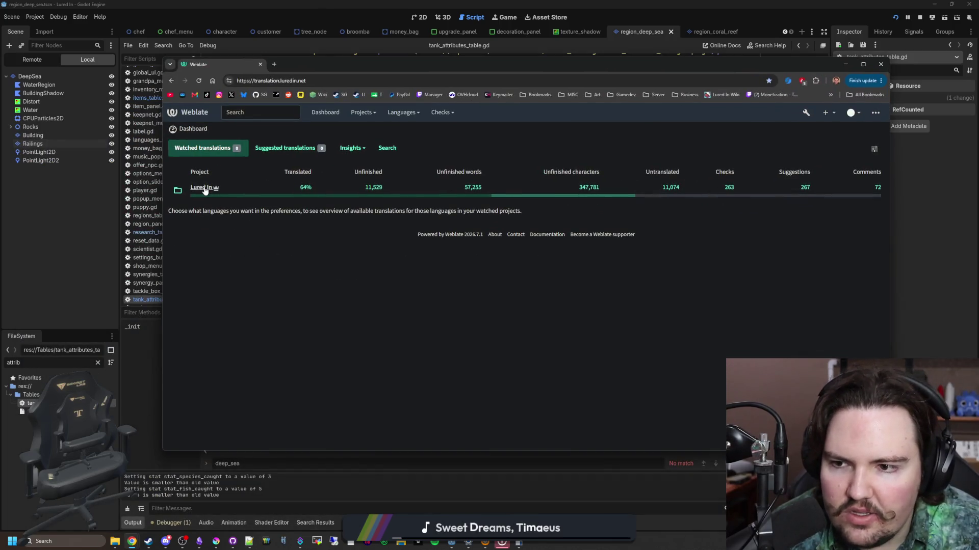
- Open the Lured In project's English translation and locate the Pressurized string
left_click(205, 188)
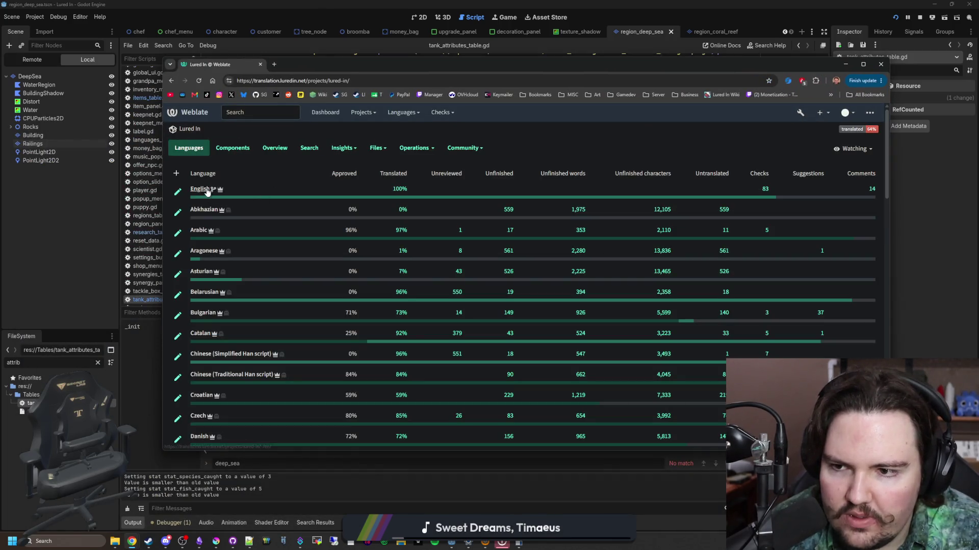
left_click(233, 146)
left_click(224, 209)
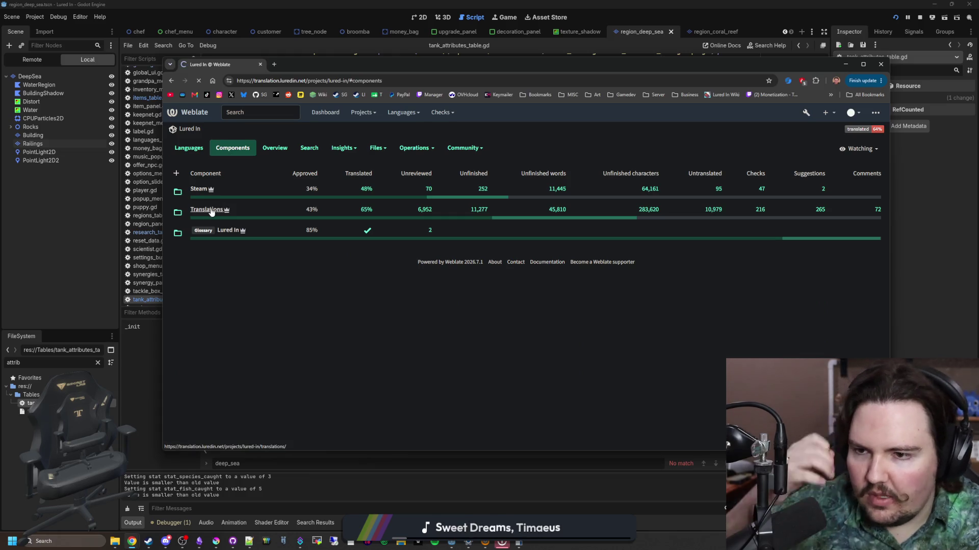
left_click(199, 190)
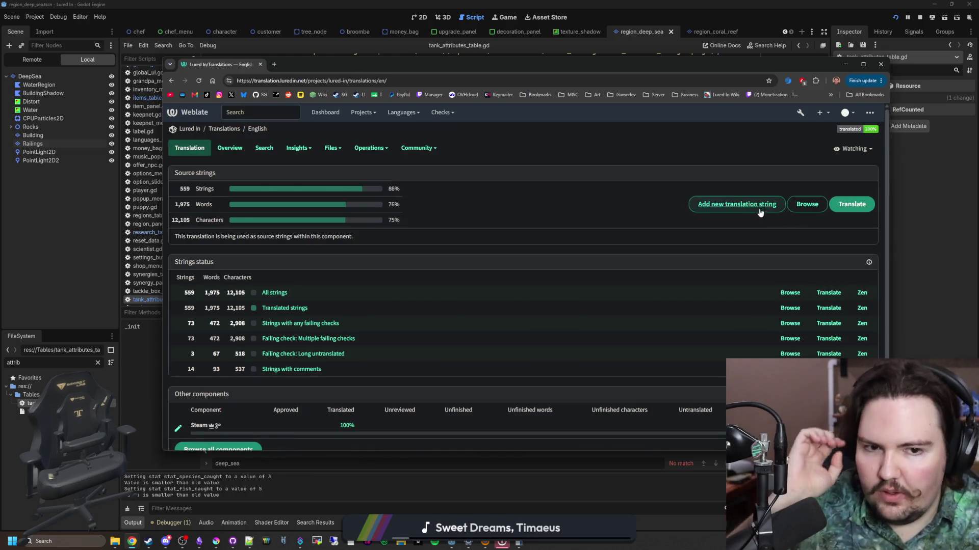
left_click(759, 211)
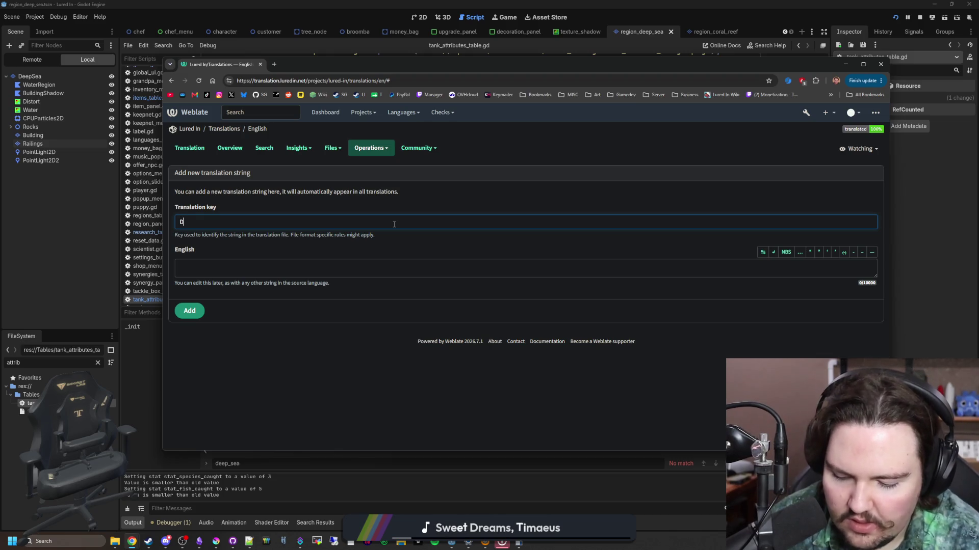
type("ressurized")
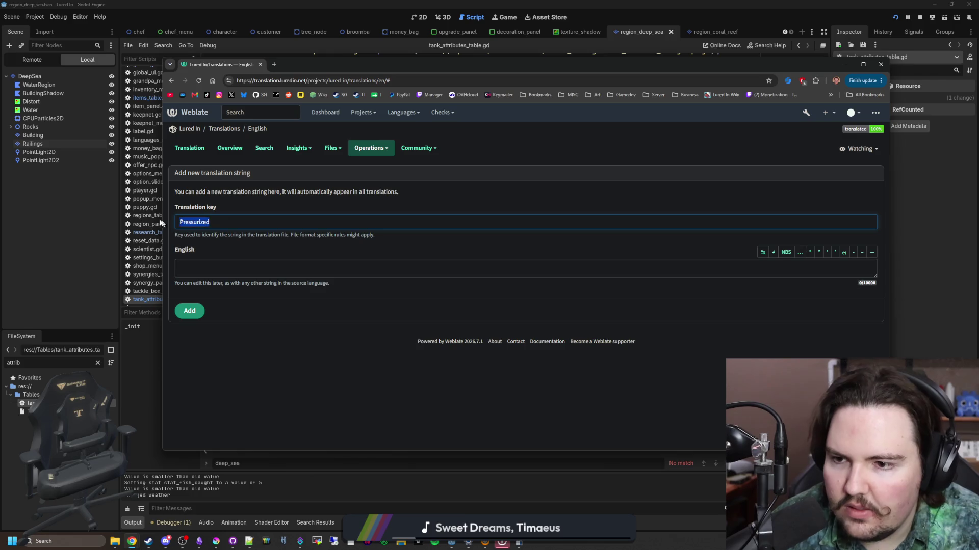
left_click(203, 261)
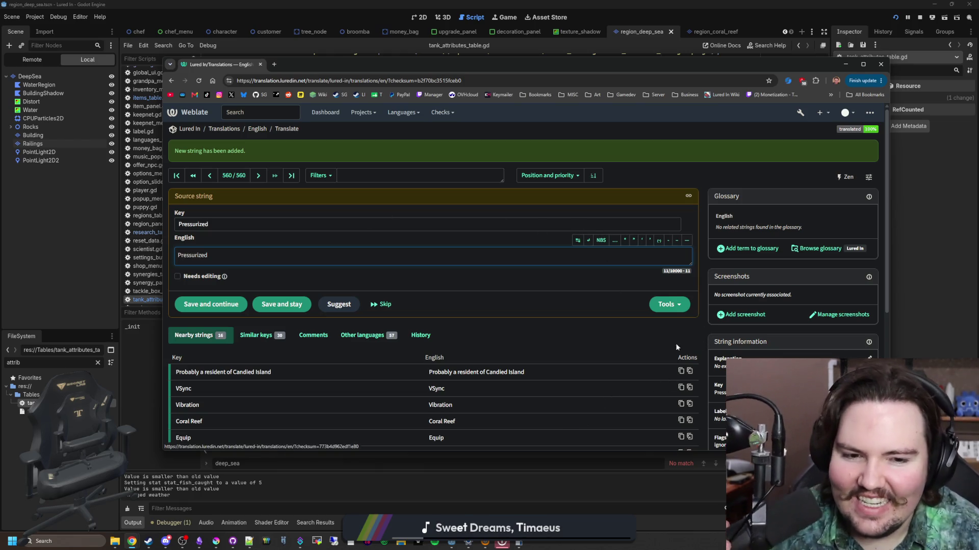
scroll(524, 323, "down", 5)
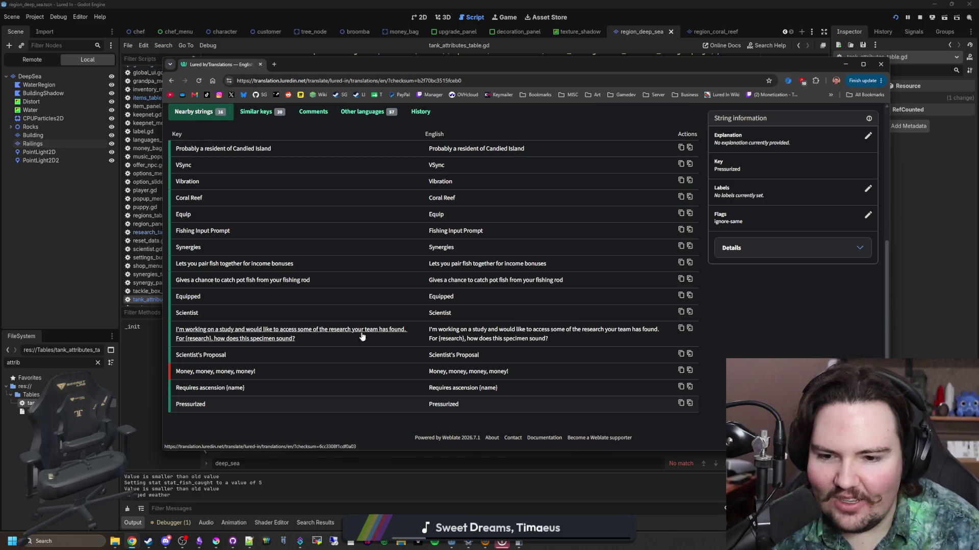
scroll(349, 337, "up", 2)
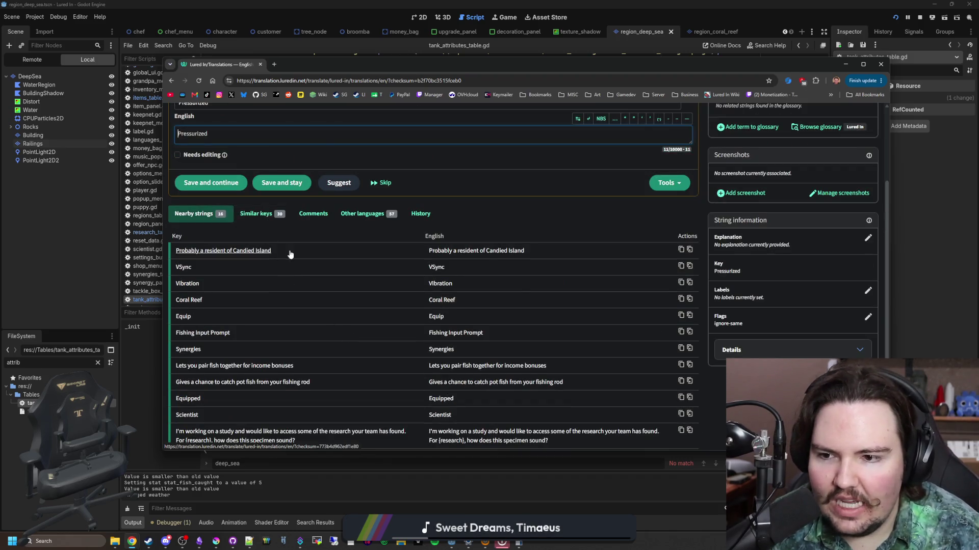
scroll(286, 309, "up", 3)
left_click(362, 335)
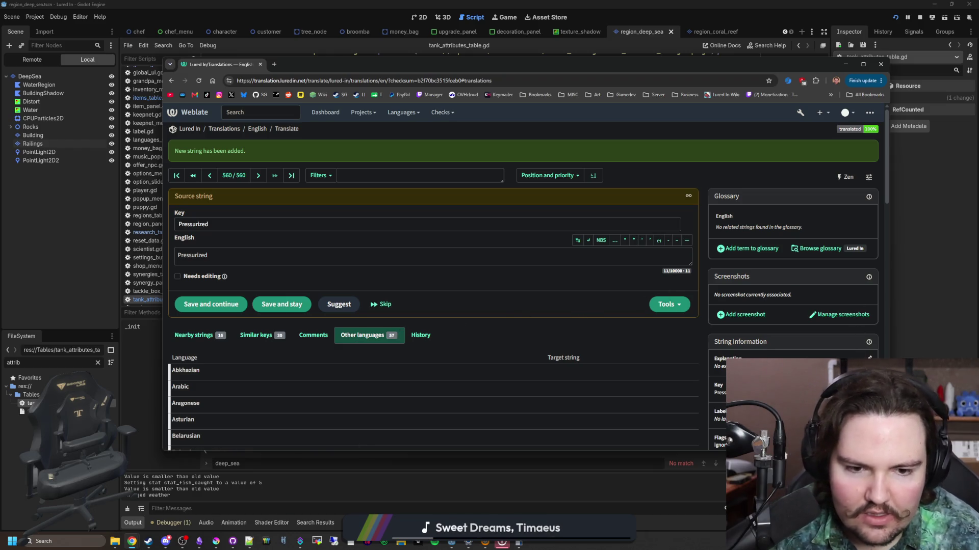
- Save the explanation 'Refers to water that is pressurized' for Pressurized, then open the add-string form
left_click(870, 359)
type("Refers to water that is pressurized")
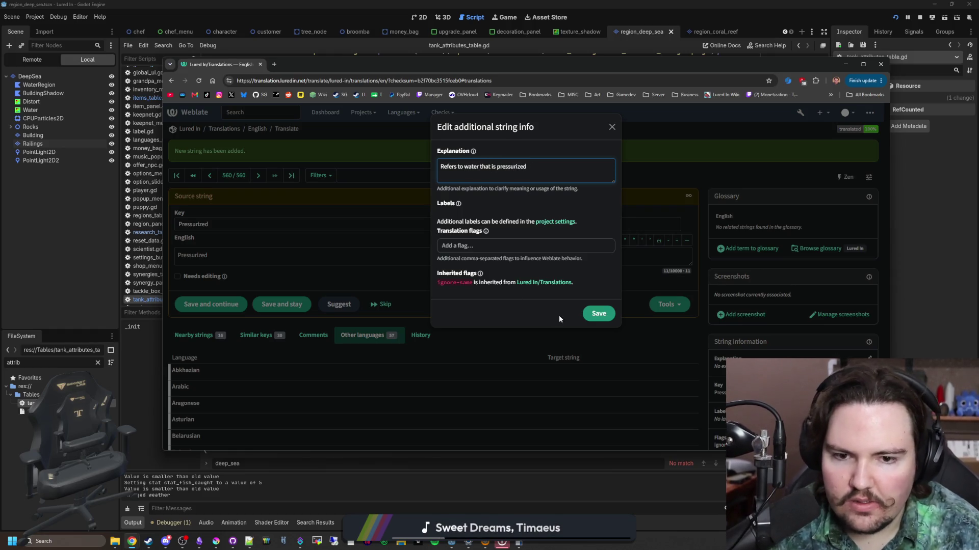
left_click(599, 314)
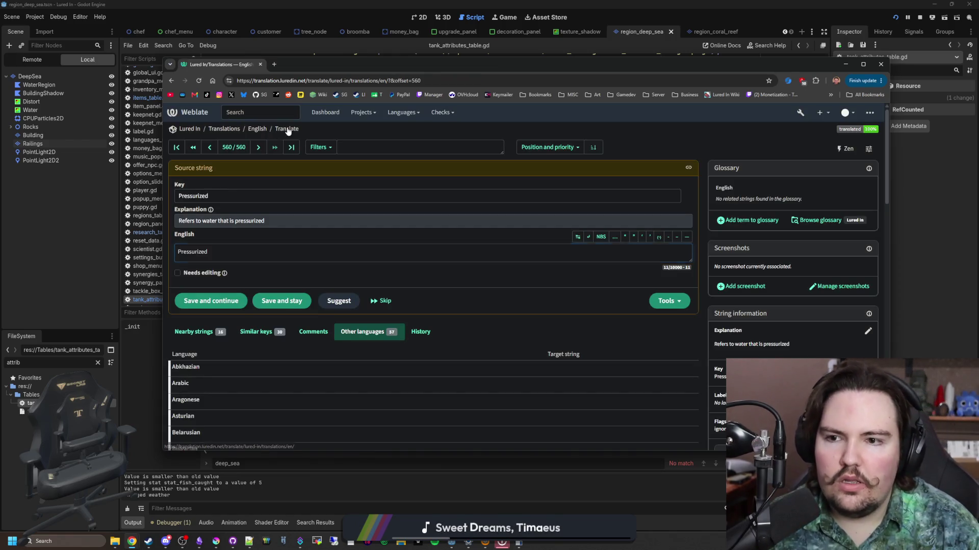
left_click(289, 131)
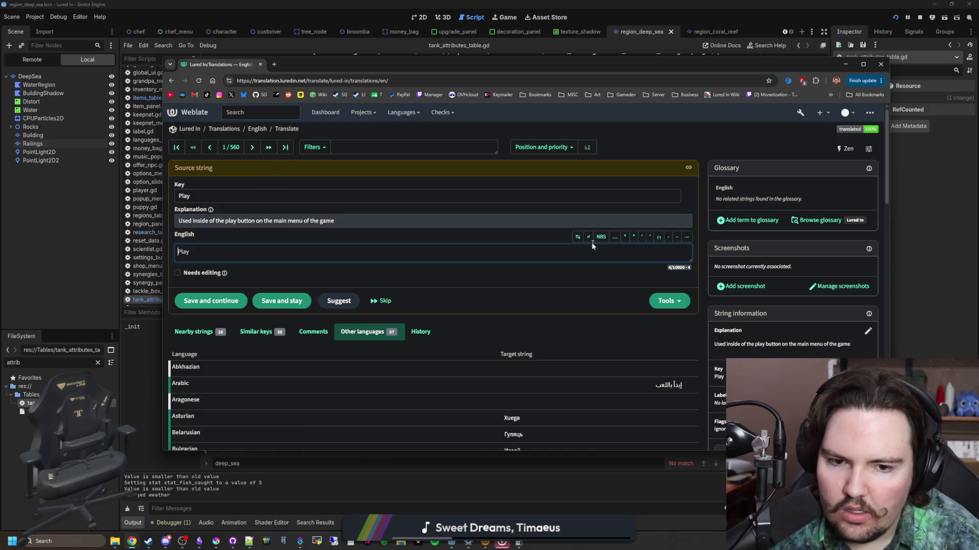
left_click(285, 147)
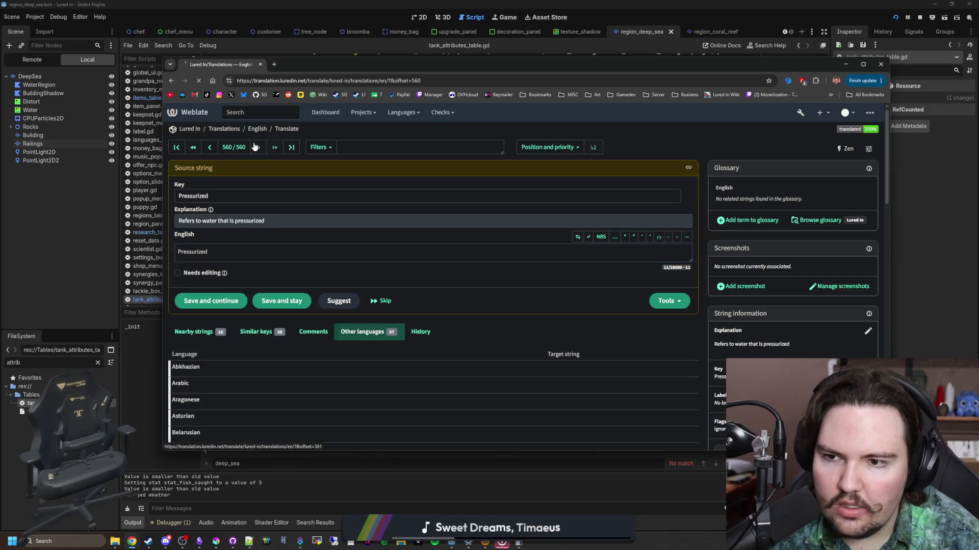
left_click(252, 147)
left_click(737, 232)
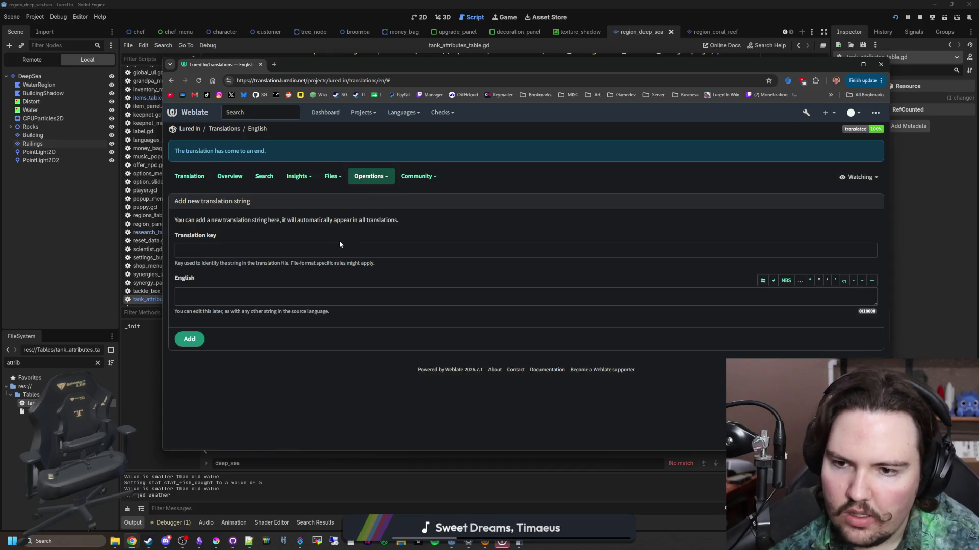
- Add a new translation string with the English text 'Pressurized Water'
left_click(319, 247)
type("Pressurized Water")
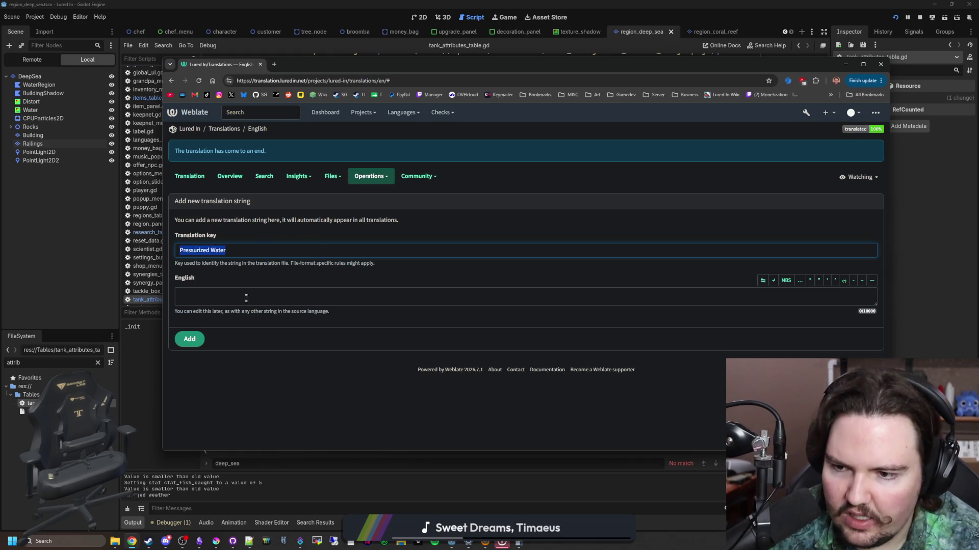
left_click(245, 297)
type("Pressurized Water")
left_click(195, 340)
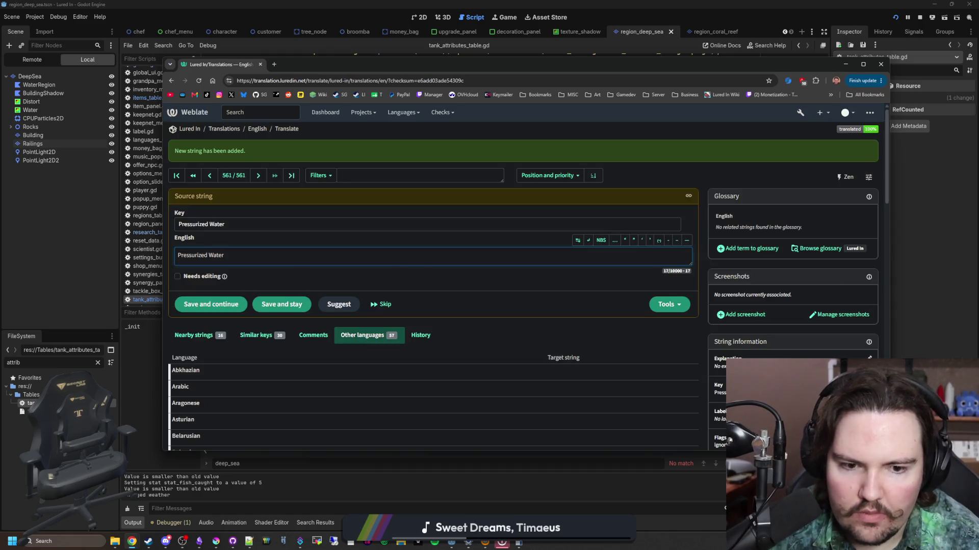
- Set its explanation to 'A type of liquid to put in your tanks' and save
left_click(869, 358)
type("Refers to pressurized water")
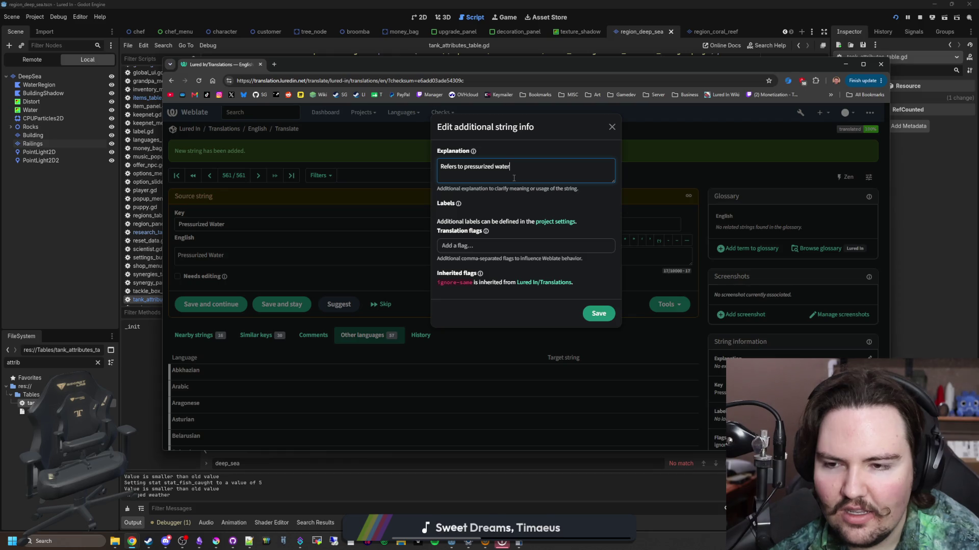
triple_click(524, 164)
type("A typ")
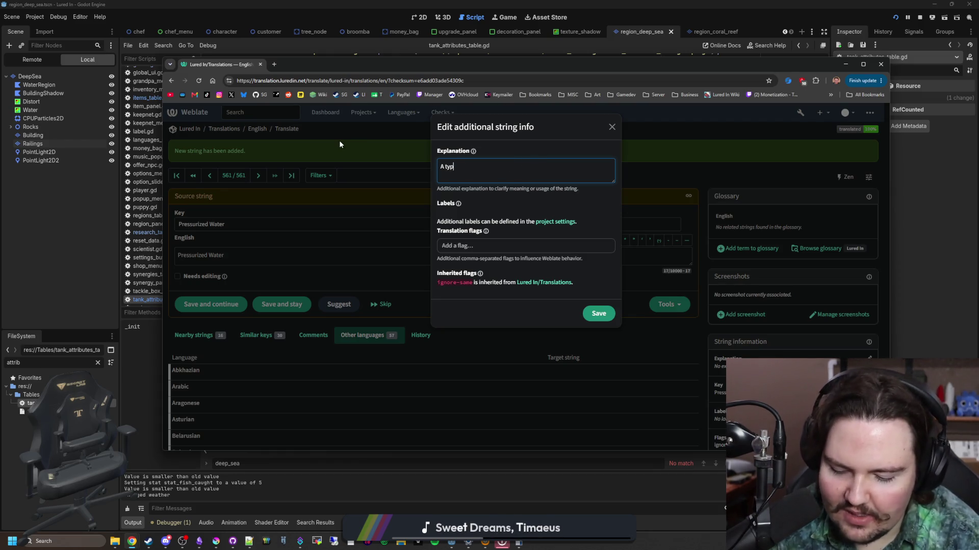
type("e of")
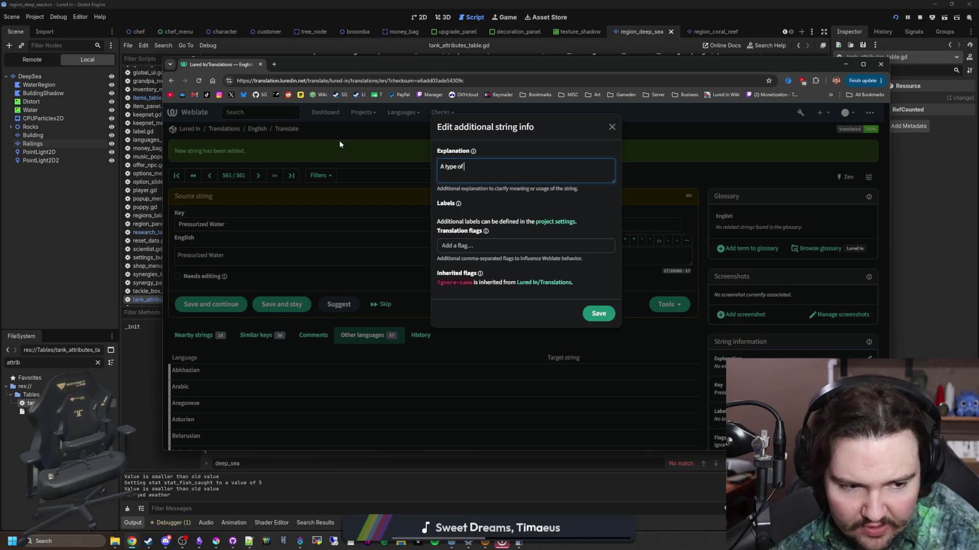
type(" liquid to put in")
type(" your tanks")
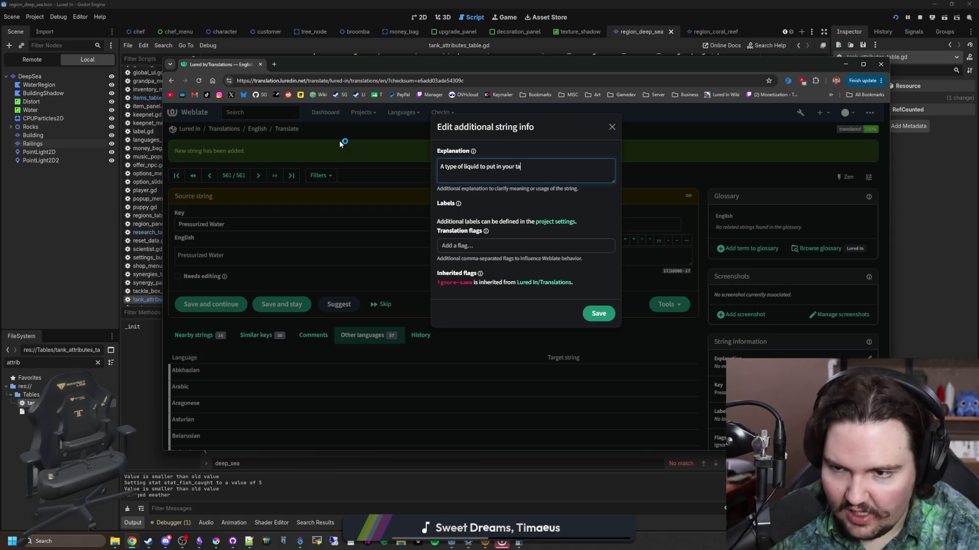
left_click(601, 321)
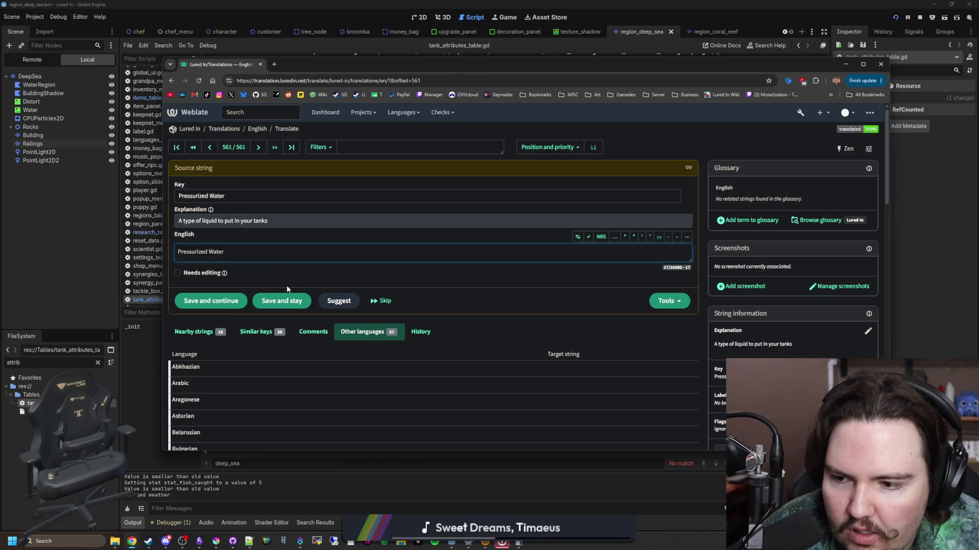
left_click(279, 148)
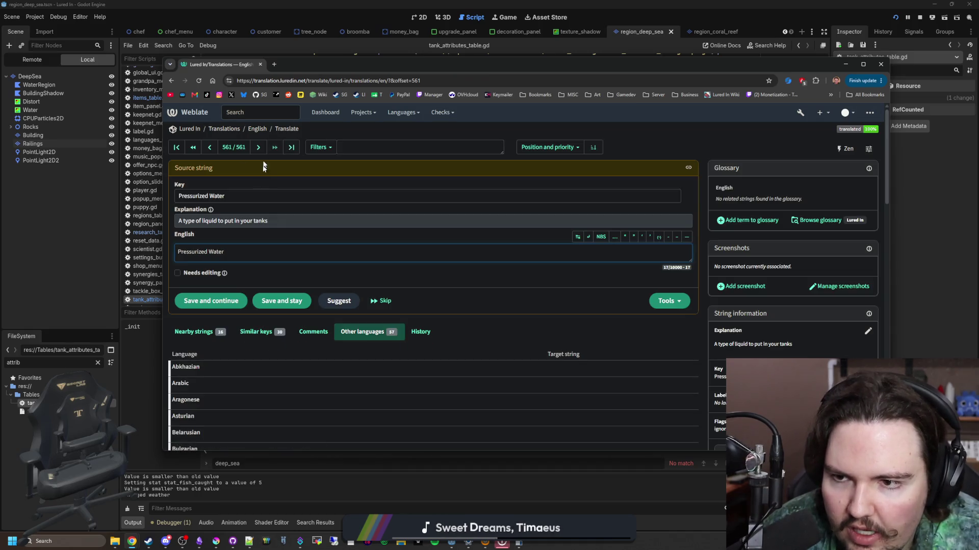
- Back in Godot, open items_table.gd at the Anglerfish entry
key("super+Down")
left_click(485, 202)
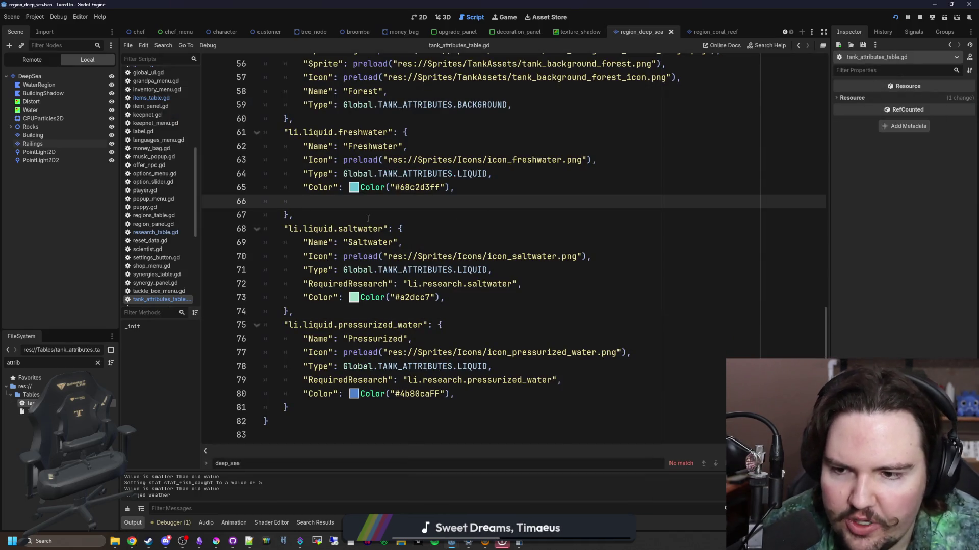
left_click(164, 105)
left_click(162, 99)
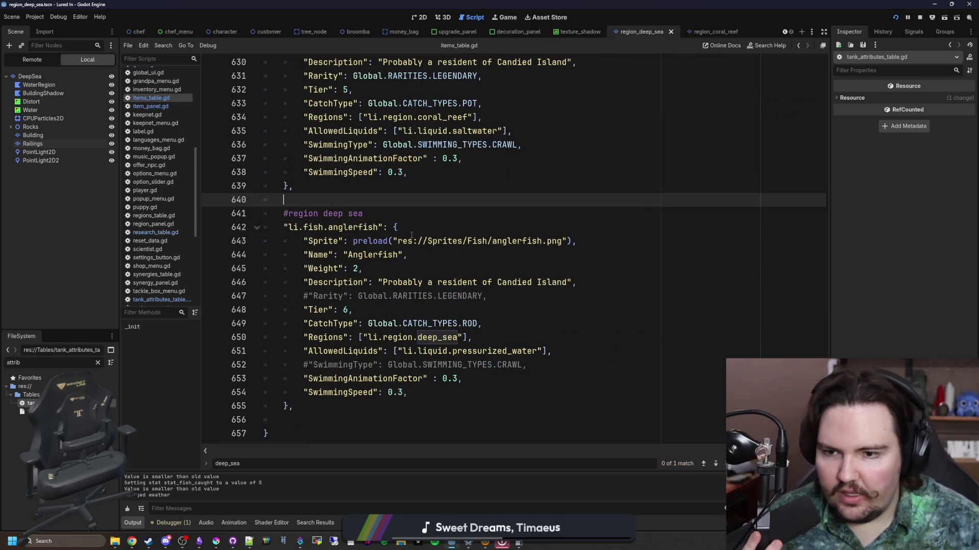
left_click(462, 339)
left_click(556, 281)
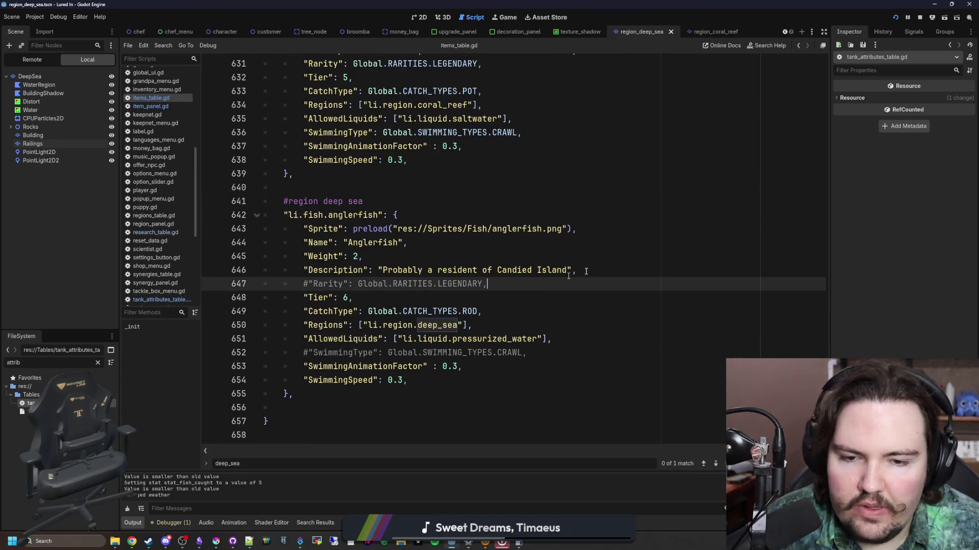
key("super+2")
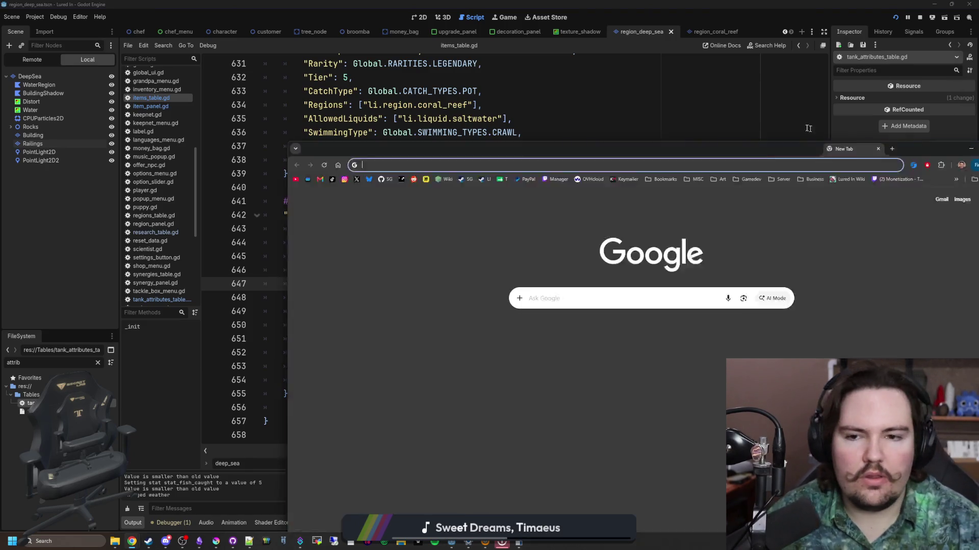
- Search Google for 'anglerfish' and maximize the results window
type("anglerfish")
key("Return")
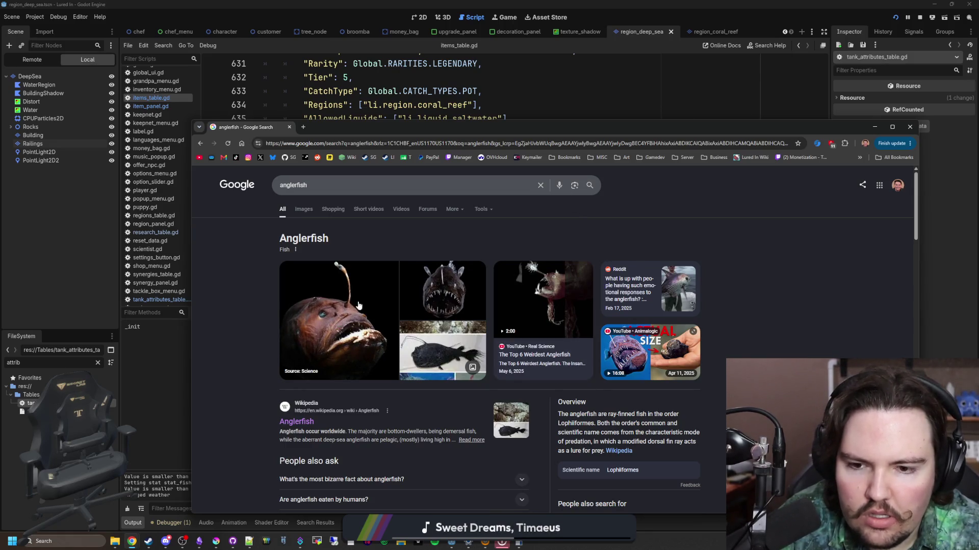
mouse_move(485, 129)
left_mouse_down()
mouse_move(515, 108)
mouse_move(510, 1)
left_mouse_up()
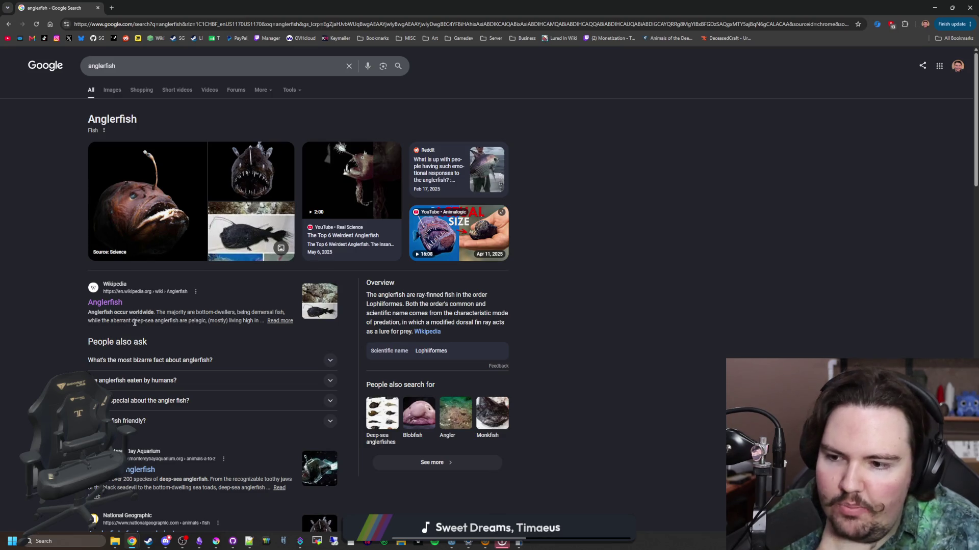
left_click(173, 361)
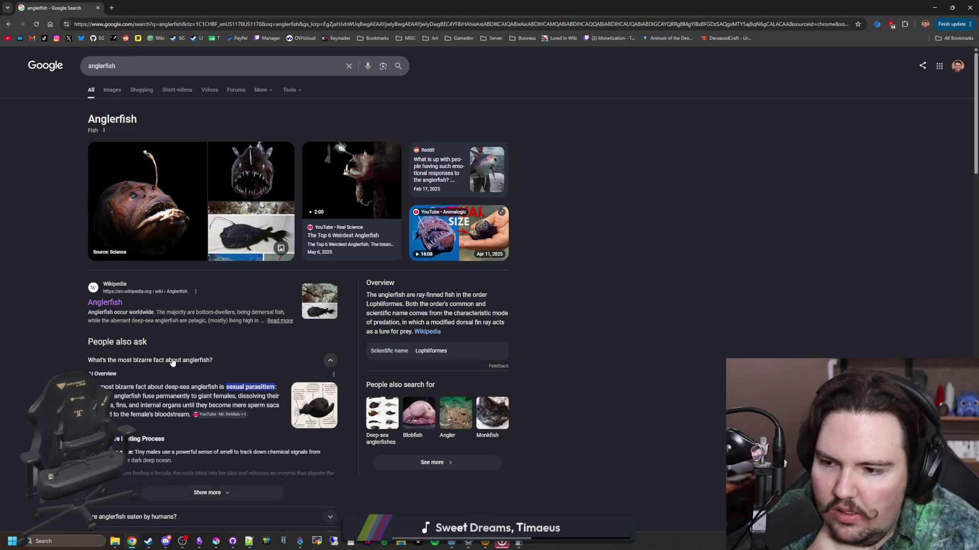
left_click(172, 361)
- Read the anglerfish Size answer under Things to know, then return to Godot
scroll(172, 362, "down", 3)
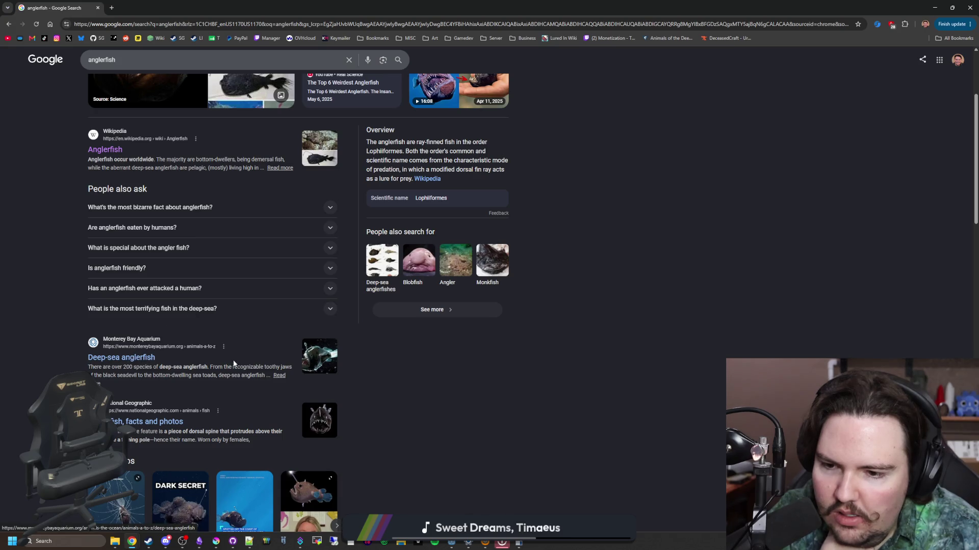
scroll(206, 356, "down", 2)
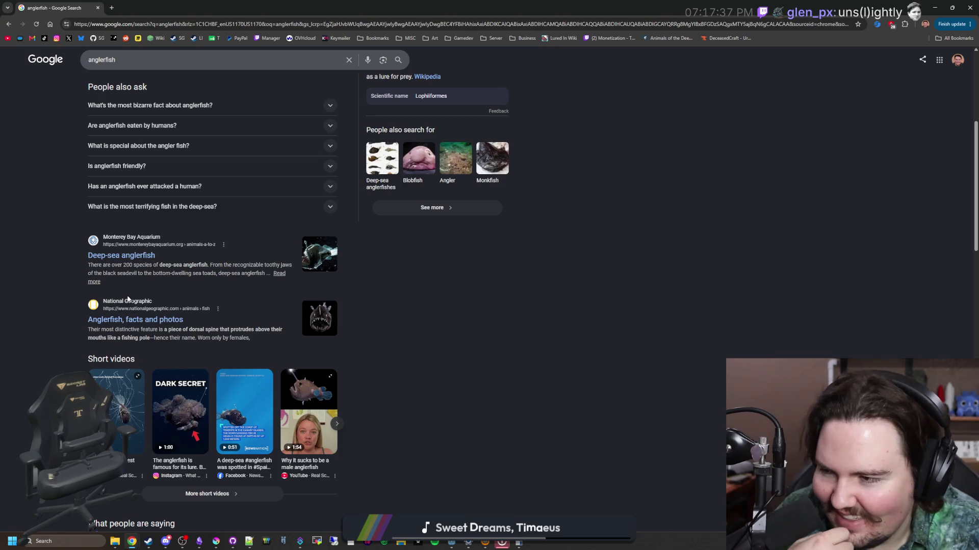
scroll(403, 375, "down", 9)
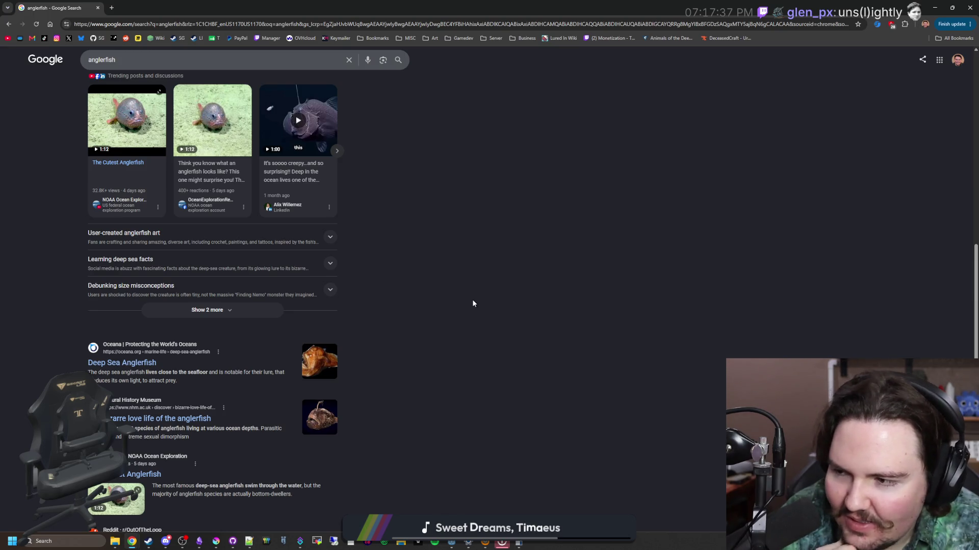
scroll(431, 341, "down", 3)
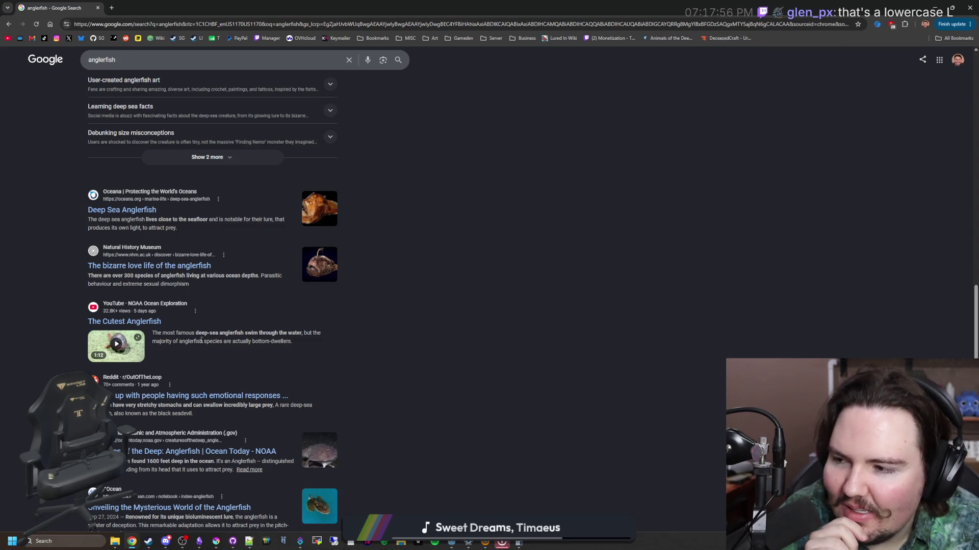
scroll(391, 346, "down", 4)
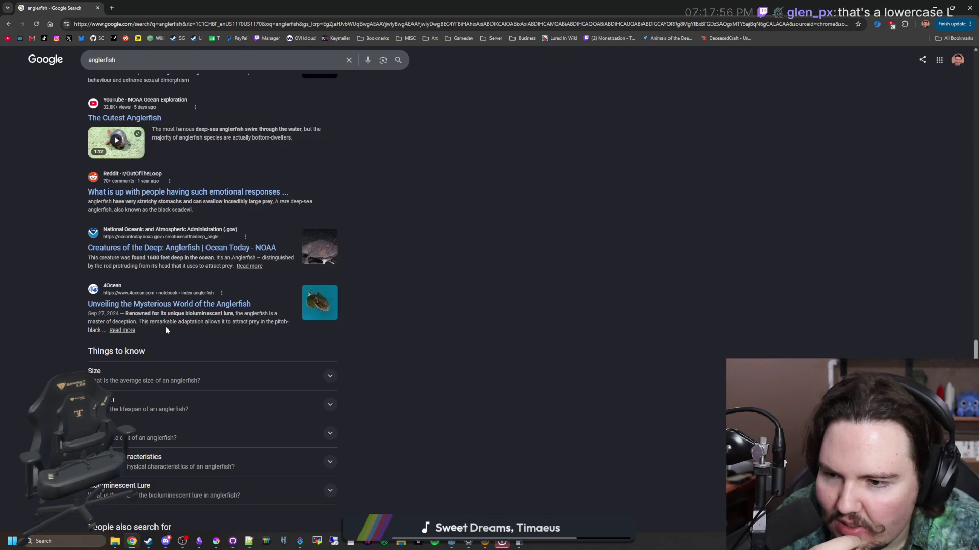
scroll(185, 324, "down", 2)
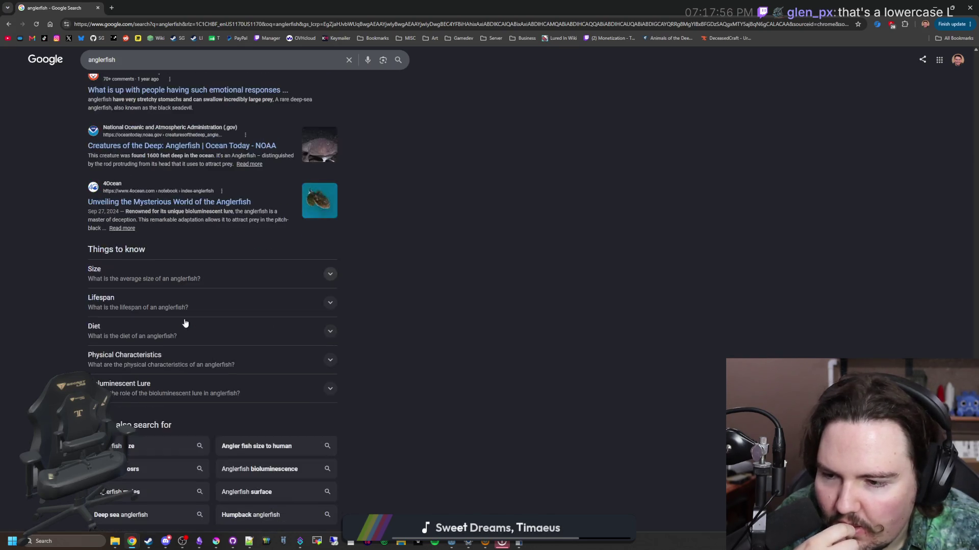
left_click(204, 271)
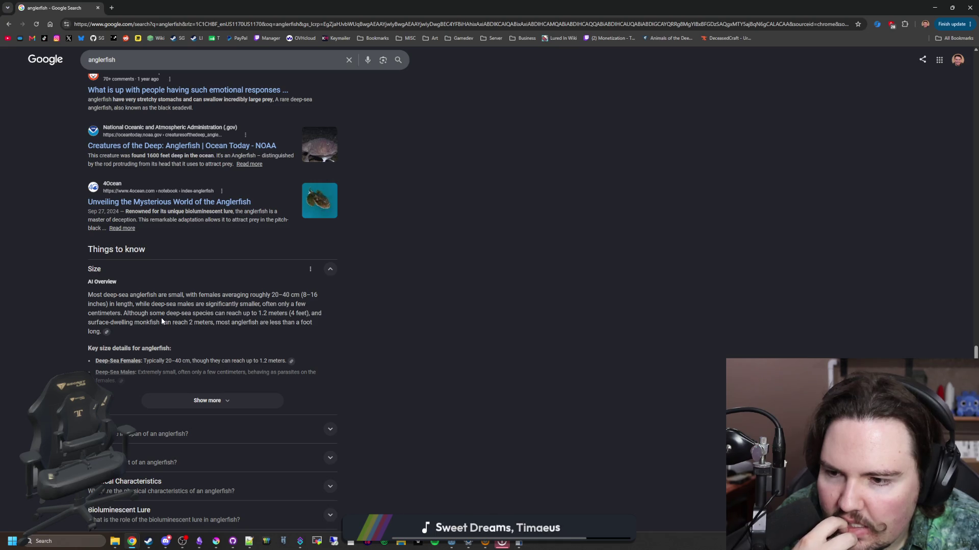
left_click_drag(176, 313, 287, 313)
left_click(287, 313)
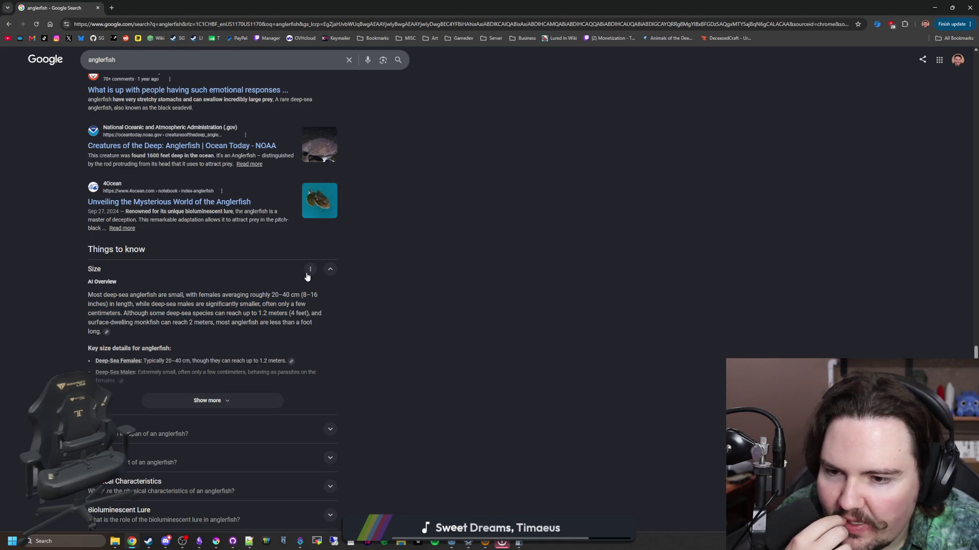
left_click(310, 268)
left_click(279, 273)
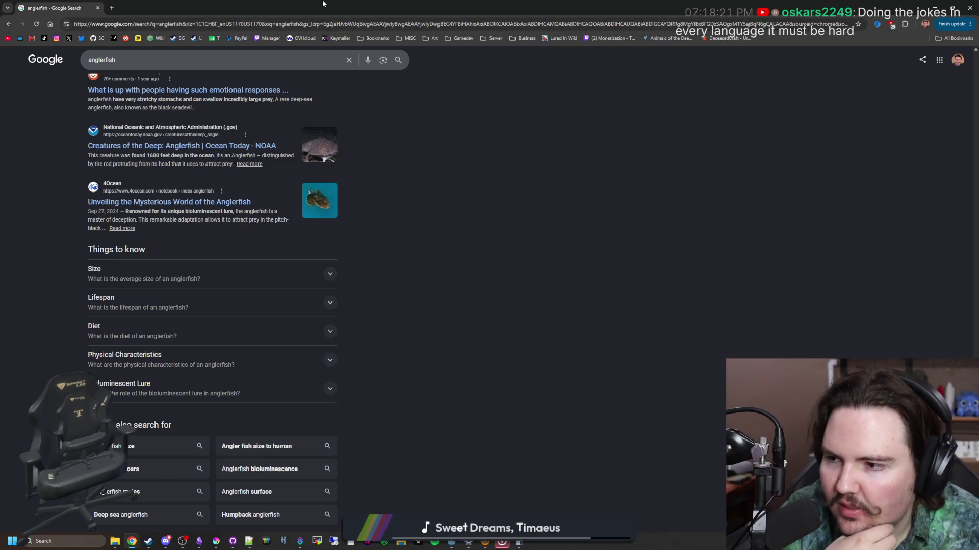
key("alt+Tab")
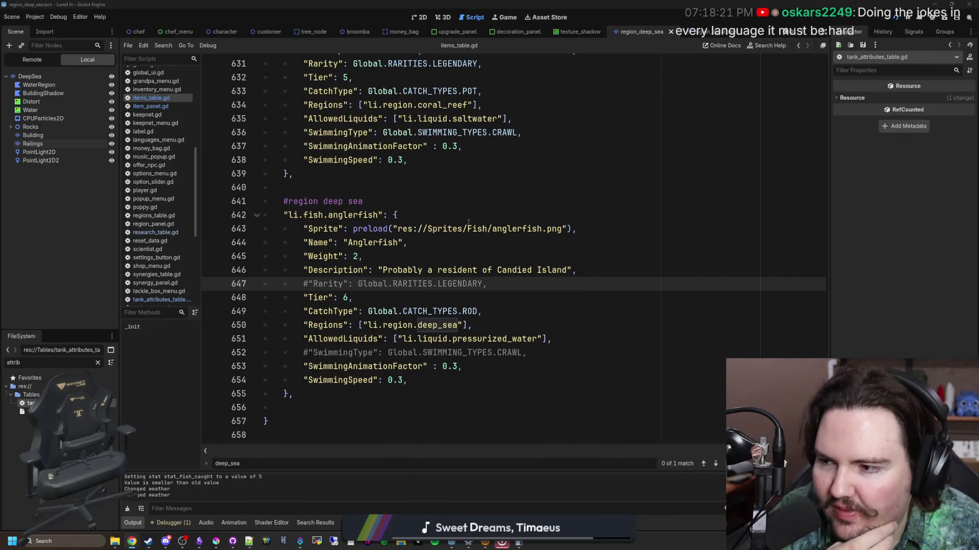
- Replace the anglerfish description on line 646 with 'A beacon in the night'
left_click(567, 269)
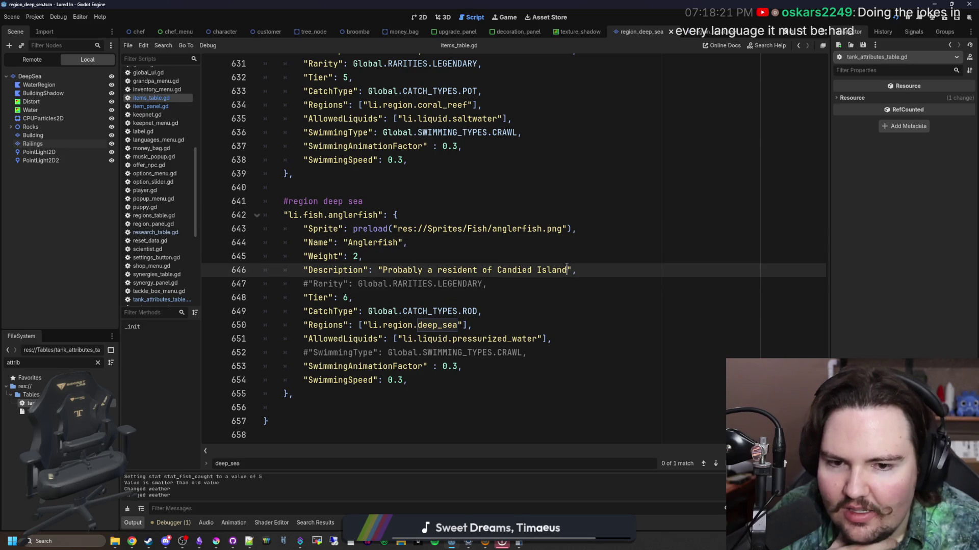
left_click_drag(567, 270, 384, 270)
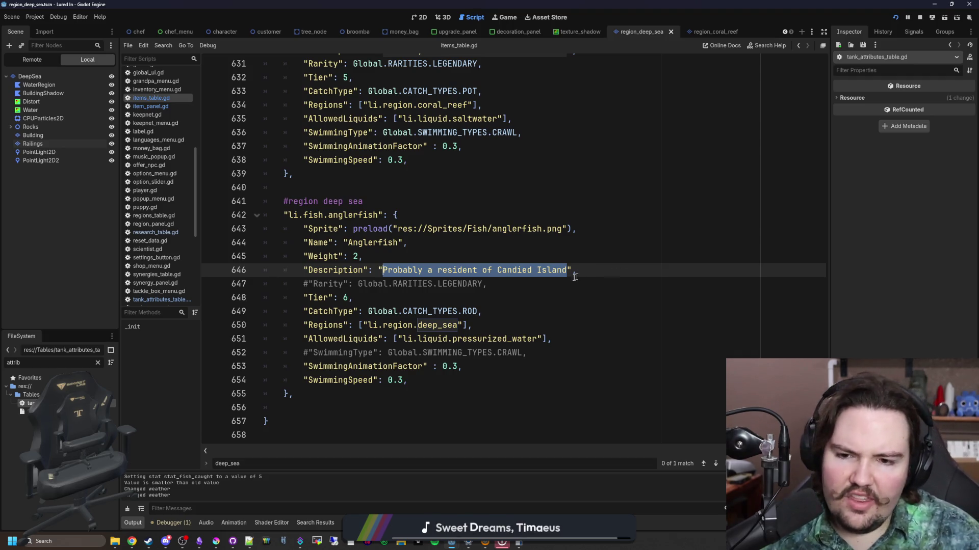
left_click(563, 270)
left_click_drag(566, 271, 383, 270)
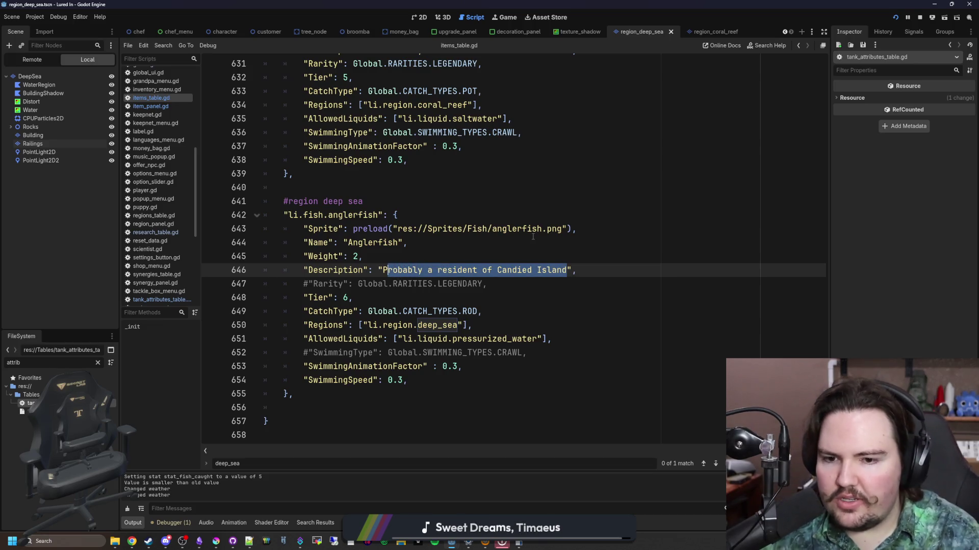
key("BackSpace")
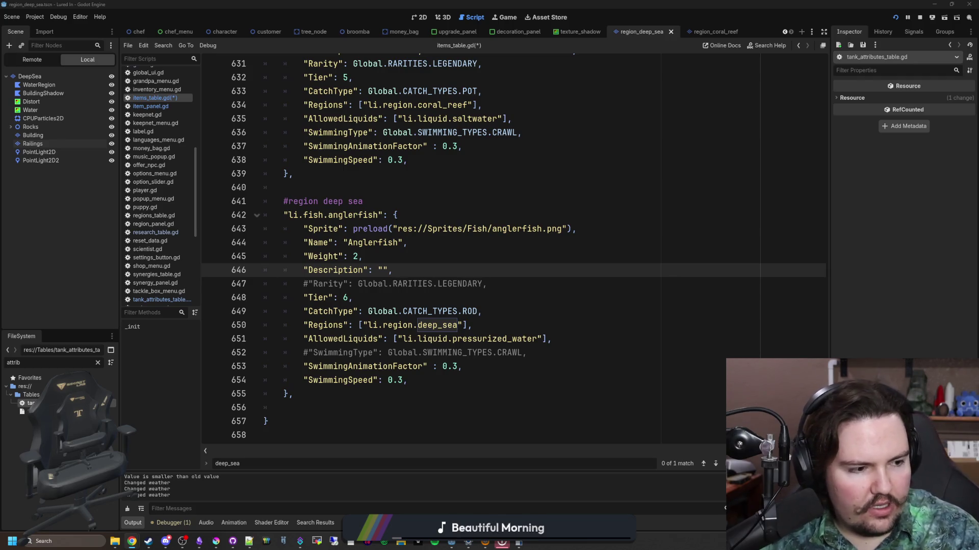
left_click(444, 325)
left_click(408, 297)
left_click(378, 270)
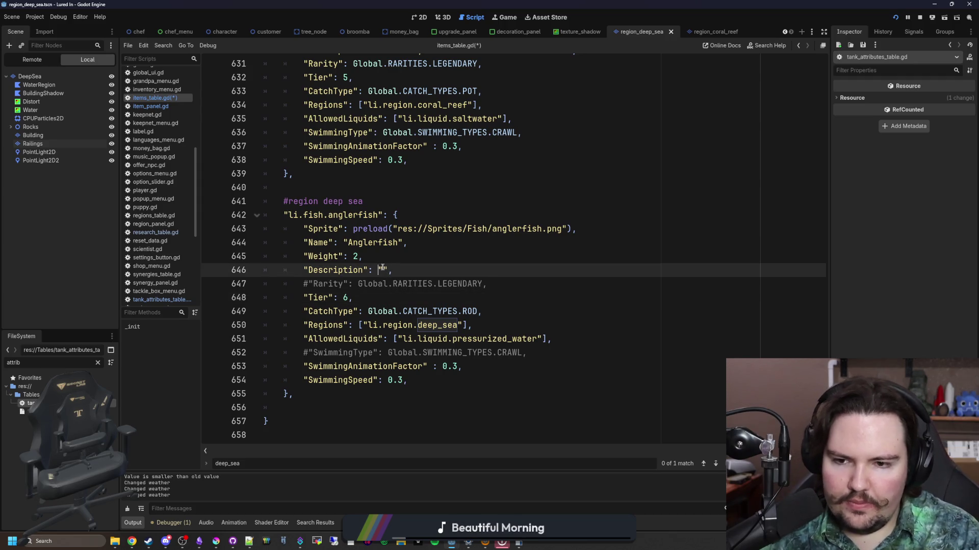
type("A beacon in the ")
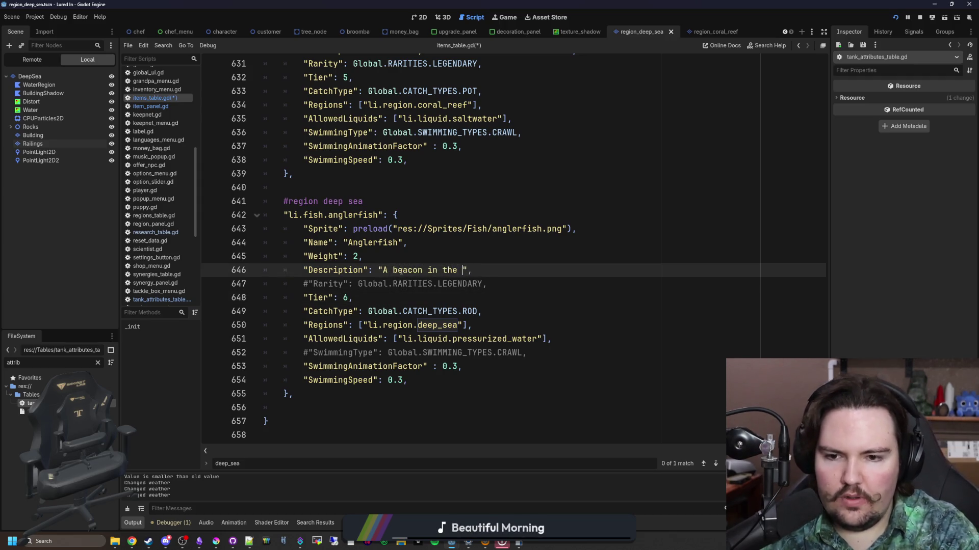
type("night")
- Save items_table.gd with the updated Anglerfish entry
left_click(471, 253)
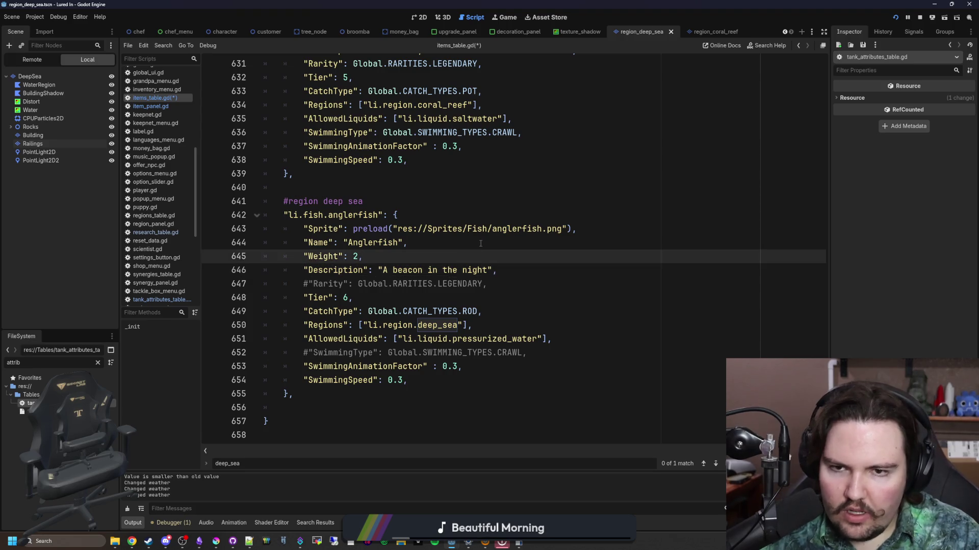
scroll(479, 237, "up", 3)
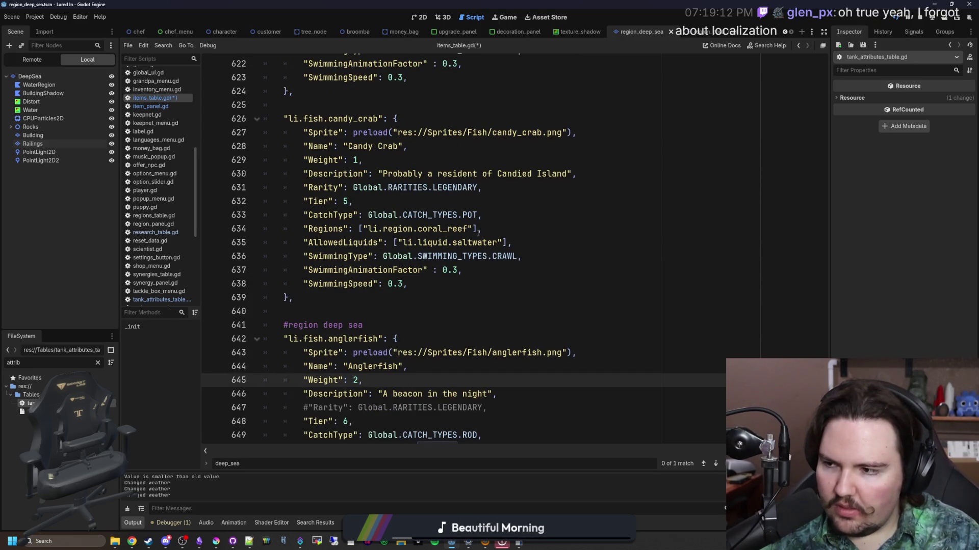
left_click(408, 297)
scroll(406, 244, "down", 3)
left_click(401, 204)
key("ctrl+s")
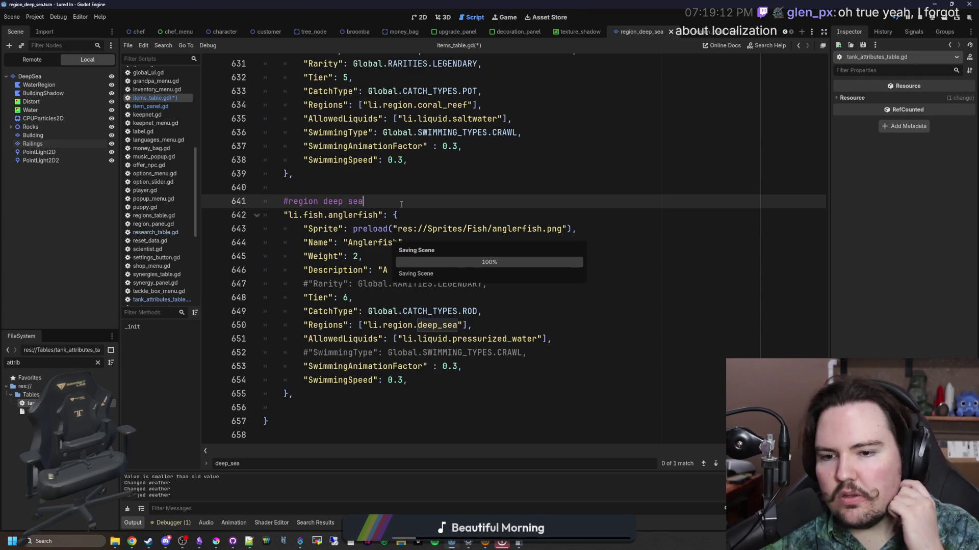
left_click(461, 381)
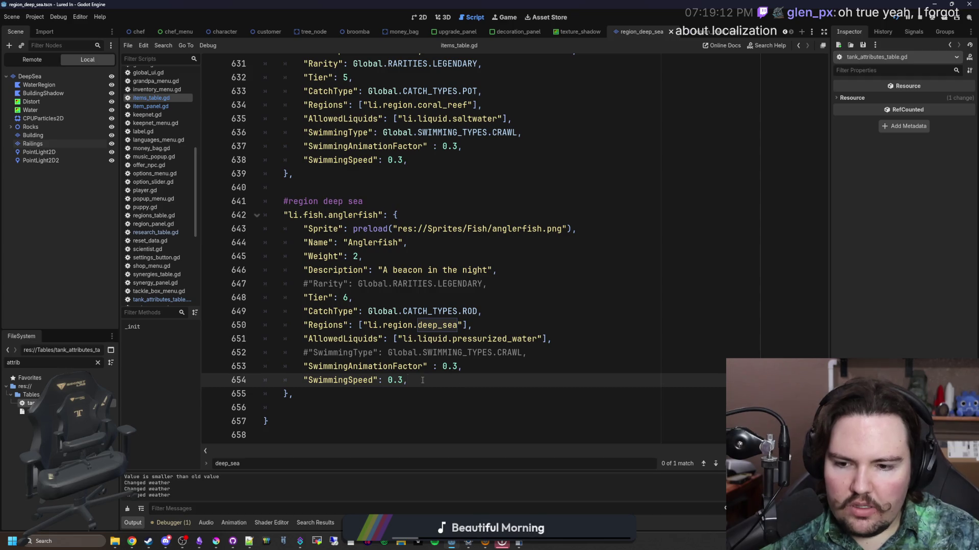
- Change the anglerfish SwimmingAnimationFactor from 0.3 to 0.2 and save the script
left_click(458, 366)
key("BackSpace")
type("2")
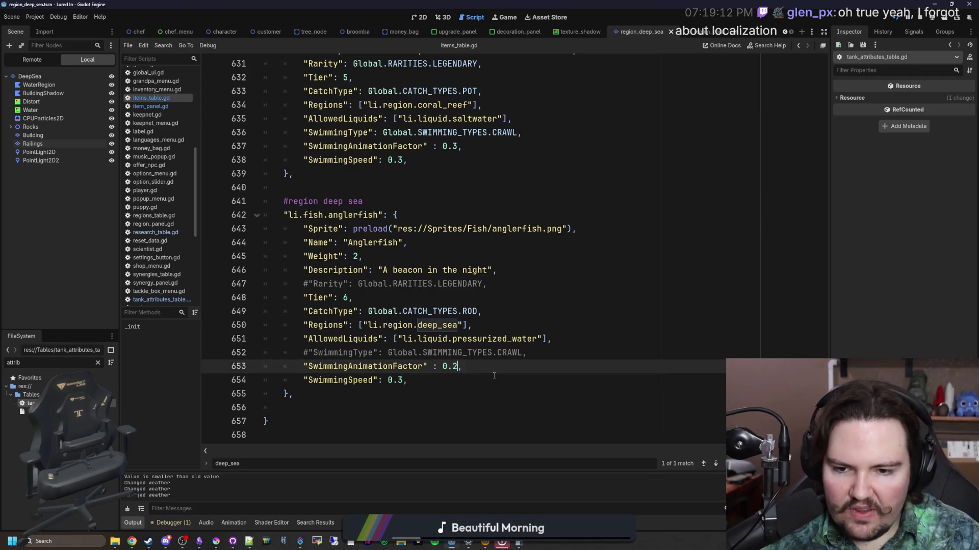
left_click(494, 376)
key("ctrl+s")
- In the Obsidian deep-sea notes, add a 'giant isopod' checklist item after spider crab
mouse_move(519, 543)
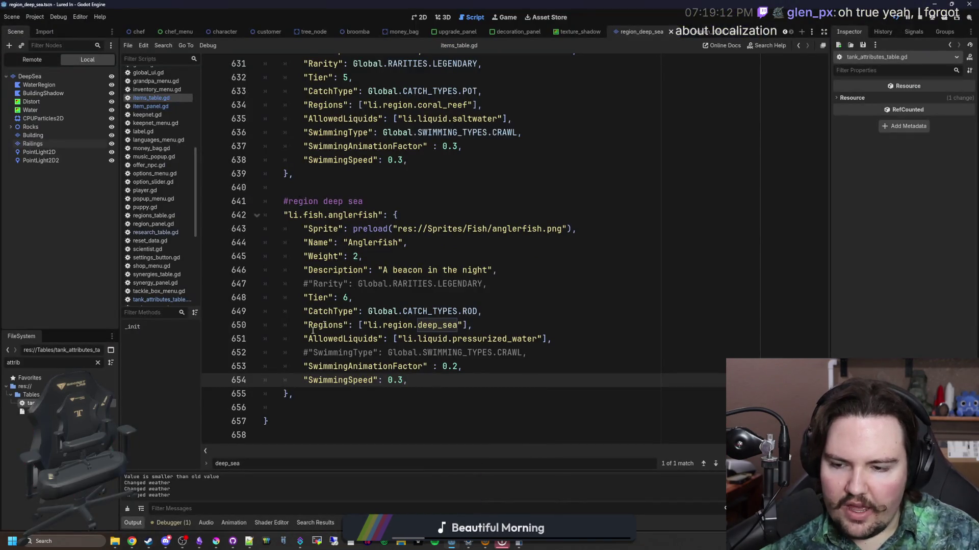
left_click(200, 542)
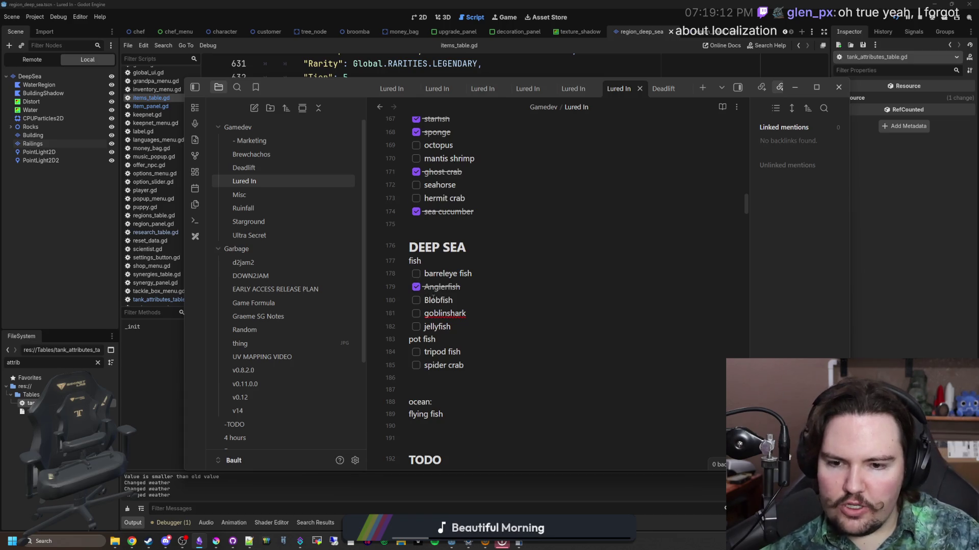
scroll(459, 308, "down", 2)
left_click(479, 315)
key("Return")
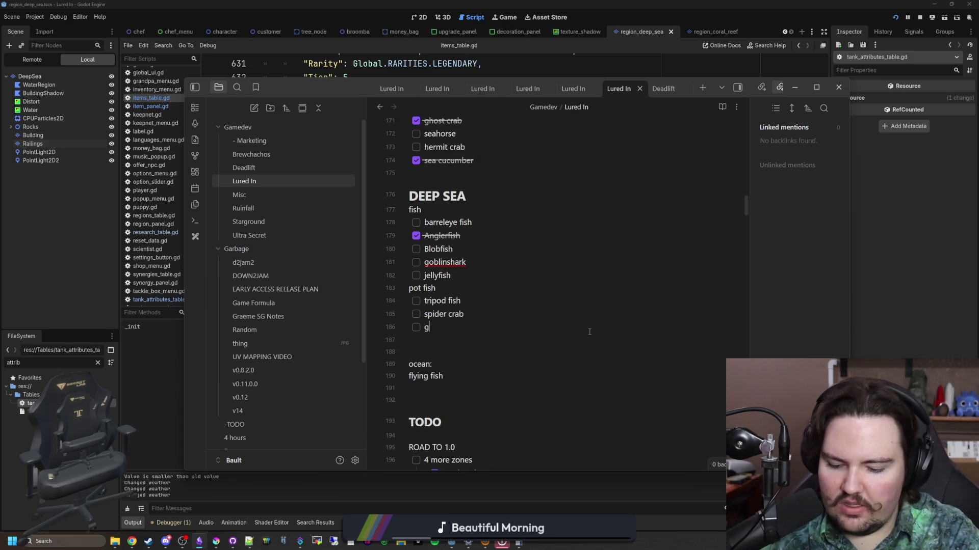
type("giant isopod")
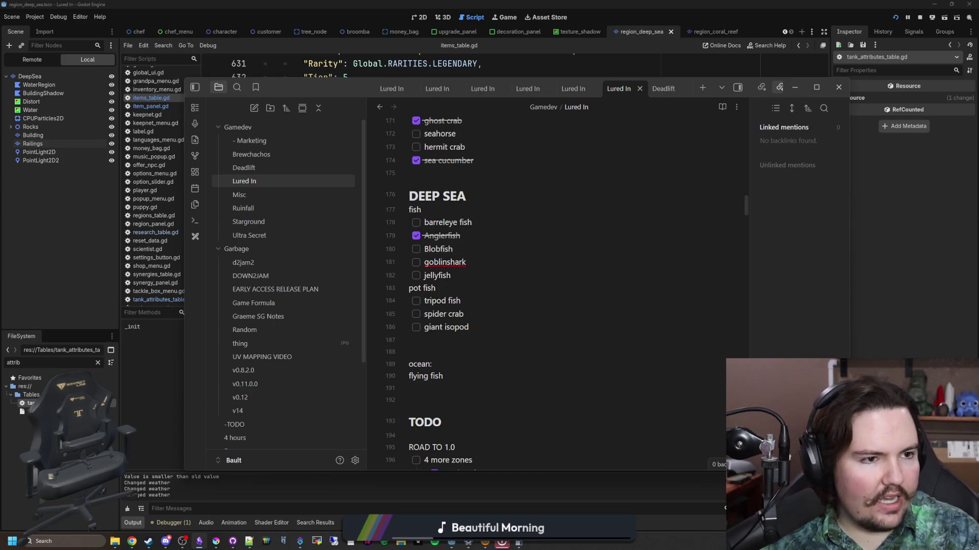
key("super+2")
- Search Google for 'giant isopod' and show the image results in a maximized window
type("g")
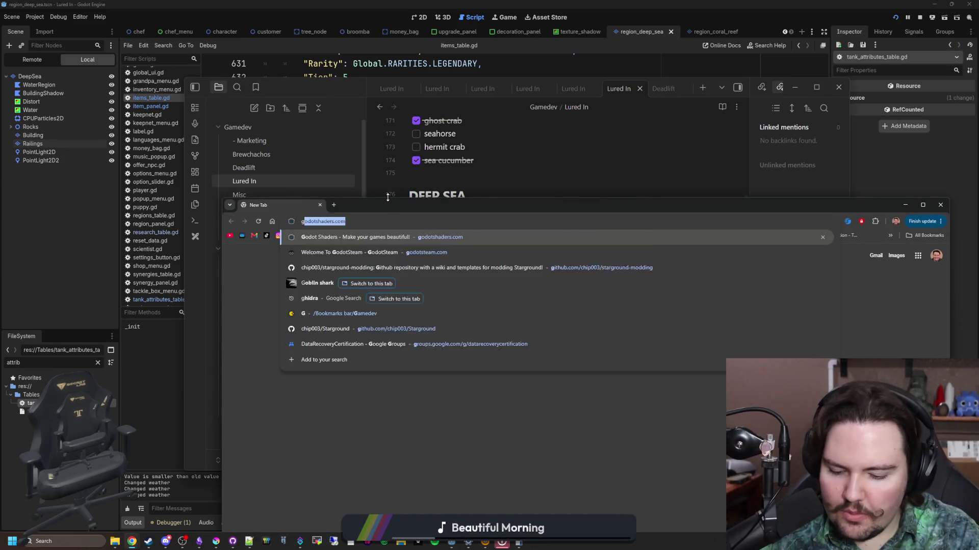
type("iant isopod")
key("Return")
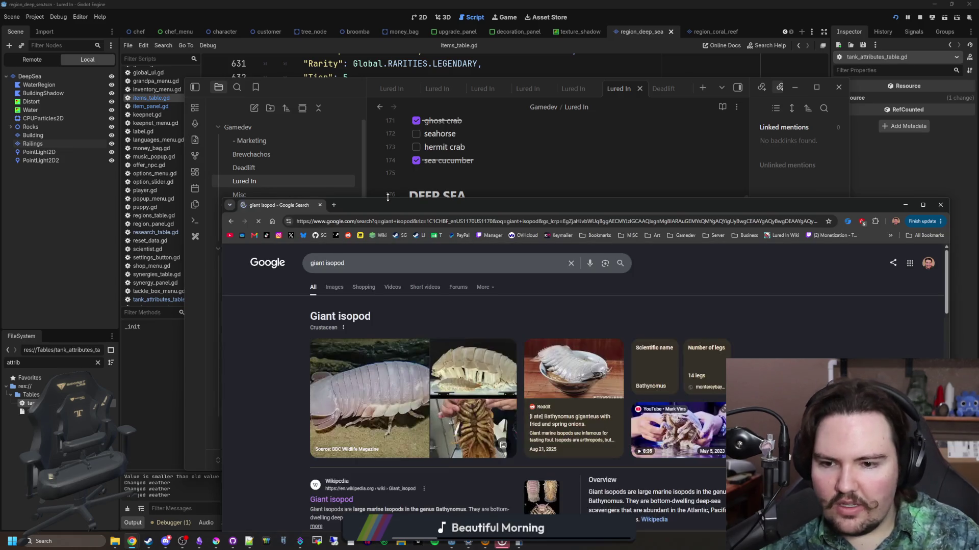
left_click(339, 283)
left_click_drag(388, 205, 388, 8)
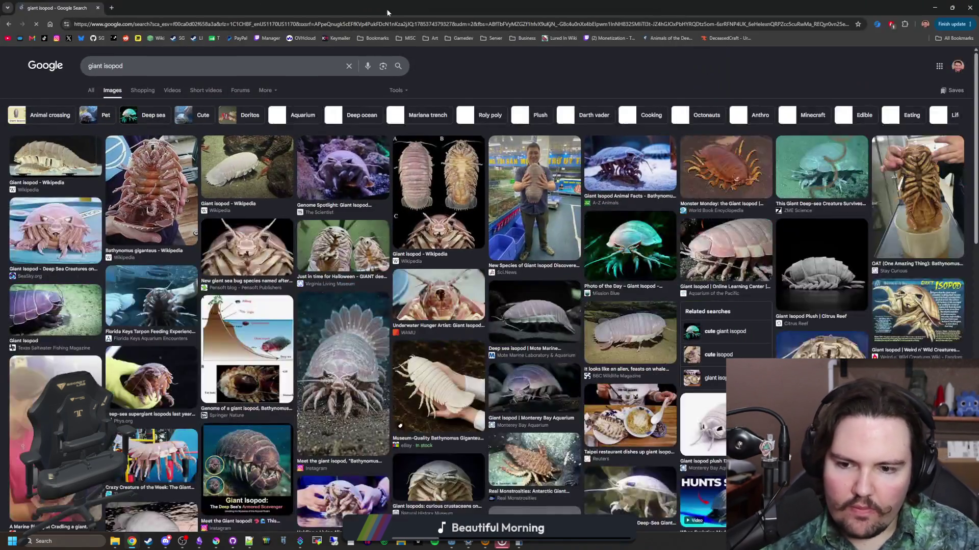
- Browse through the giant isopod image previews, then open a fresh blank tab
left_click(334, 242)
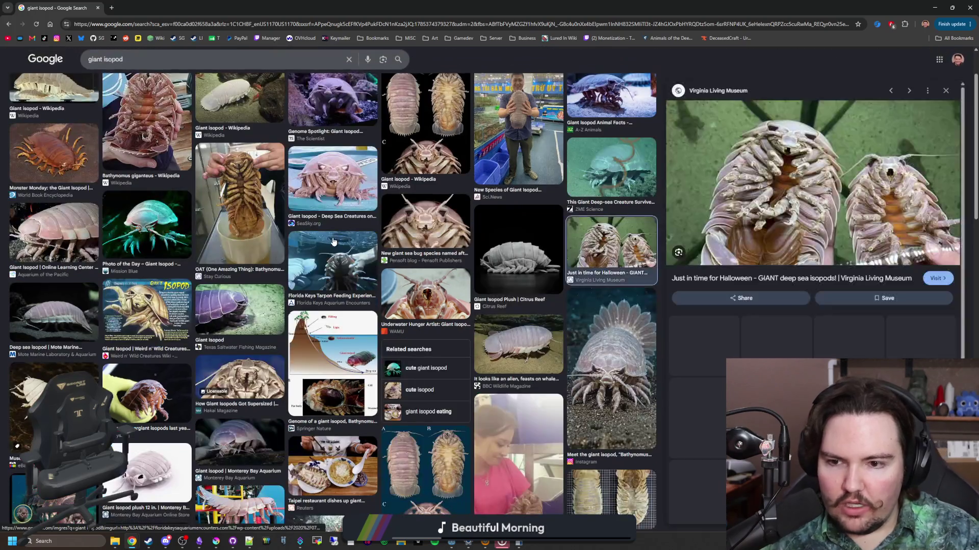
scroll(362, 181, "up", 2)
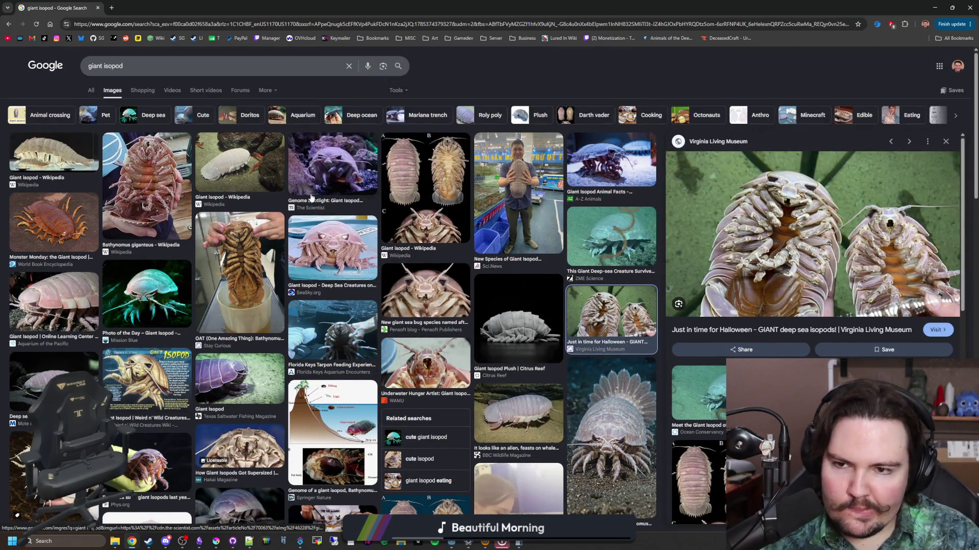
left_click(325, 249)
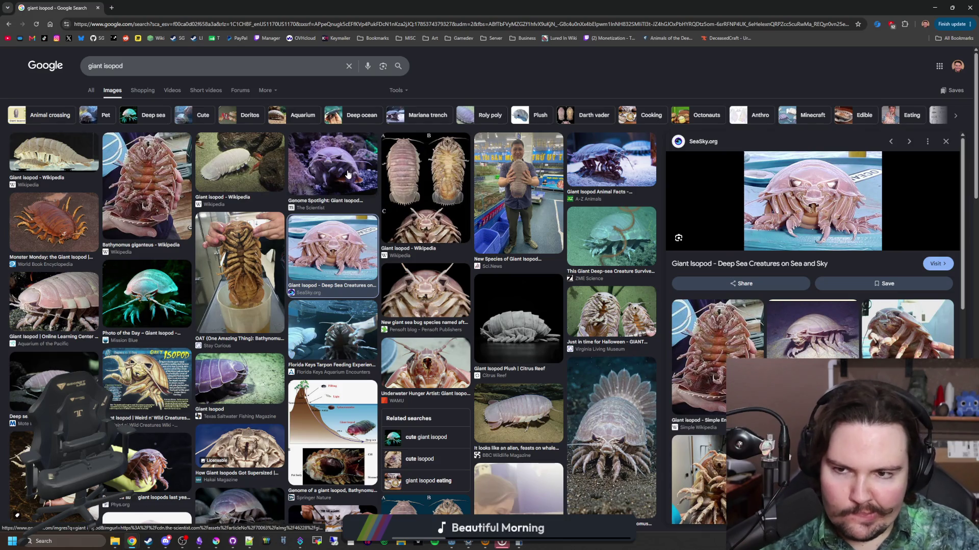
left_click(349, 175)
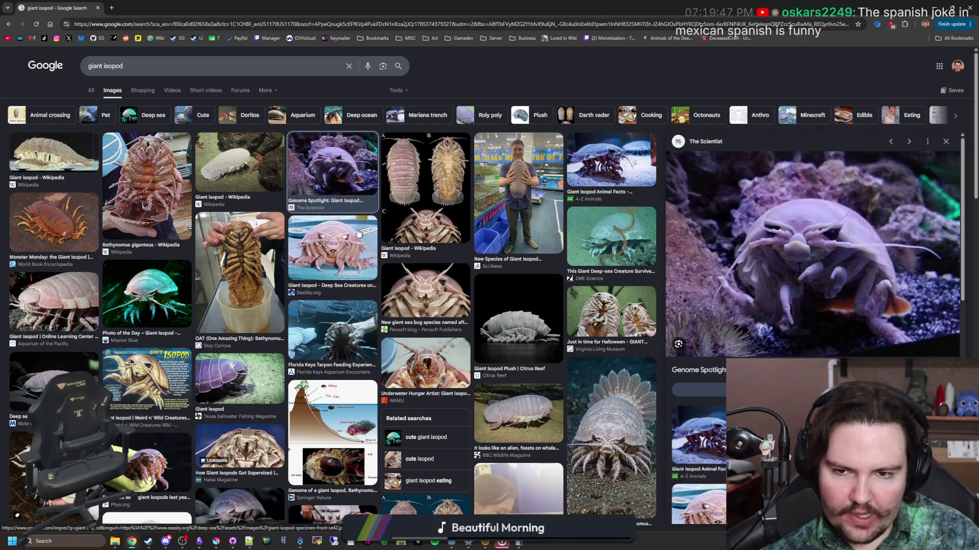
left_click(332, 245)
left_click(426, 204)
left_click(424, 297)
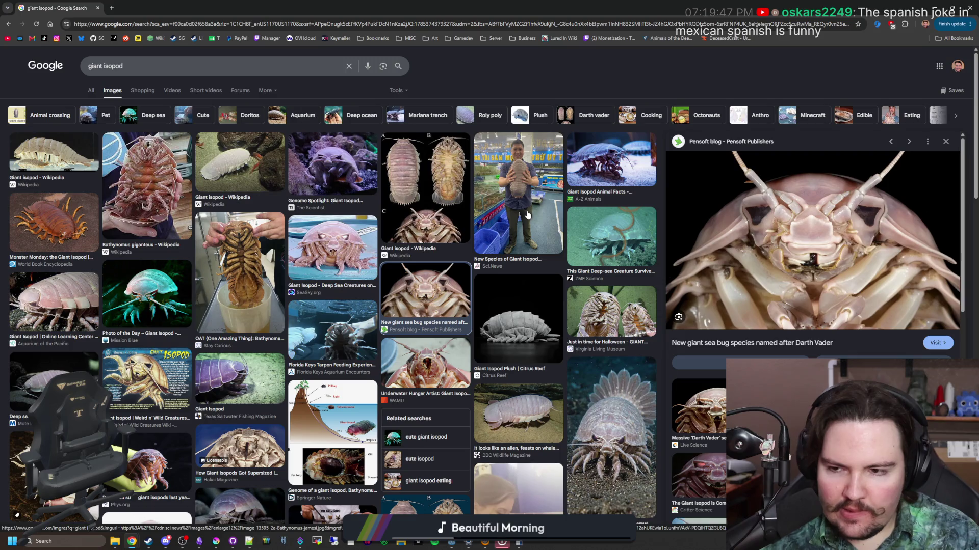
left_click(46, 291)
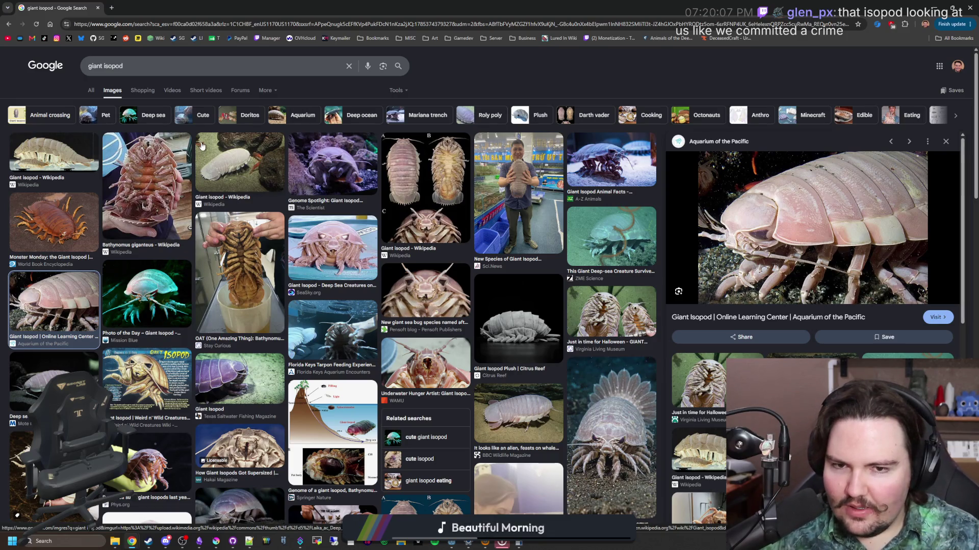
left_click(125, 292)
scroll(432, 311, "down", 3)
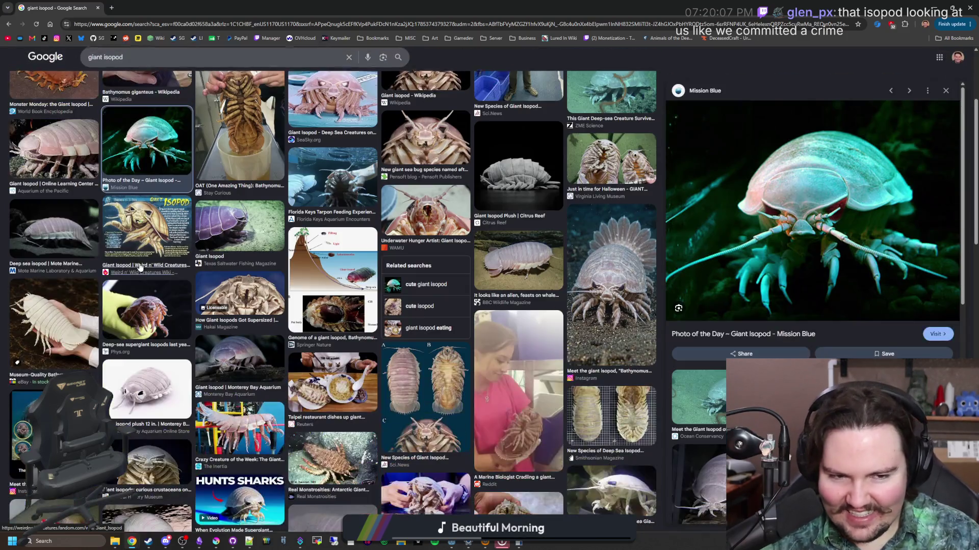
scroll(444, 315, "down", 4)
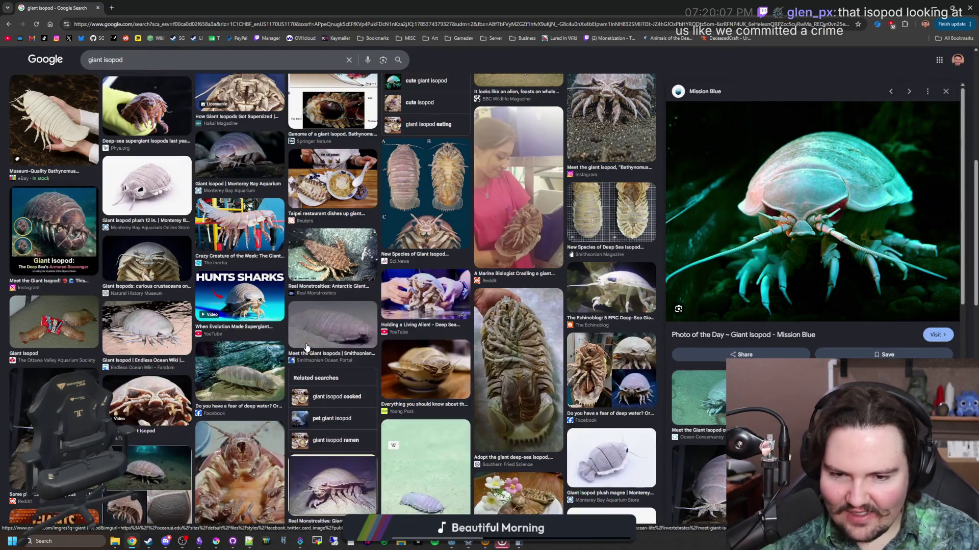
left_click(421, 376)
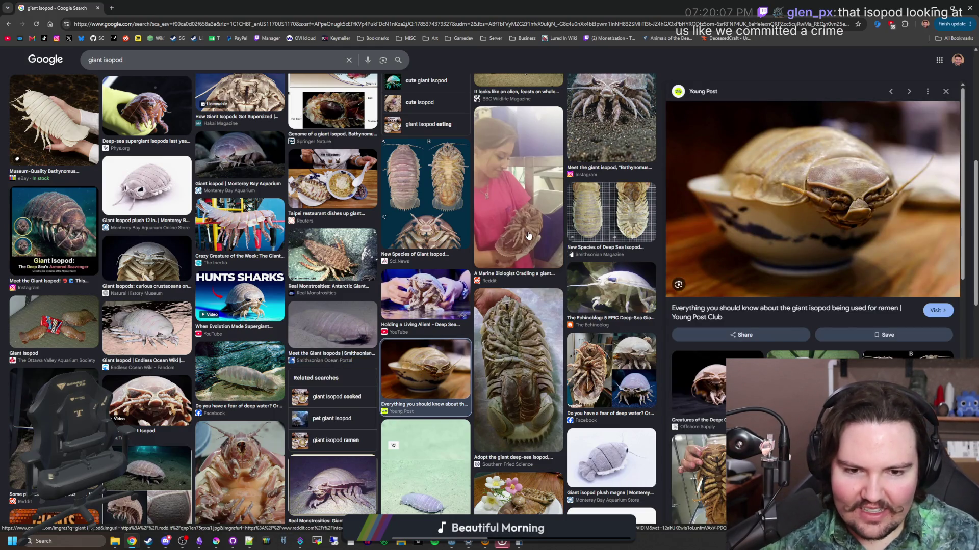
scroll(198, 349, "down", 3)
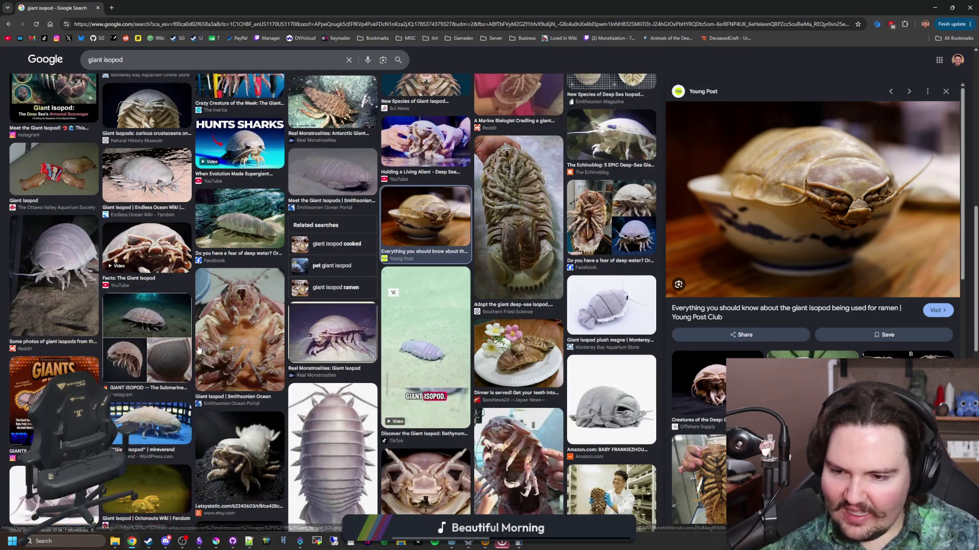
scroll(199, 350, "down", 4)
scroll(205, 313, "down", 4)
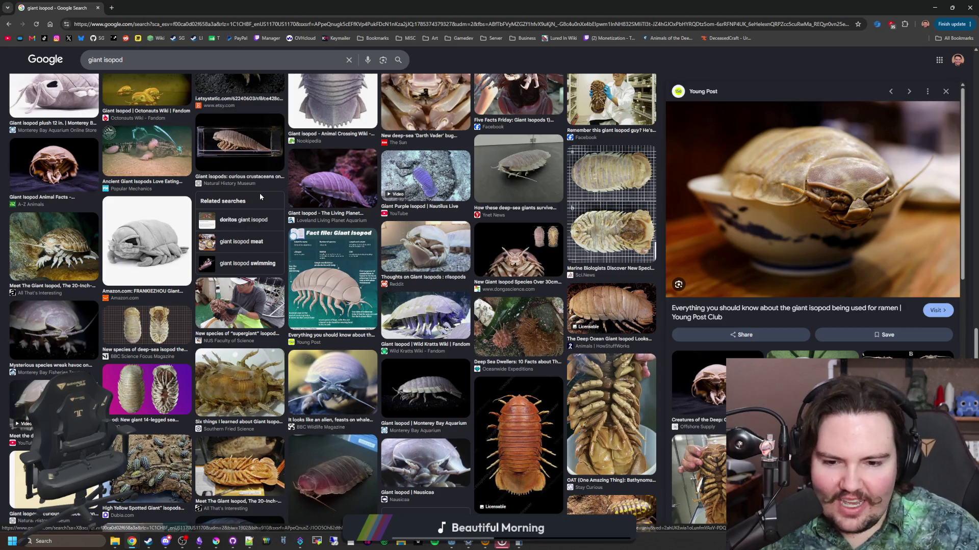
scroll(280, 263, "down", 4)
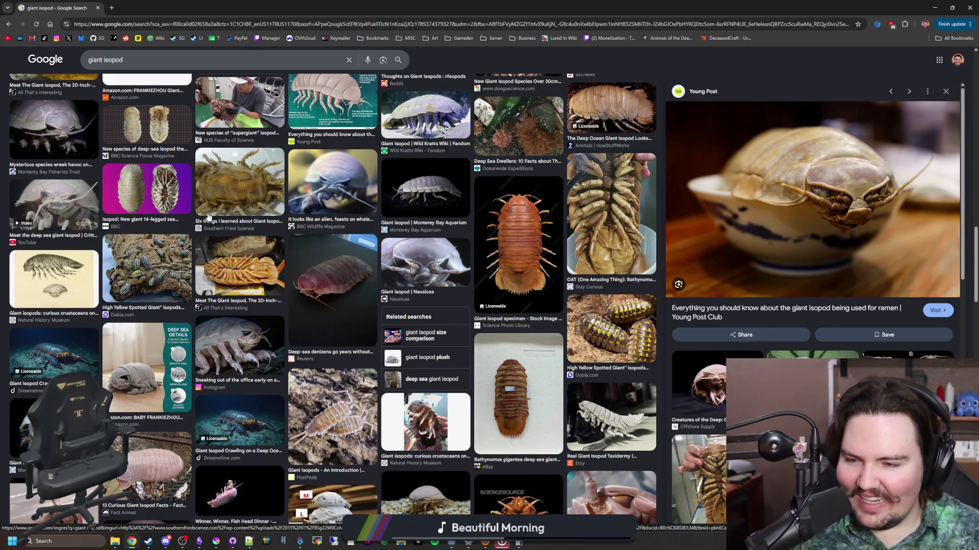
scroll(208, 217, "up", 10)
scroll(132, 173, "down", 1)
scroll(132, 173, "up", 1)
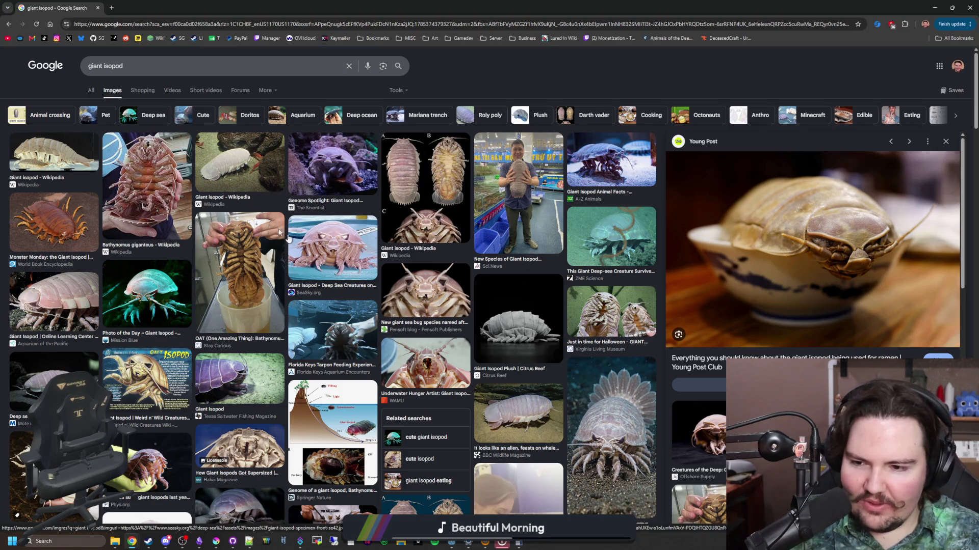
left_click(115, 9)
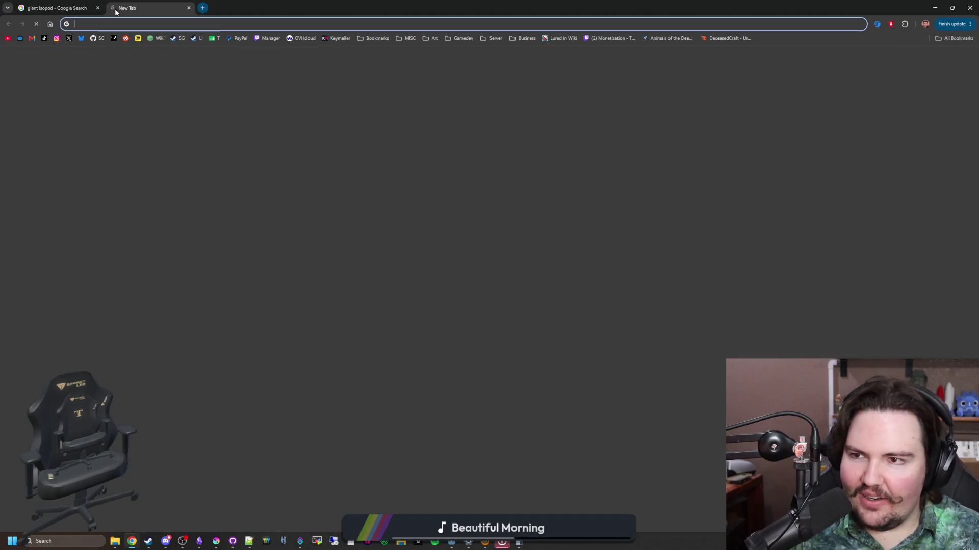
- Search 'why do land insects taste bad' and expand the full AI Overview
type("why do land insec")
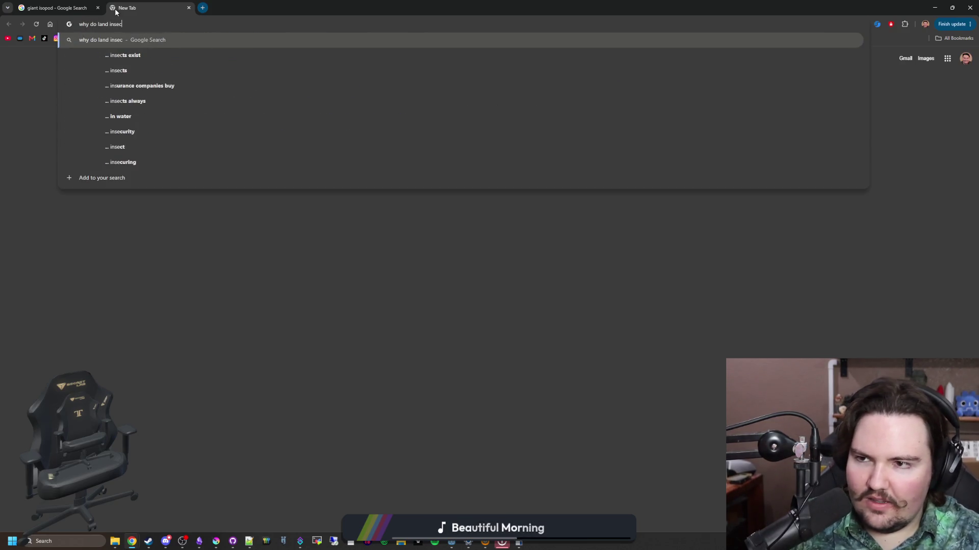
type("ts taste bad")
key("Return")
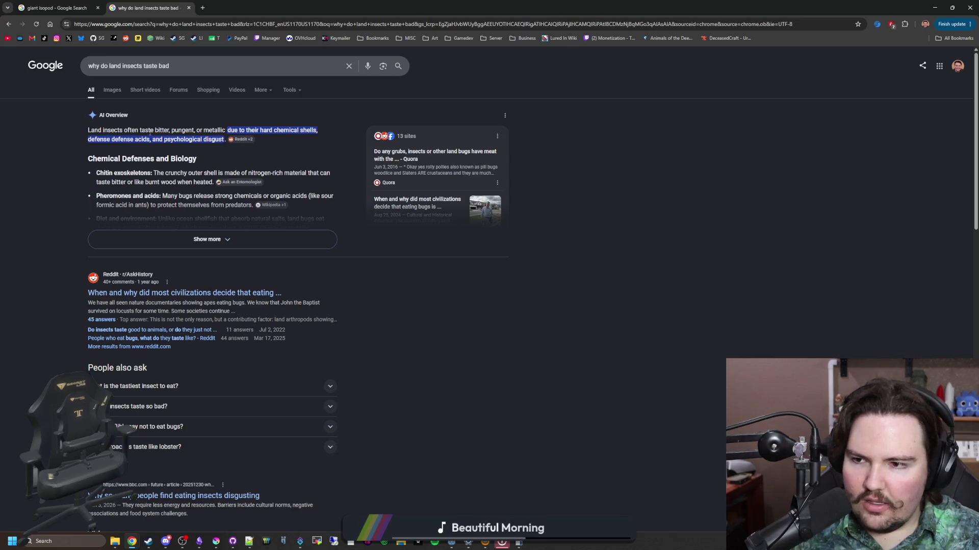
left_click(228, 241)
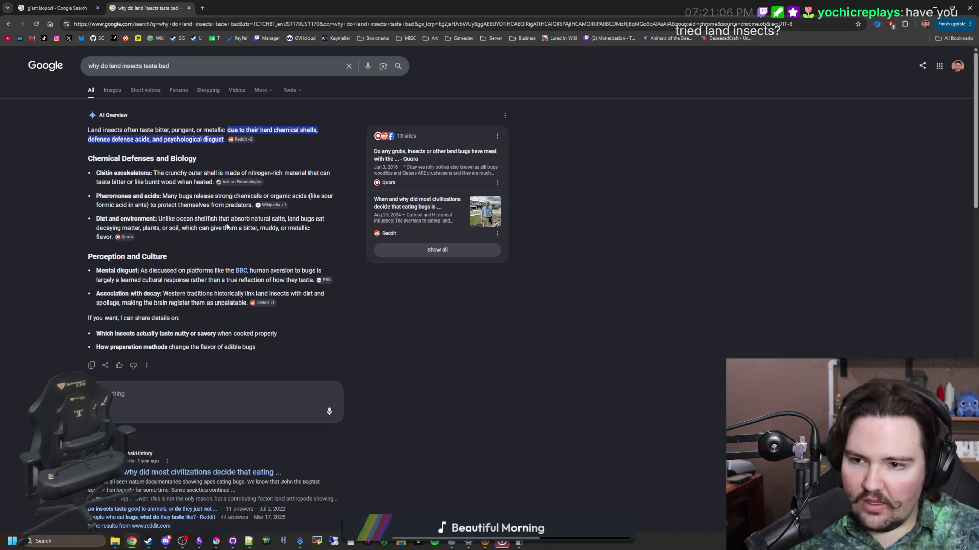
- Read the overview, highlighting the passages on shellfish absorbing salts and decaying soil matter
left_click_drag(168, 220, 299, 220)
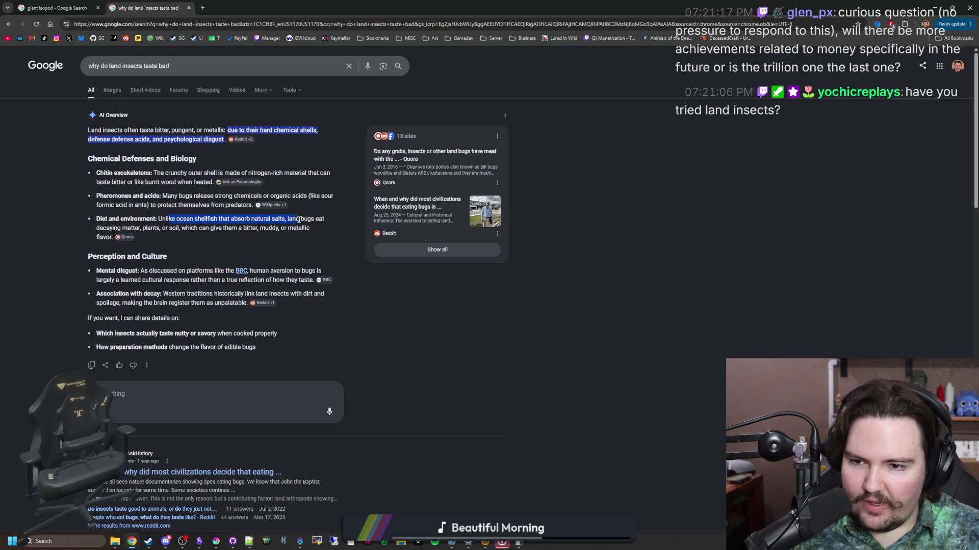
left_click(277, 221)
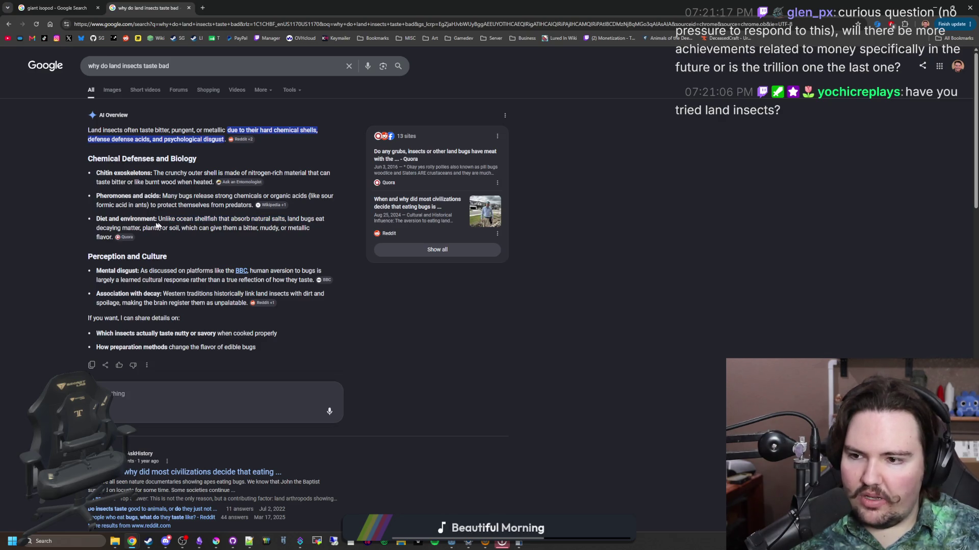
left_click_drag(114, 228, 291, 232)
left_click(237, 230)
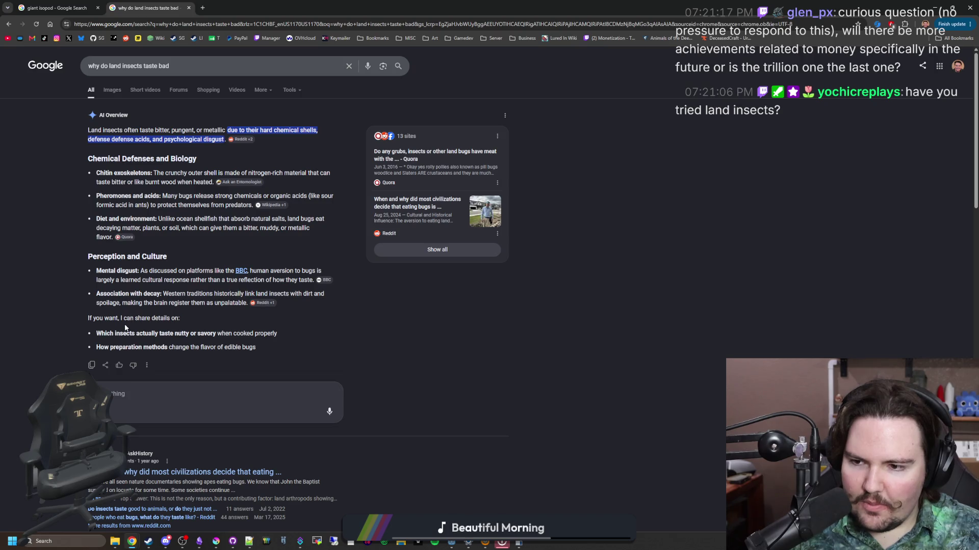
scroll(131, 317, "down", 4)
scroll(135, 327, "down", 4)
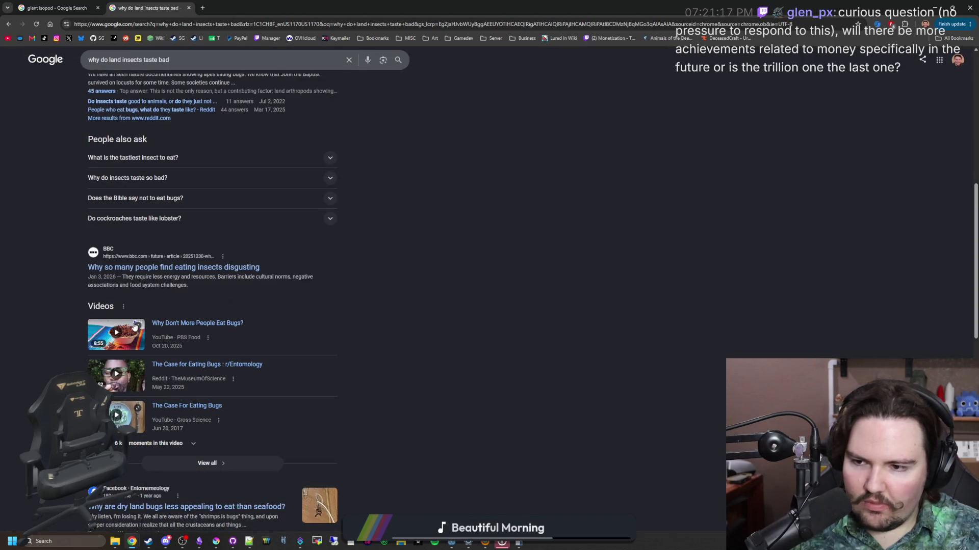
scroll(164, 255, "down", 5)
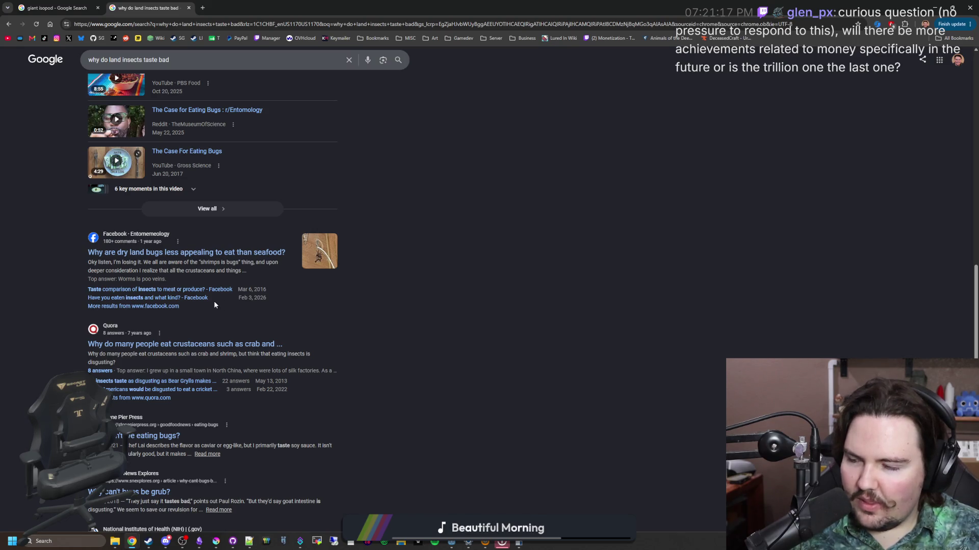
scroll(214, 305, "down", 2)
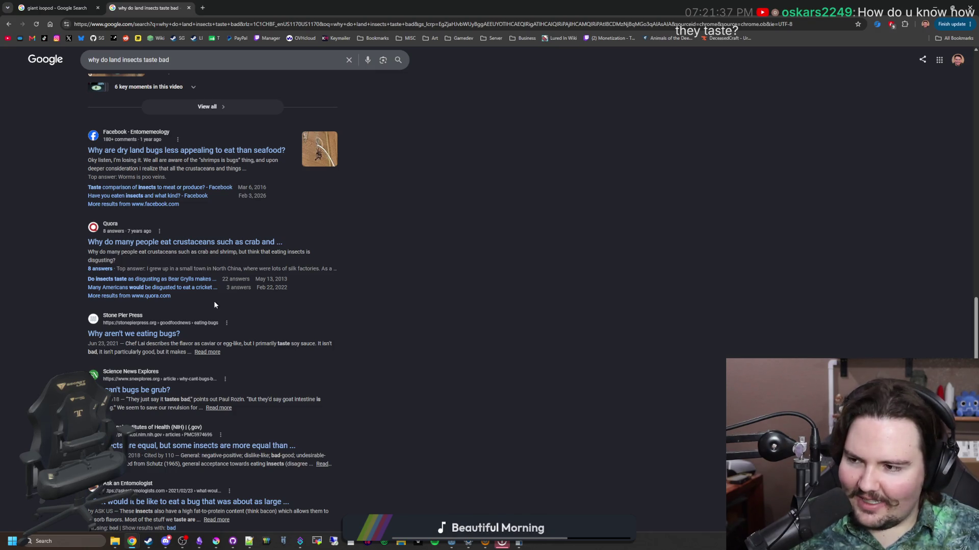
scroll(240, 298, "down", 1)
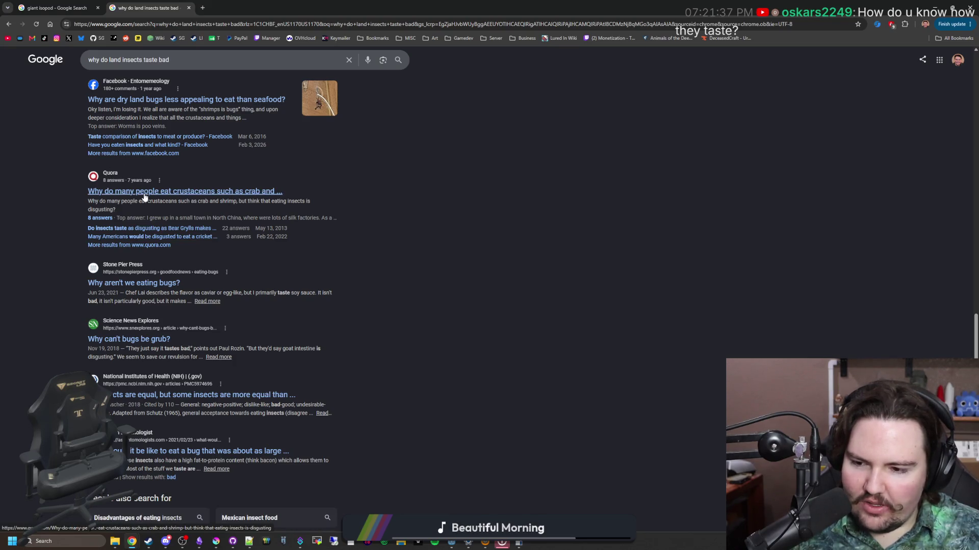
scroll(145, 197, "down", 4)
scroll(301, 242, "up", 15)
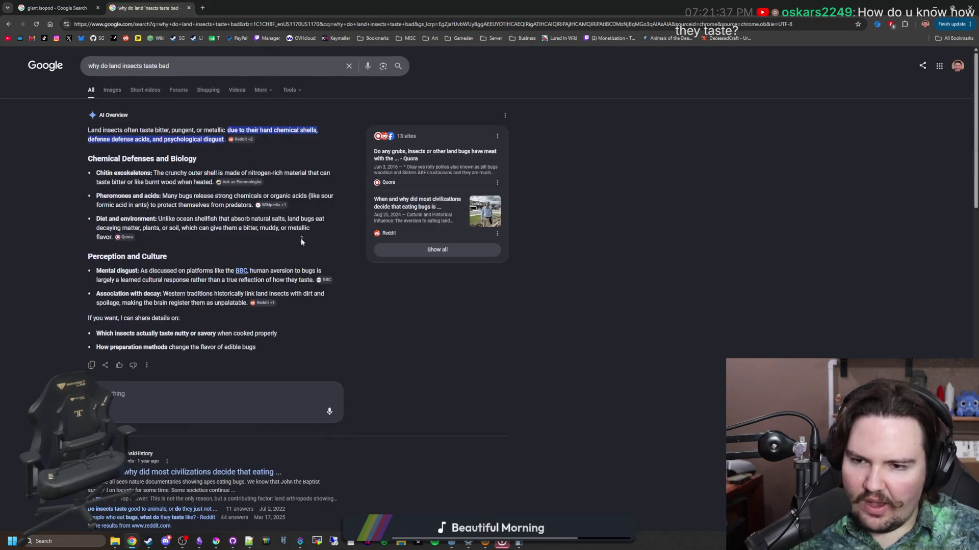
double_click(198, 4)
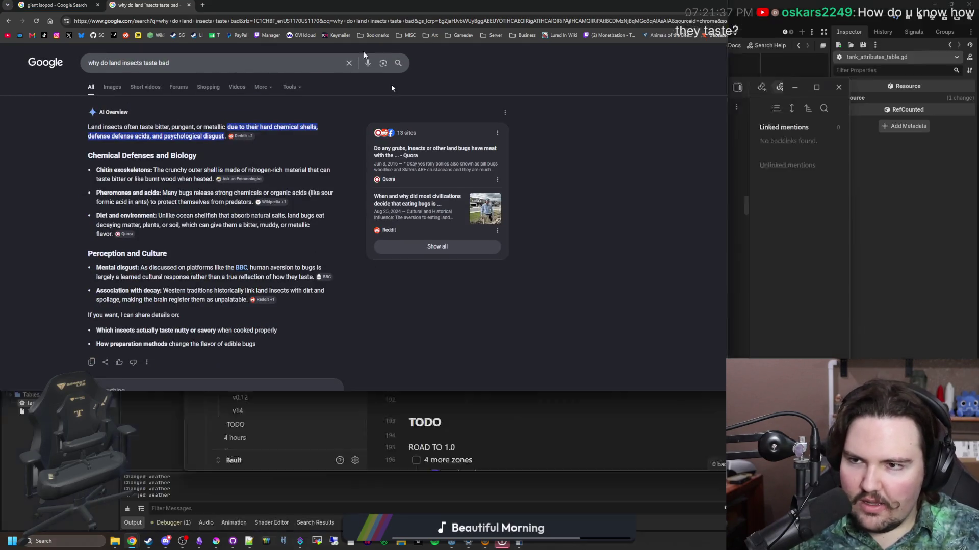
mouse_move(81, 4)
left_mouse_down()
mouse_move(474, 413)
mouse_move(82, 2)
left_mouse_up()
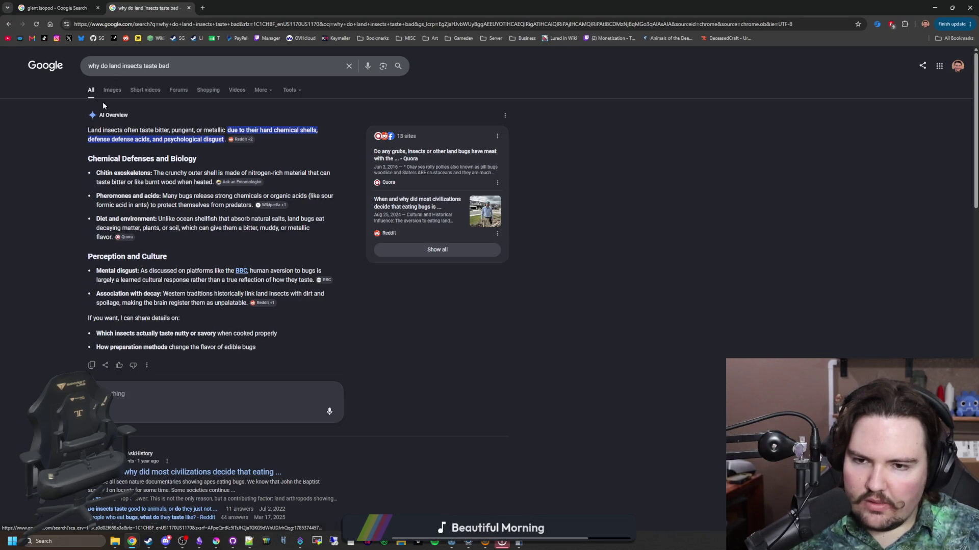
- Search 'how do land insects taste compared to ocean insects' and highlight the crustacean comparison
triple_click(213, 64)
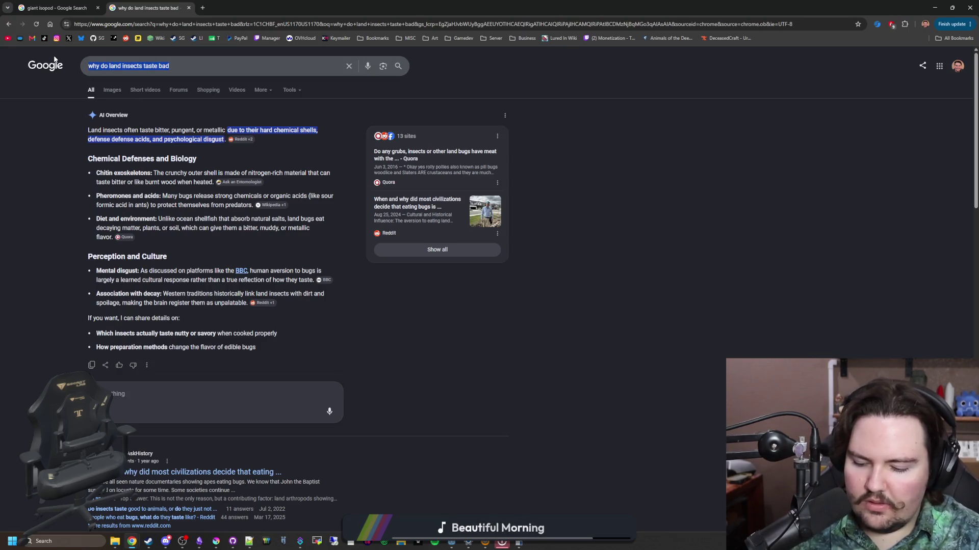
type("how do land insec")
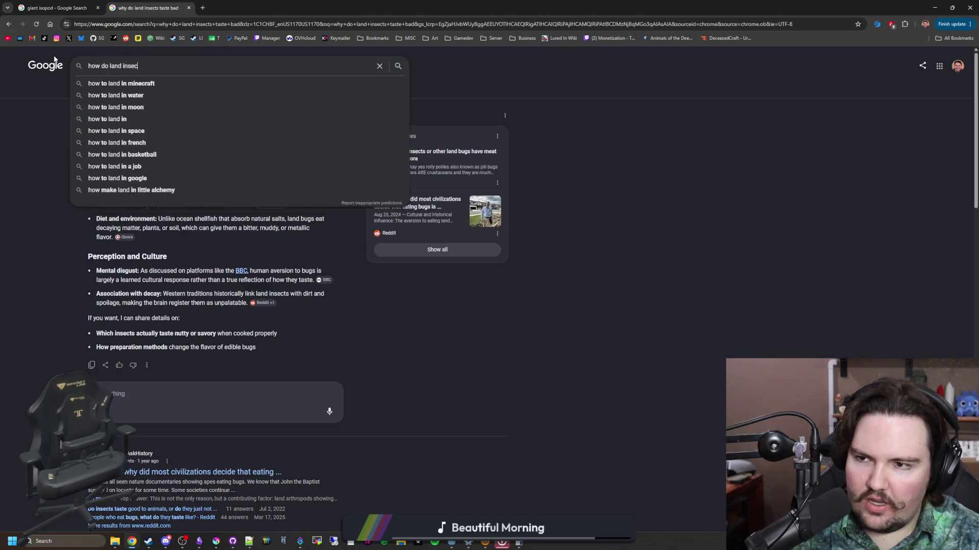
type("ts taste compared to ")
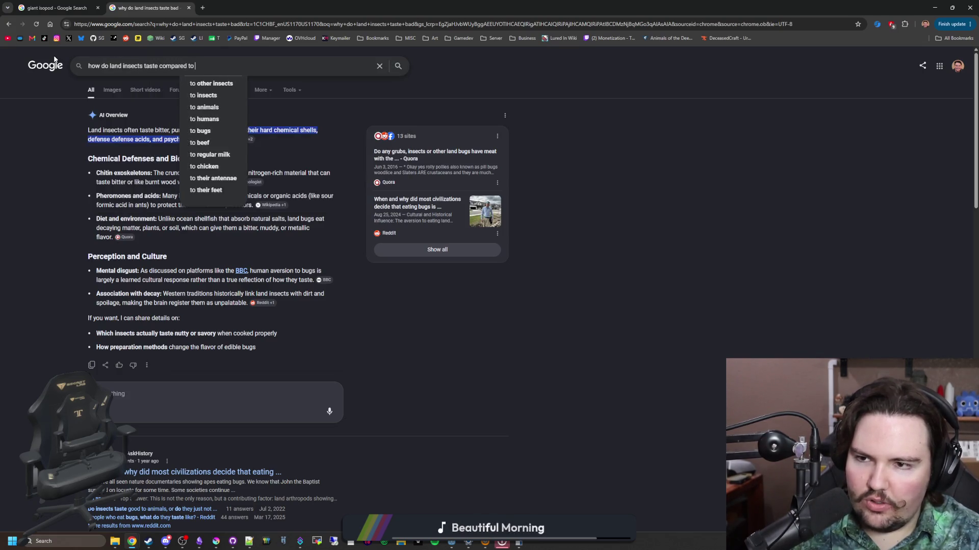
type("oce")
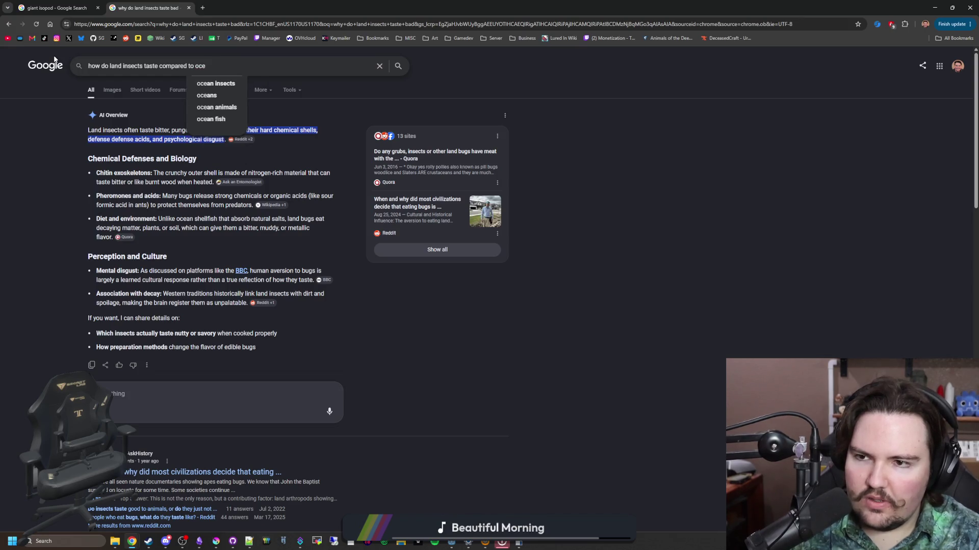
type("an insects")
key("Return")
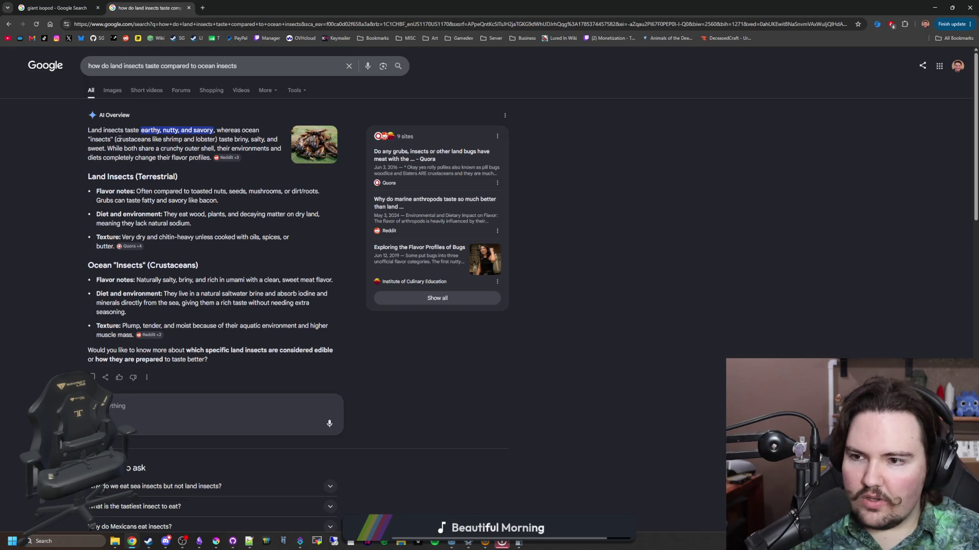
mouse_move(117, 139)
left_mouse_down()
mouse_move(215, 148)
mouse_move(221, 140)
left_mouse_up()
left_click(232, 139)
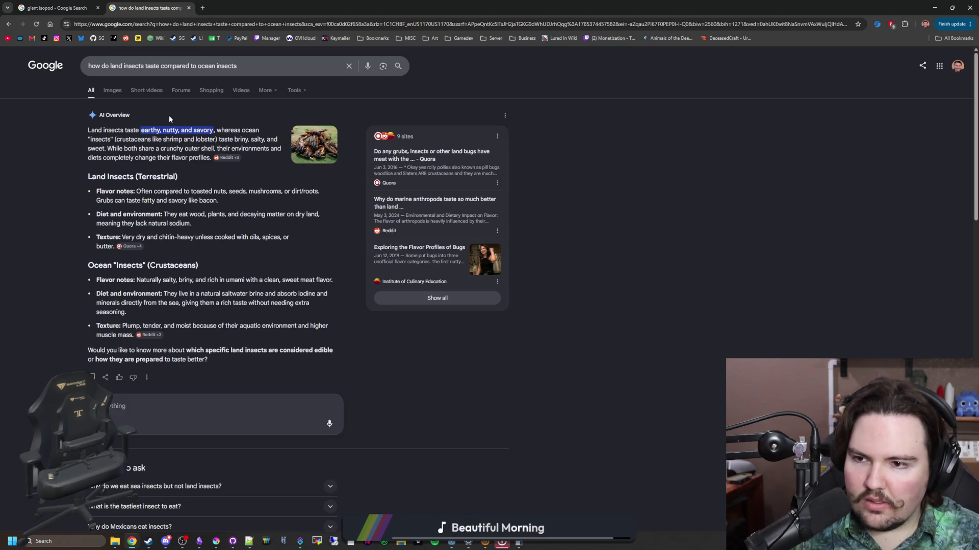
- Read further down the results, noting the 'Texturally, insects are gross' snippet, then open a new tab
scroll(82, 221, "down", 5)
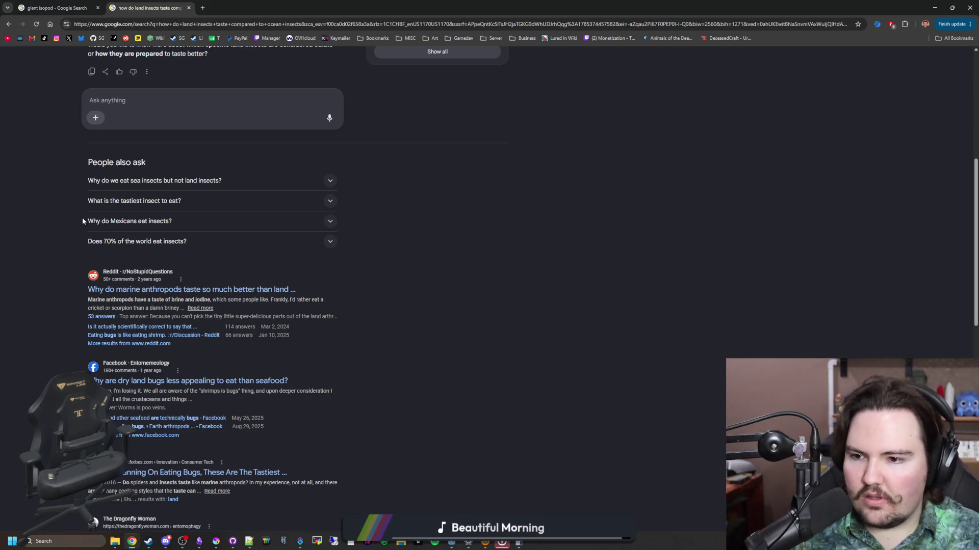
scroll(121, 298, "down", 3)
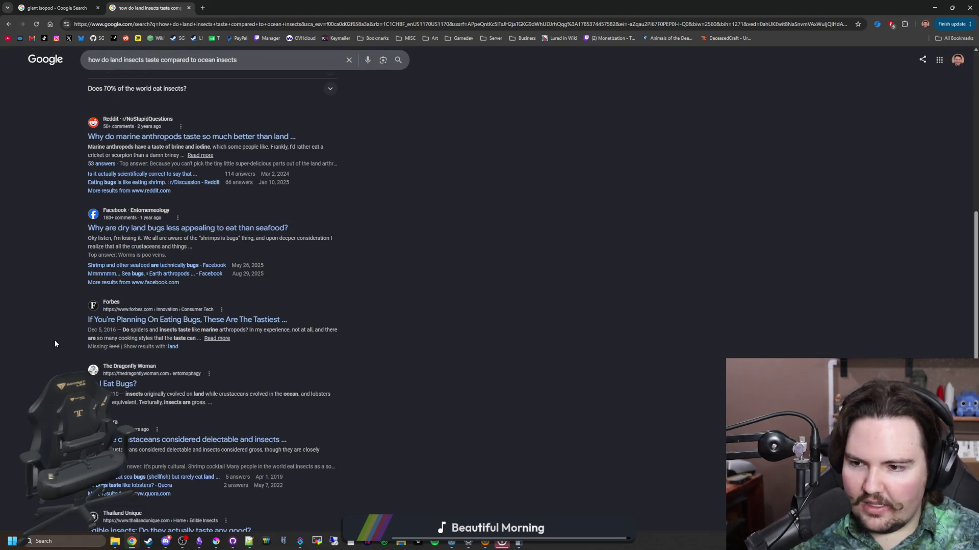
scroll(55, 344, "down", 1)
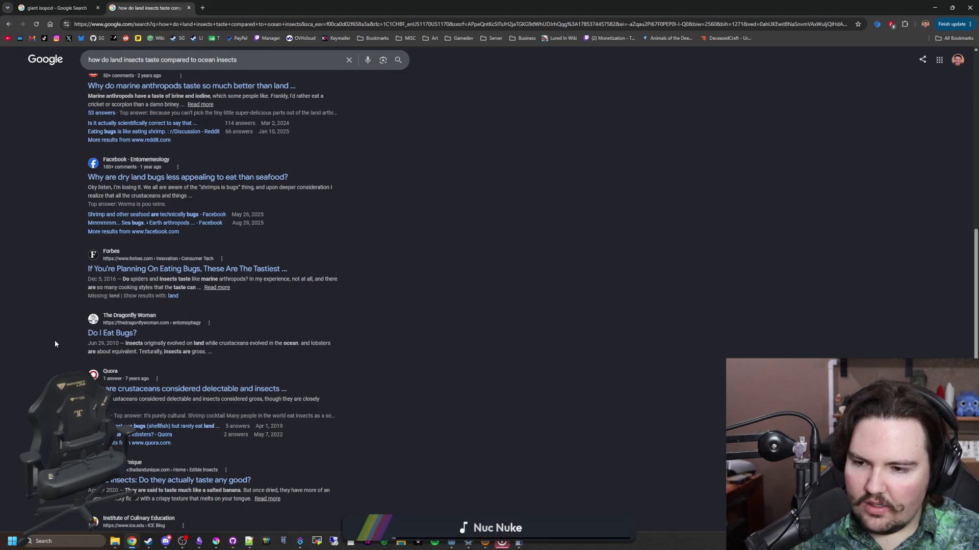
left_click_drag(140, 350, 213, 352)
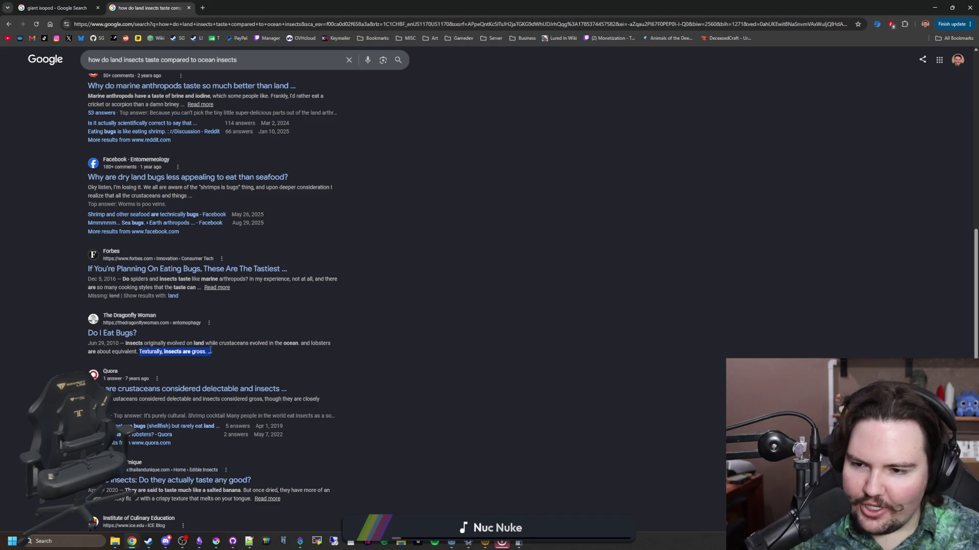
left_click(159, 365)
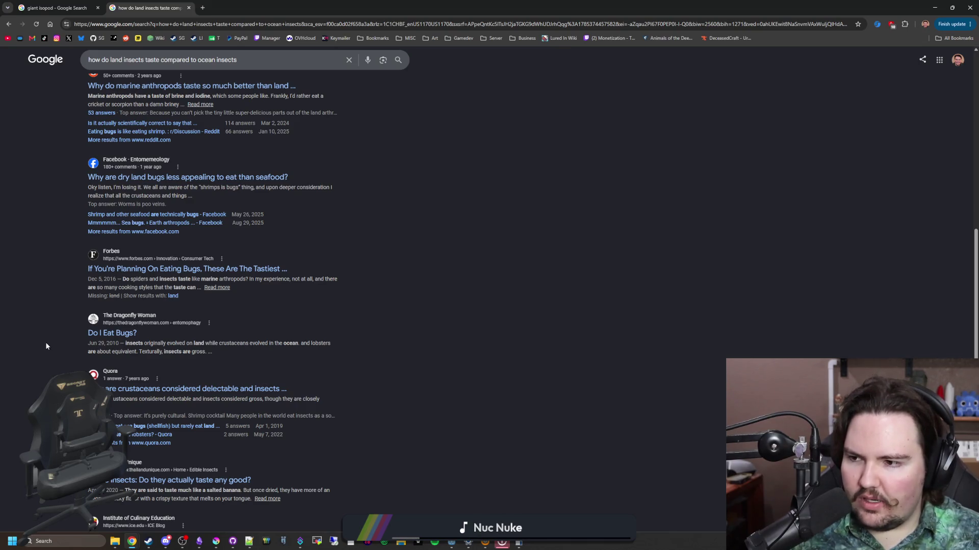
scroll(46, 346, "down", 2)
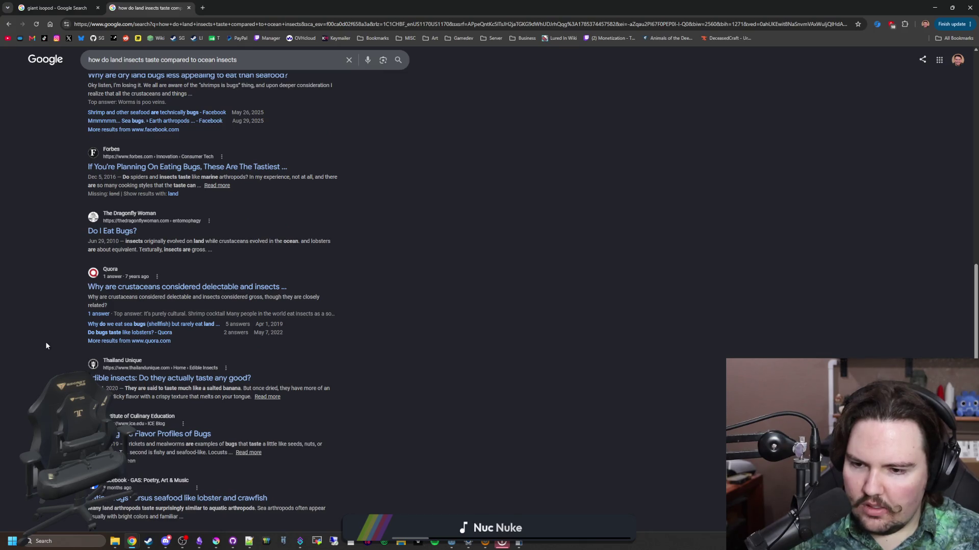
scroll(46, 346, "down", 1)
scroll(46, 346, "down", 1)
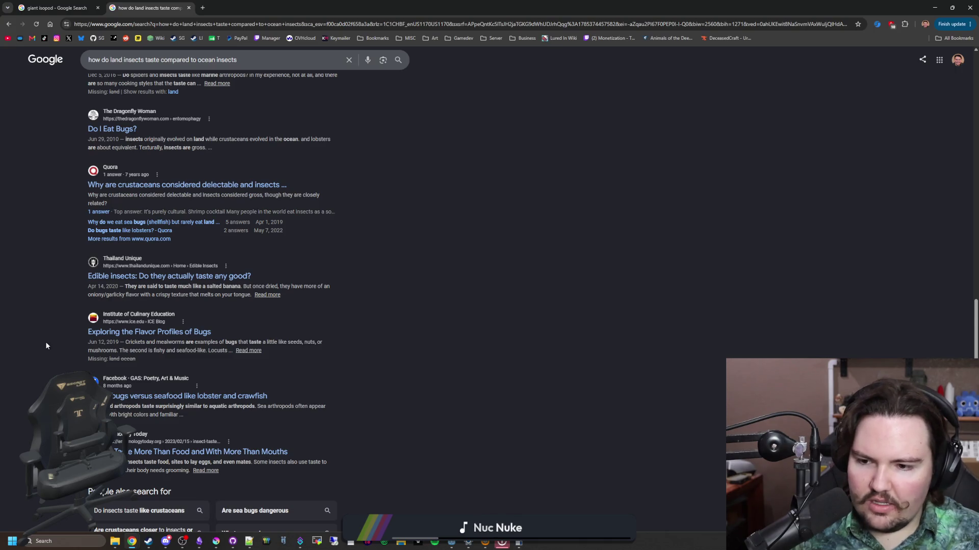
scroll(46, 345, "down", 1)
scroll(46, 346, "down", 1)
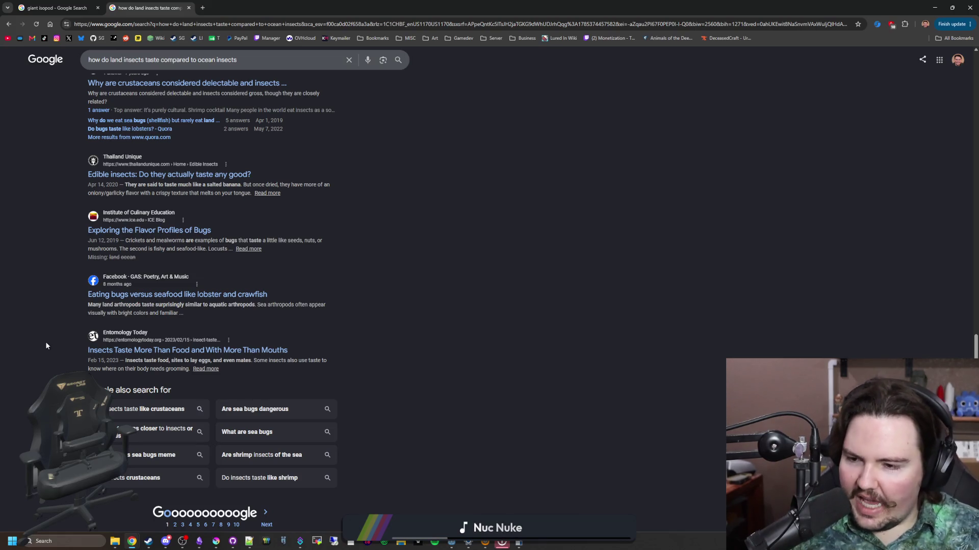
scroll(45, 341, "down", 1)
scroll(50, 341, "up", 15)
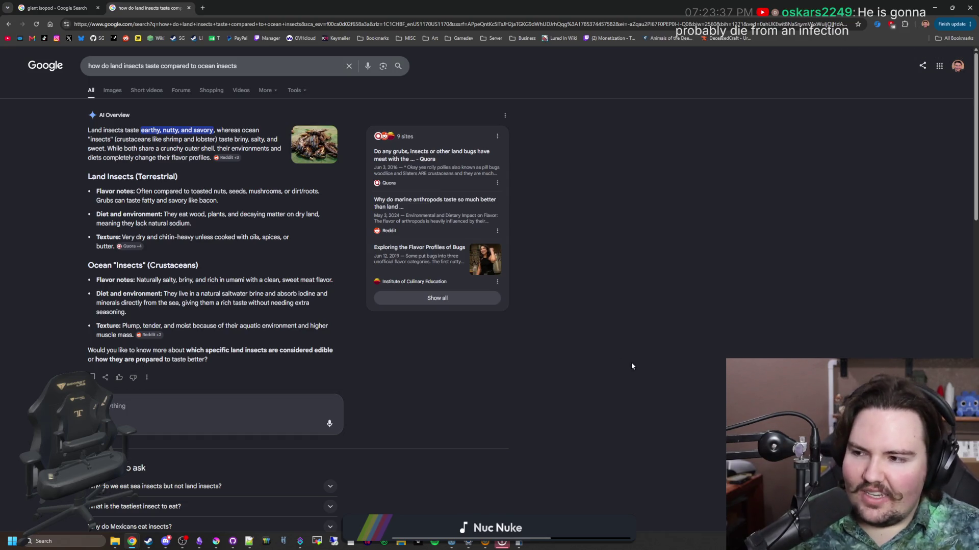
left_click(204, 7)
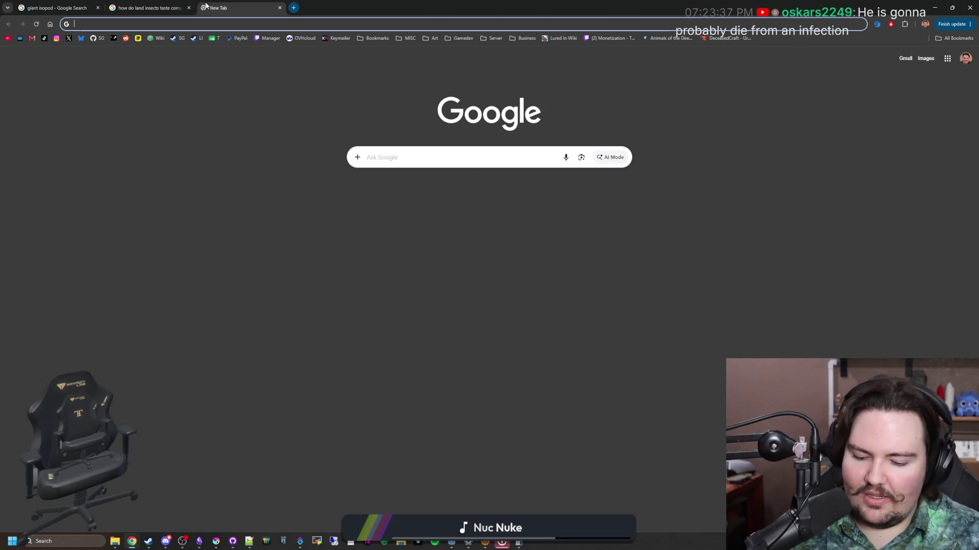
- Search '64 bit integer limit' and expand the overview to read signed and unsigned maximums
type("64 bit integer limit")
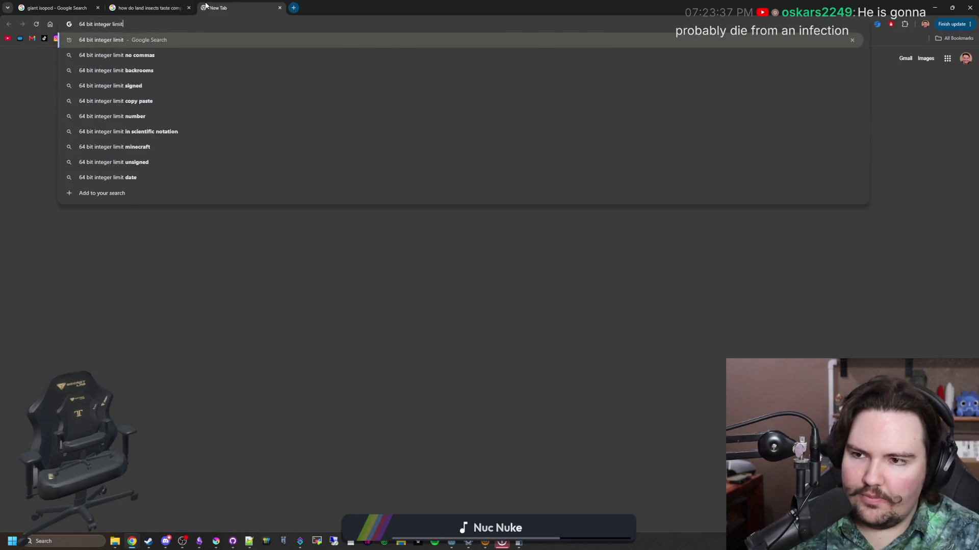
key("Return")
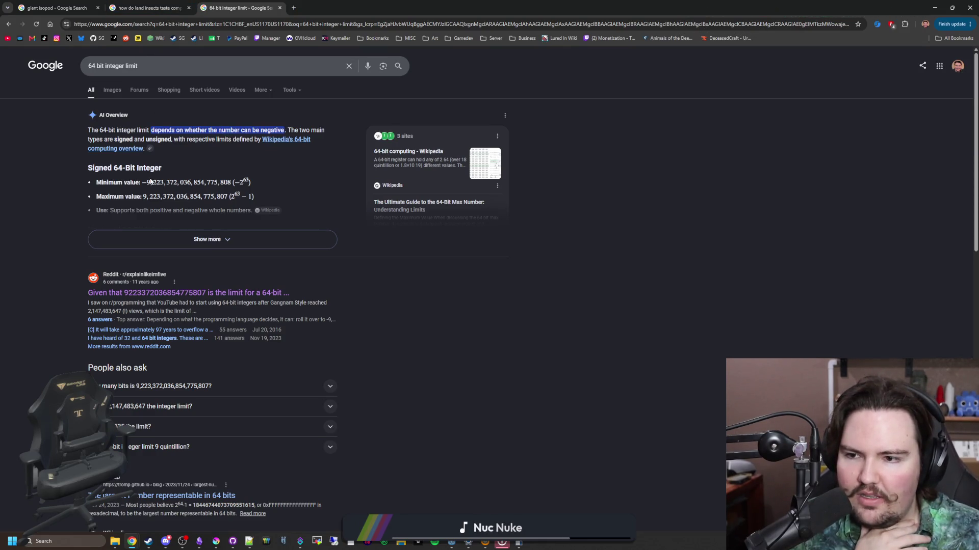
left_click(225, 236)
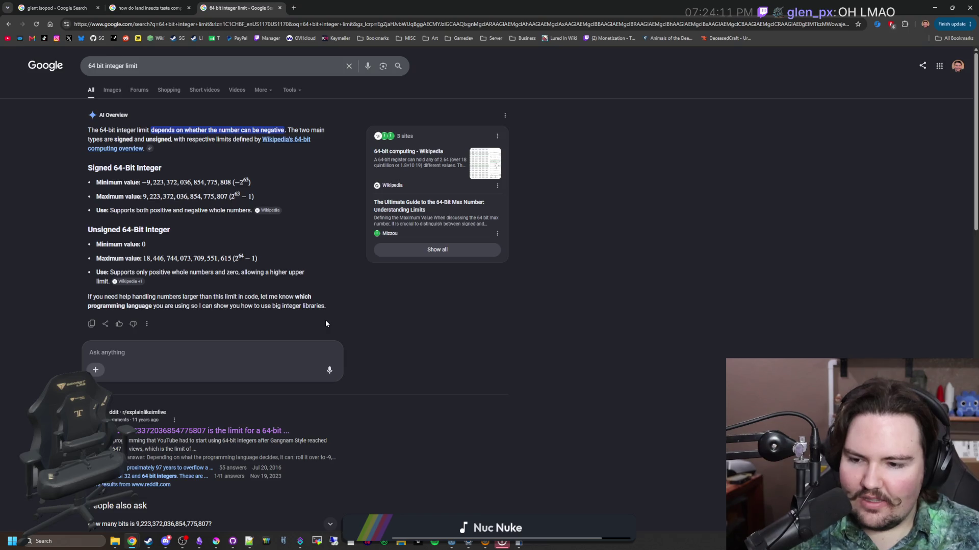
scroll(327, 324, "down", 4)
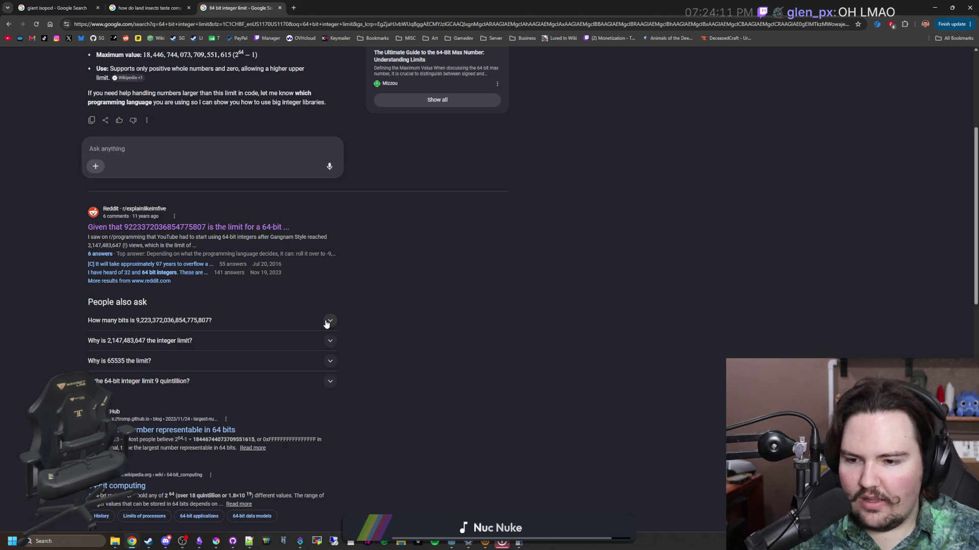
scroll(144, 306, "down", 4)
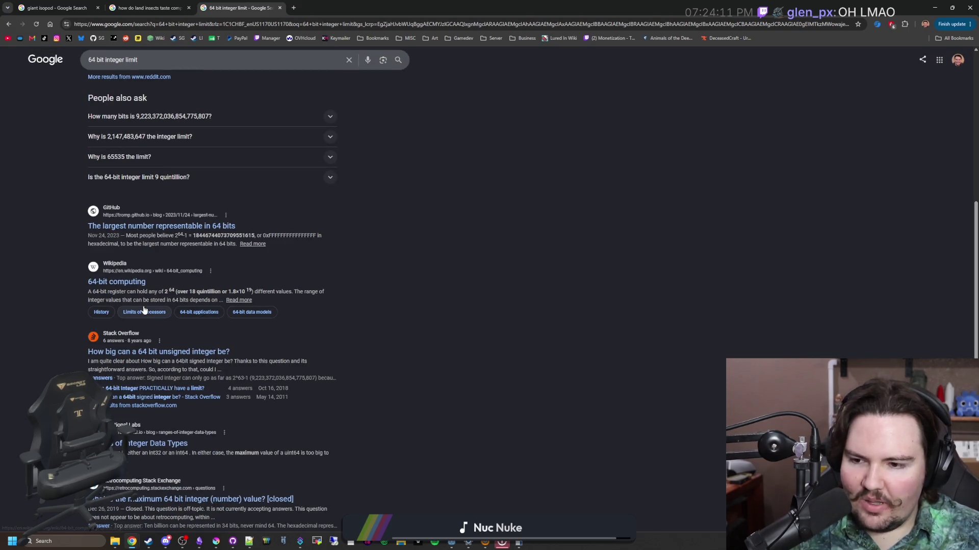
scroll(184, 285, "down", 3)
scroll(194, 247, "down", 3)
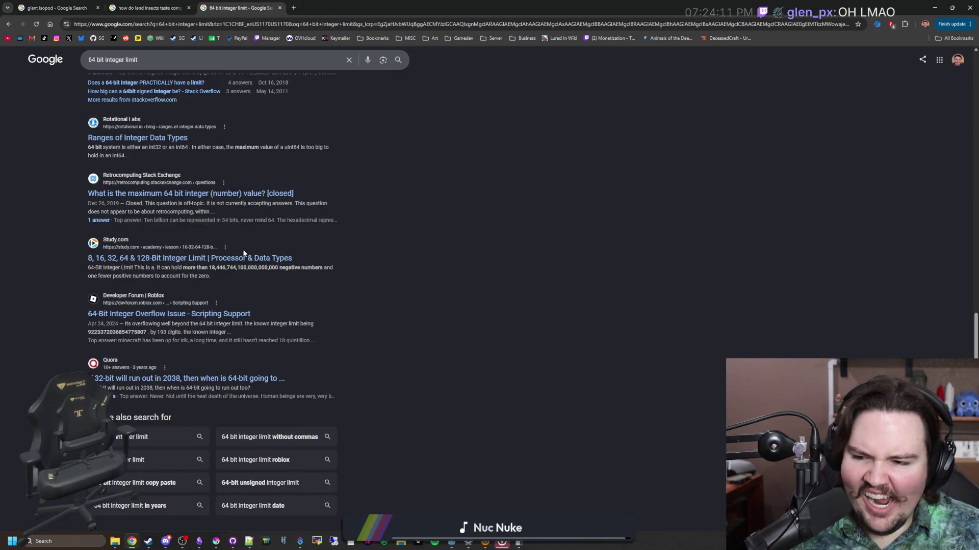
scroll(133, 326, "up", 10)
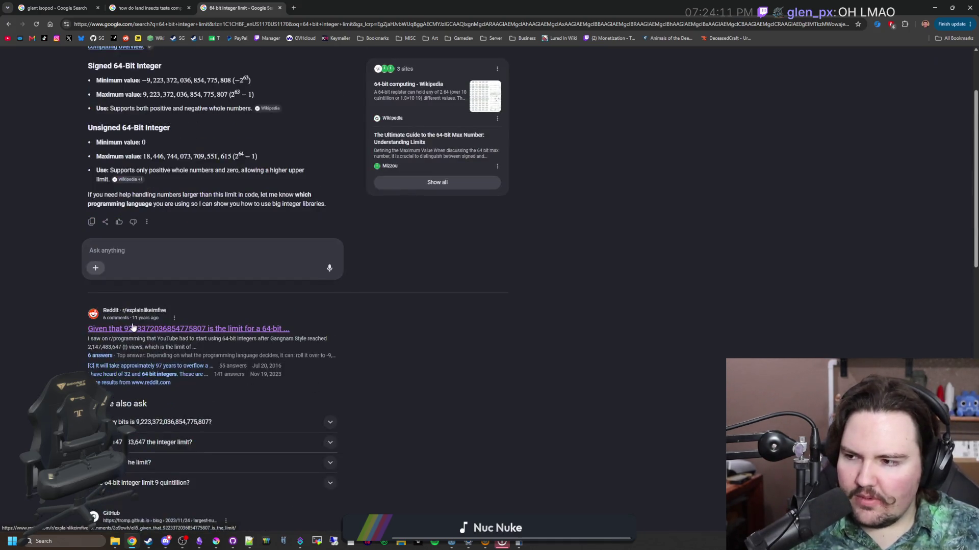
scroll(133, 327, "up", 2)
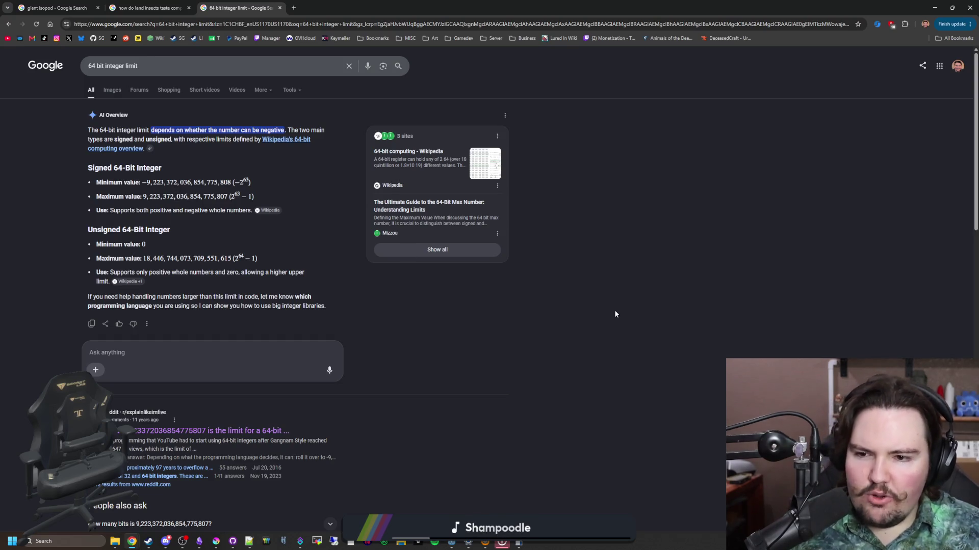
key("super+Down")
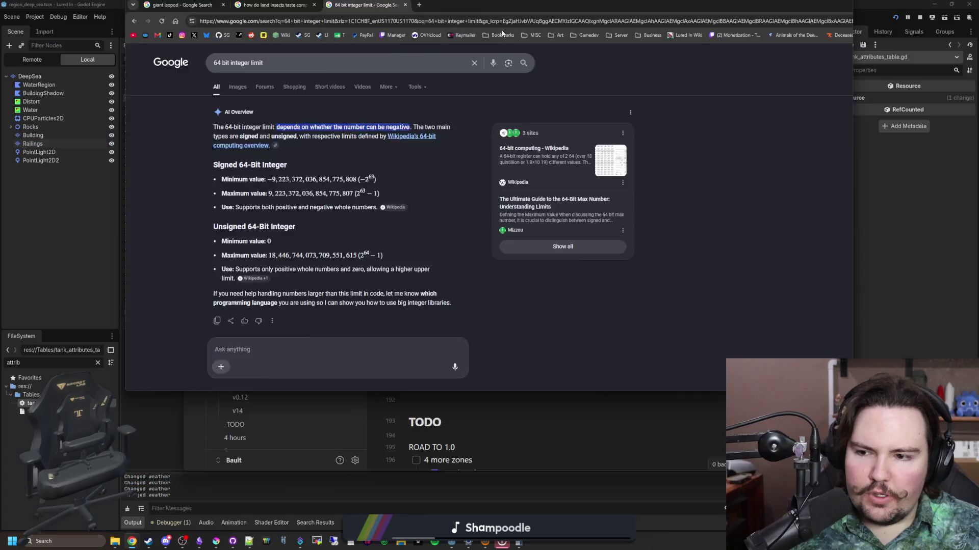
- Review the Deep Sea fish list in the Lured In notes, then re-maximize the browser on the integer results
left_click(904, 244)
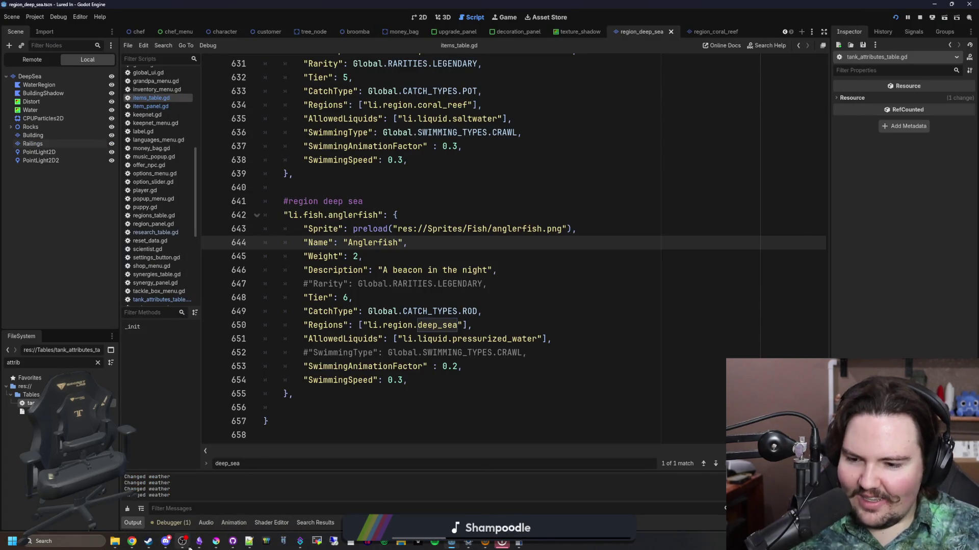
left_click(205, 544)
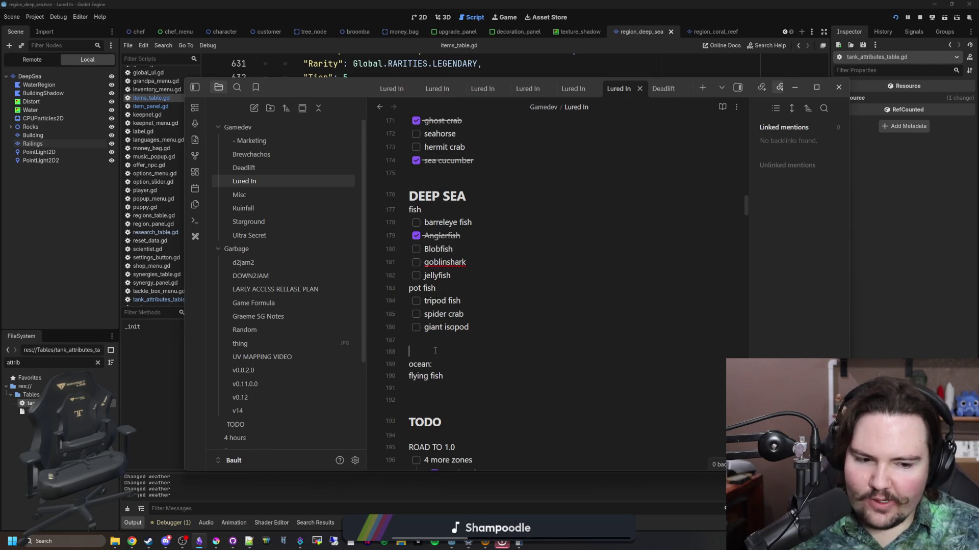
mouse_move(343, 331)
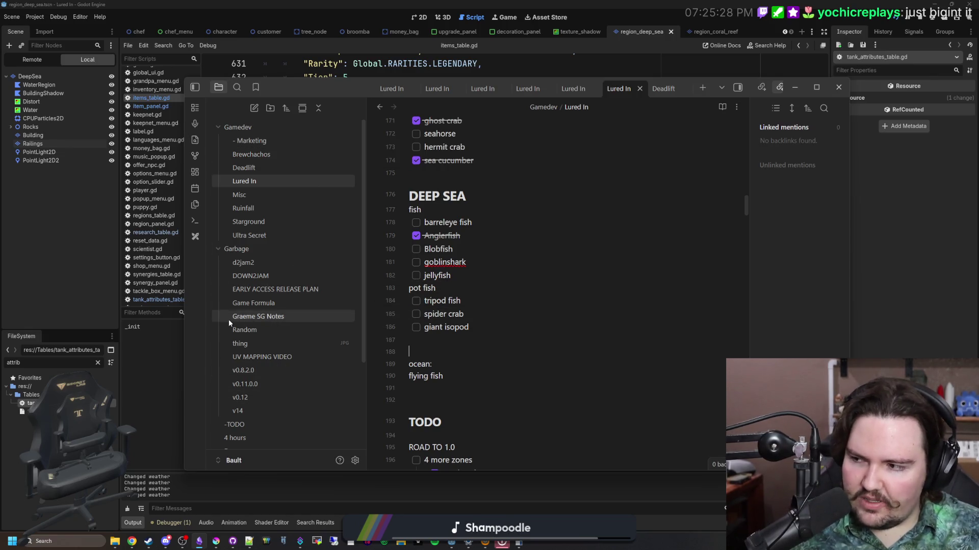
mouse_move(139, 544)
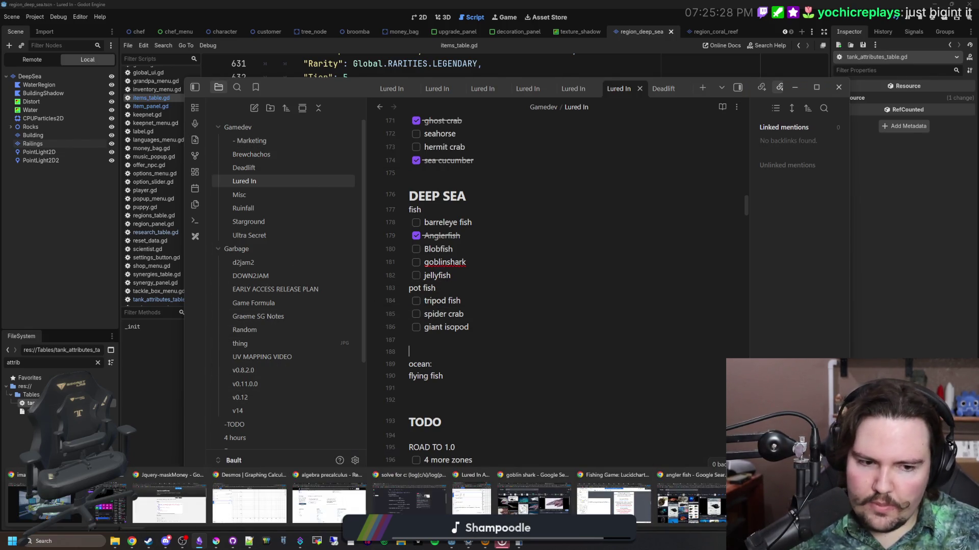
left_click(244, 510)
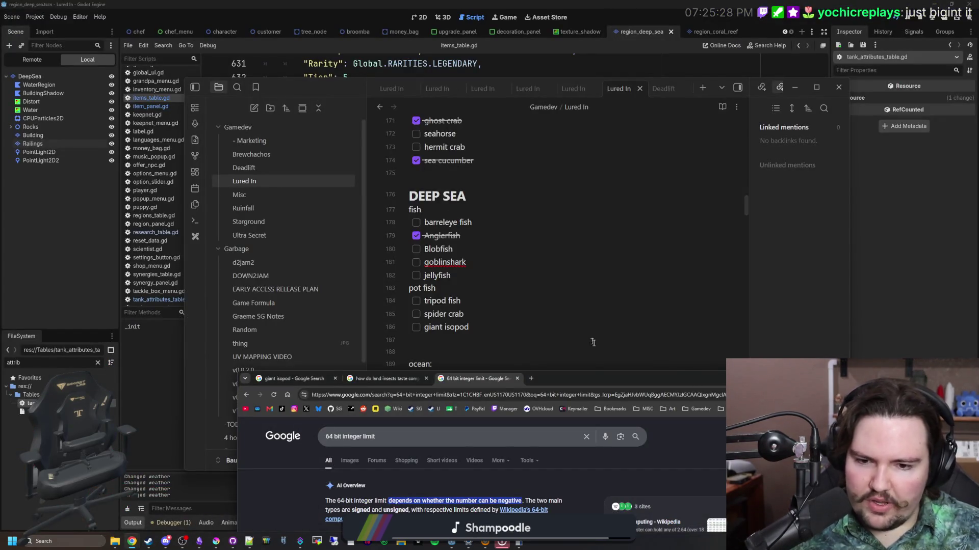
double_click(594, 378)
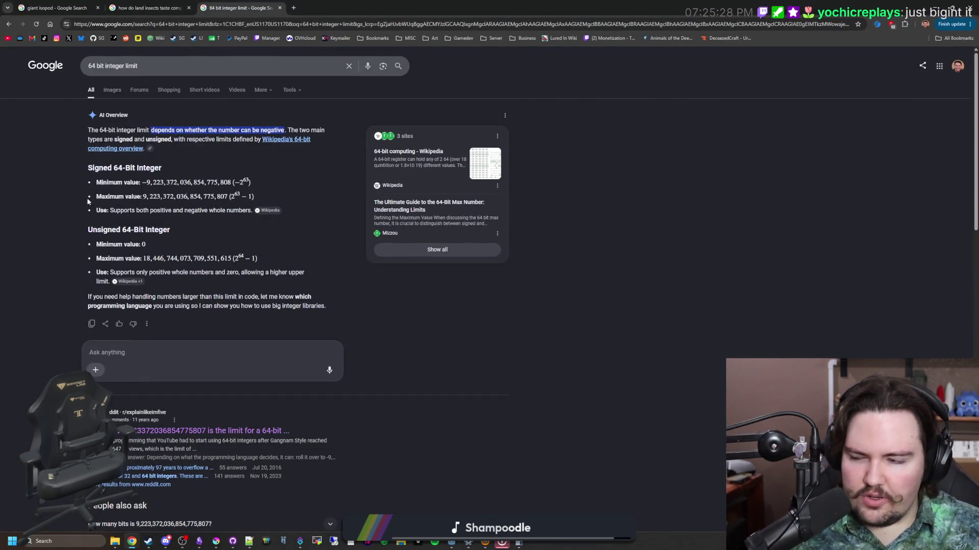
- Search 'godot bigint' and open the Godot 4.4 int documentation page
left_click(293, 7)
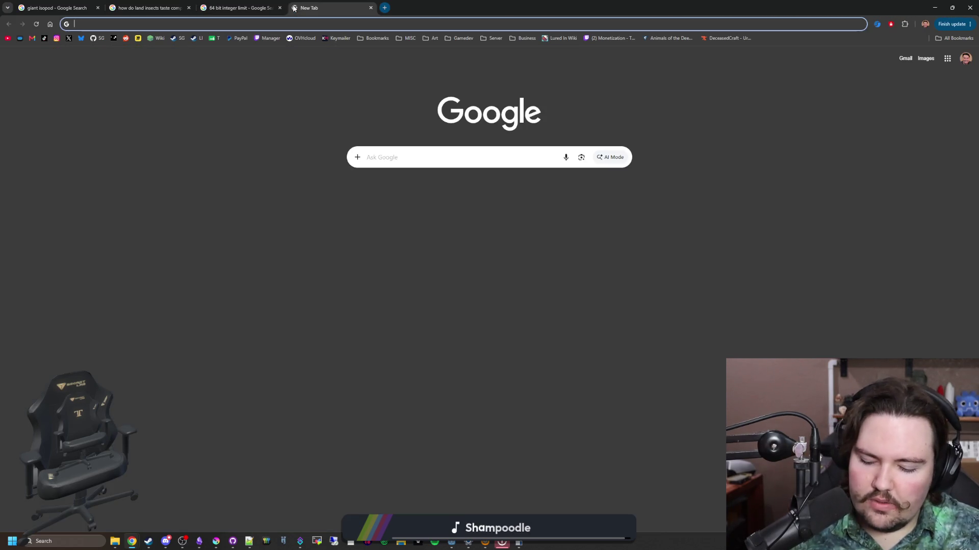
type("godot bigint")
key("Return")
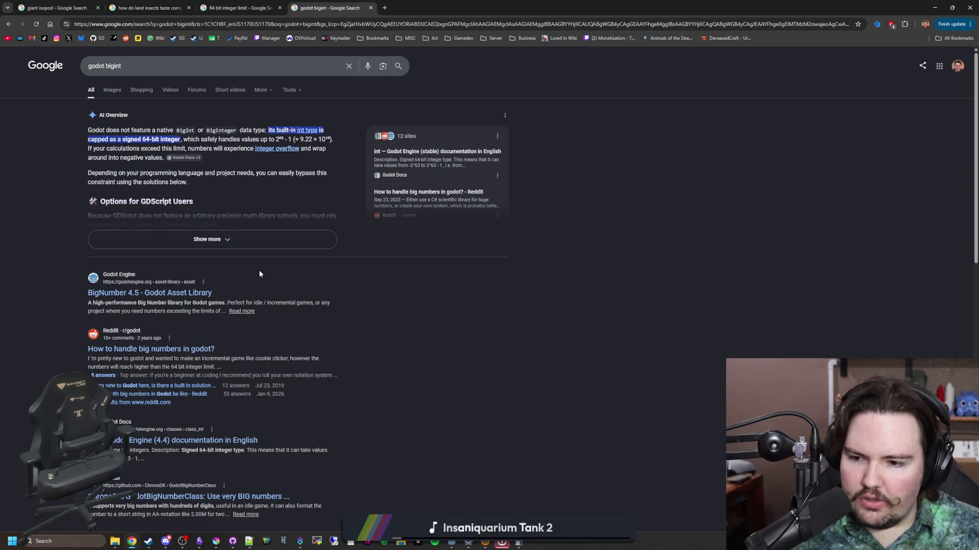
middle_click(196, 441)
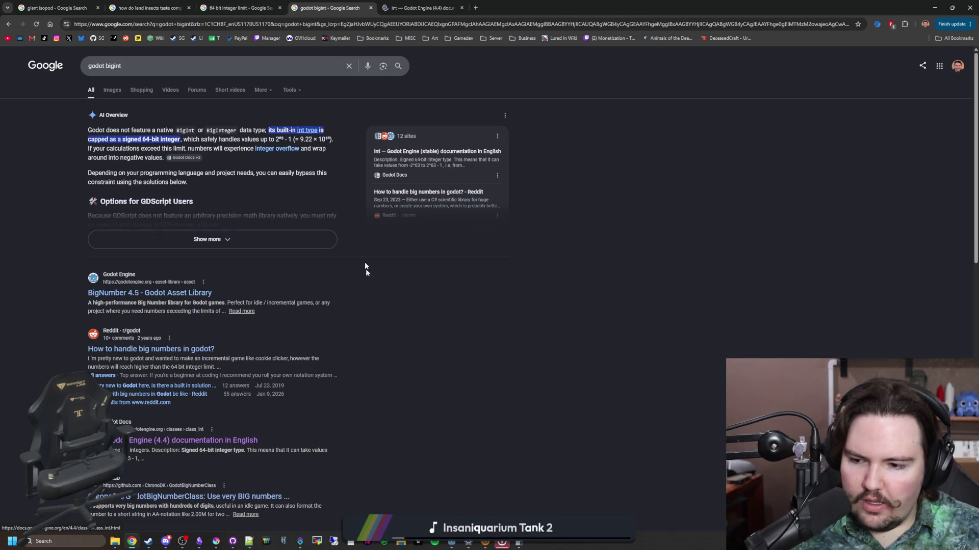
left_click(466, 9)
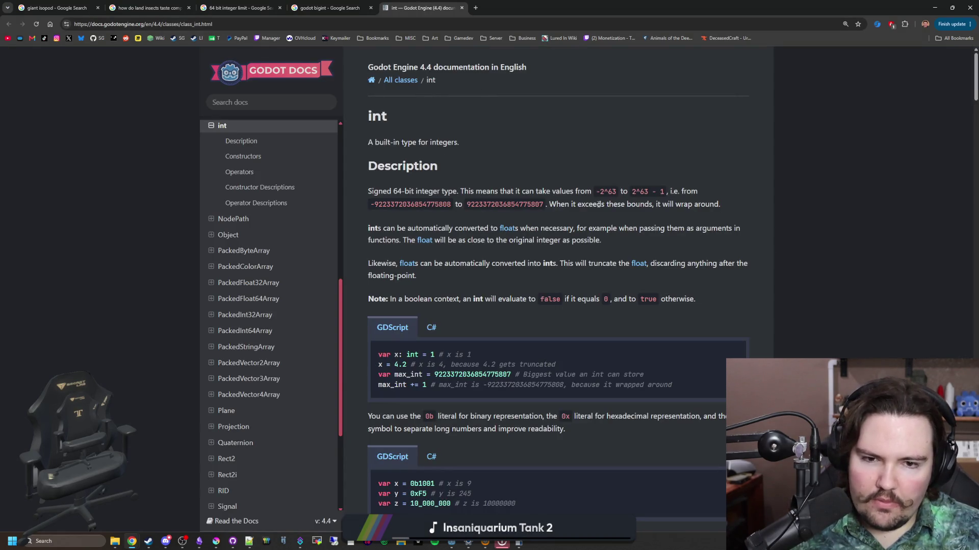
- Read the int notes on wrapping past the bounds and automatic float conversion, then open the float page
left_click_drag(598, 205, 738, 211)
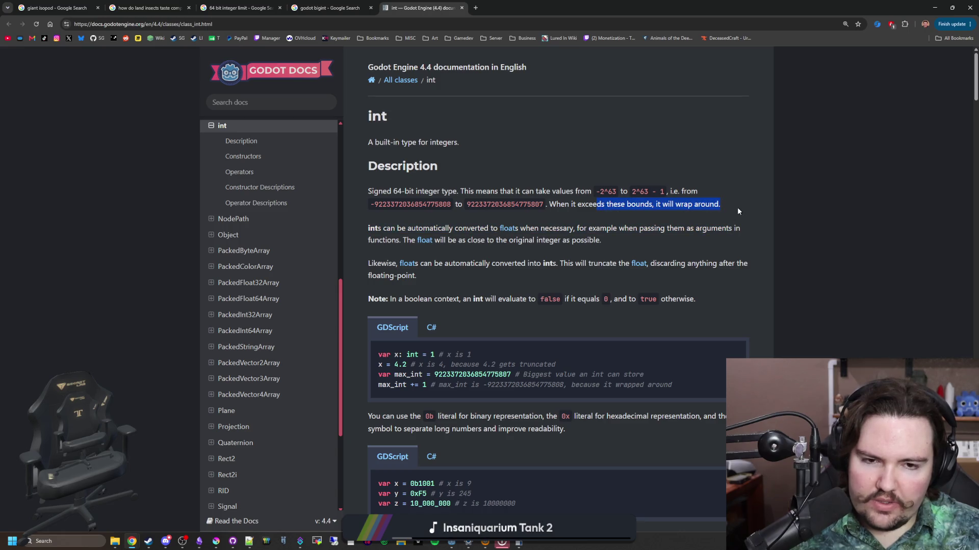
left_click(738, 207)
mouse_move(457, 228)
left_mouse_down()
mouse_move(610, 243)
mouse_move(632, 230)
left_mouse_up()
left_click(631, 230)
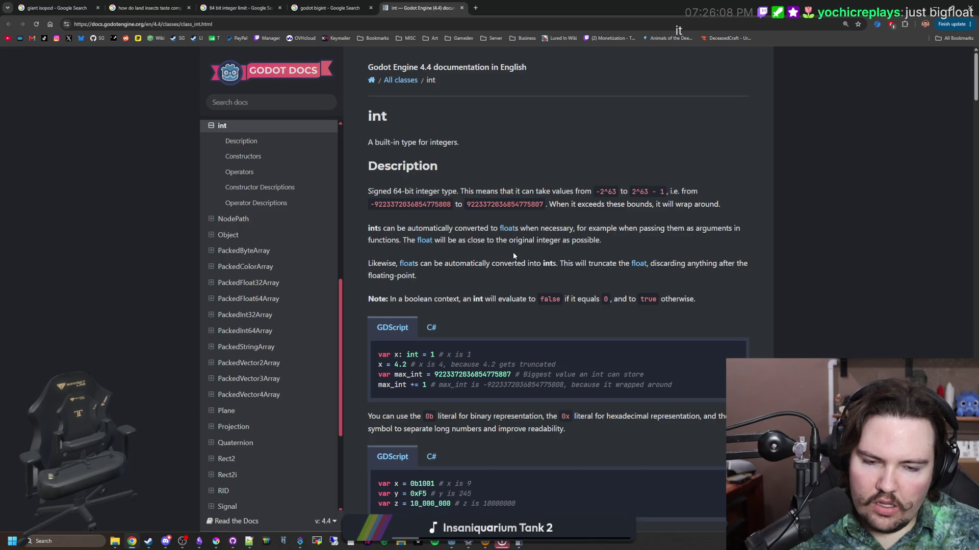
scroll(513, 252, "down", 3)
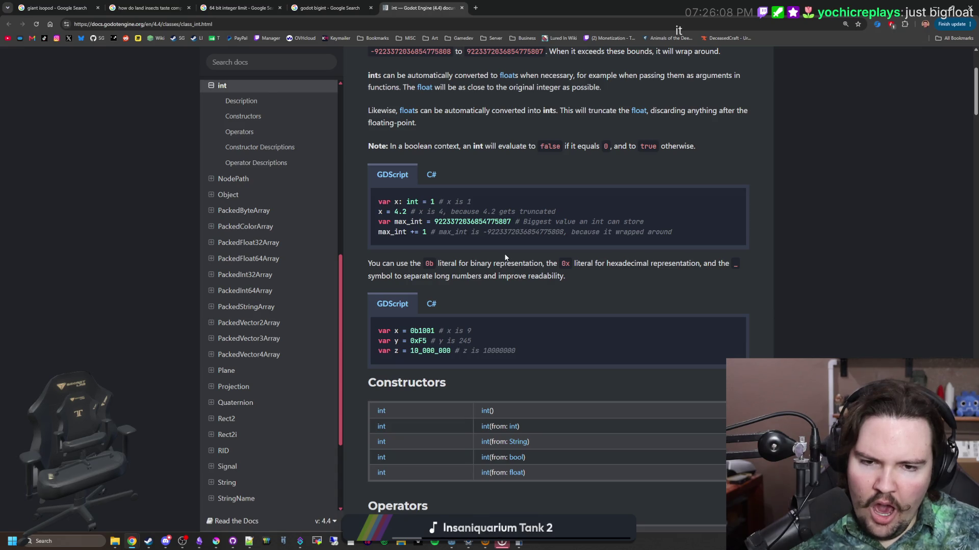
scroll(506, 257, "down", 15)
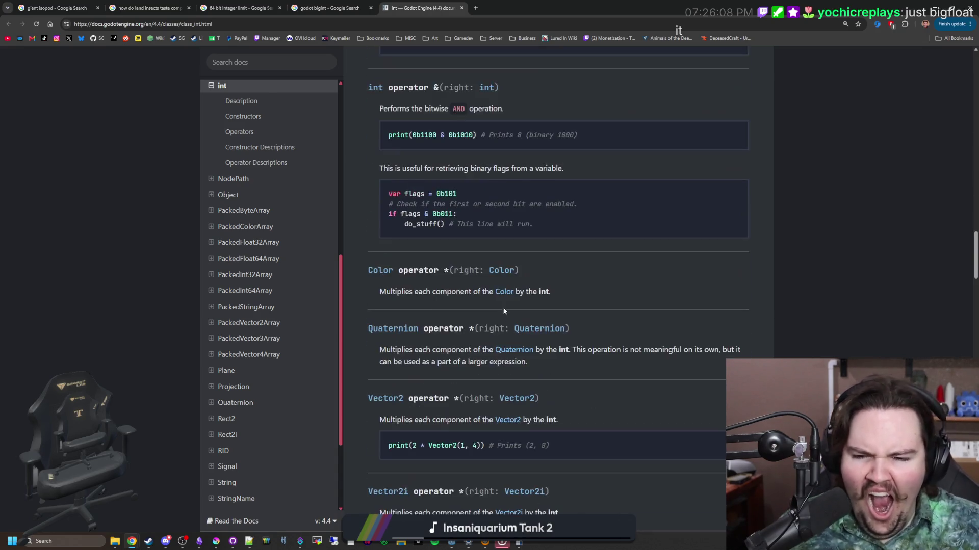
scroll(507, 301, "up", 20)
scroll(520, 299, "down", 7)
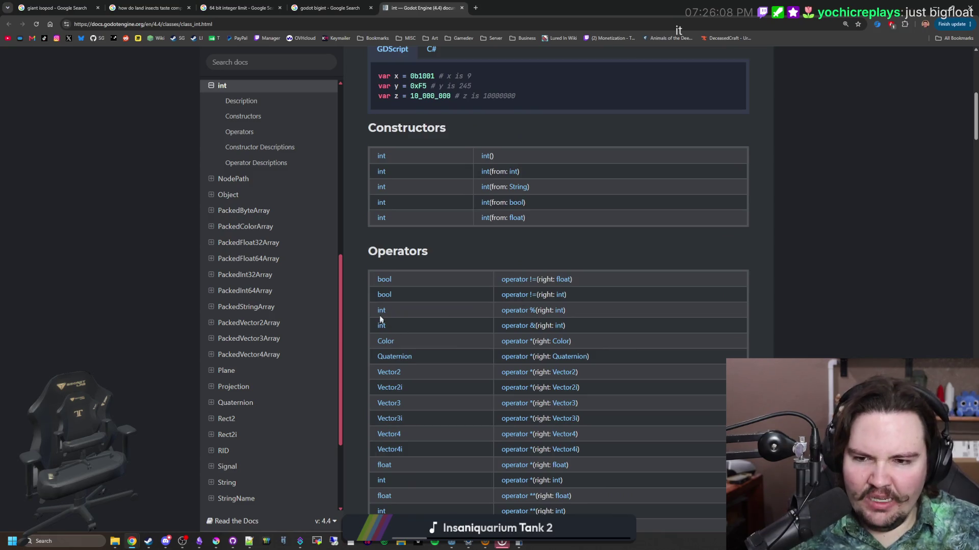
left_click(383, 497)
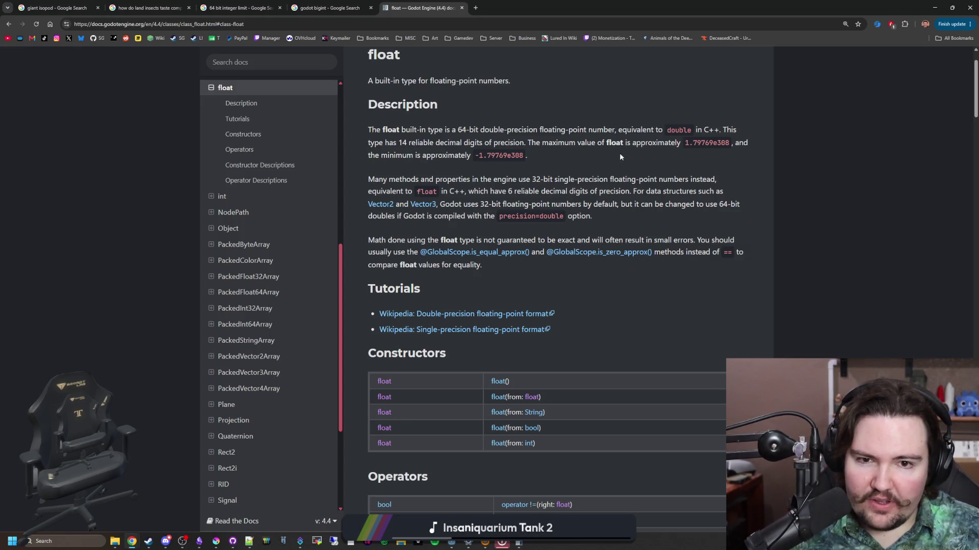
left_click_drag(685, 144, 731, 144)
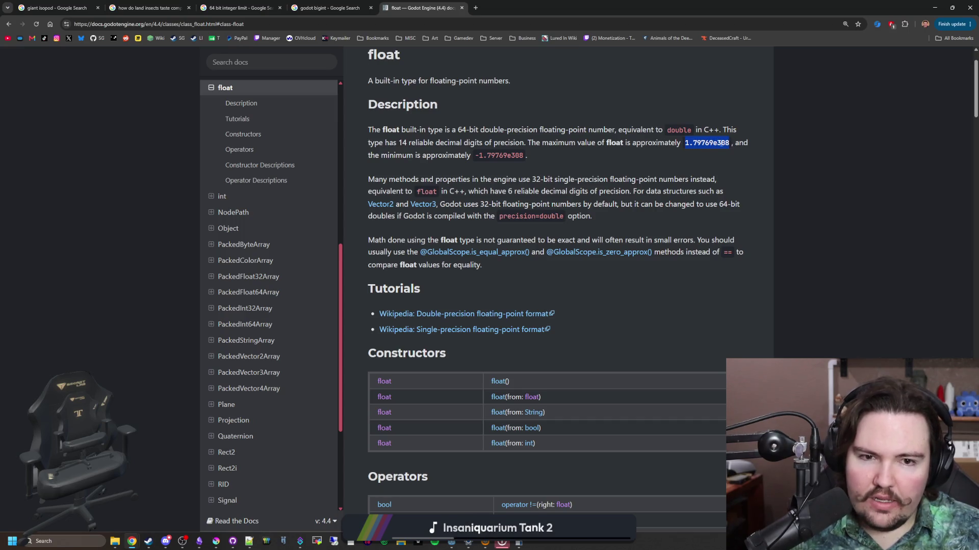
left_click(721, 143)
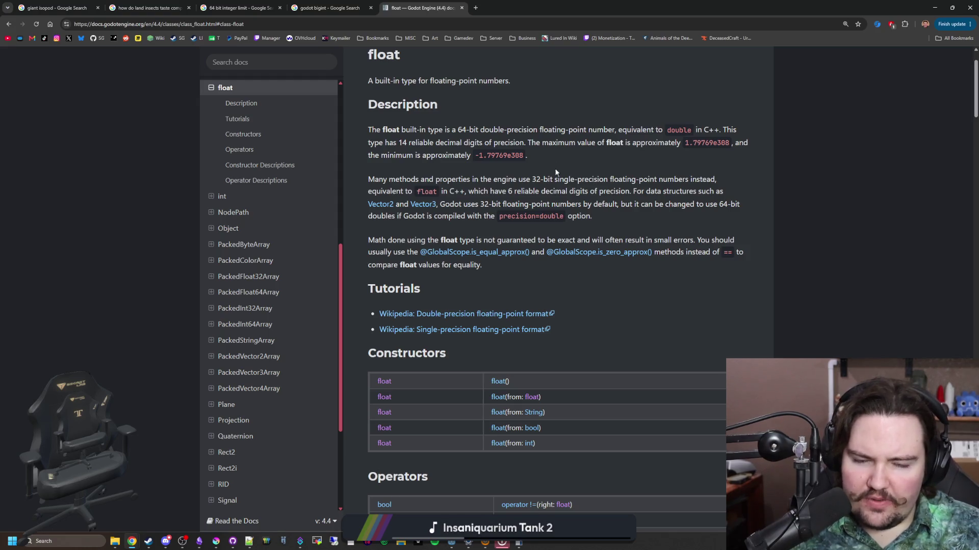
mouse_move(531, 180)
left_mouse_down()
mouse_move(612, 191)
mouse_move(703, 180)
left_mouse_up()
left_click(453, 177)
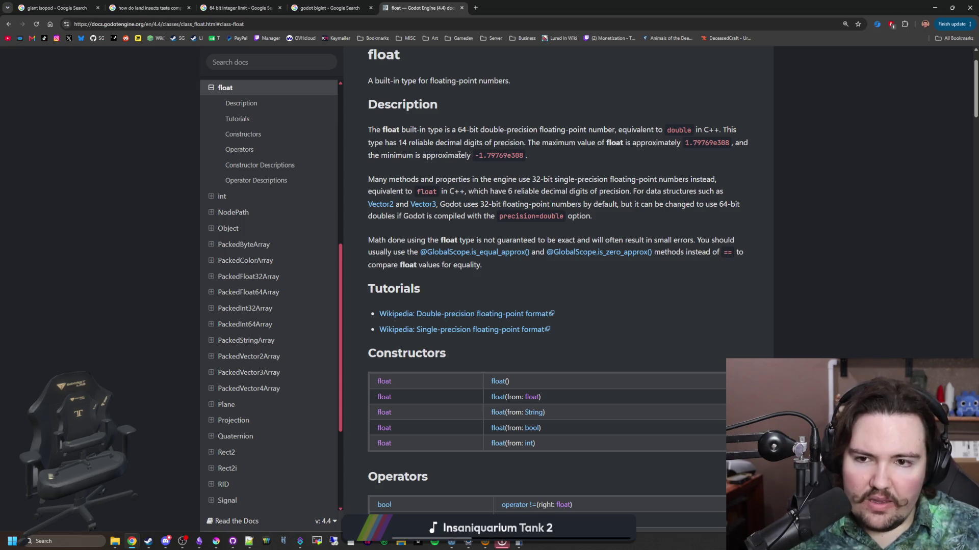
left_click_drag(457, 130, 681, 128)
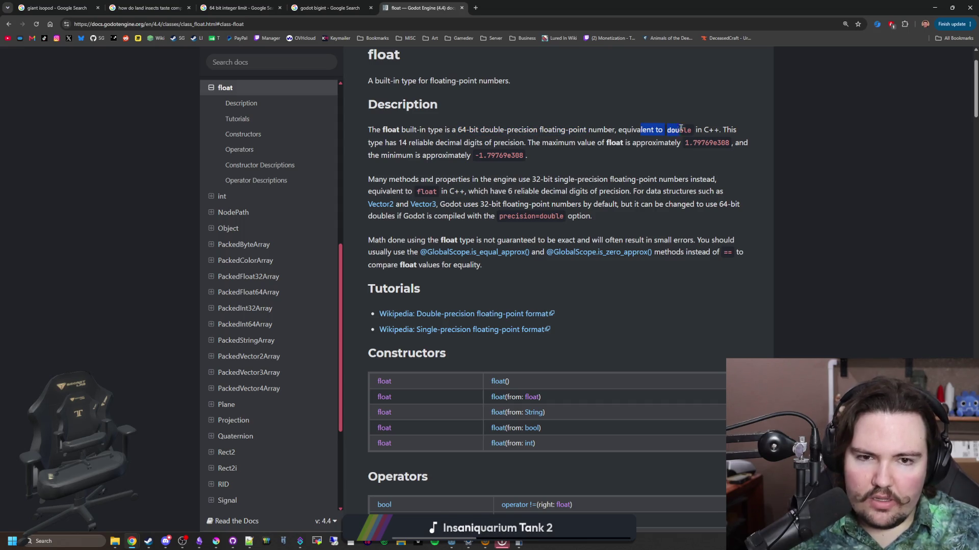
left_click(681, 129)
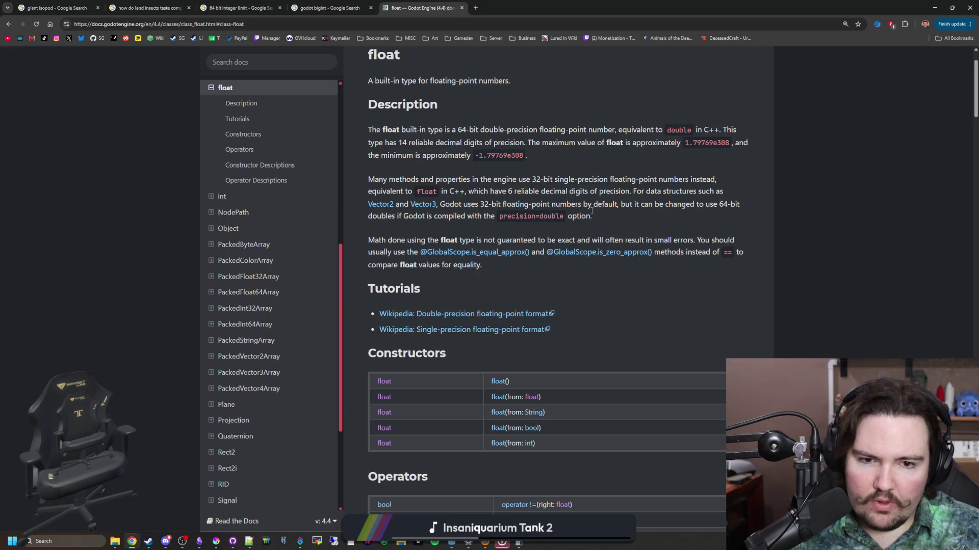
mouse_move(454, 205)
left_mouse_down()
mouse_move(593, 220)
mouse_move(682, 204)
left_mouse_up()
left_click(739, 203)
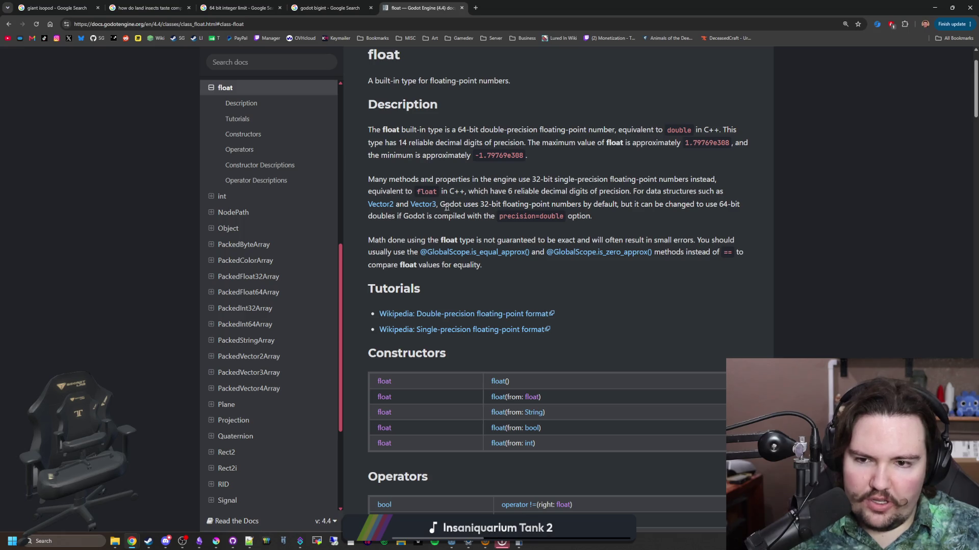
left_click_drag(399, 214, 596, 215)
left_click(495, 212)
left_click(596, 214)
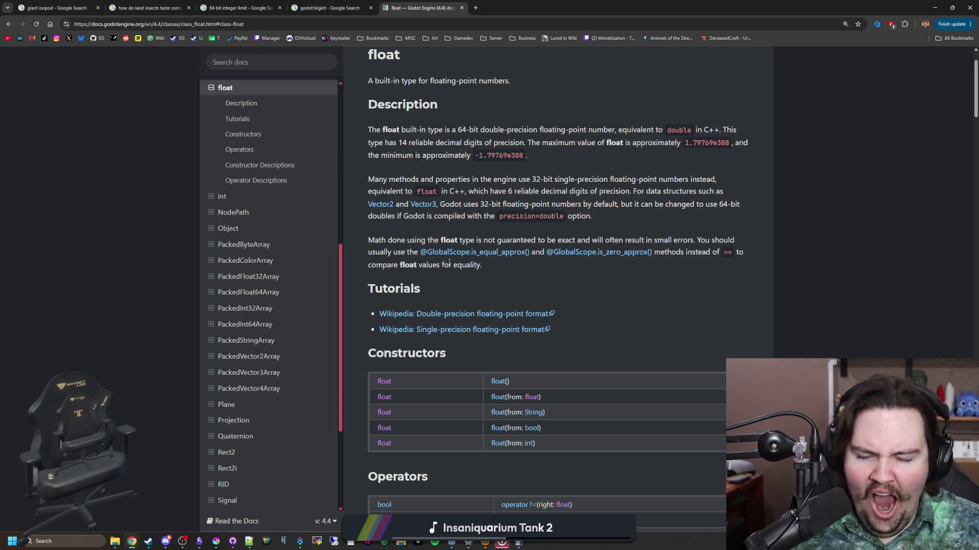
scroll(450, 262, "down", 4)
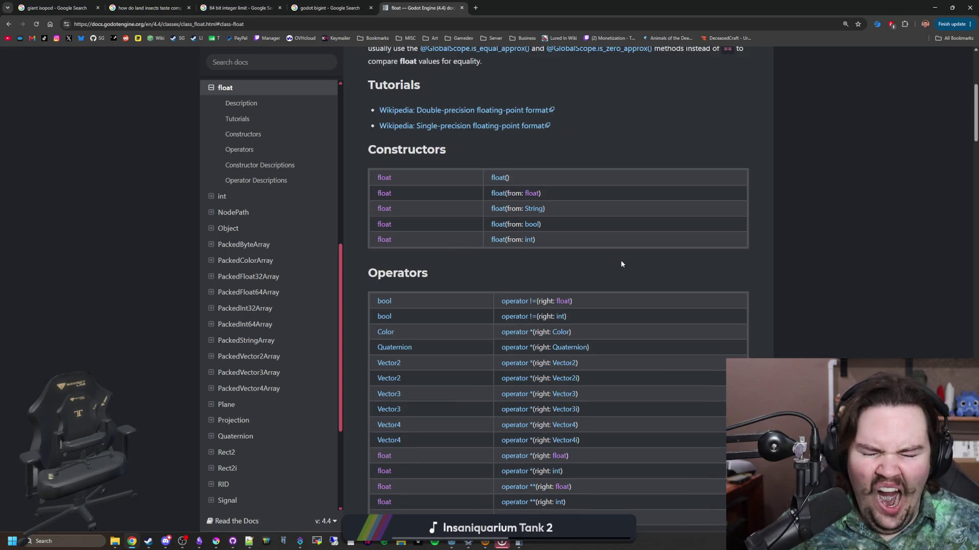
scroll(620, 264, "down", 3)
scroll(621, 264, "down", 13)
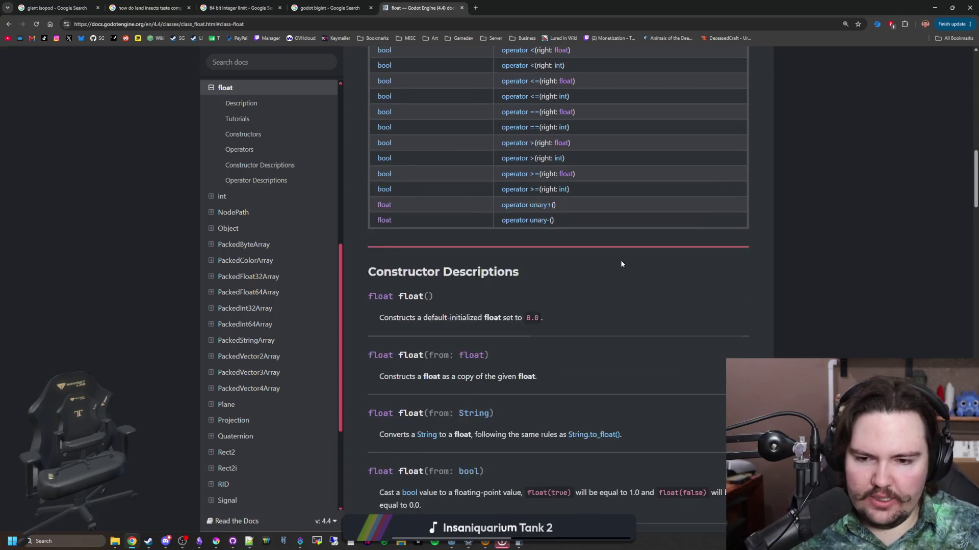
scroll(446, 233, "down", 12)
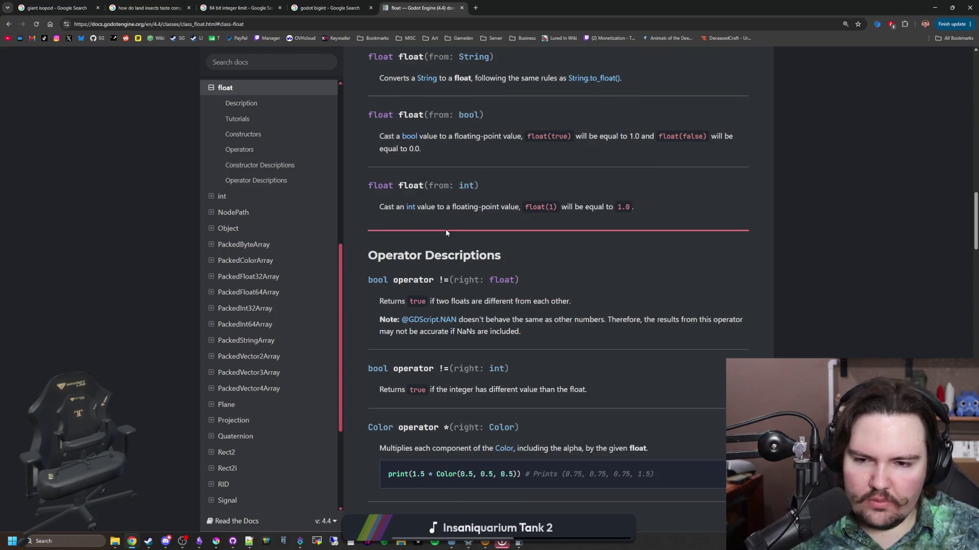
scroll(446, 230, "down", 20)
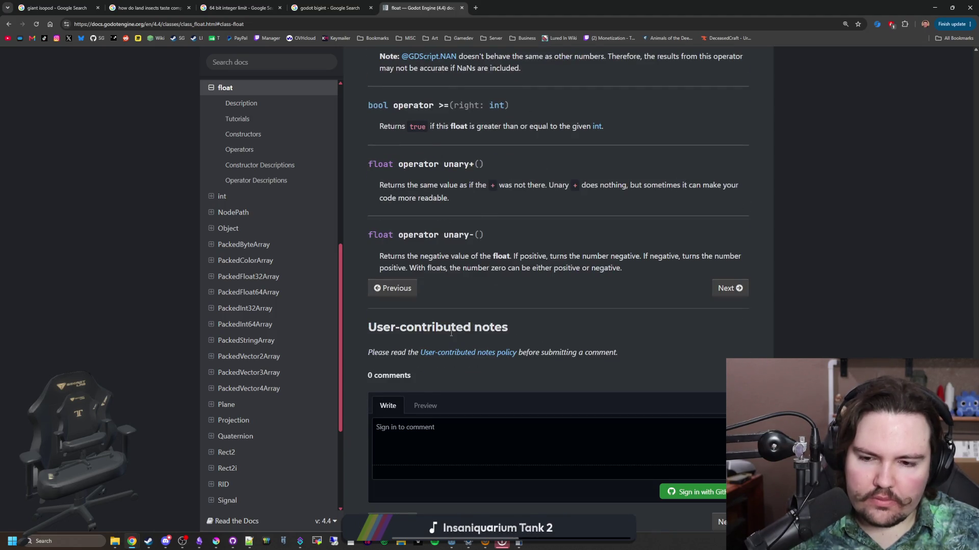
scroll(509, 308, "up", 20)
scroll(510, 308, "up", 5)
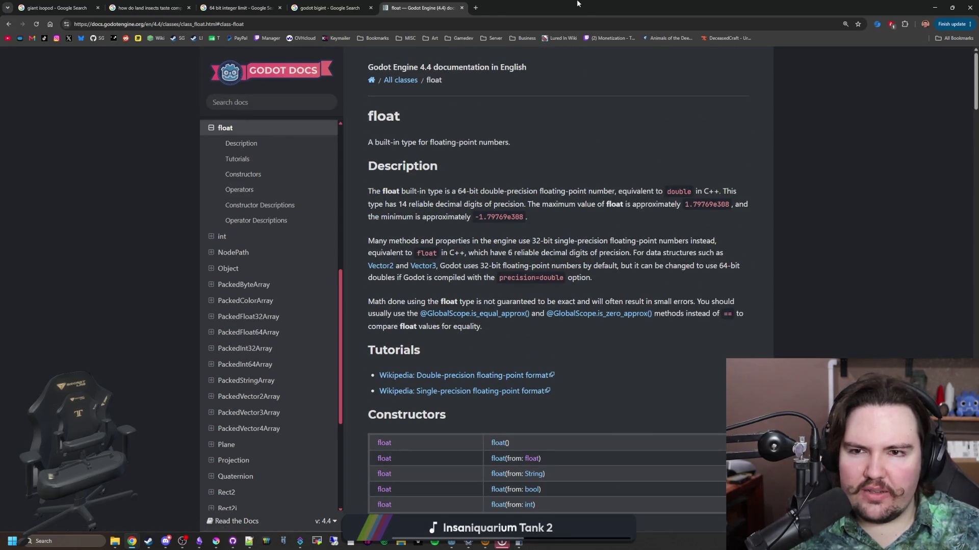
- Return to Godot's items_table.gd at the Anglerfish entry and switch to the global.gd script
key("alt+Tab")
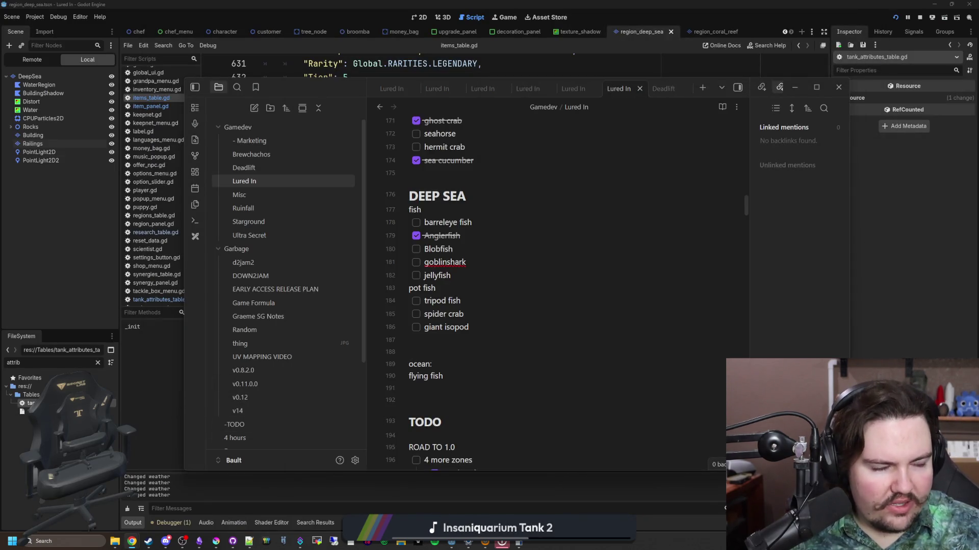
key("alt+Tab")
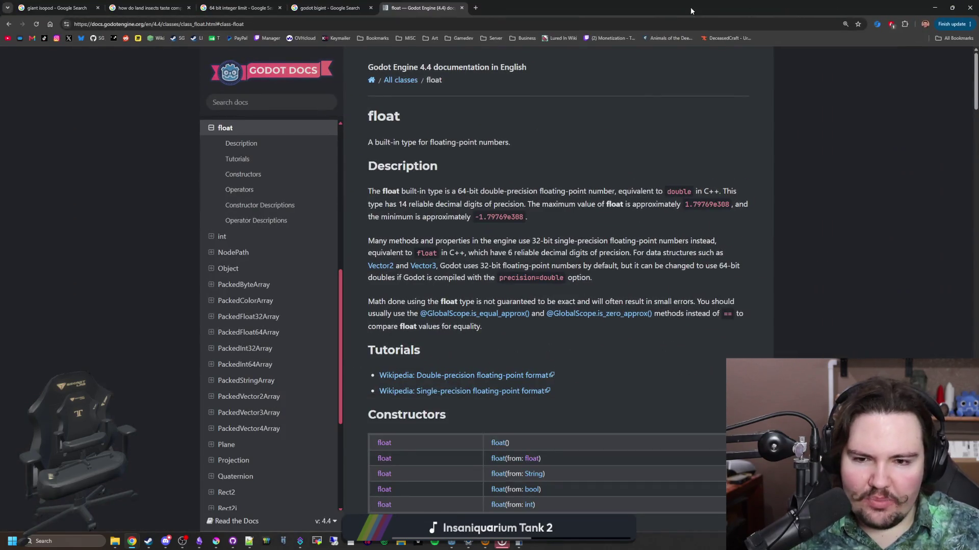
key("alt+Tab")
key("alt+Tab")
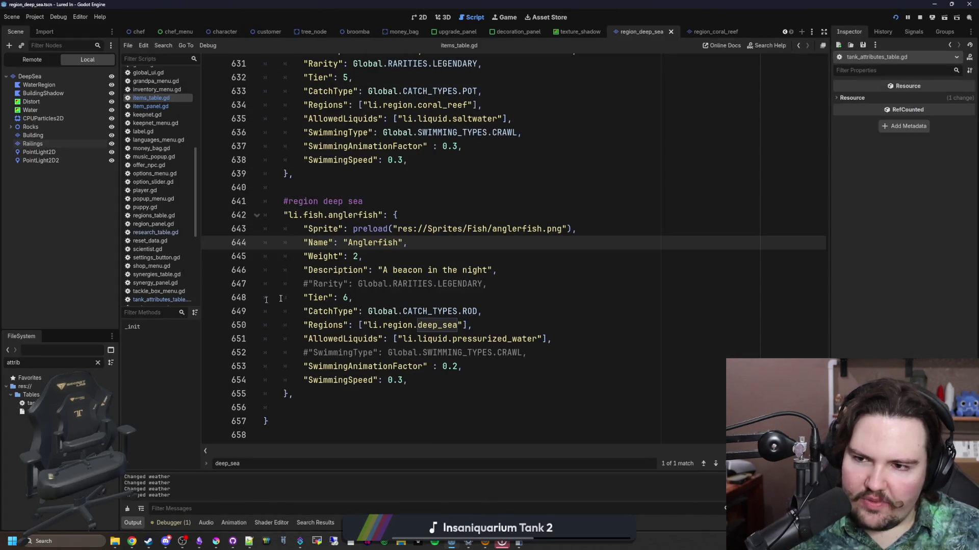
left_click(369, 213)
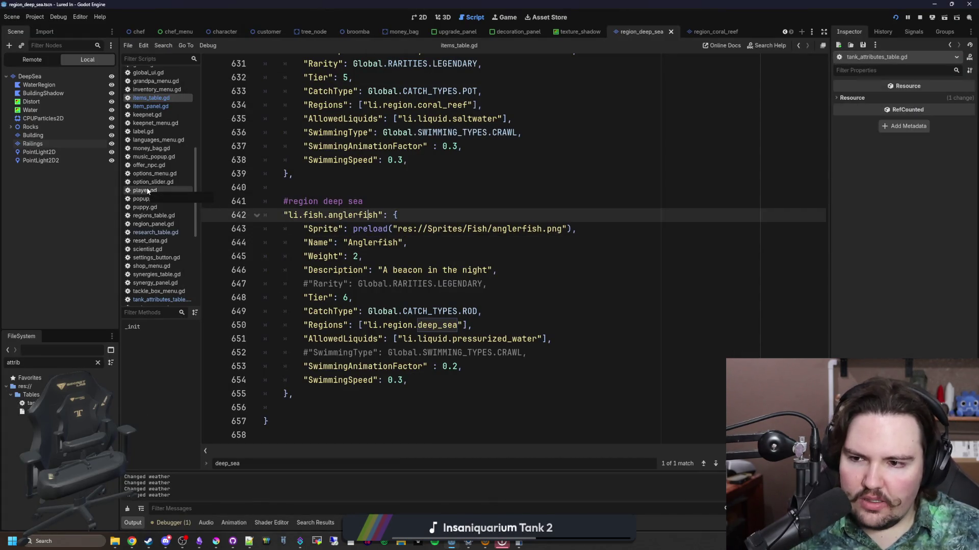
scroll(147, 191, "up", 5)
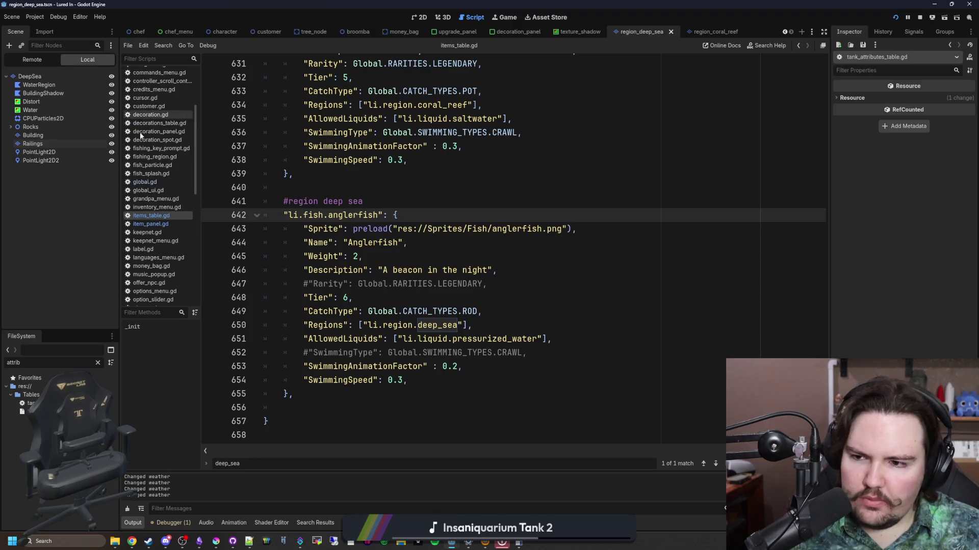
left_click(154, 182)
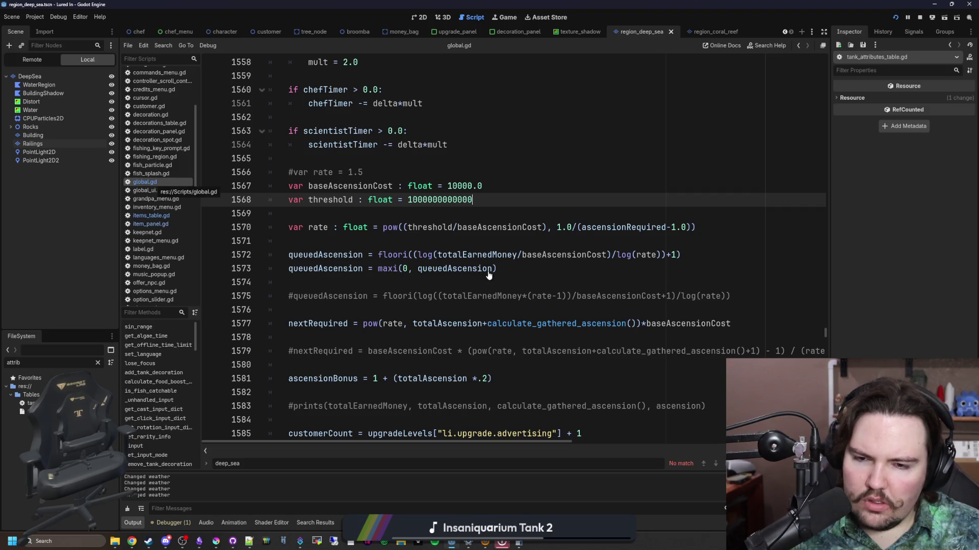
- Place the cursor on empty line 1569 below the threshold, then open the double-precision Wikipedia article from the float docs
left_click(391, 241)
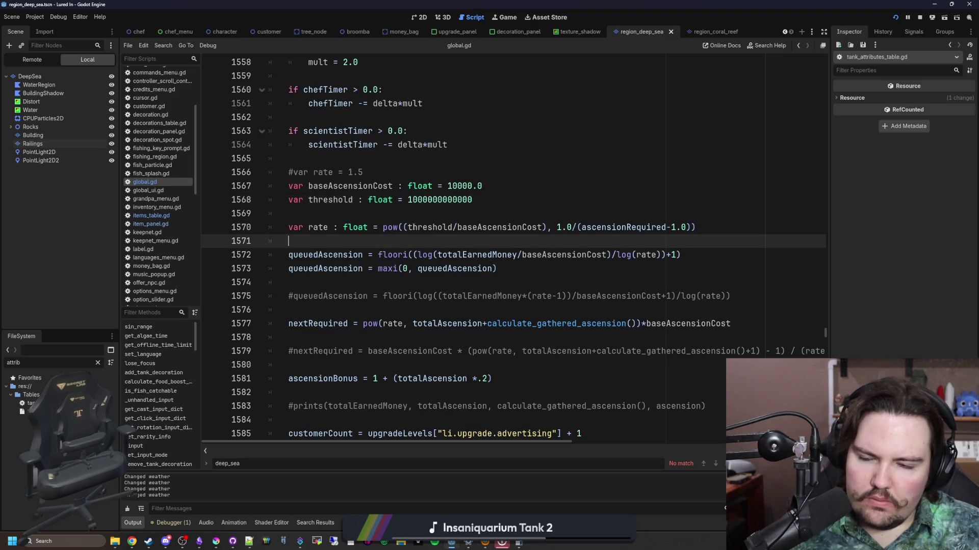
left_click(428, 214)
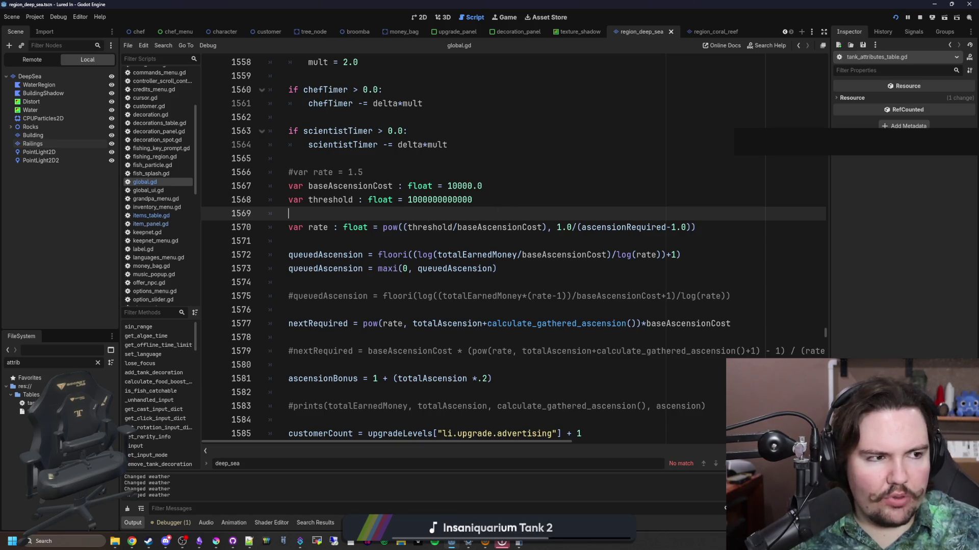
key("alt+Tab")
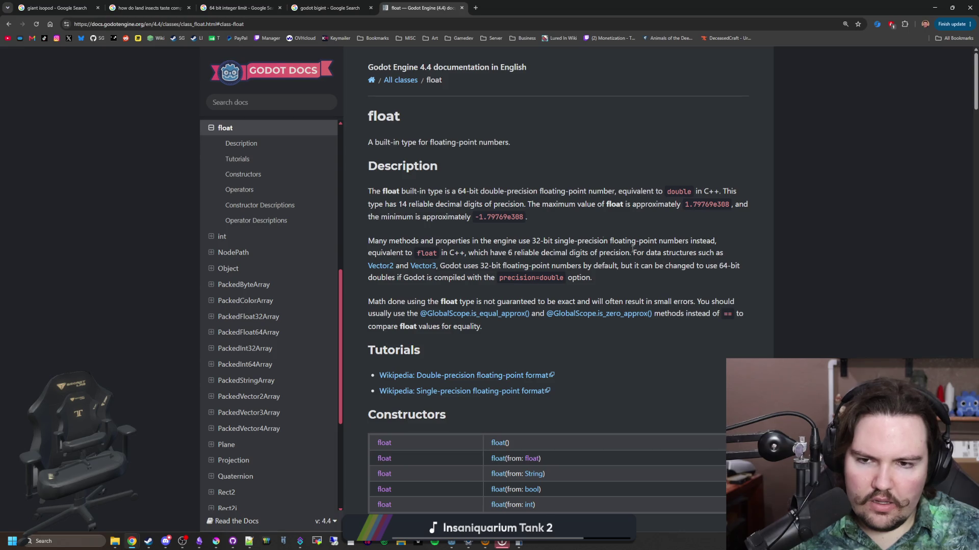
middle_click(502, 376)
- Switch to the Wikipedia double-precision article tab and scroll down to its integer-precision section
left_click(526, 6)
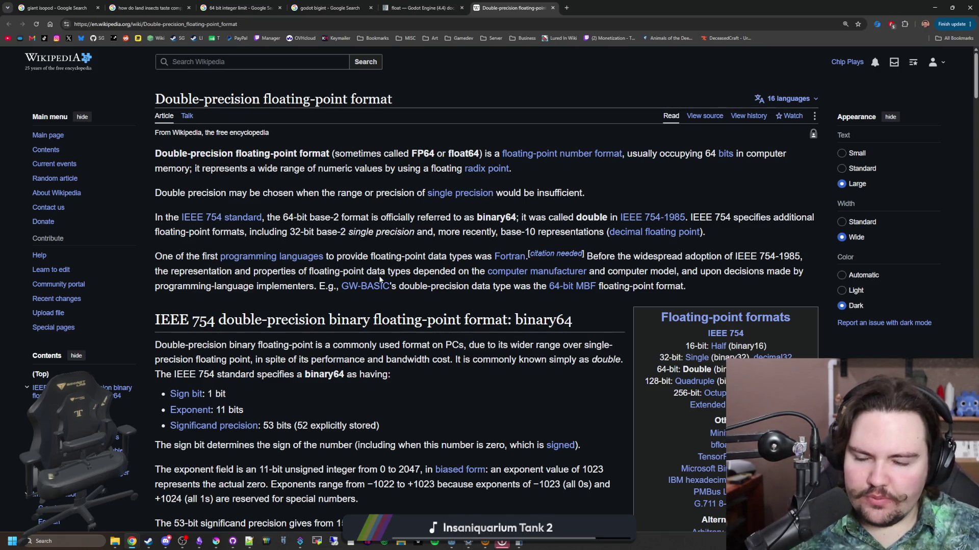
scroll(379, 276, "down", 1)
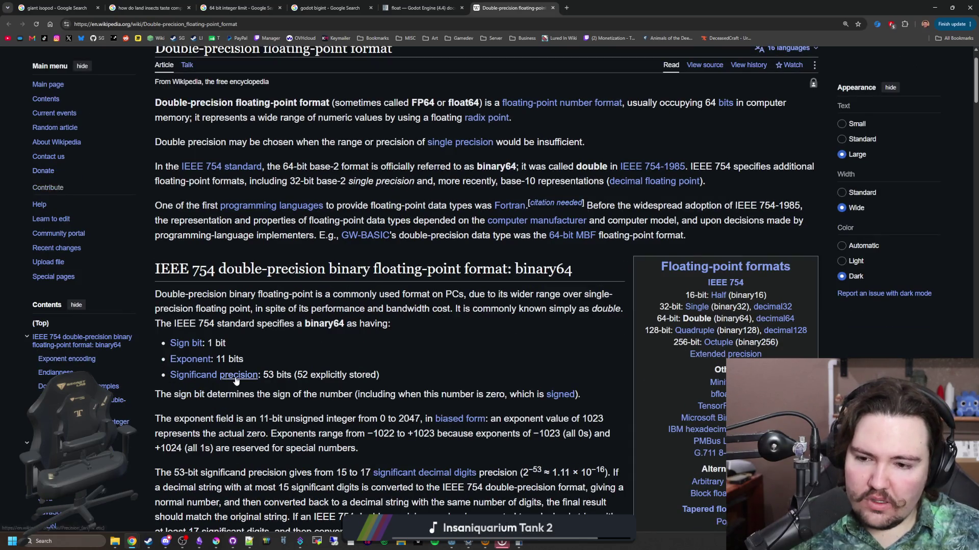
mouse_move(236, 380)
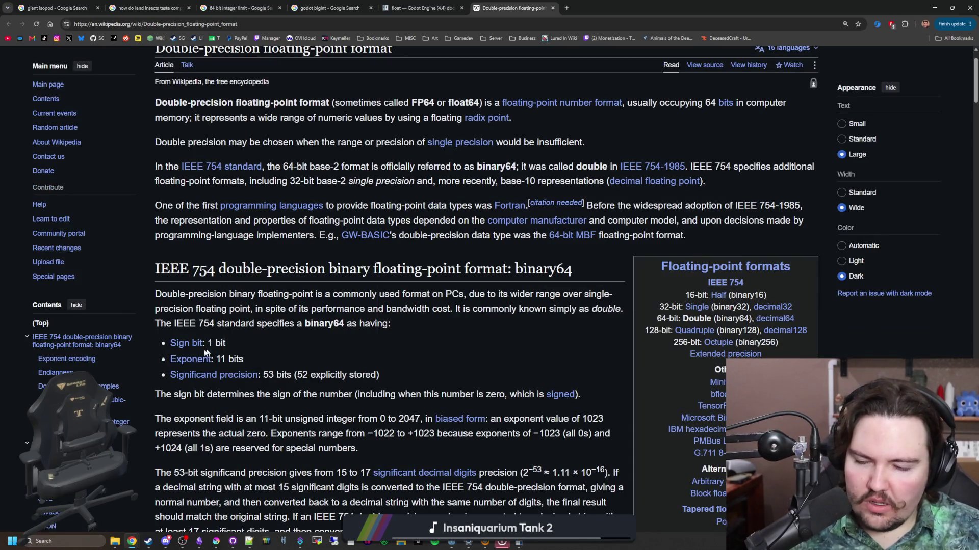
mouse_move(188, 345)
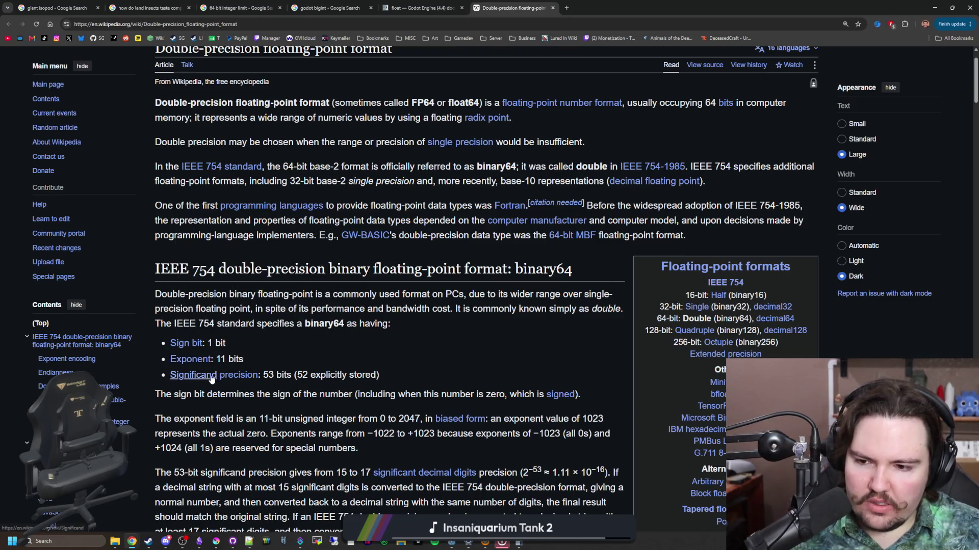
scroll(460, 348, "down", 2)
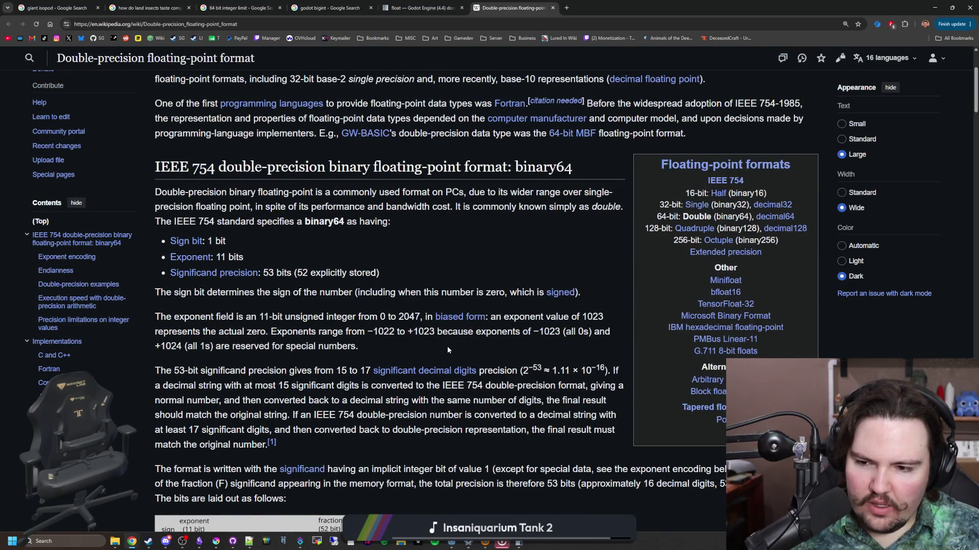
scroll(447, 349, "down", 3)
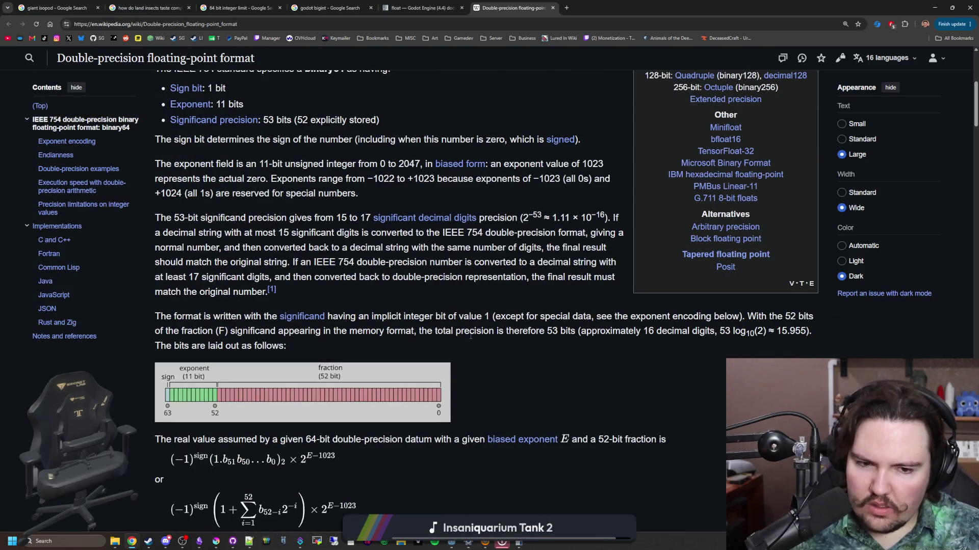
scroll(371, 330, "down", 3)
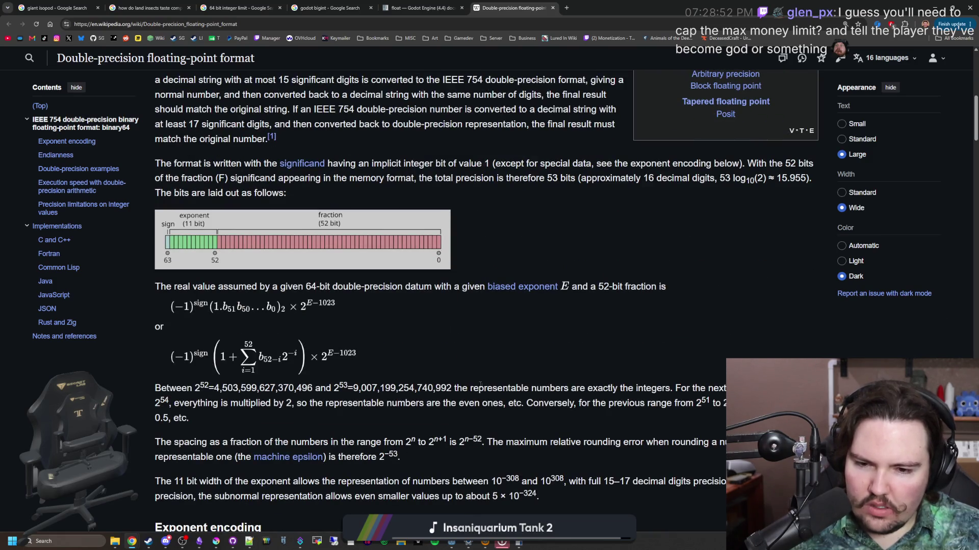
- Highlight the lines on exactly representable integers and on number spacing beyond 2^53
left_click_drag(483, 389, 657, 388)
left_click(615, 386)
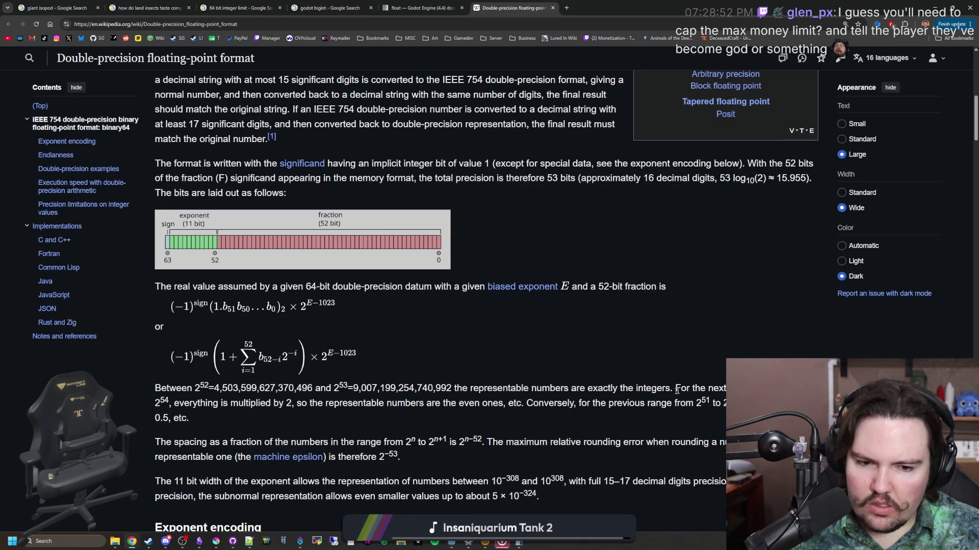
mouse_move(295, 404)
left_mouse_down()
mouse_move(204, 418)
mouse_move(724, 403)
left_mouse_up()
left_click(332, 400)
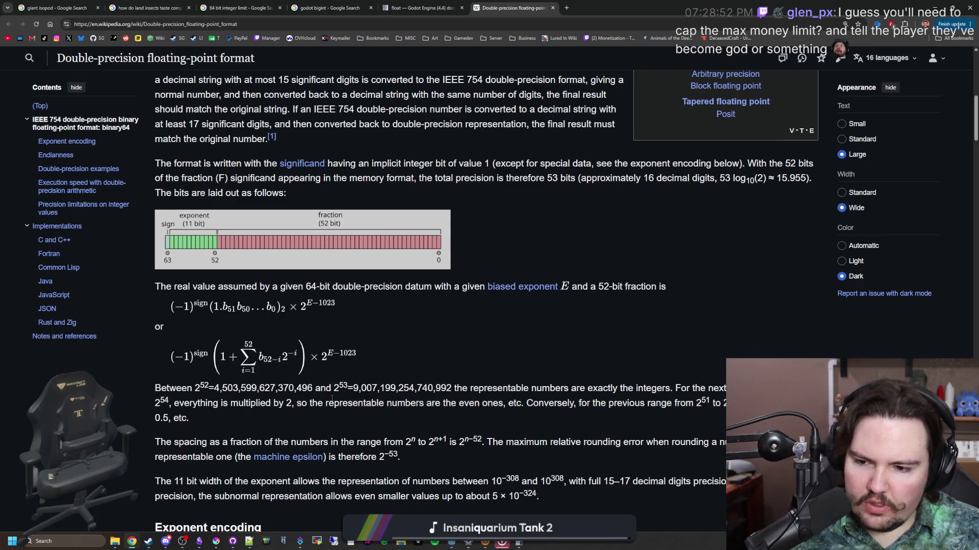
scroll(332, 399, "down", 3)
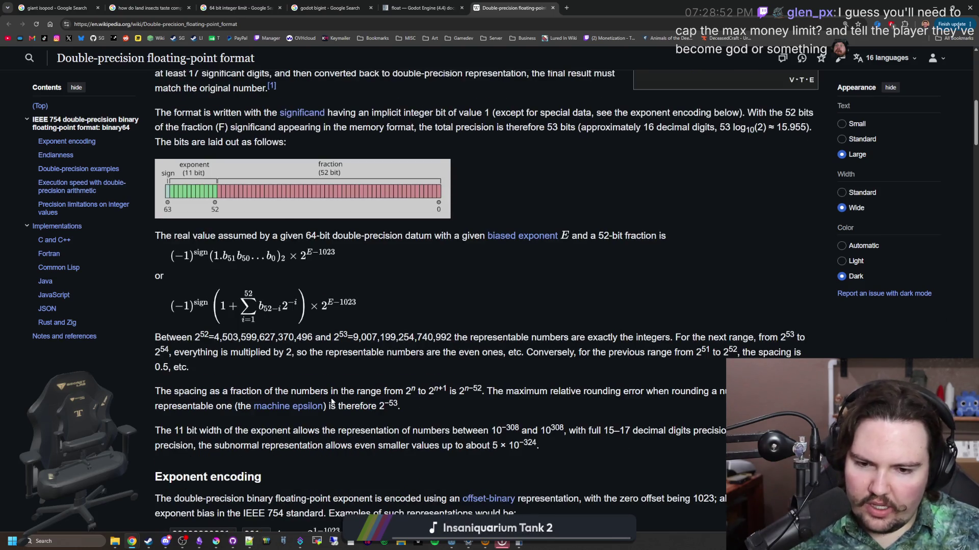